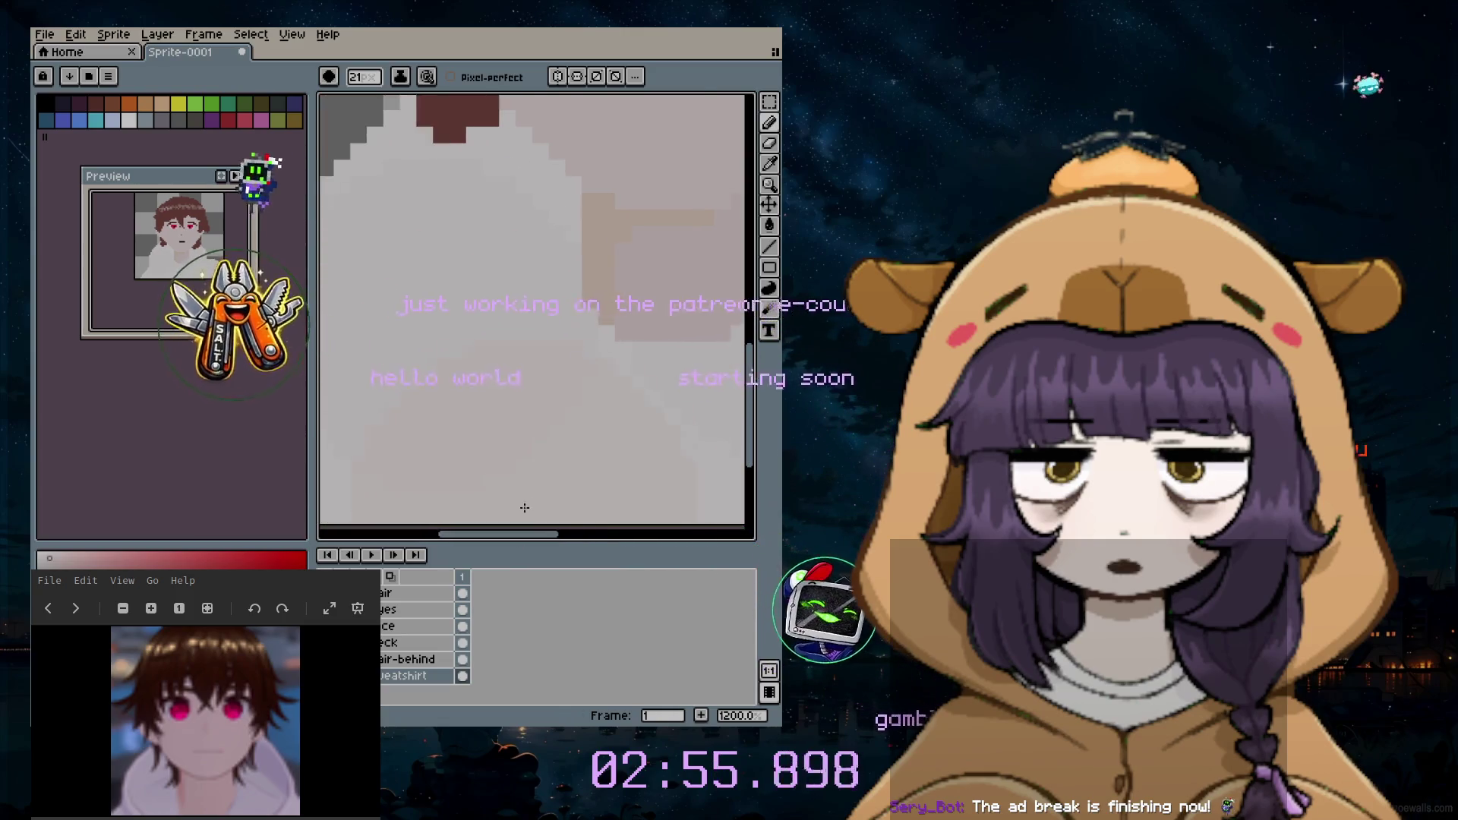
scroll(520, 511, down, 5)
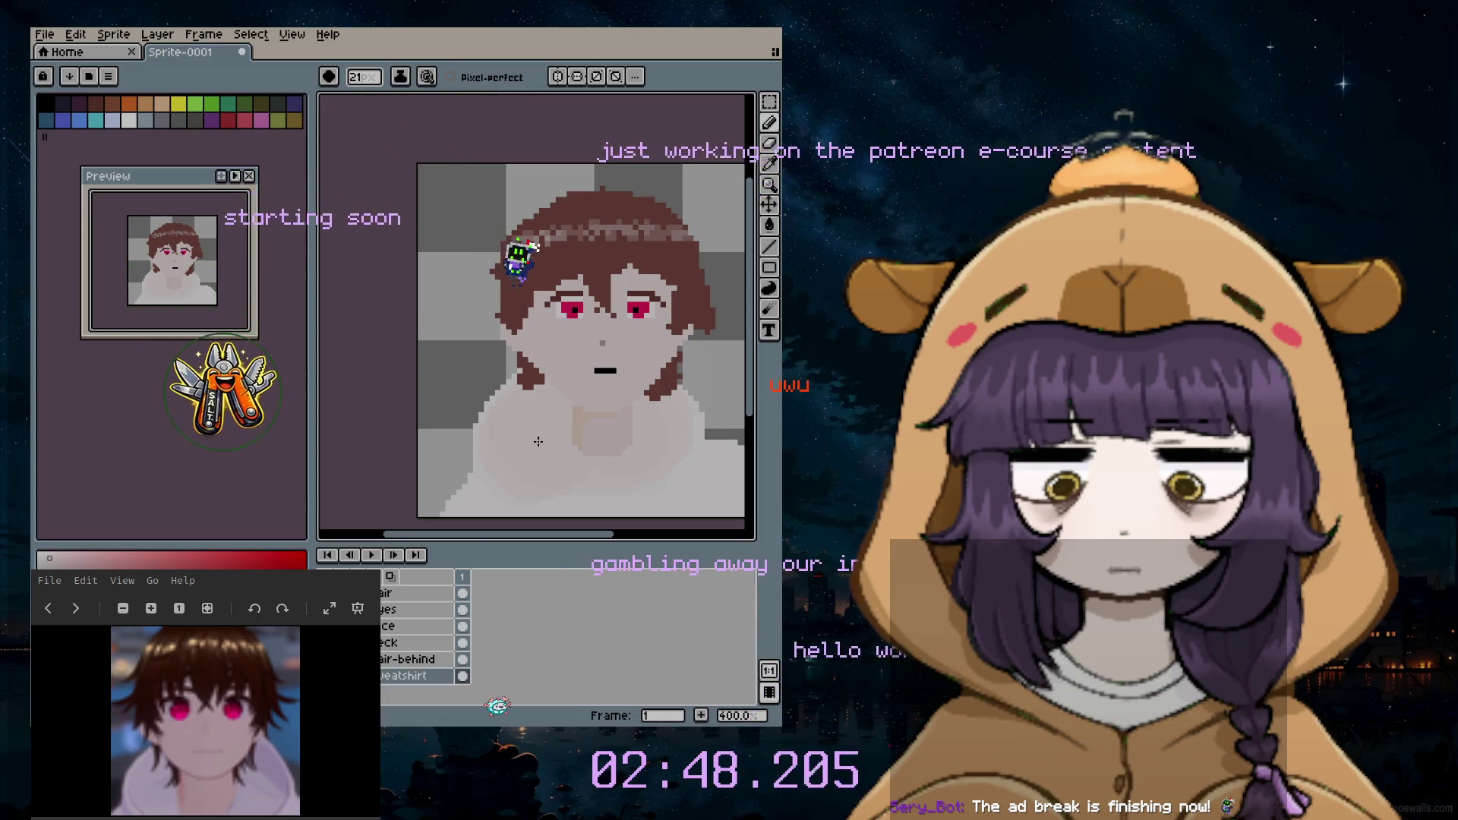
scroll(724, 489, down, 1)
scroll(725, 488, down, 1)
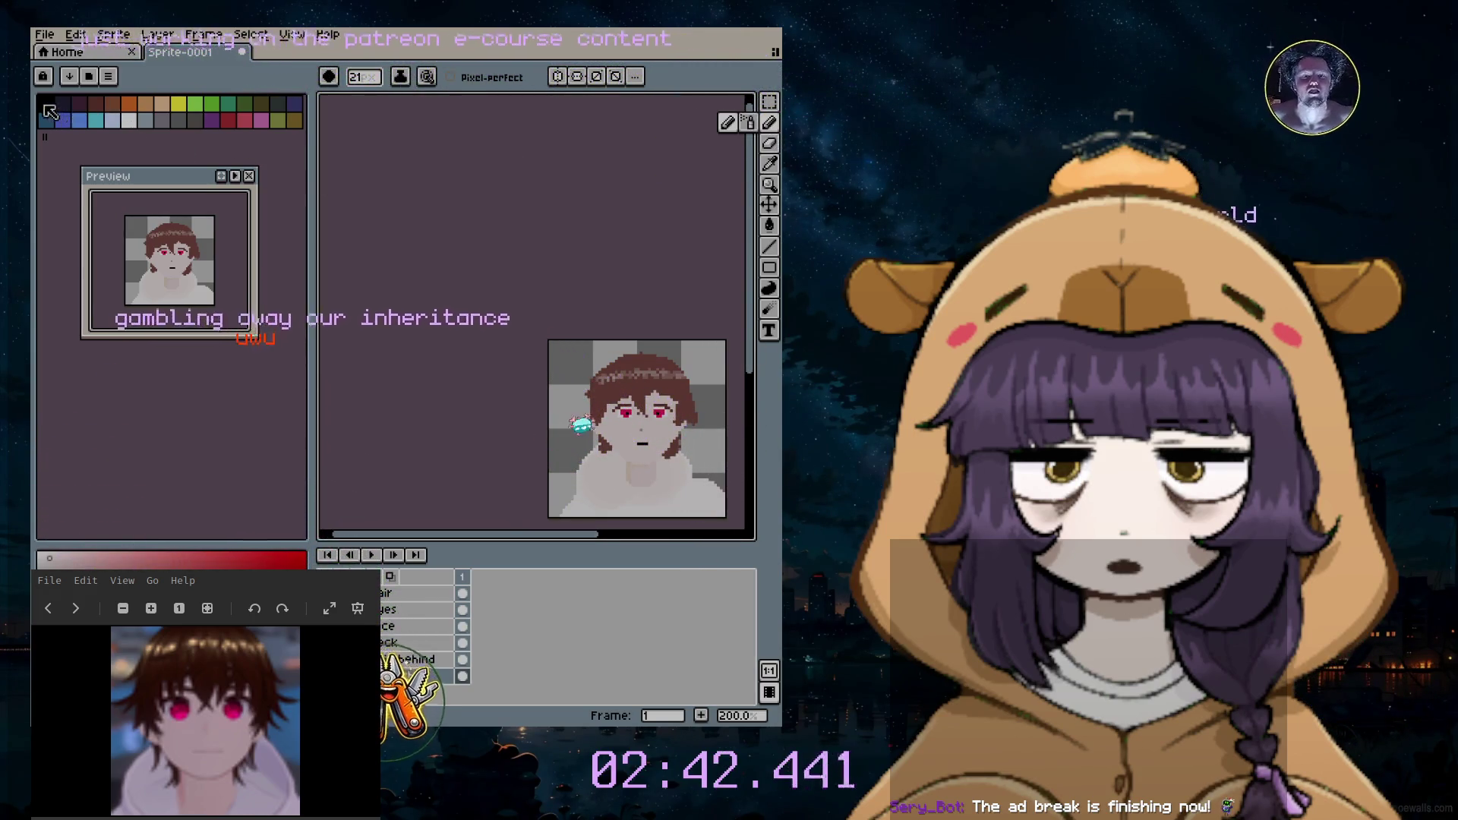
scroll(570, 517, up, 3)
scroll(564, 456, up, 1)
Step: Shrink the brush to 1 px and add a black pixel to the sweatshirt's left-edge outline
key(minus)
key(minus)
key(minus)
key(minus)
key(minus)
key(minus)
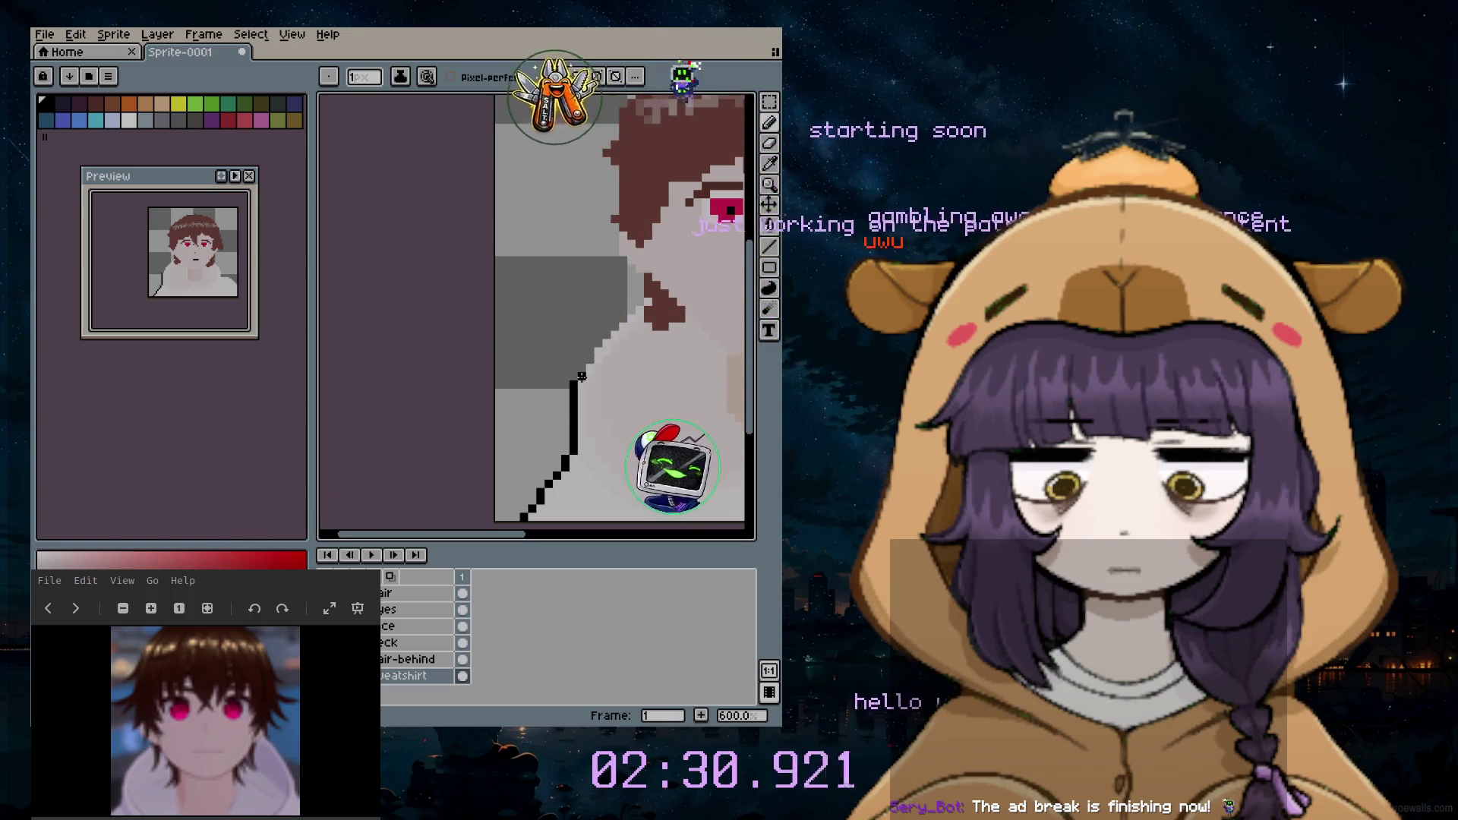
click(582, 373)
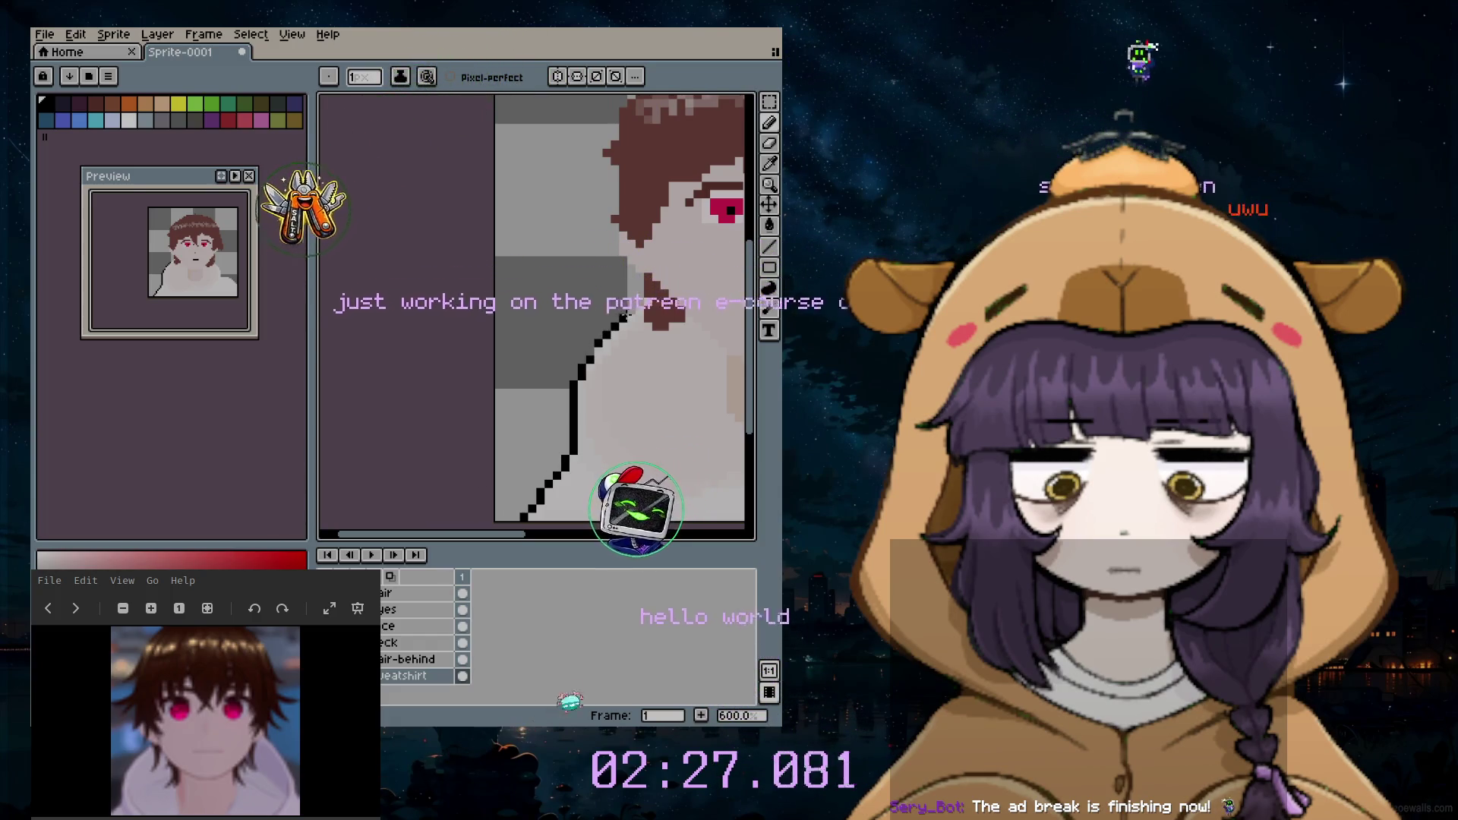
scroll(635, 308, down, 5)
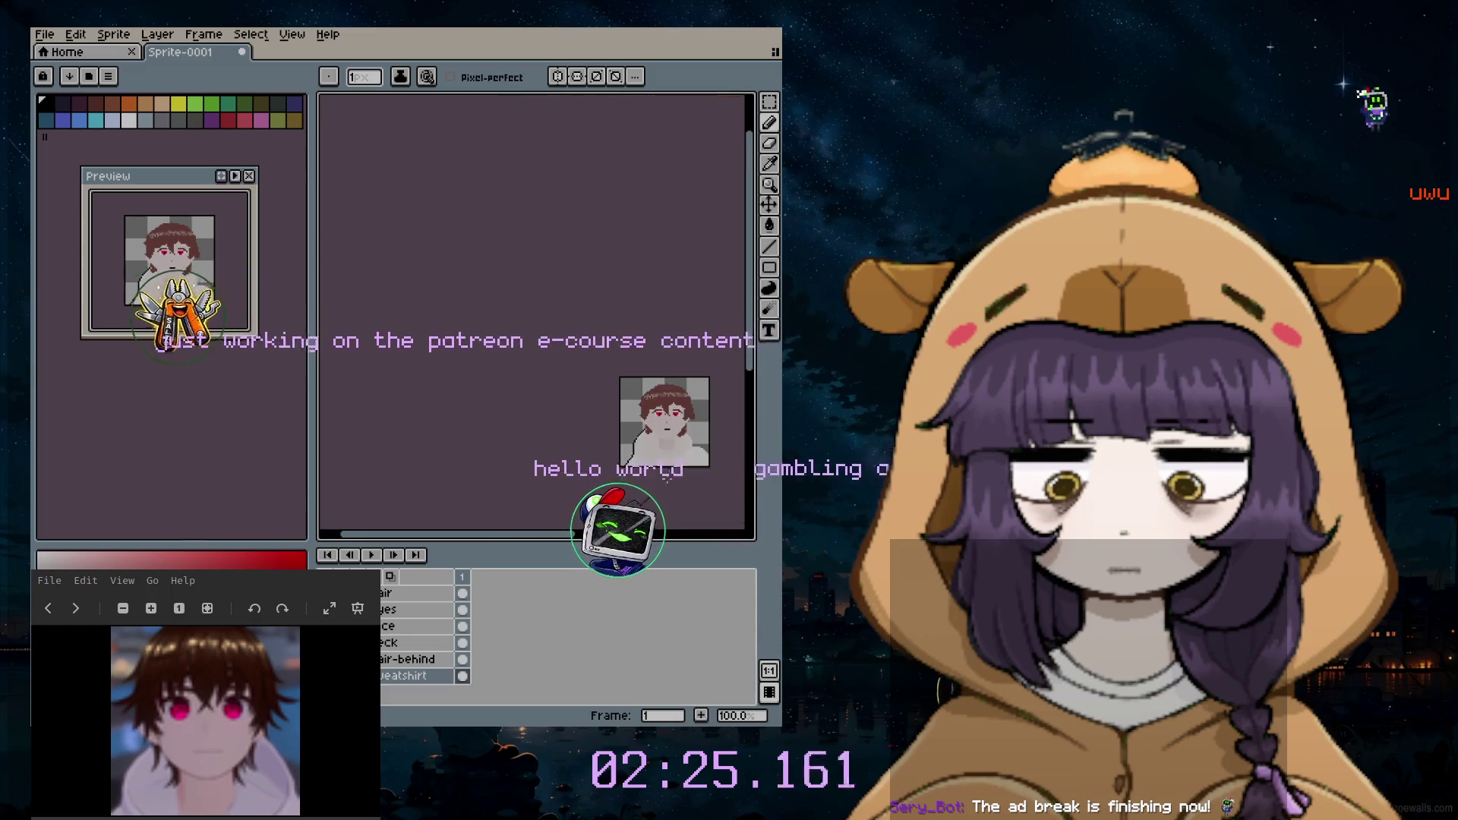
scroll(561, 541, up, 2)
scroll(562, 541, up, 2)
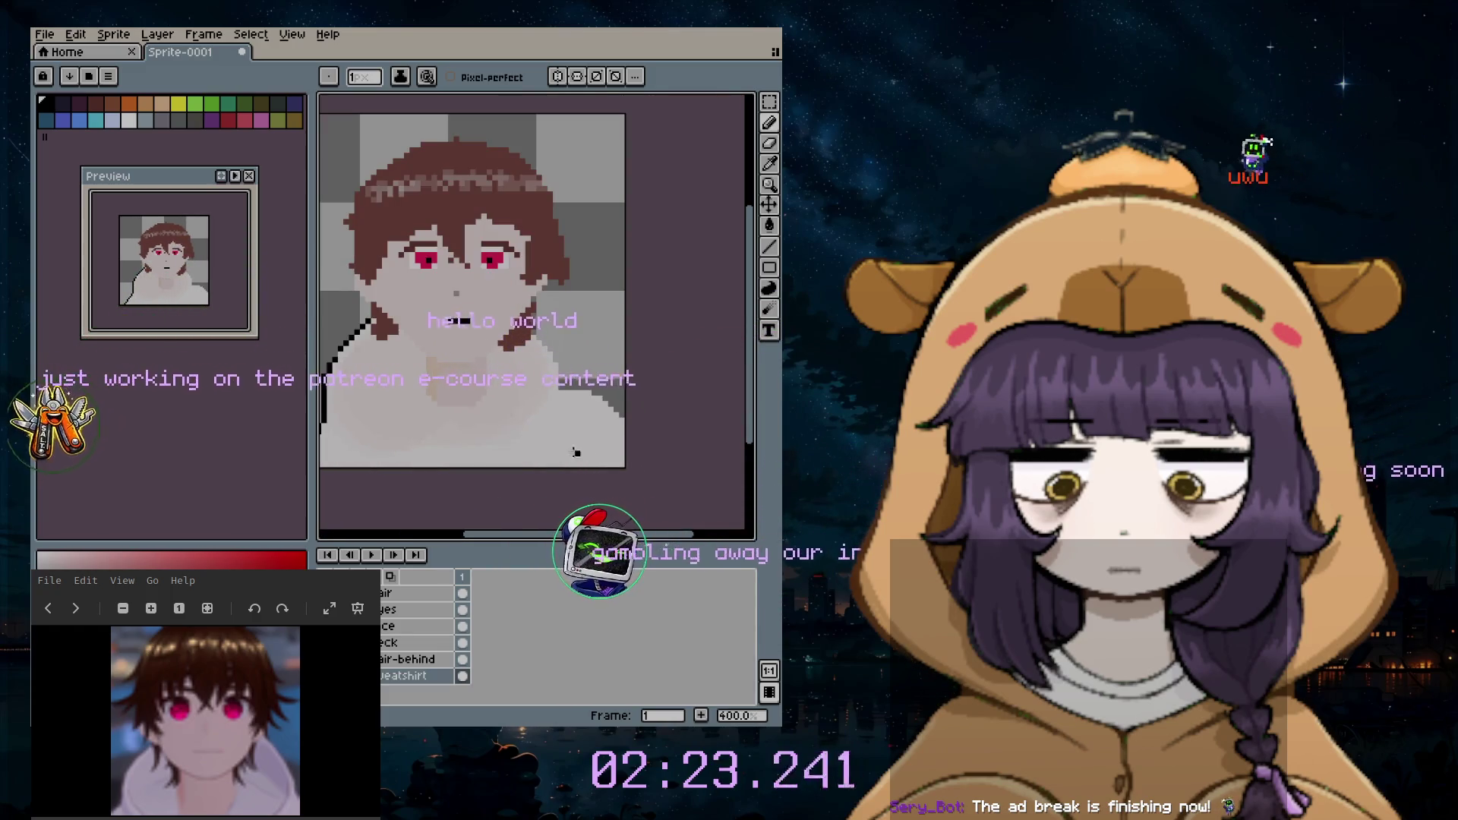
Step: Undo the black outline strokes until the sweatshirt edge is clean again
key(ctrl+z)
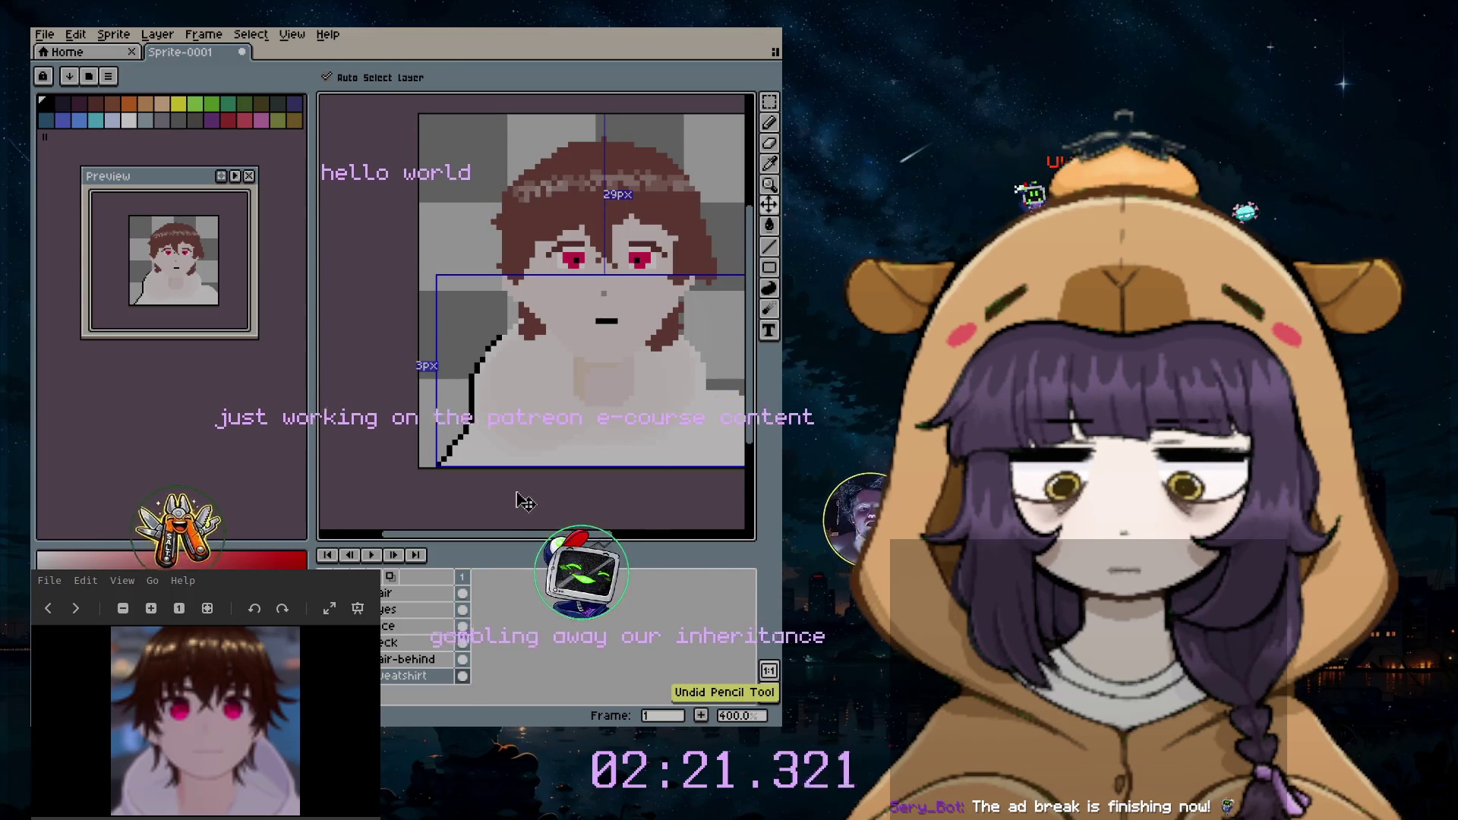
key(ctrl+z)
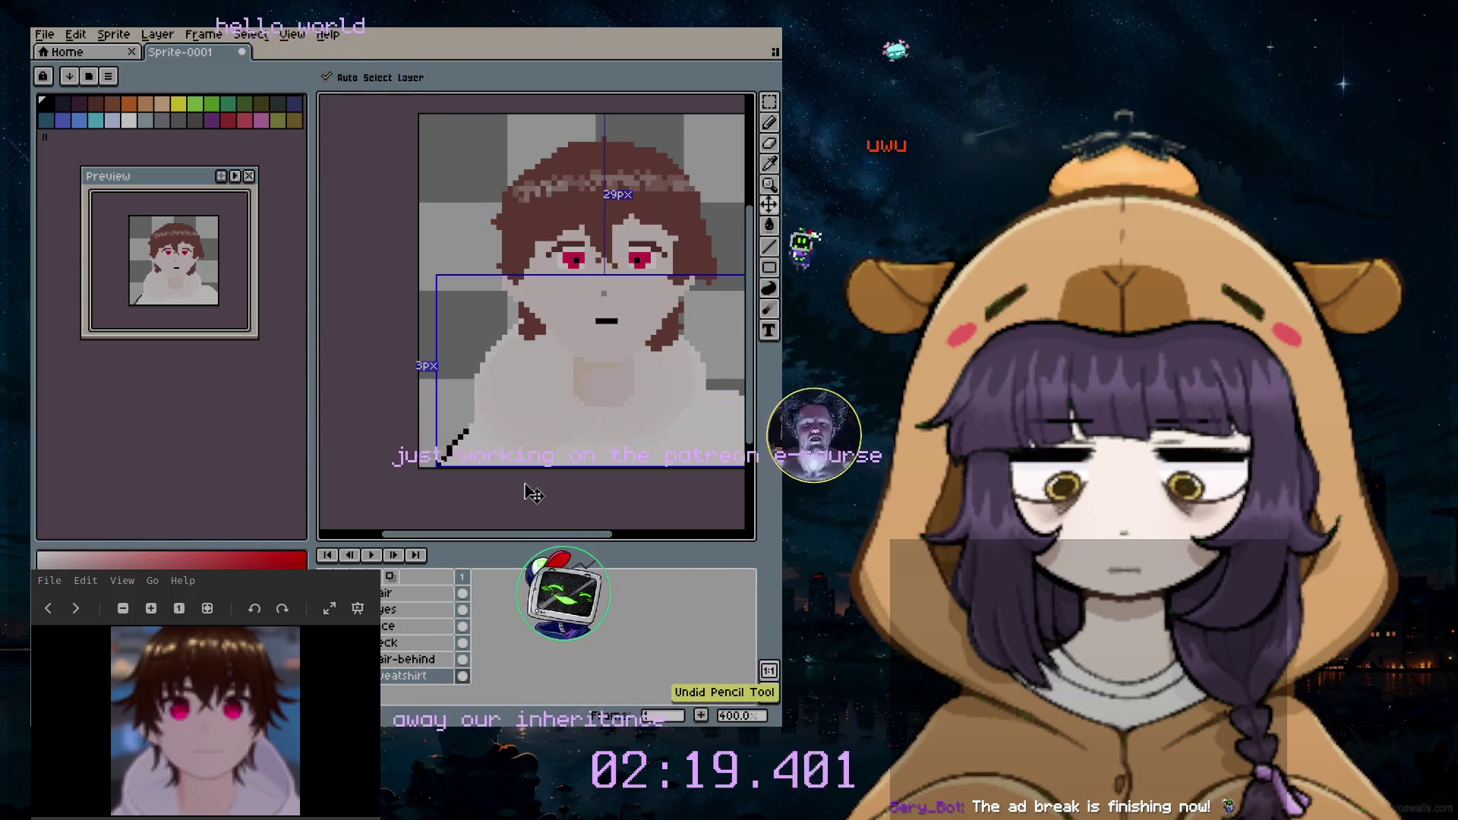
key(ctrl+z)
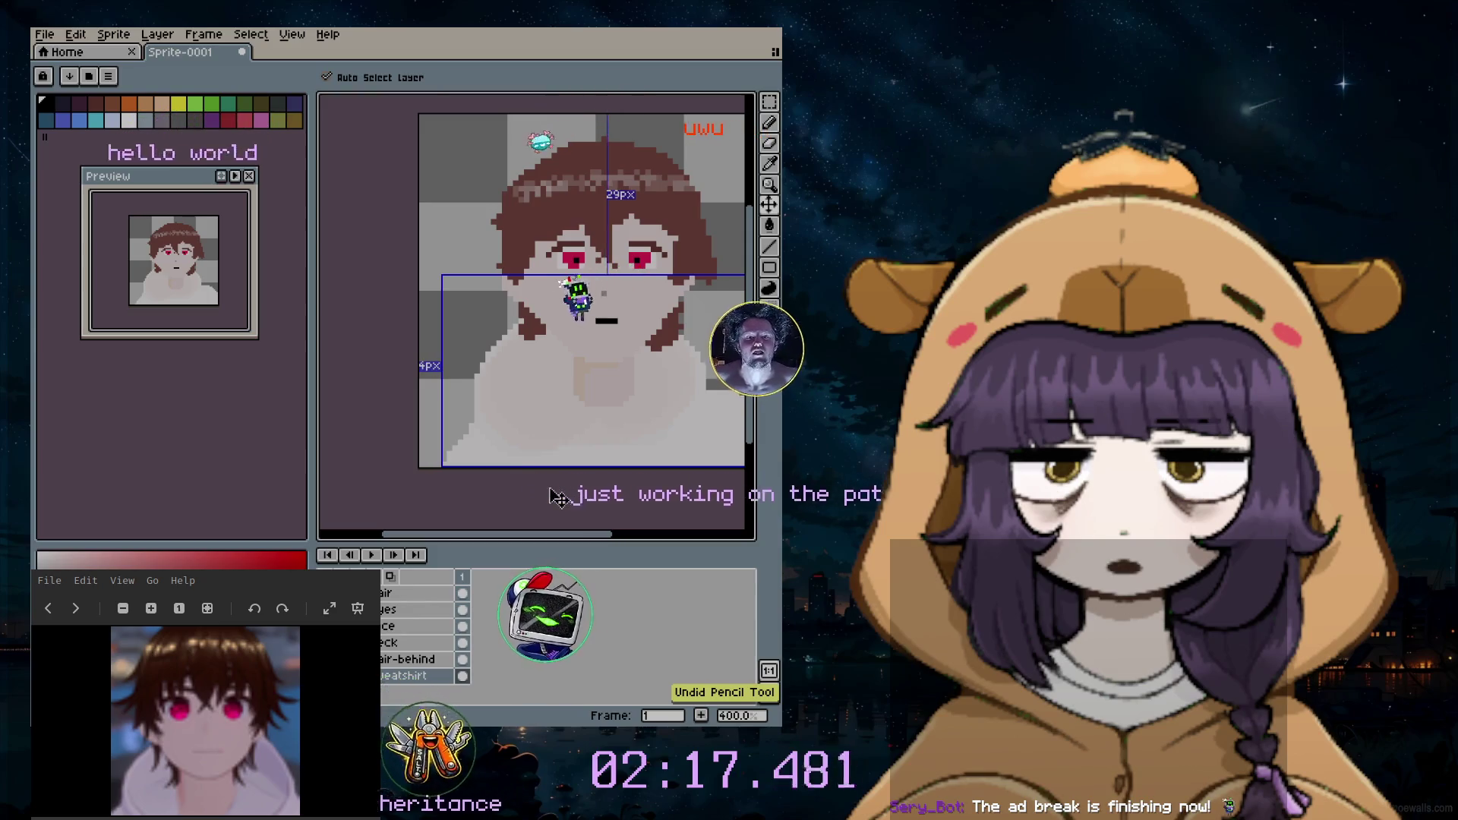
drag(541, 537, 593, 536)
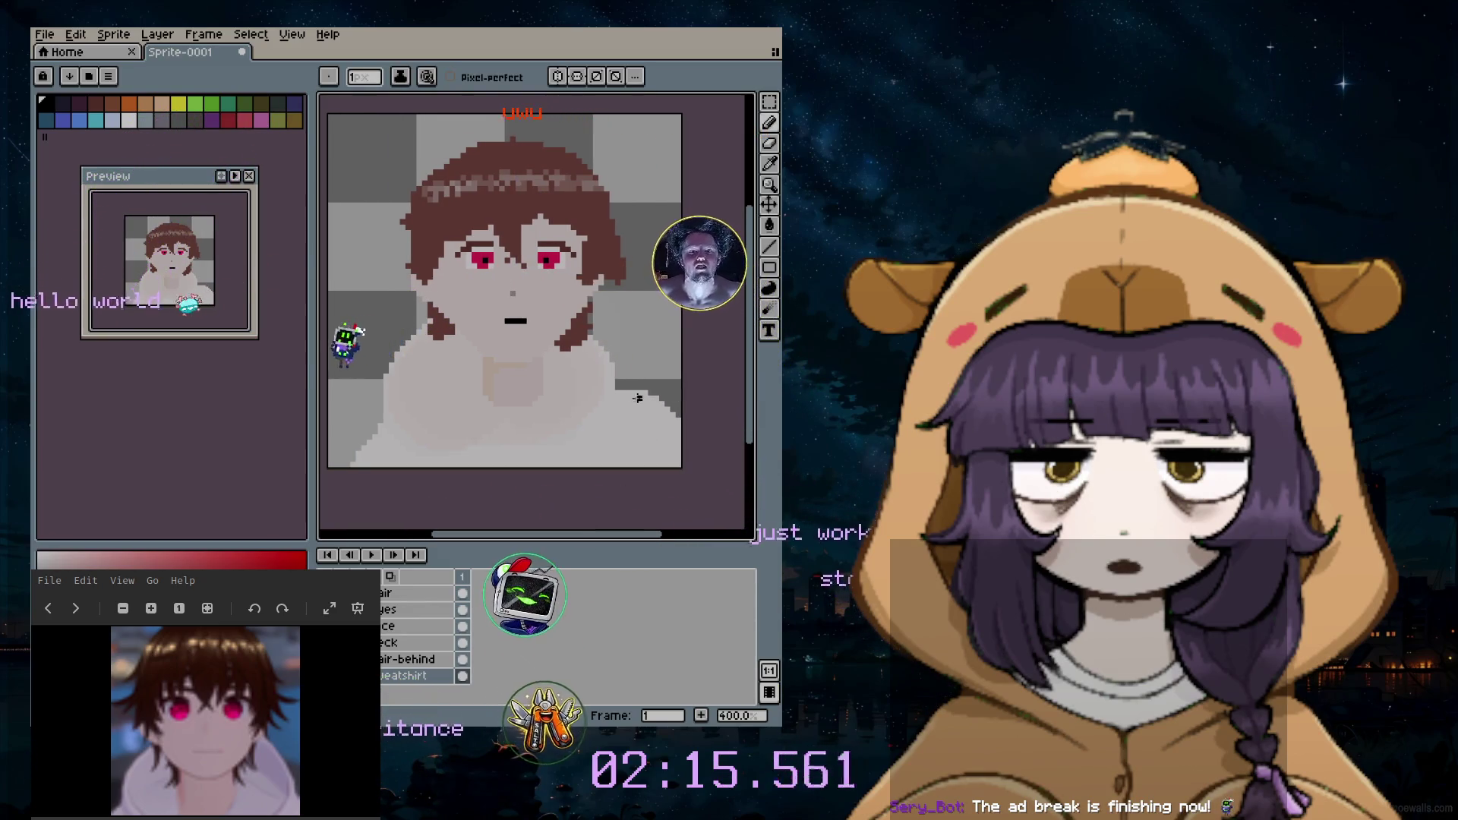
Step: Sample a pale lavender shading colour from the sprite and return to the round brush
click(771, 143)
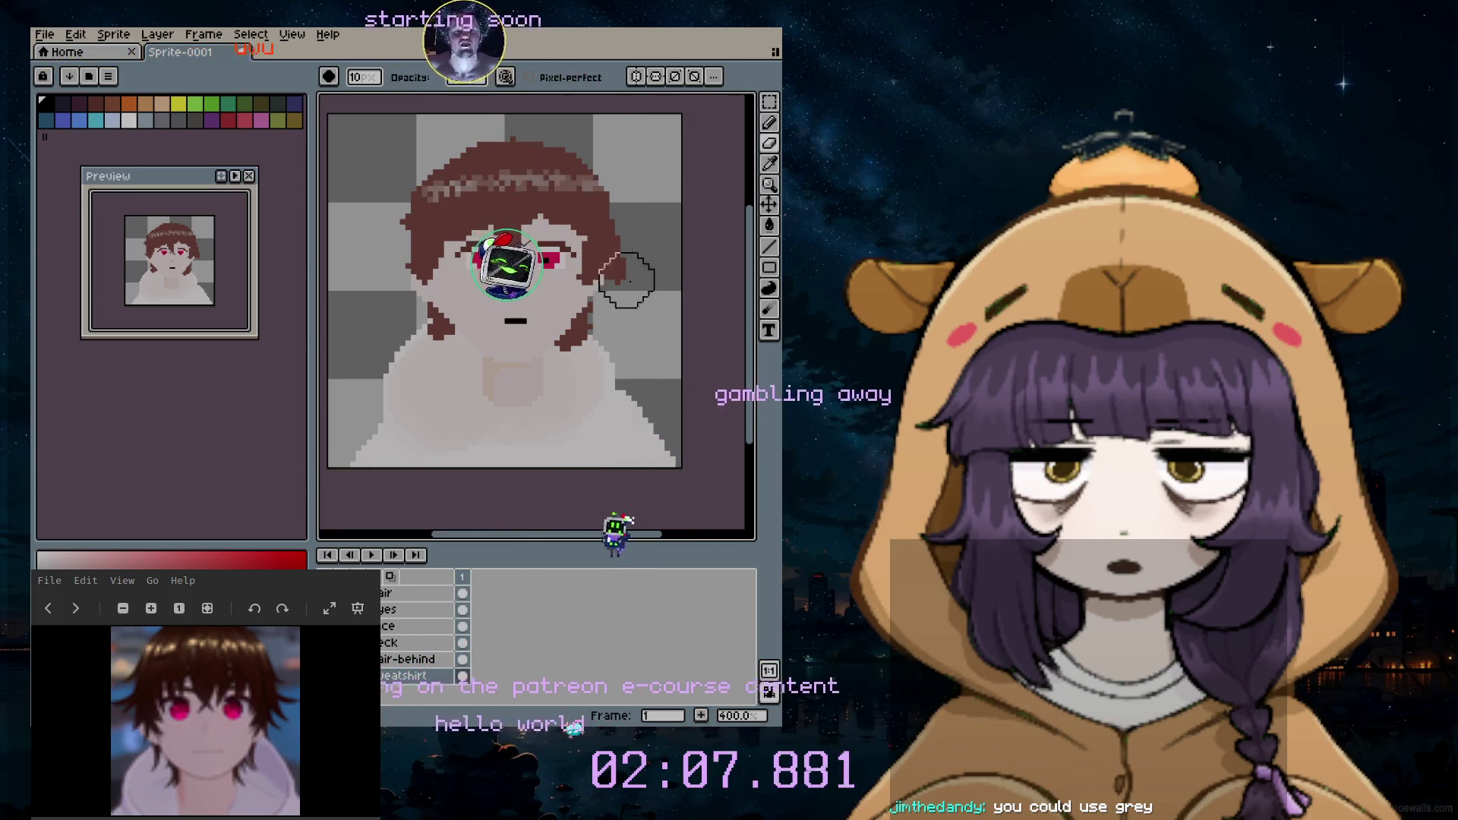
click(769, 122)
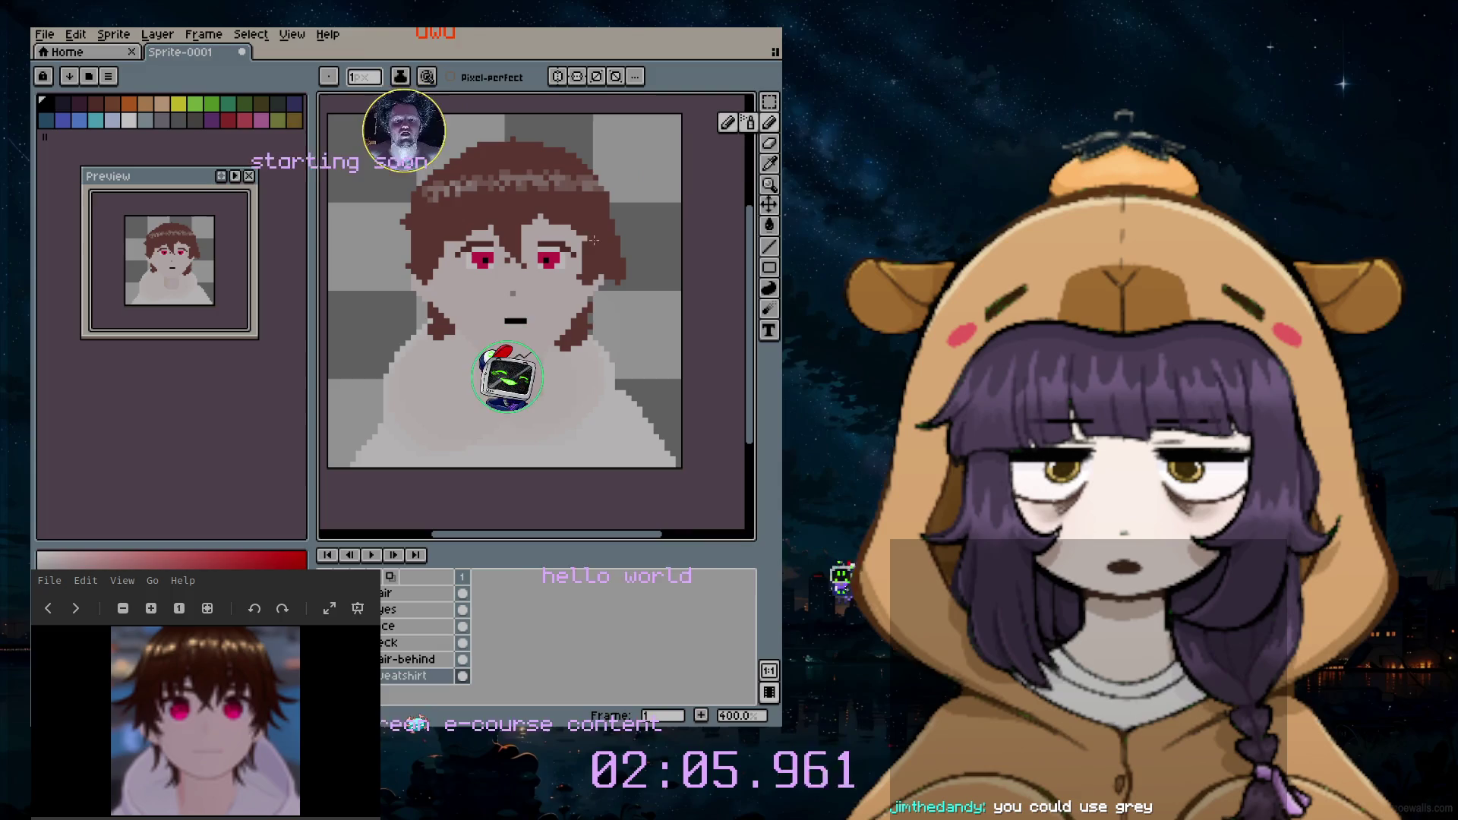
click(771, 164)
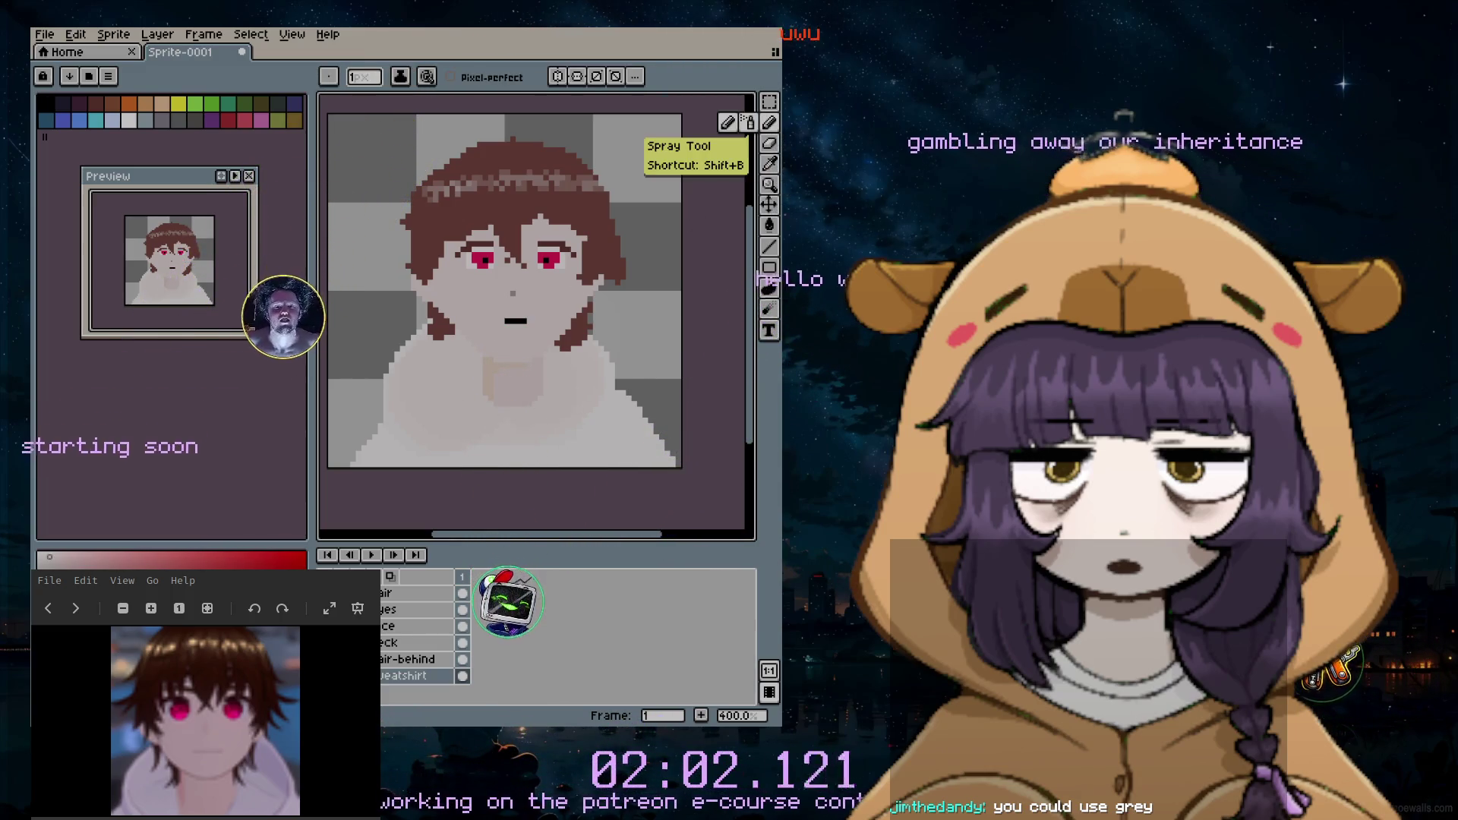
click(769, 122)
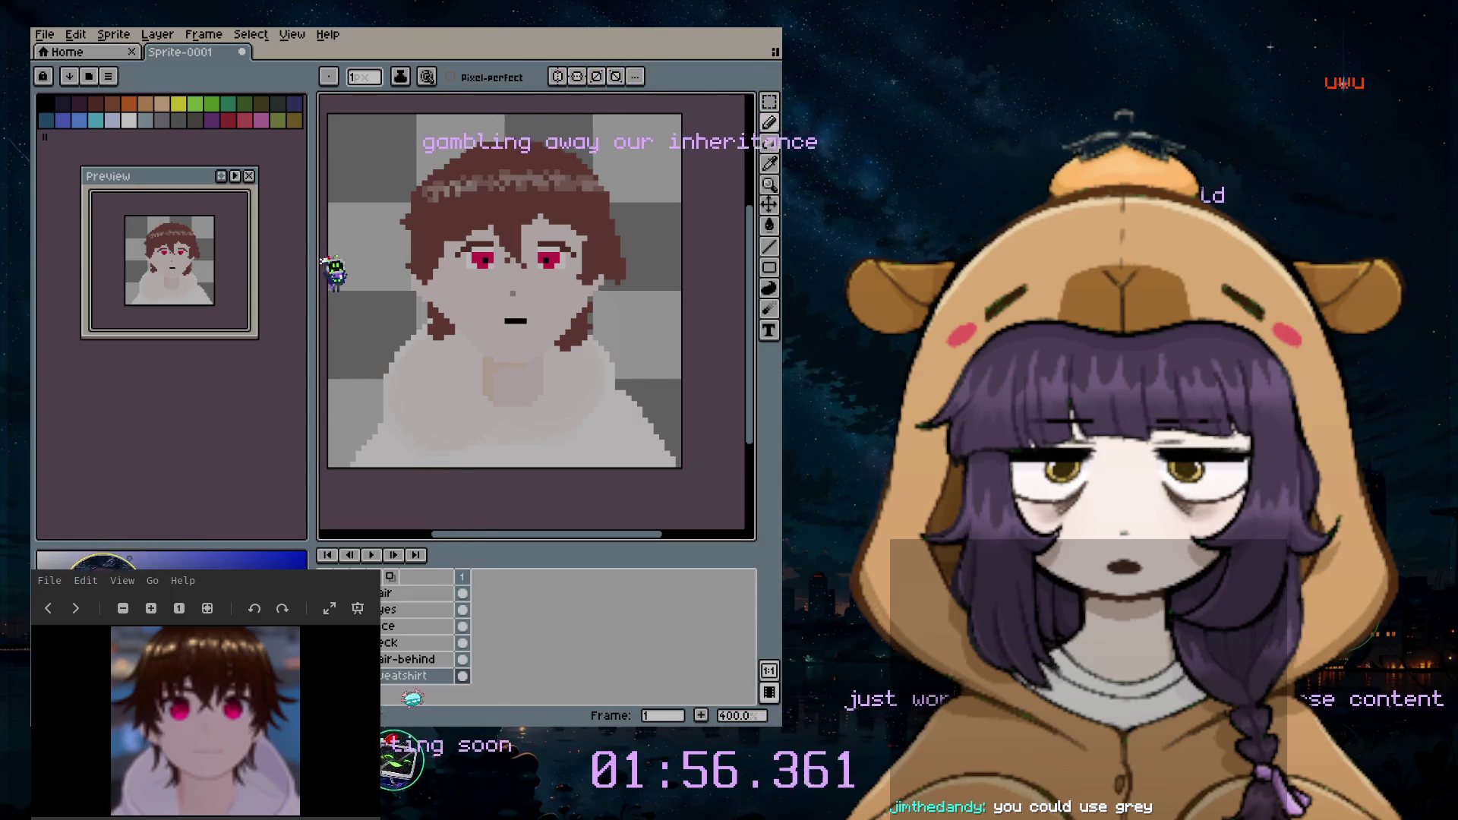
click(769, 165)
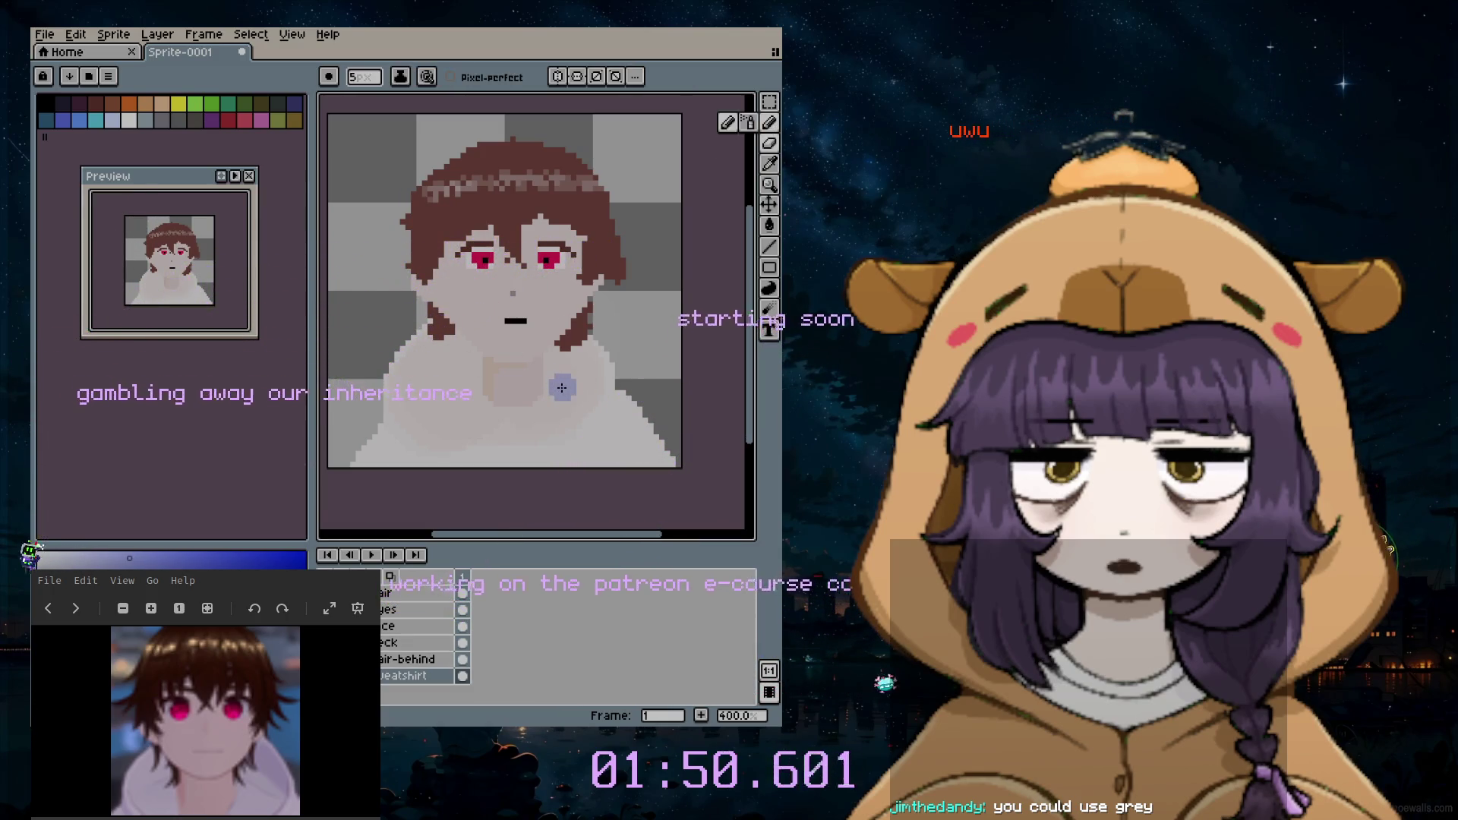
Step: Adjust the brush size down for smaller shading strokes near the collar
key(plus)
key(plus)
key(plus)
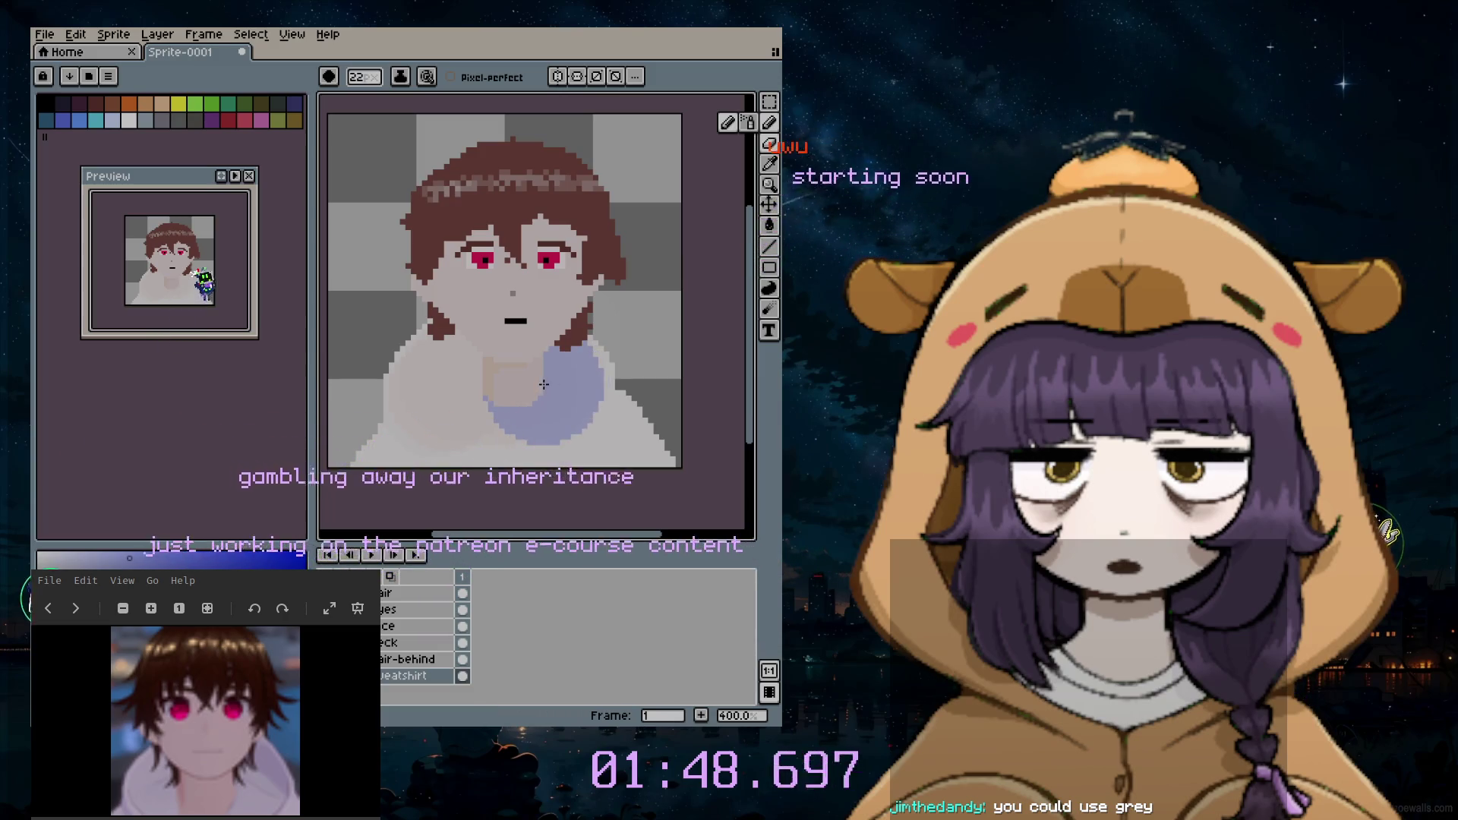
key(minus)
key(minus)
key(minus)
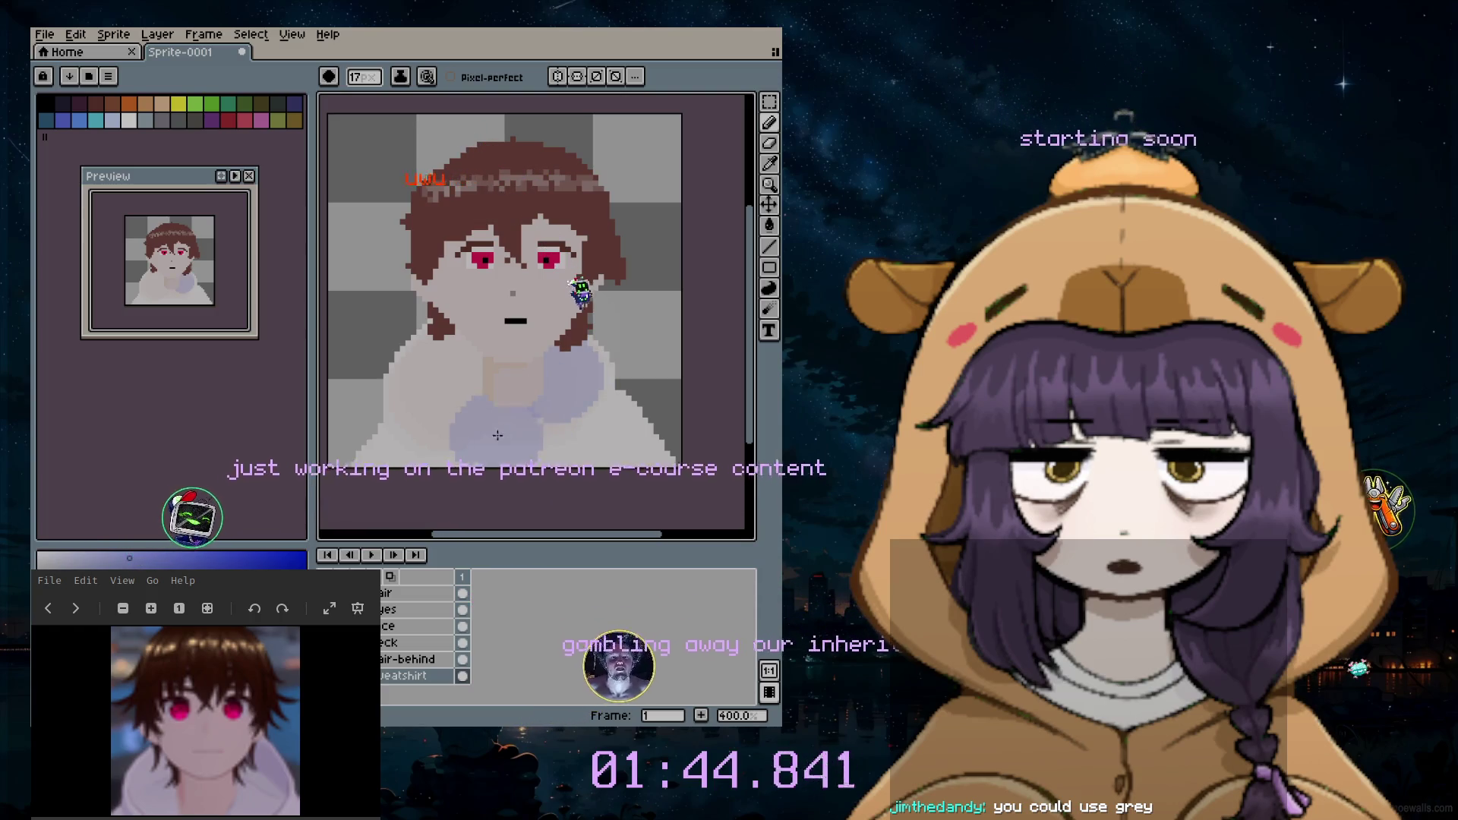
scroll(474, 380, up, 3)
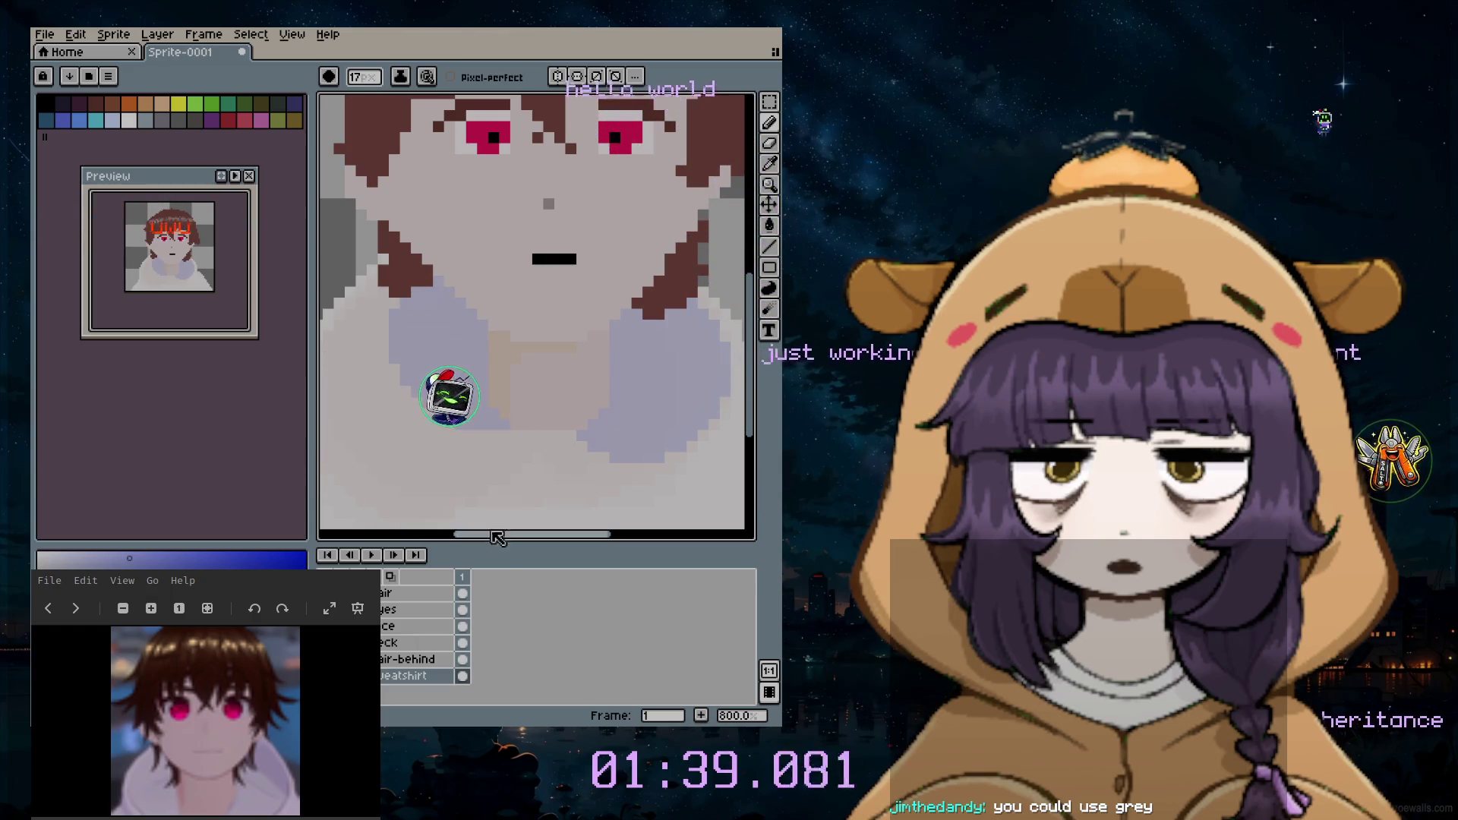
drag(488, 545, 429, 544)
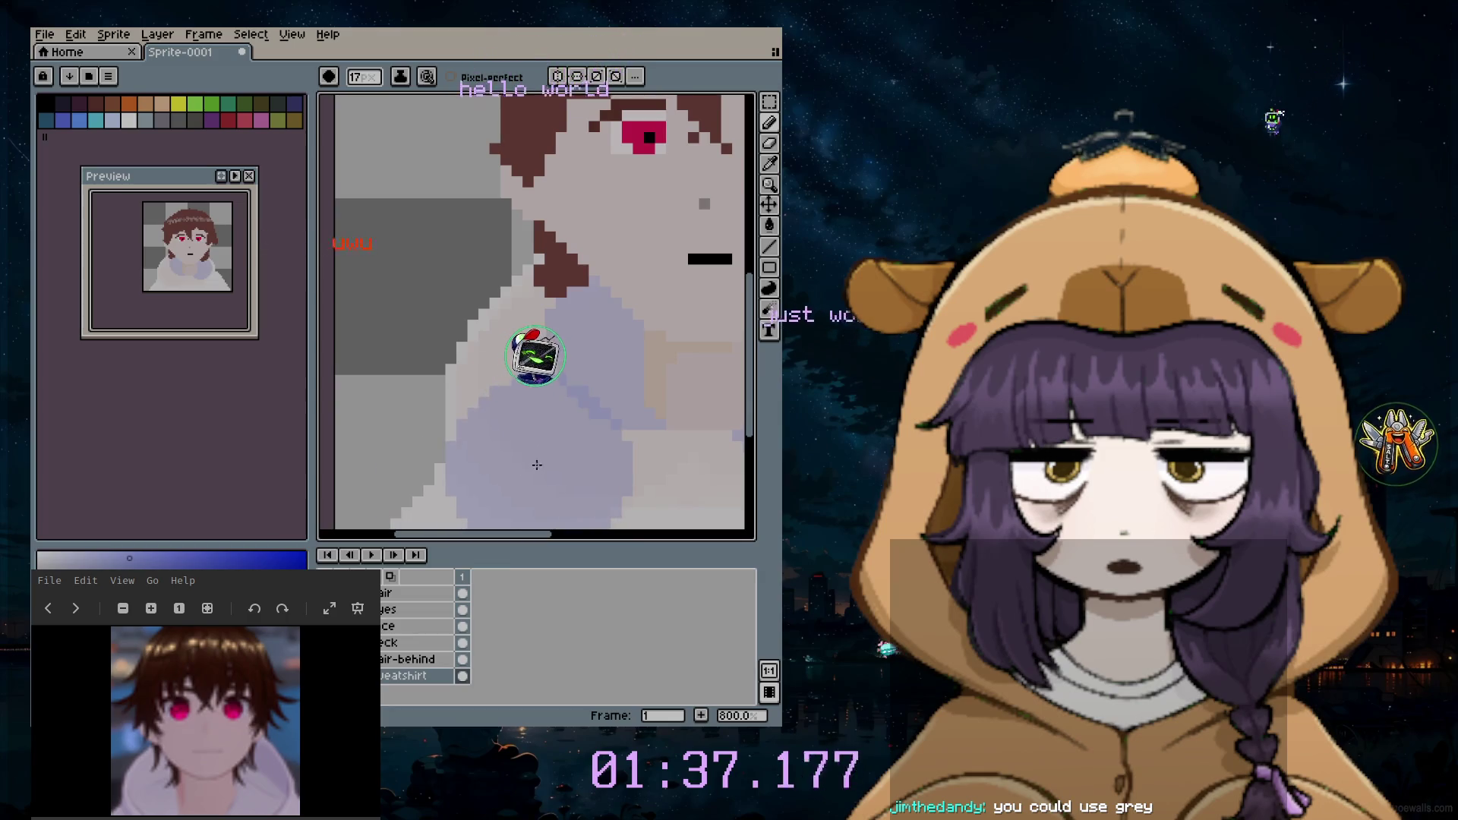
key(minus)
key(minus)
key(minus)
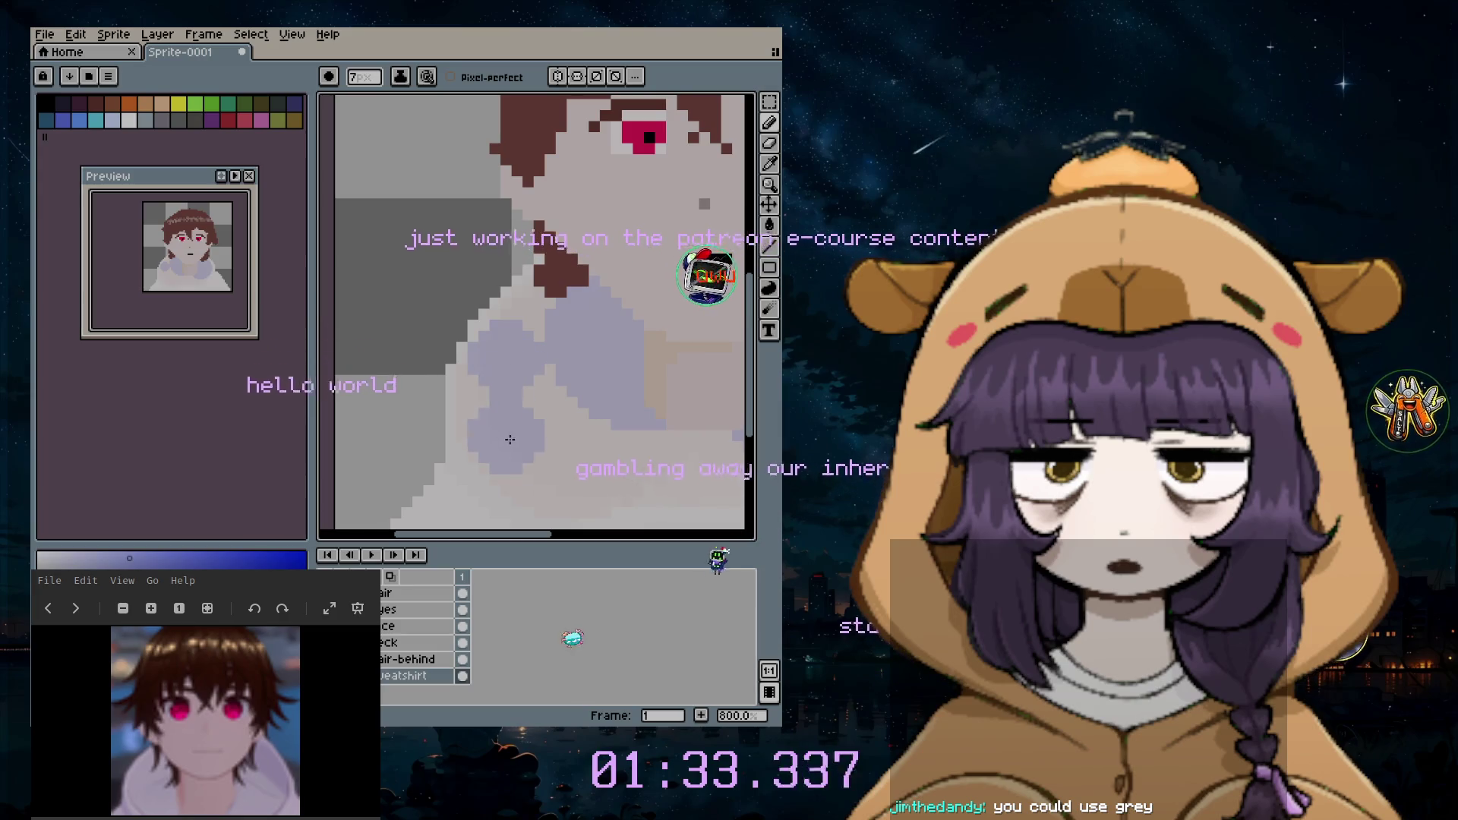
scroll(519, 450, up, 1)
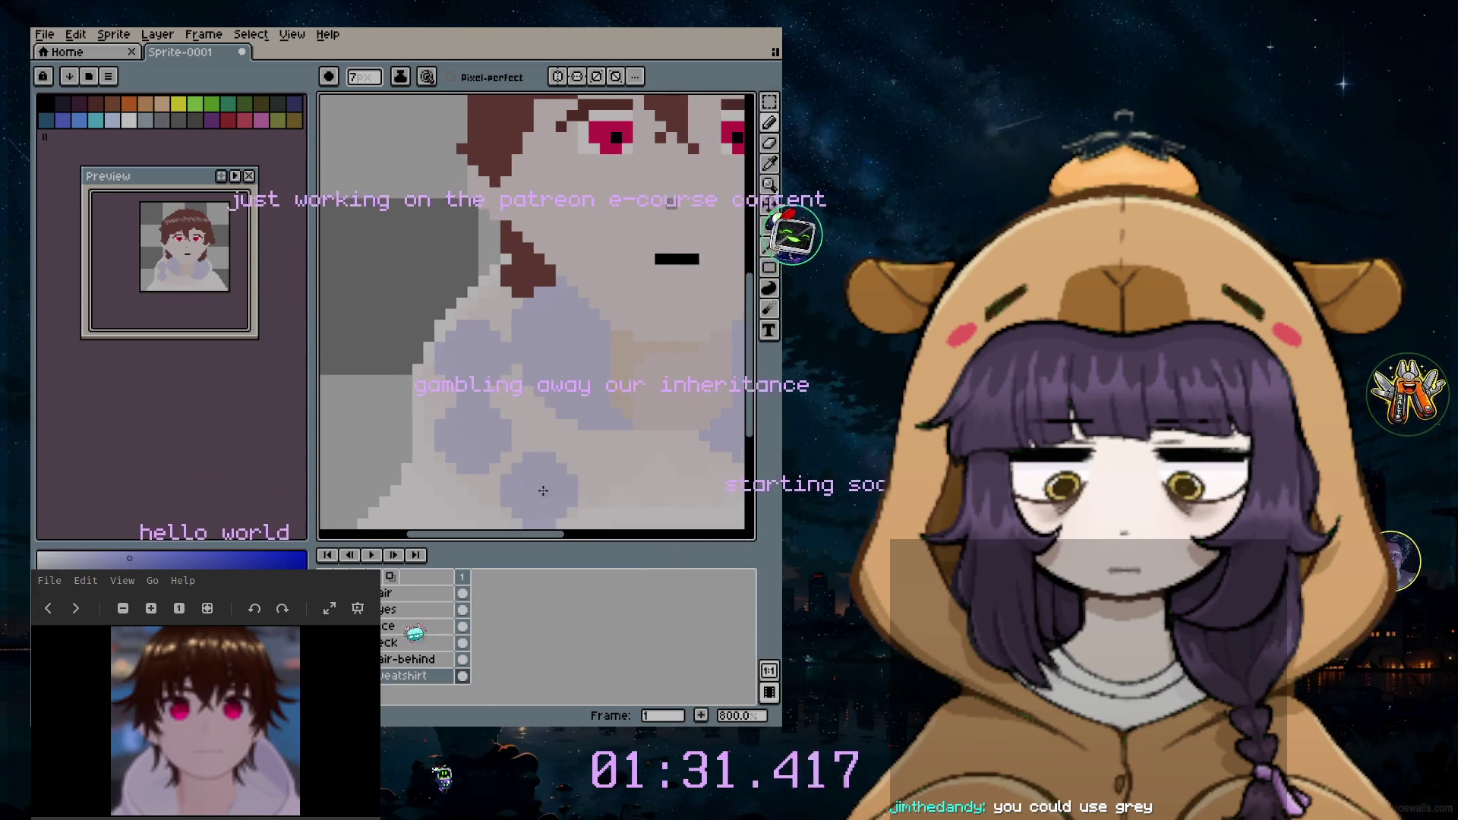
scroll(536, 471, up, 1)
scroll(536, 471, up, 1)
scroll(514, 423, down, 3)
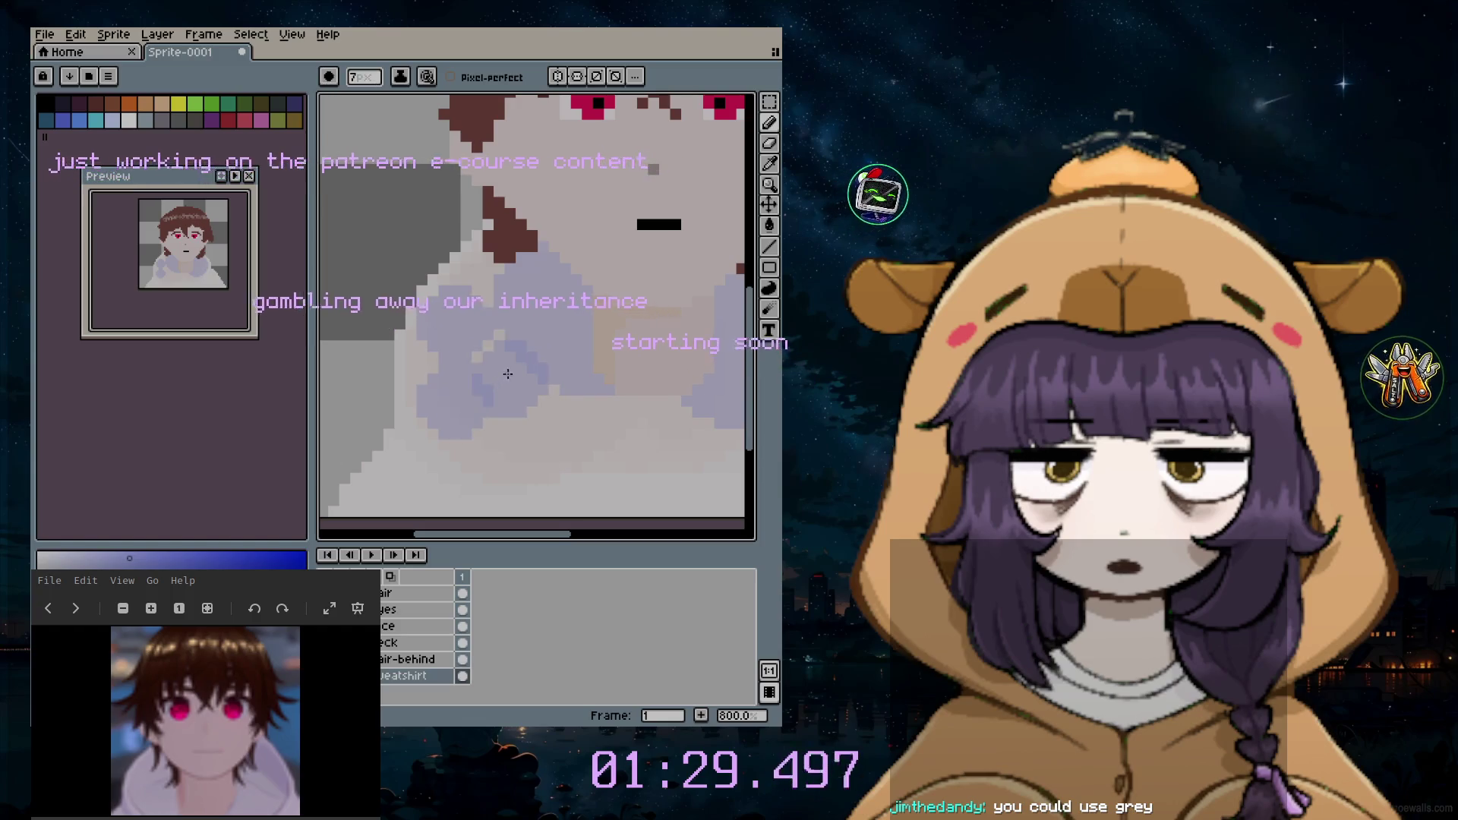
scroll(497, 376, up, 2)
scroll(498, 341, up, 3)
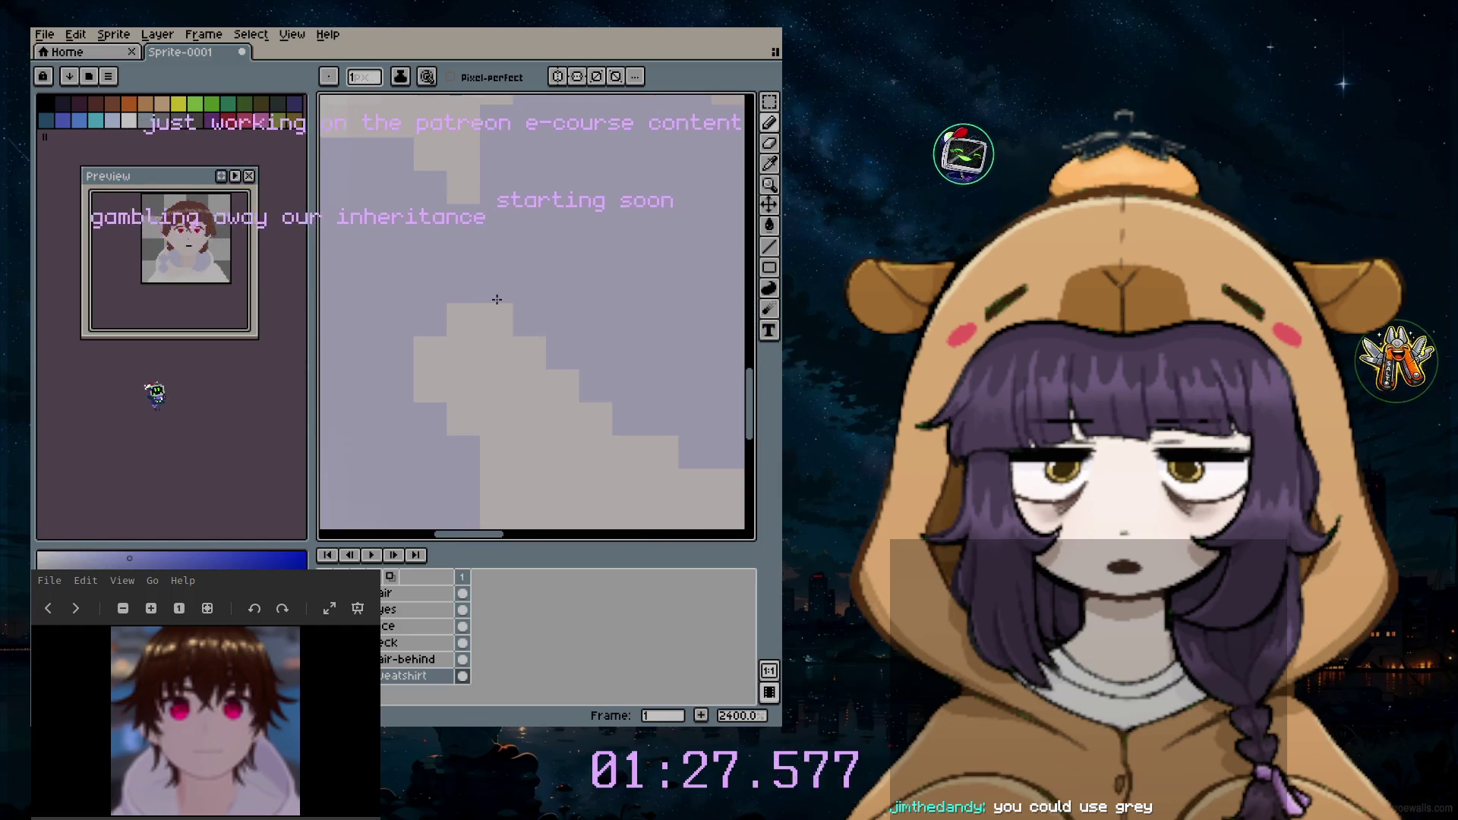
Step: Paint lavender over the beige staircase pixels, the beige column and the light grey strip
mouse_move(429, 388)
mouse_down()
mouse_move(459, 414)
mouse_move(495, 349)
mouse_move(531, 380)
mouse_move(493, 441)
mouse_up()
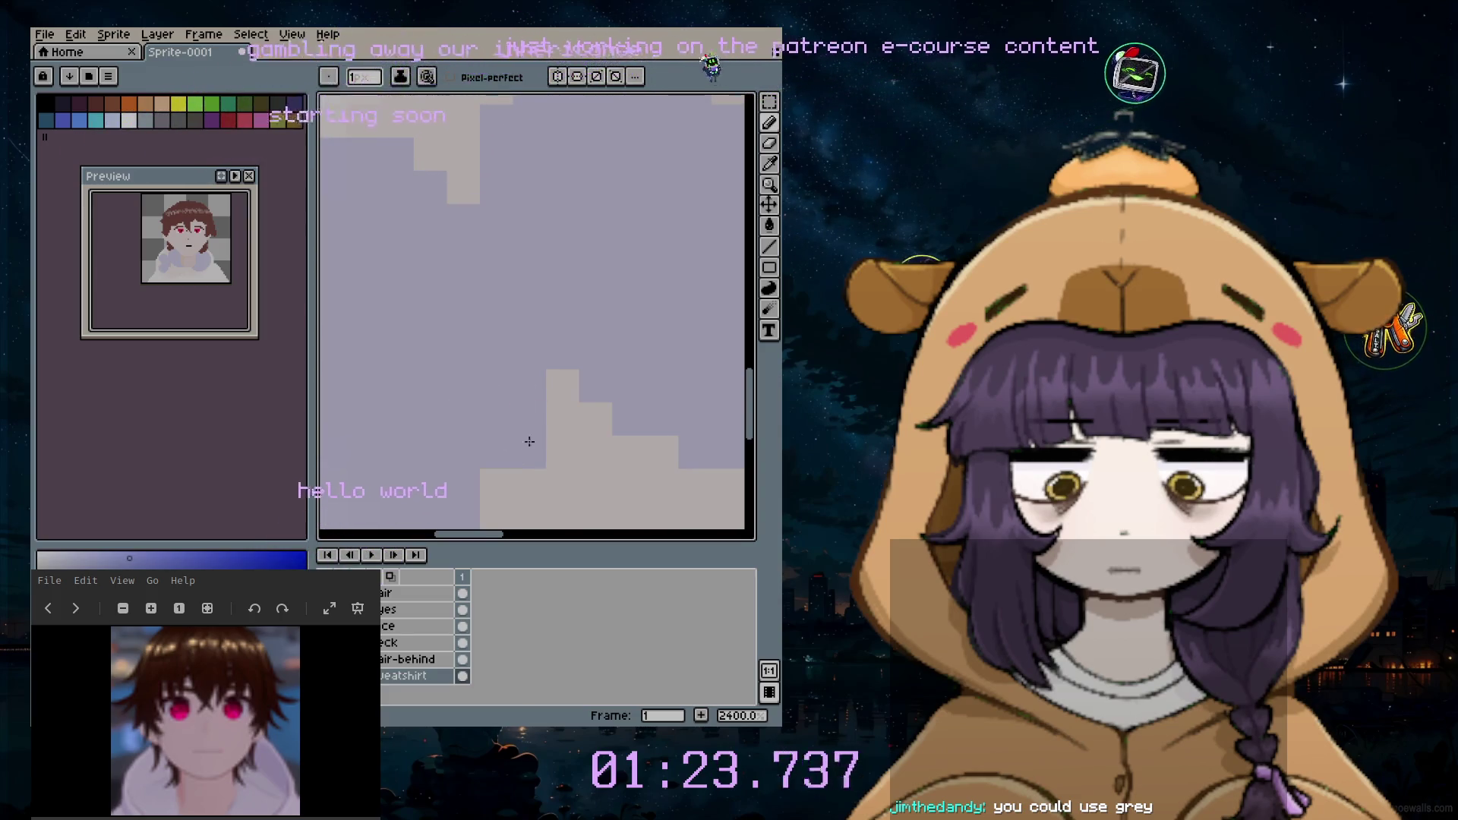
scroll(456, 524, left, 3)
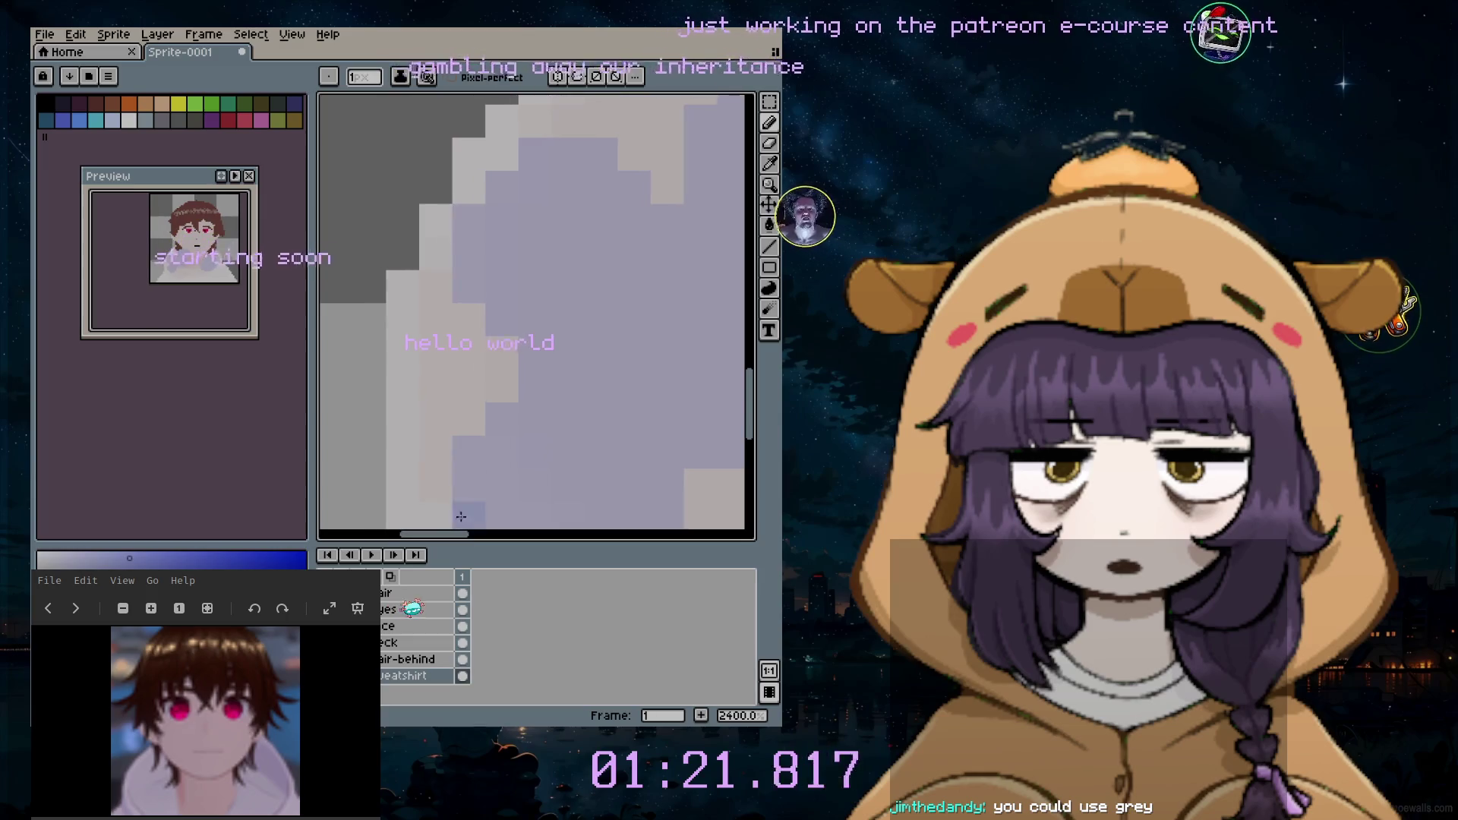
drag(462, 490, 437, 291)
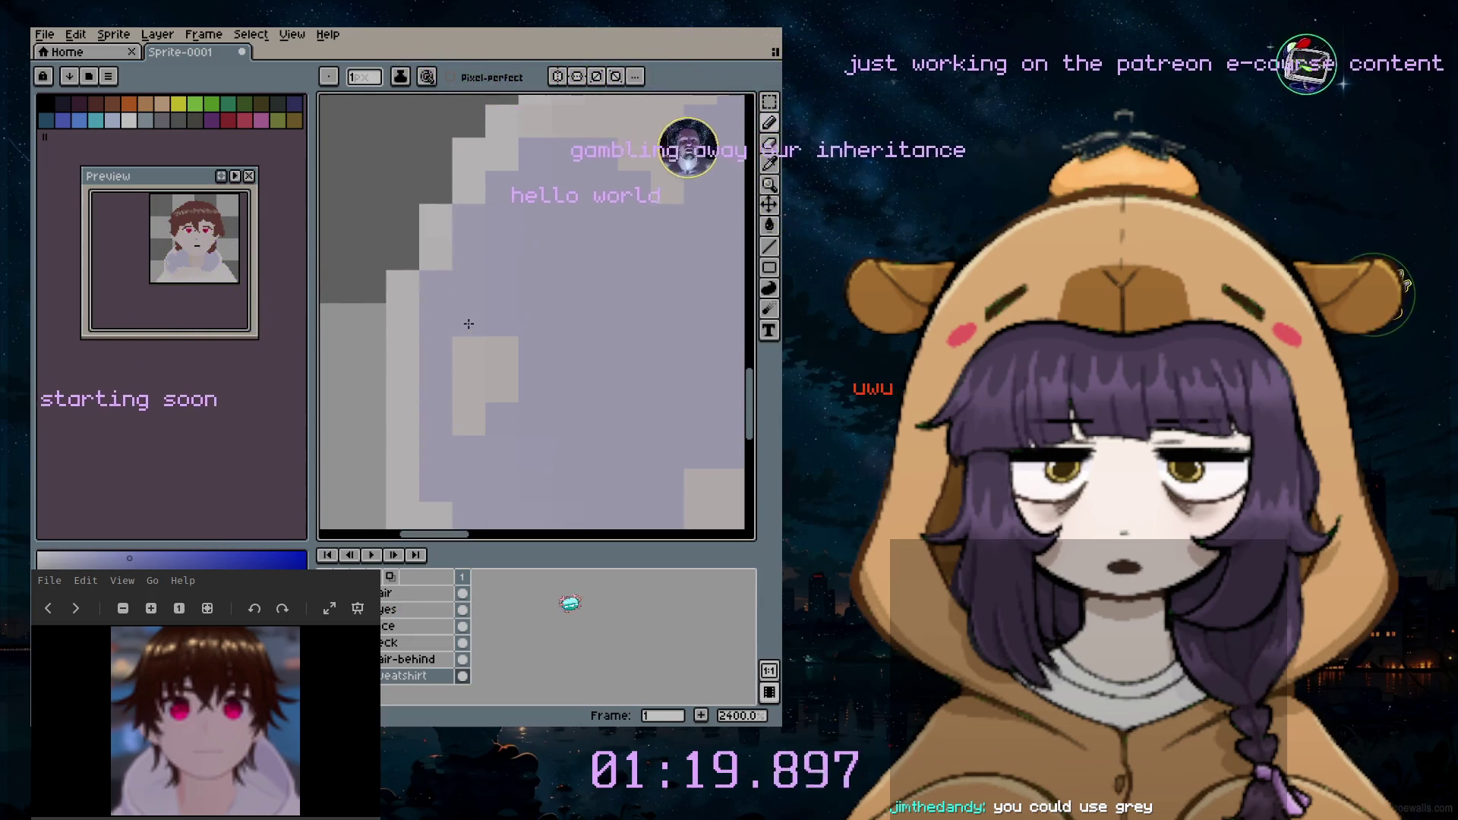
scroll(499, 329, down, 2)
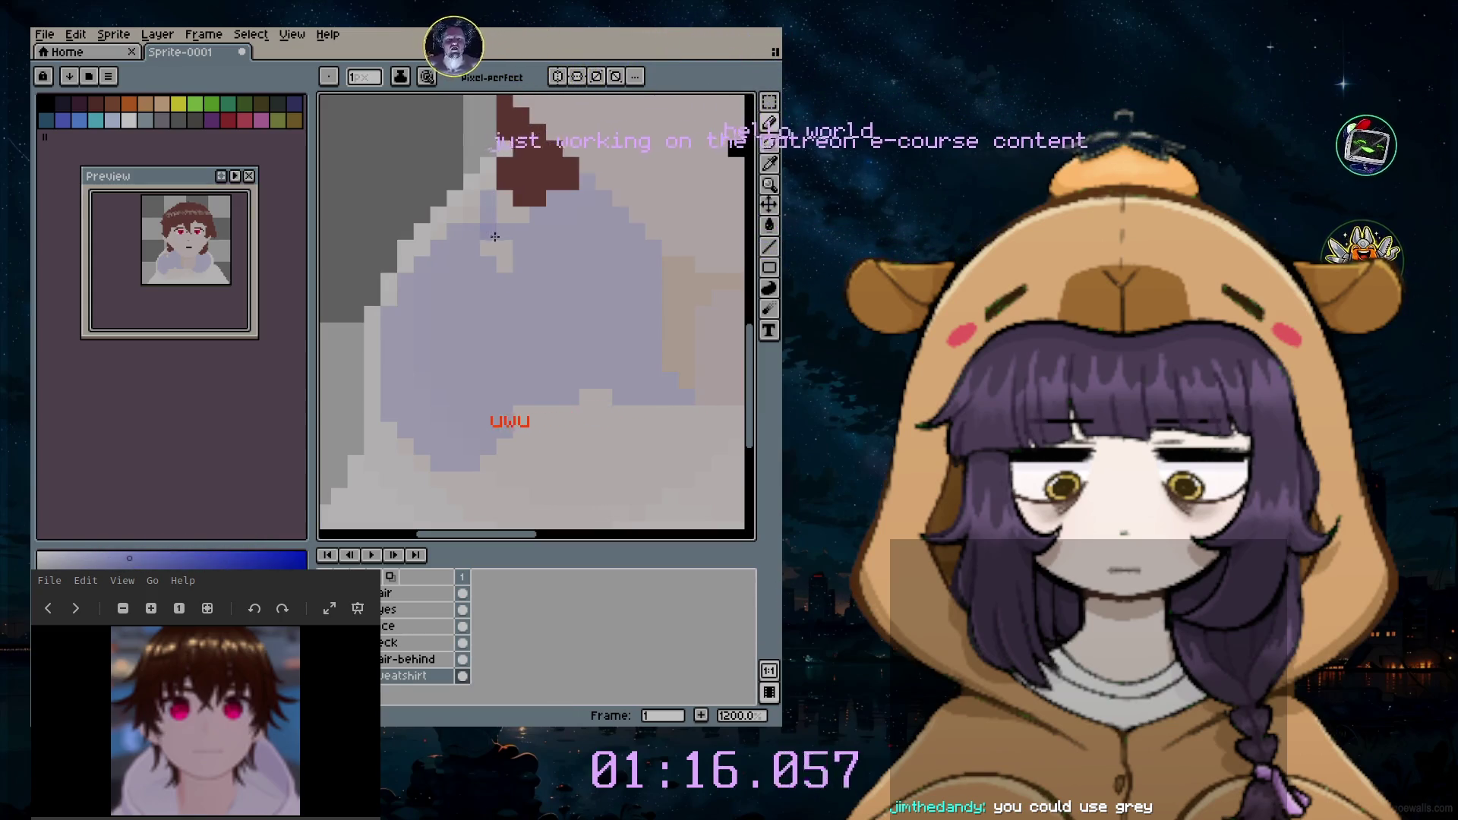
drag(504, 205, 510, 262)
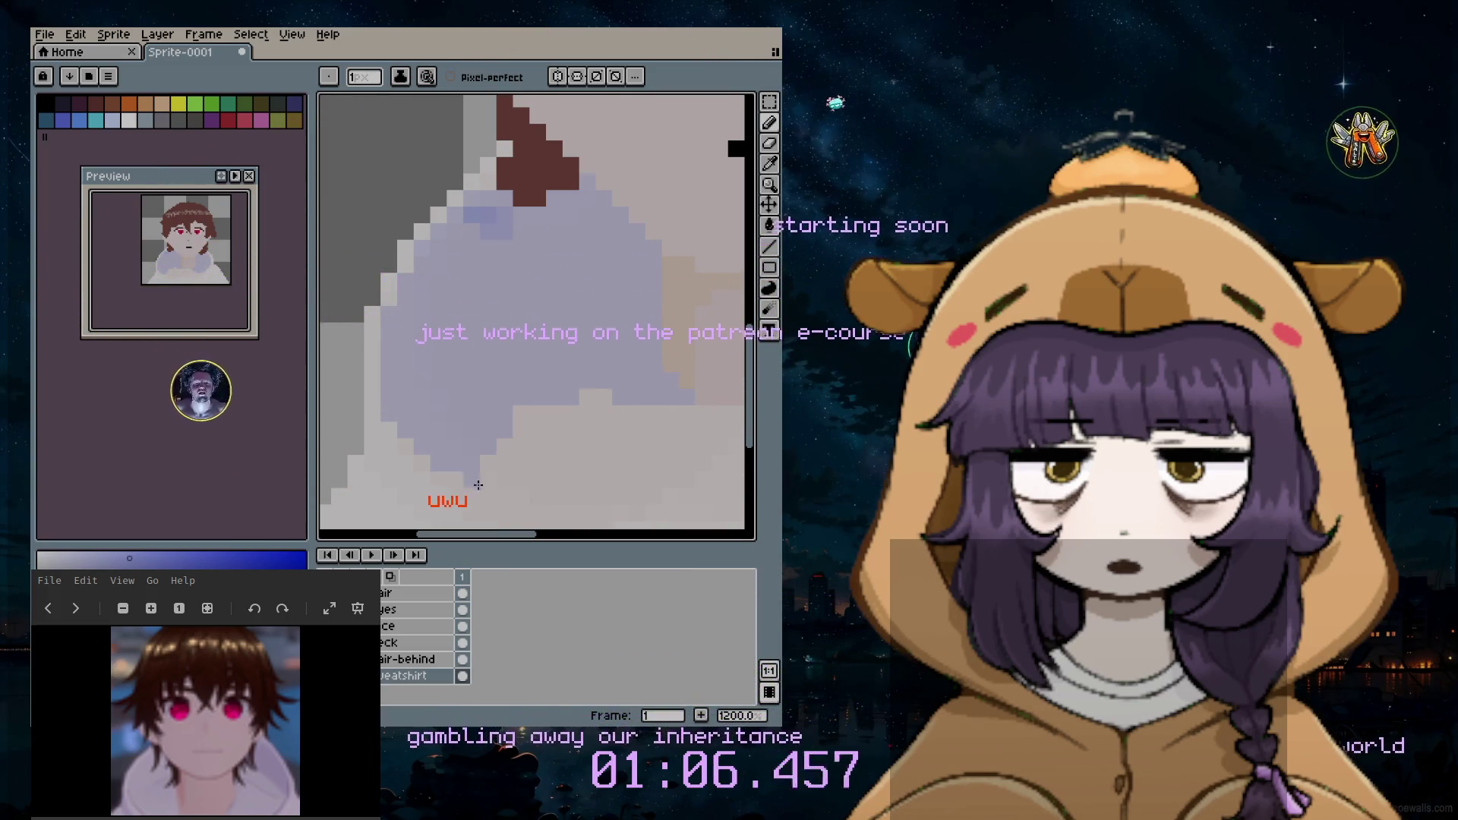
scroll(524, 482, down, 4)
scroll(524, 482, down, 1)
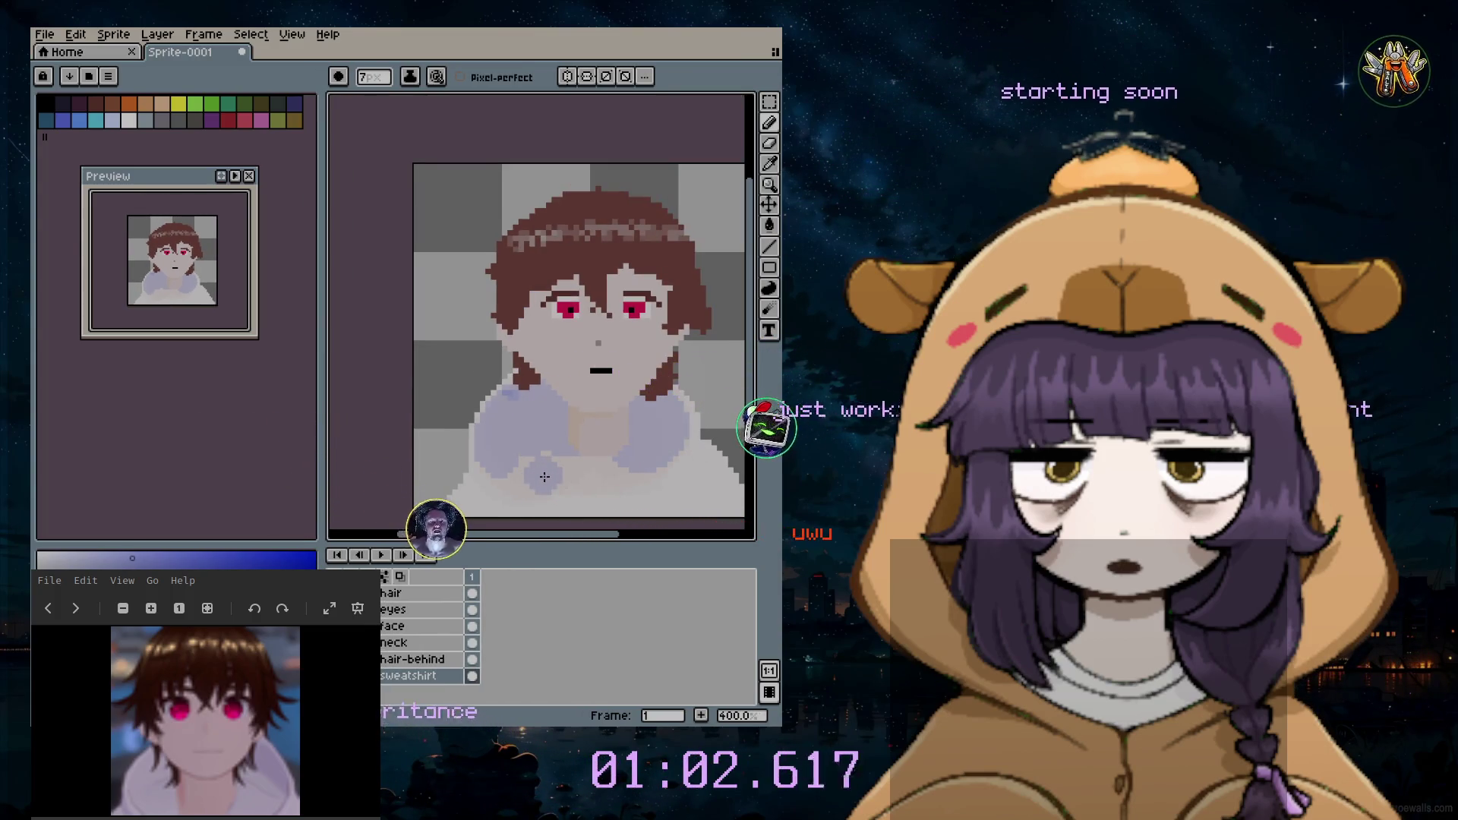
scroll(534, 525, up, 1)
scroll(529, 478, up, 2)
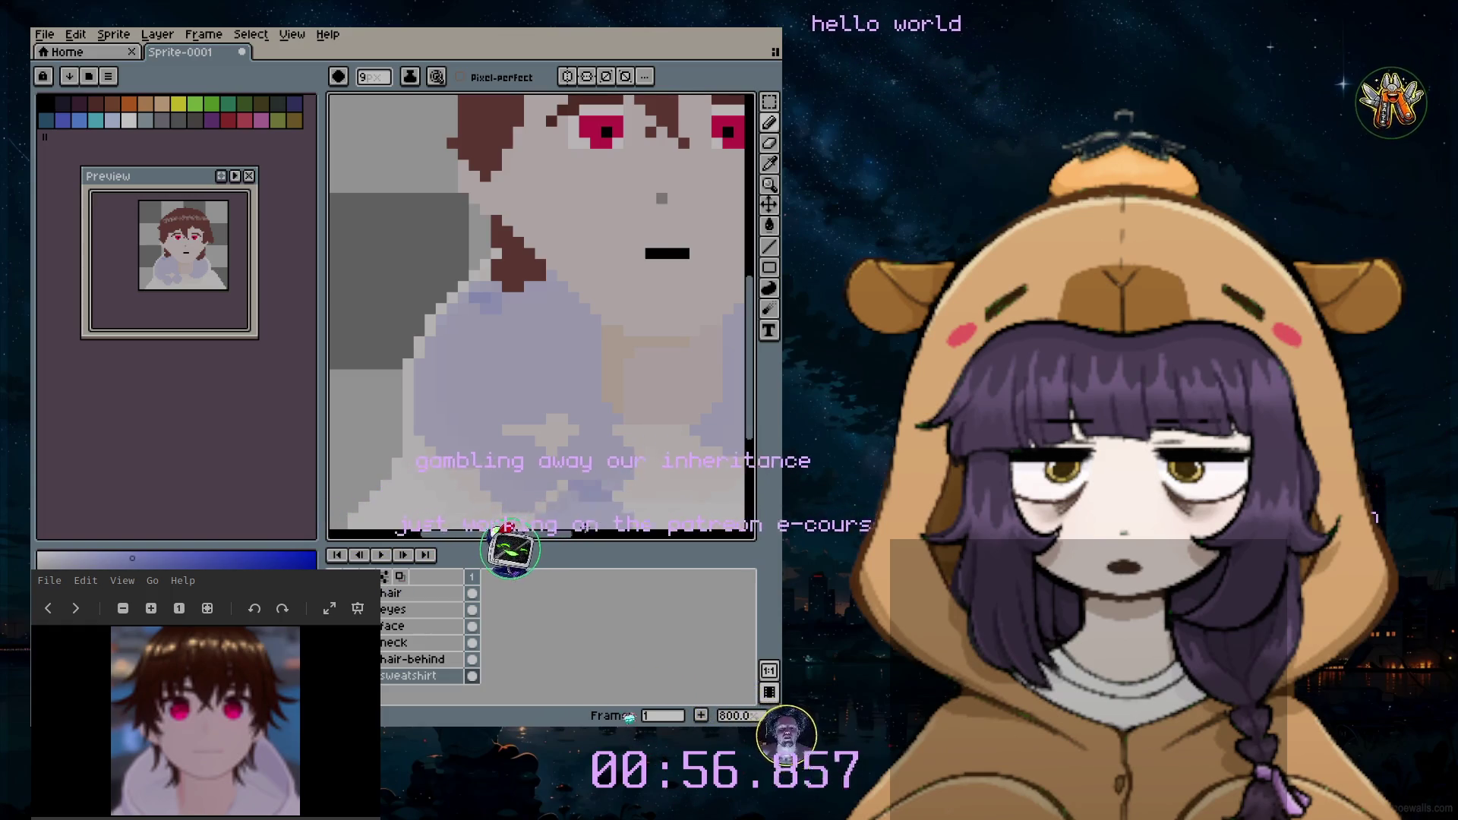
scroll(535, 459, down, 1)
scroll(534, 458, down, 1)
scroll(534, 458, up, 4)
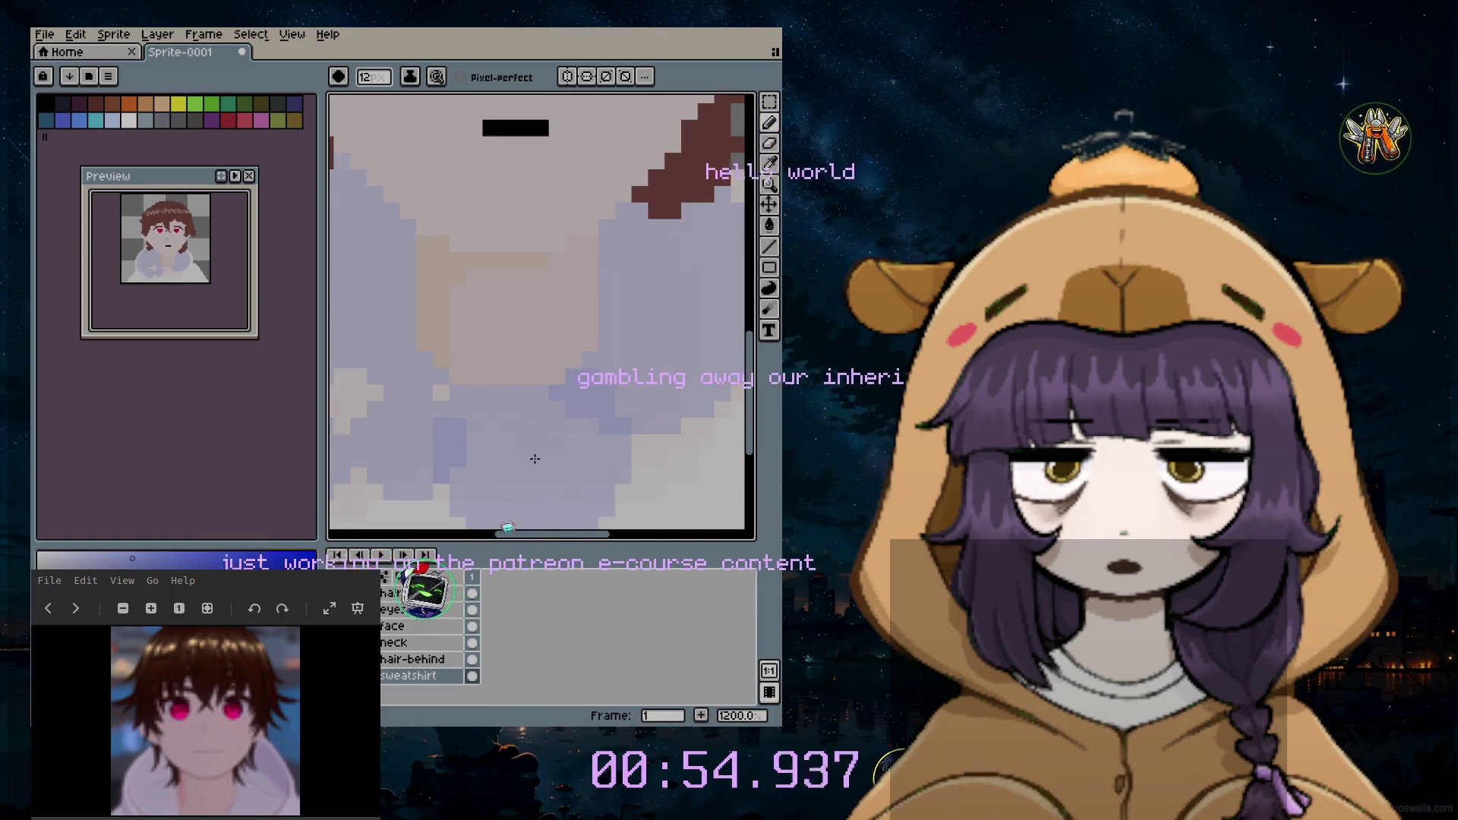
Step: With a 3 px brush, add darker blue shading pixels across the sweatshirt
key(minus)
key(minus)
key(minus)
key(minus)
key(minus)
key(minus)
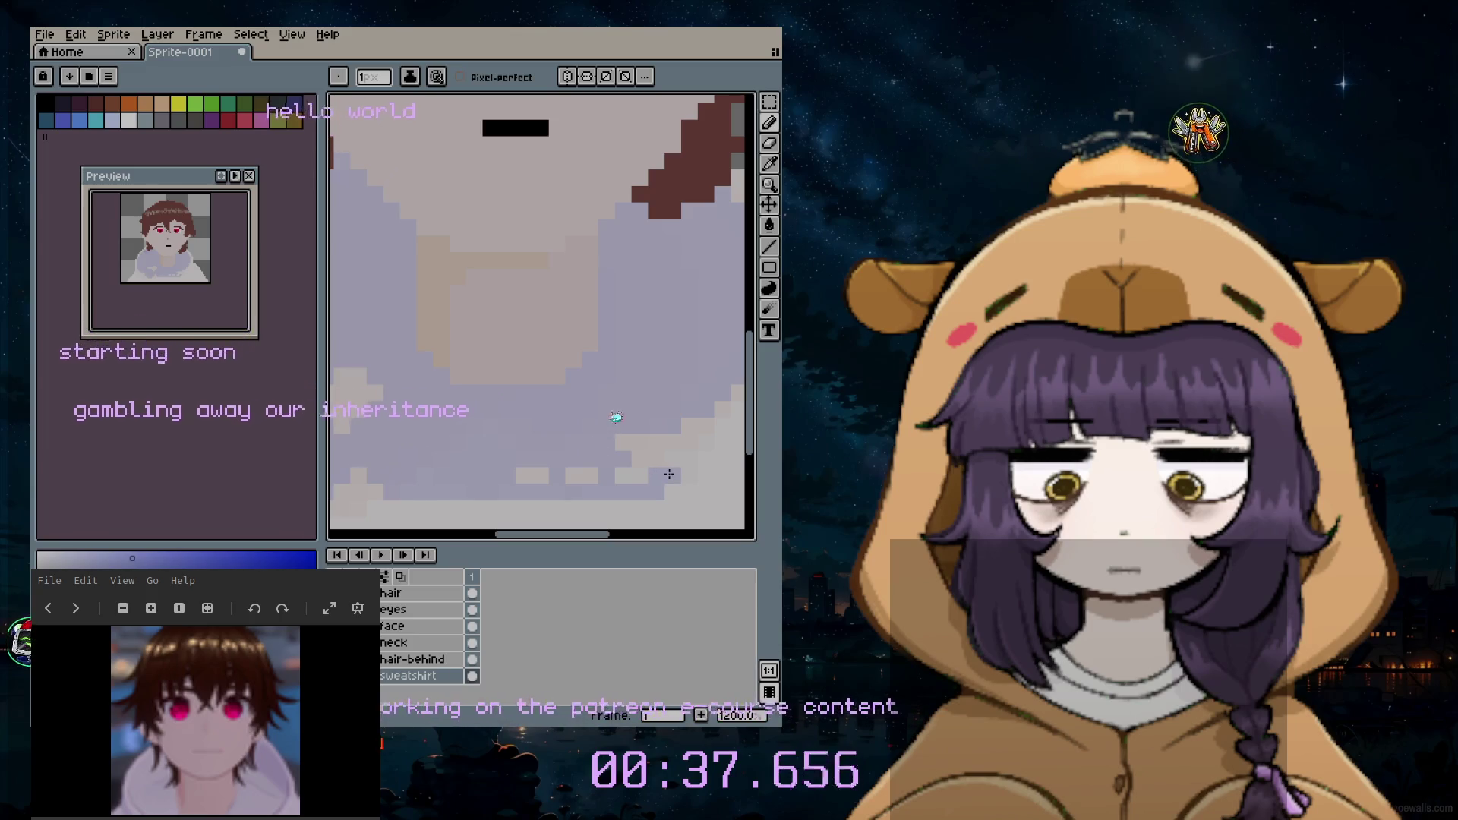
drag(648, 490, 688, 438)
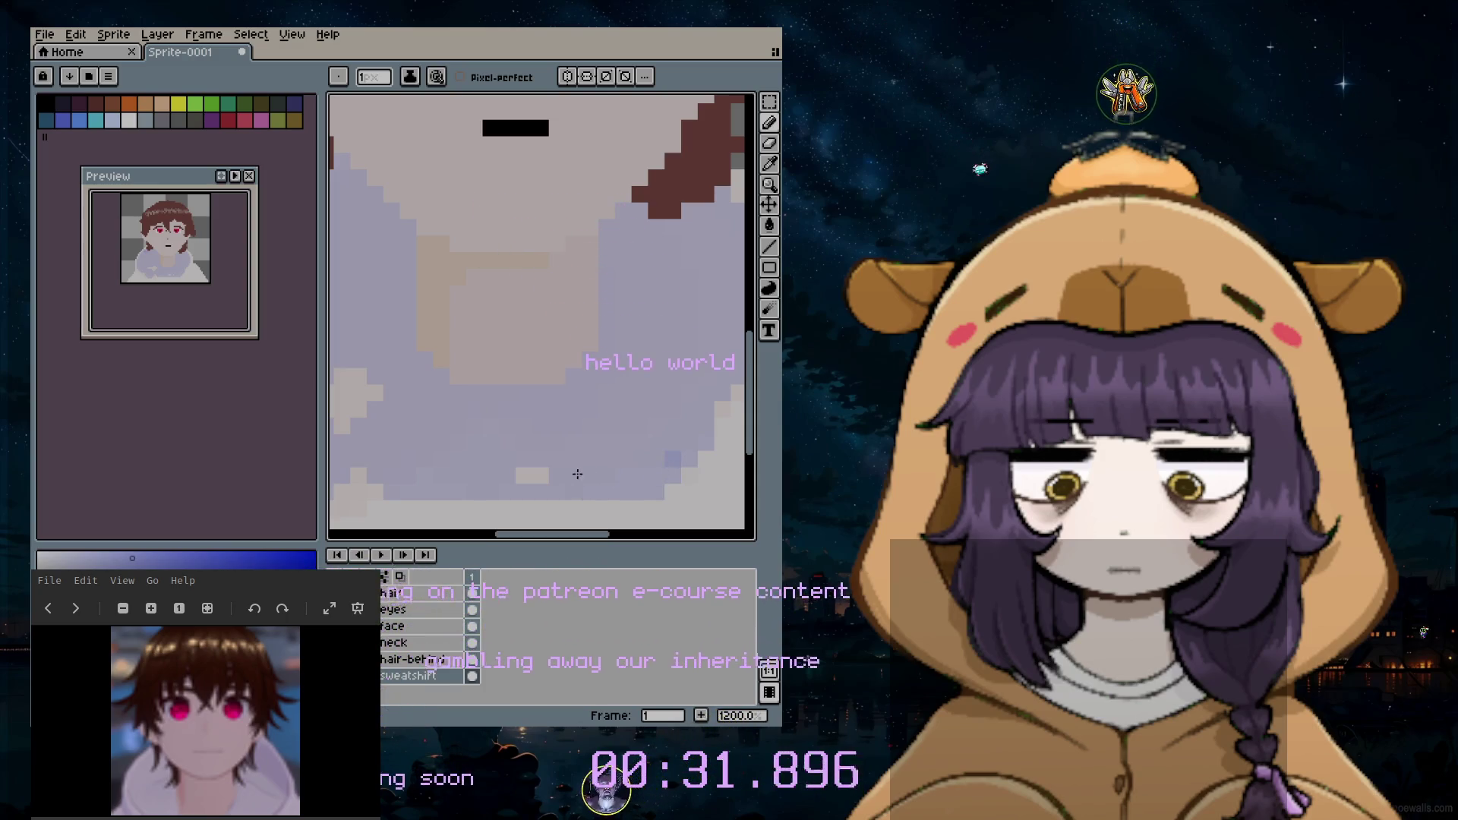
drag(543, 536, 503, 535)
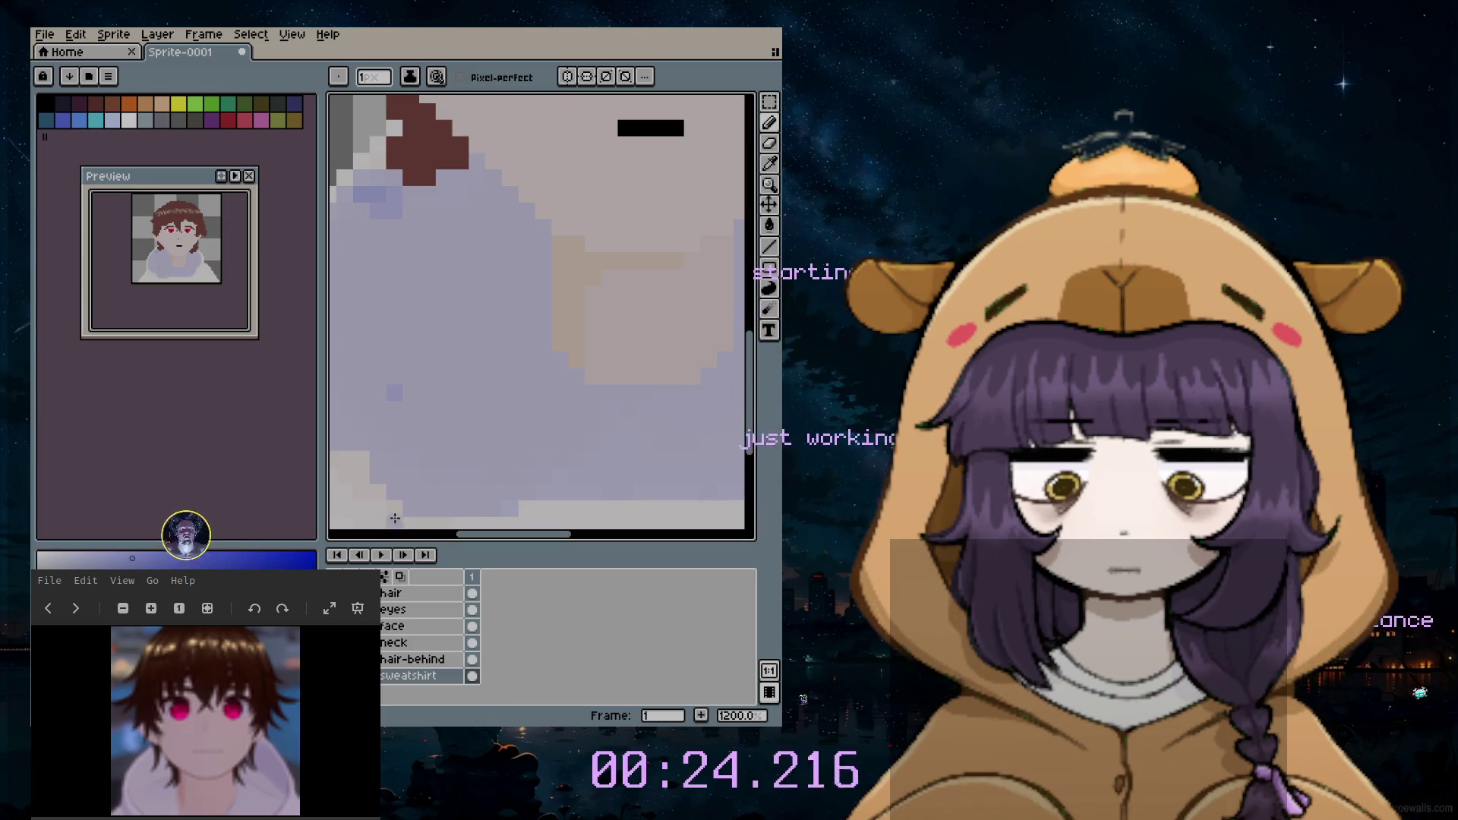
drag(487, 540, 447, 537)
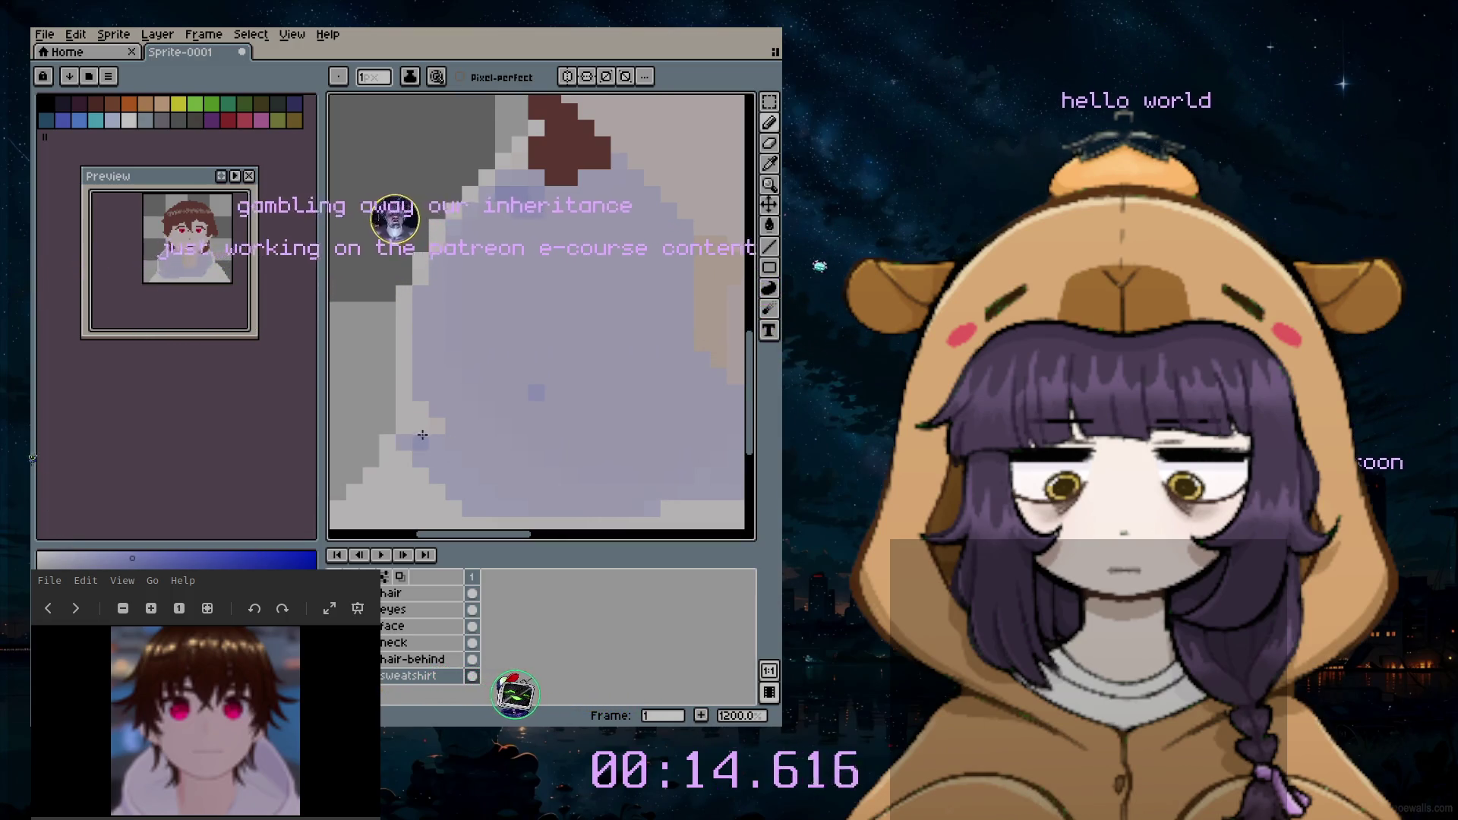
scroll(418, 431, down, 4)
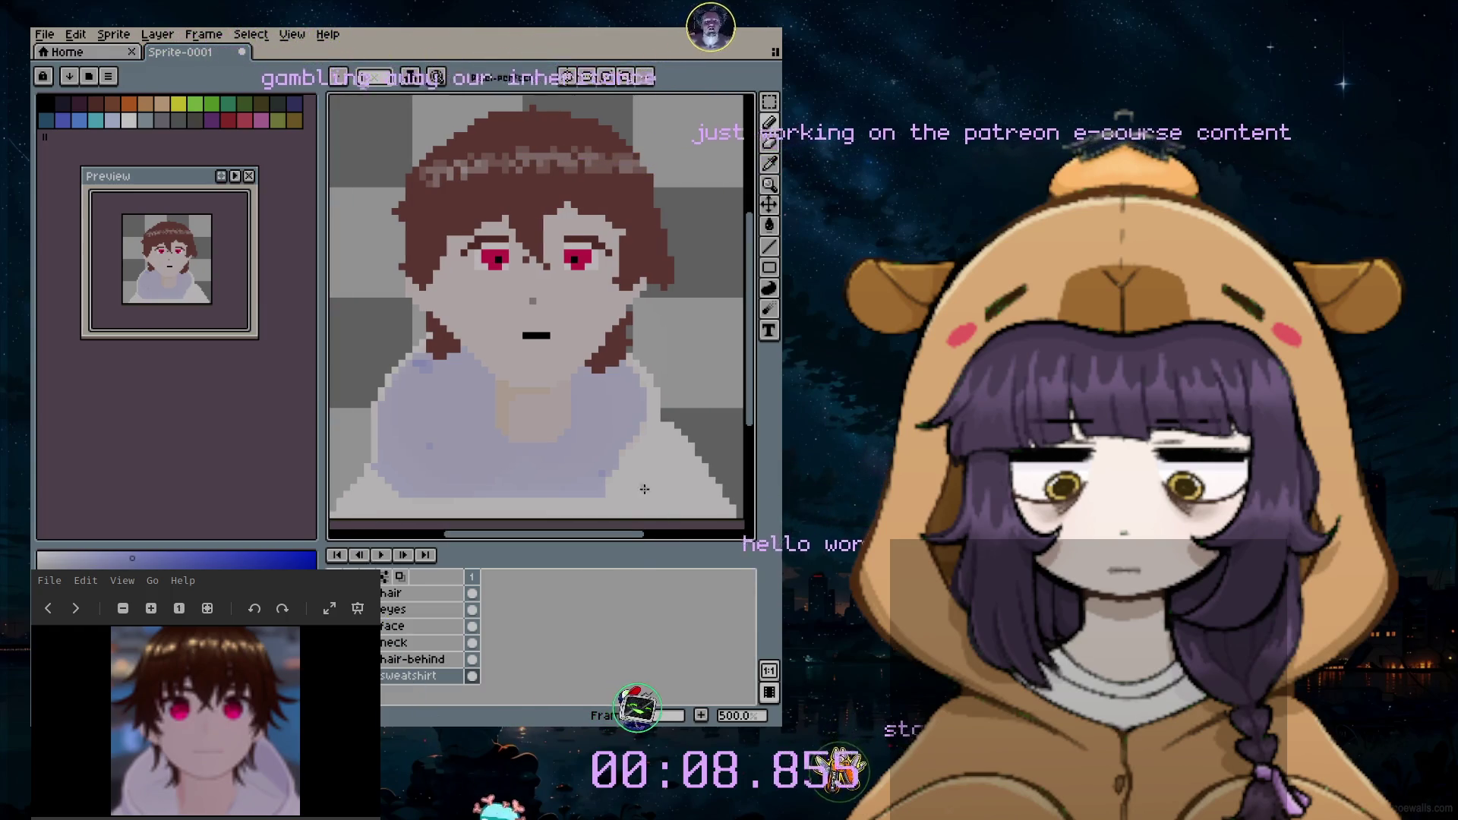
scroll(591, 491, down, 4)
scroll(590, 492, up, 4)
scroll(580, 403, up, 4)
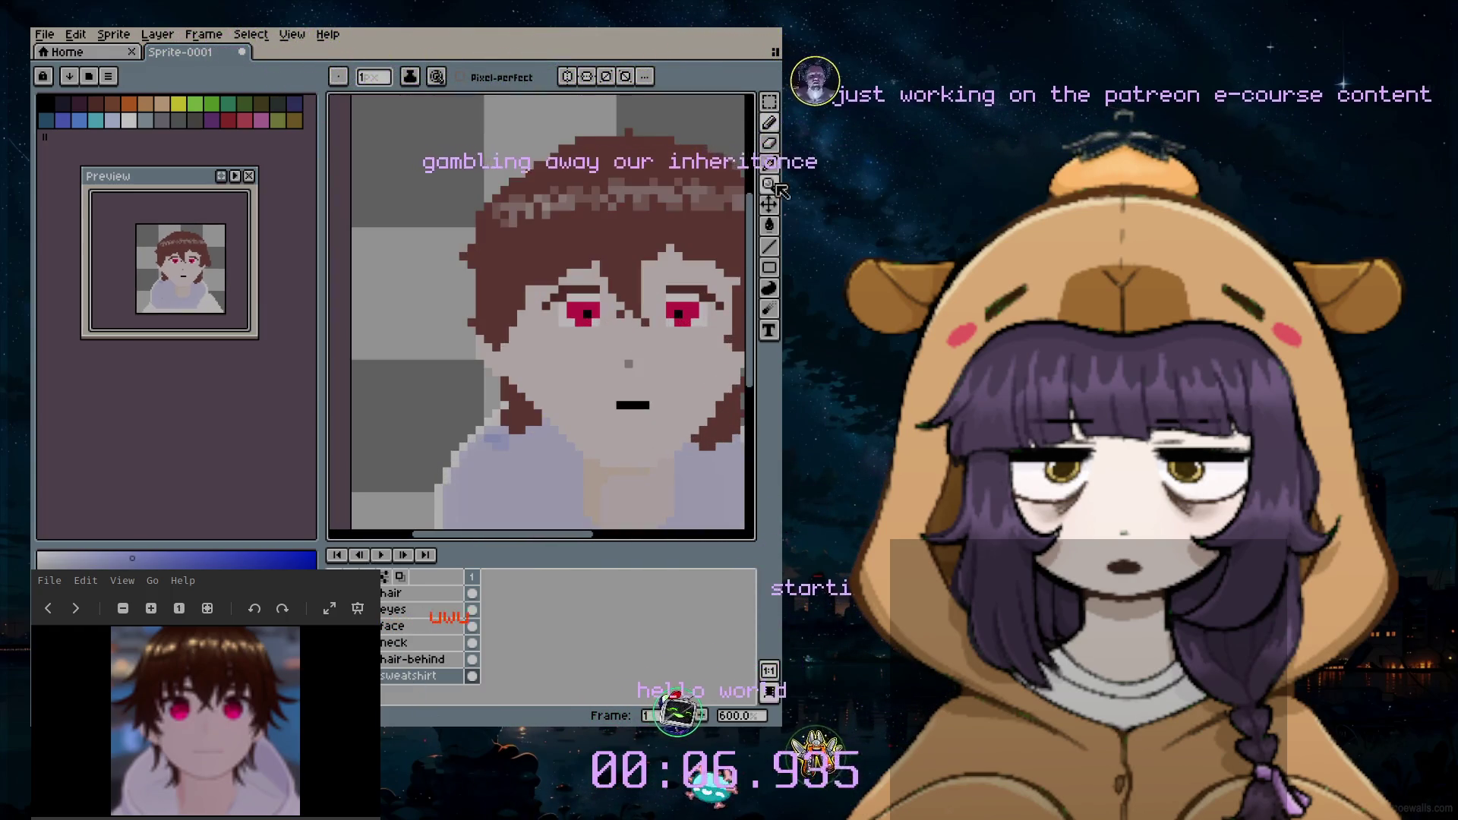
Step: Resize the round brush and switch to the Blur tool for softening the artwork
key(plus)
key(plus)
key(plus)
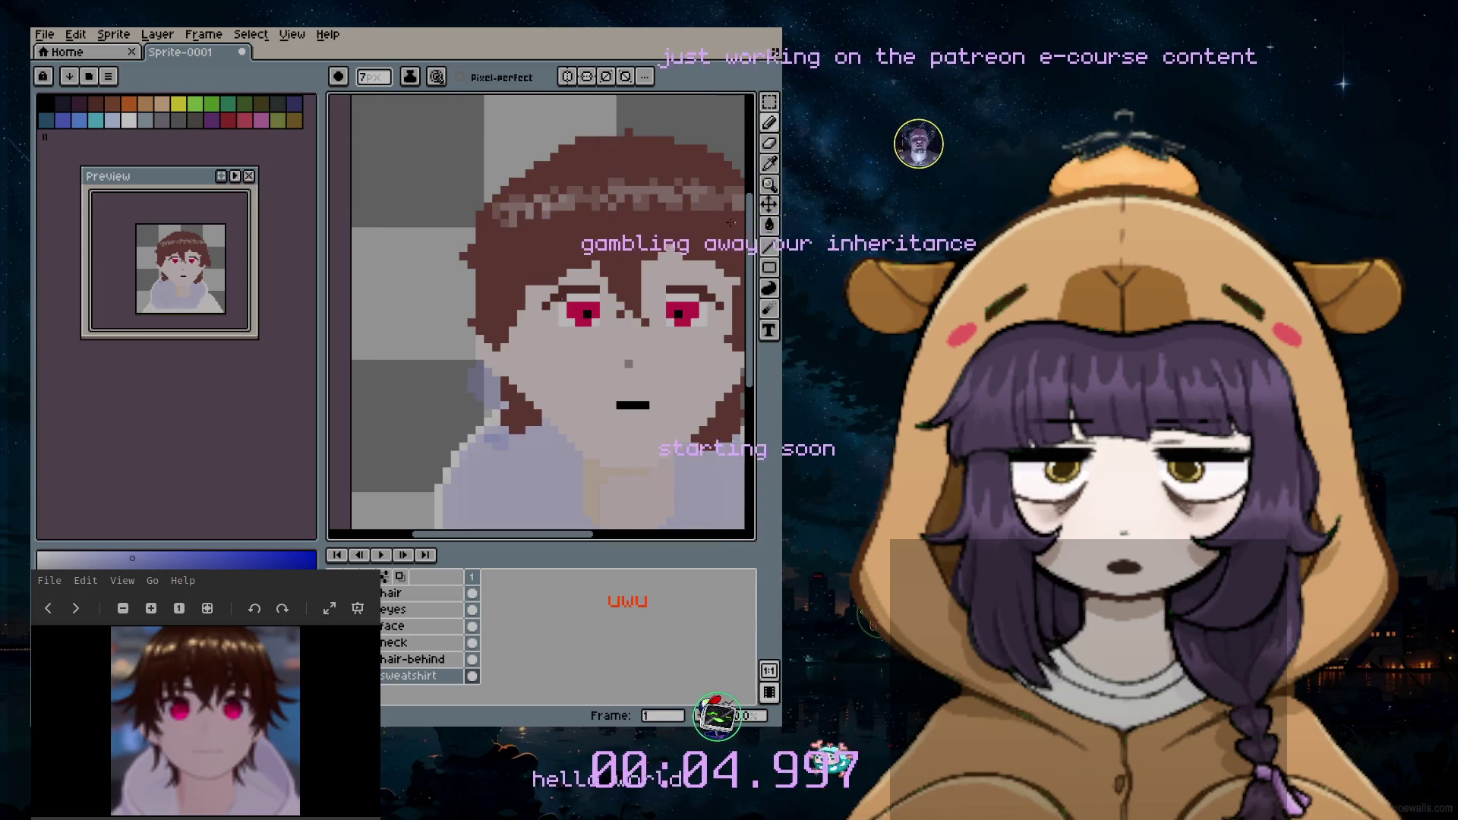
scroll(501, 408, down, 1)
key(minus)
key(minus)
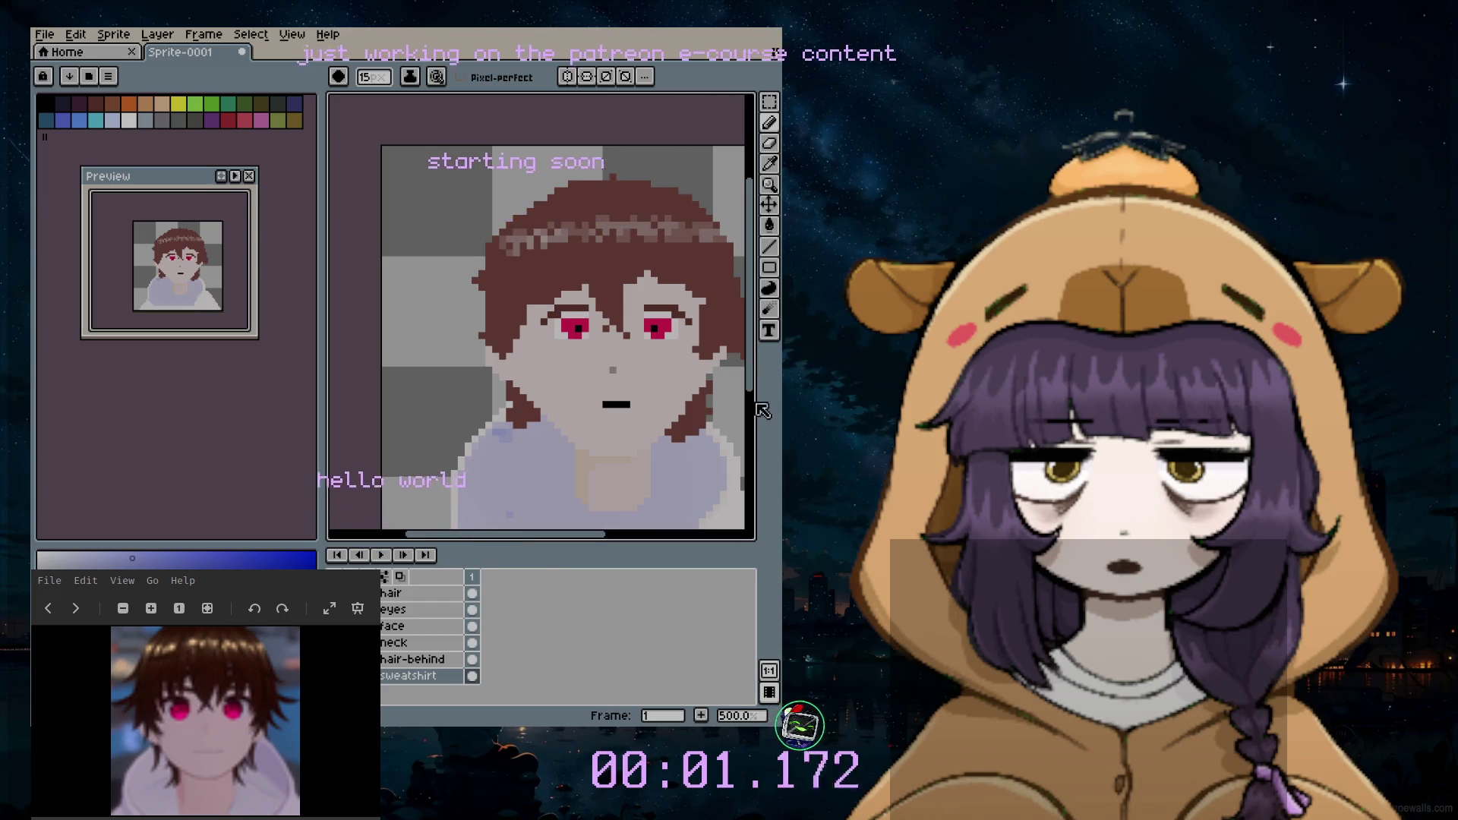
scroll(709, 472, down, 4)
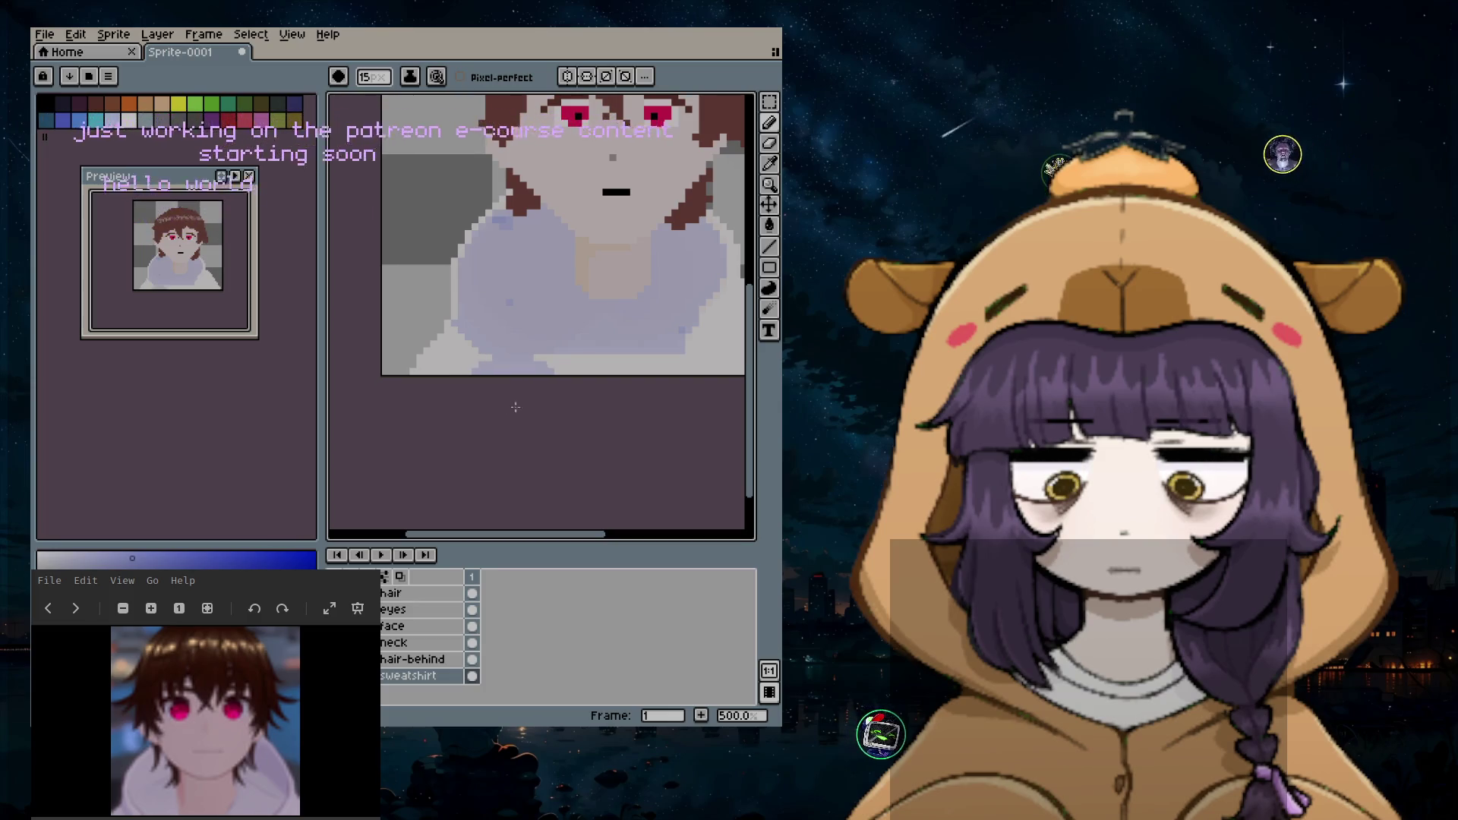
key(b)
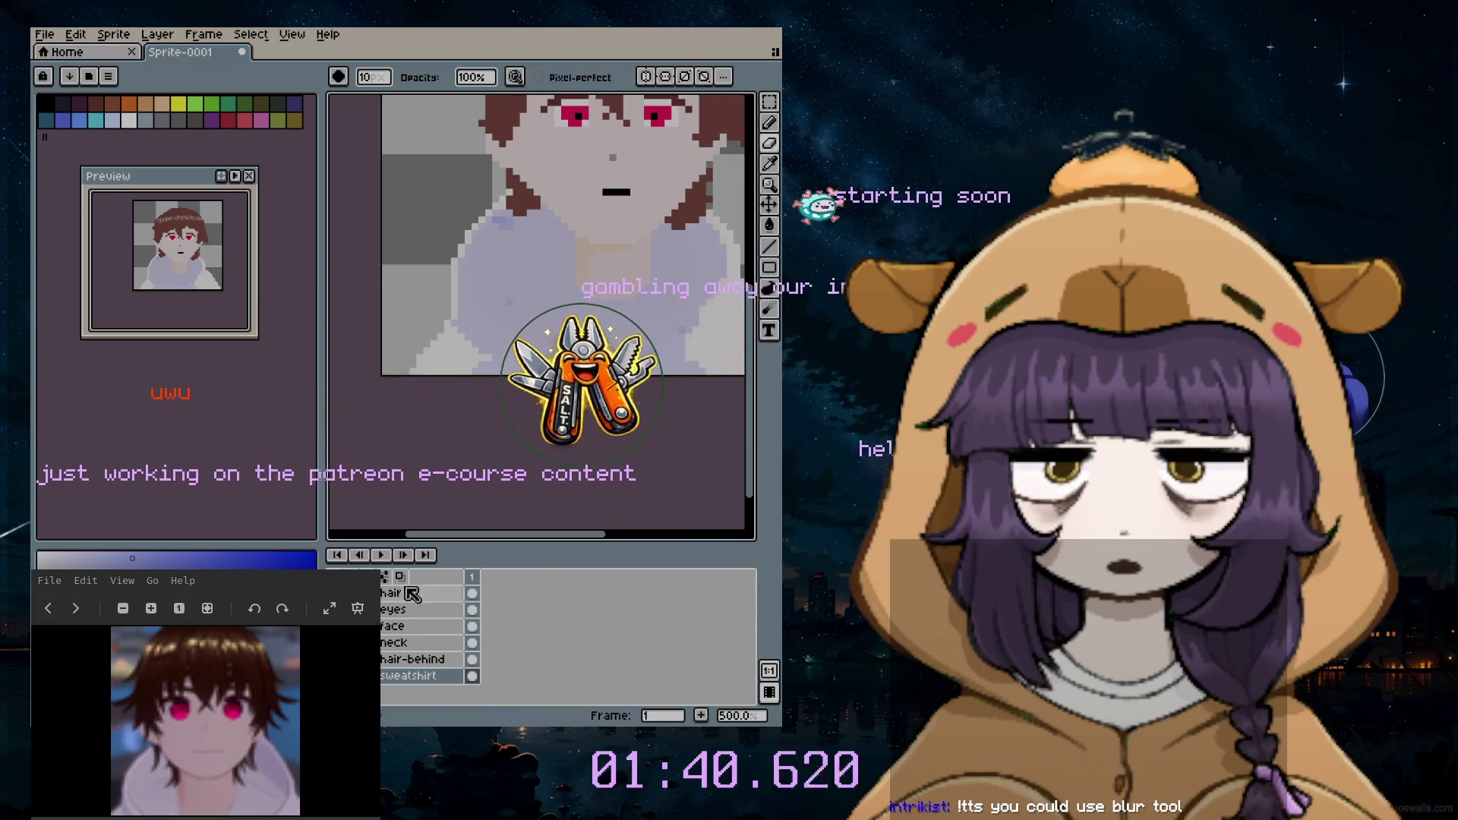
click(770, 164)
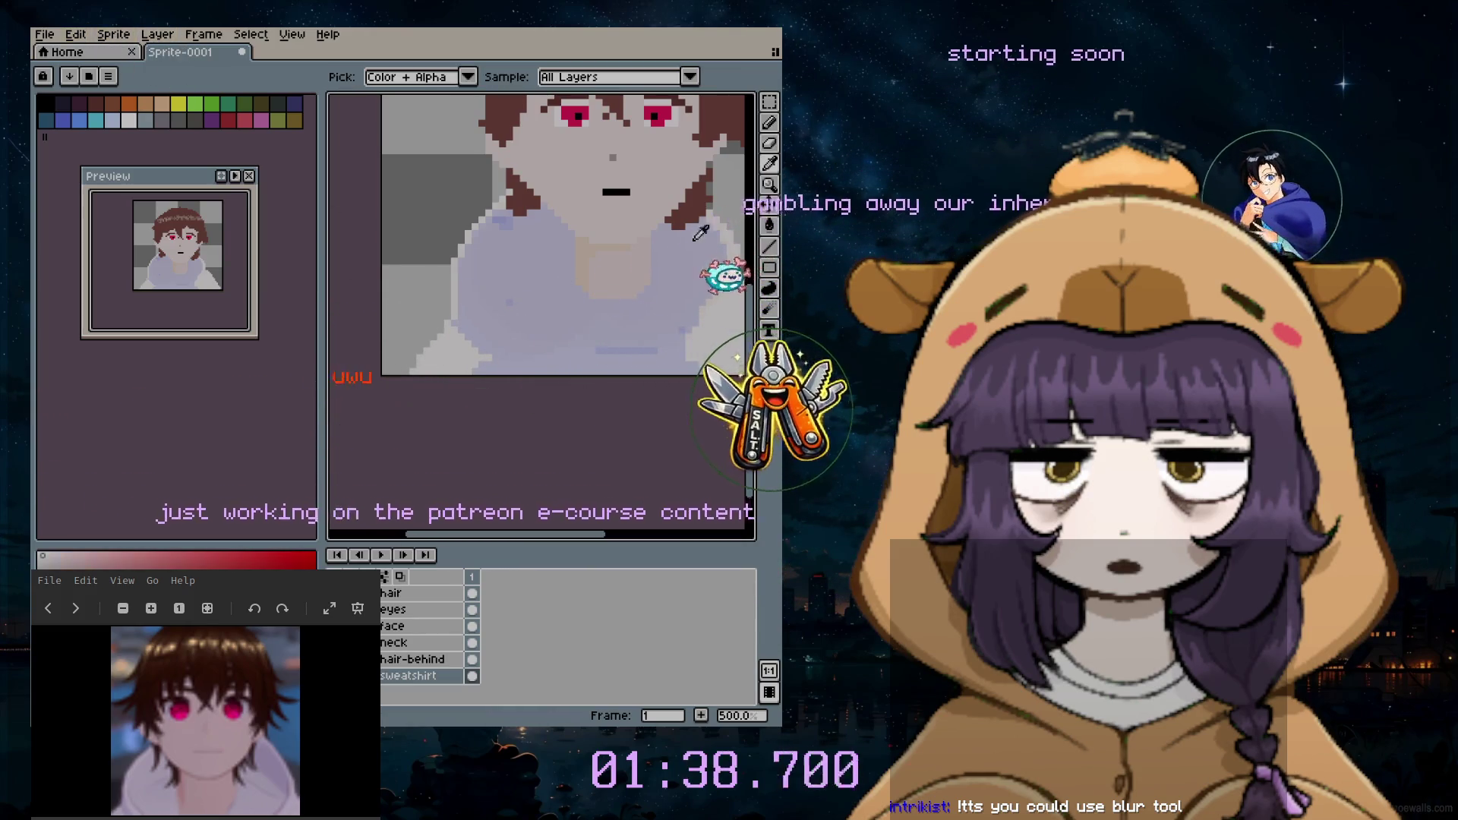
click(769, 122)
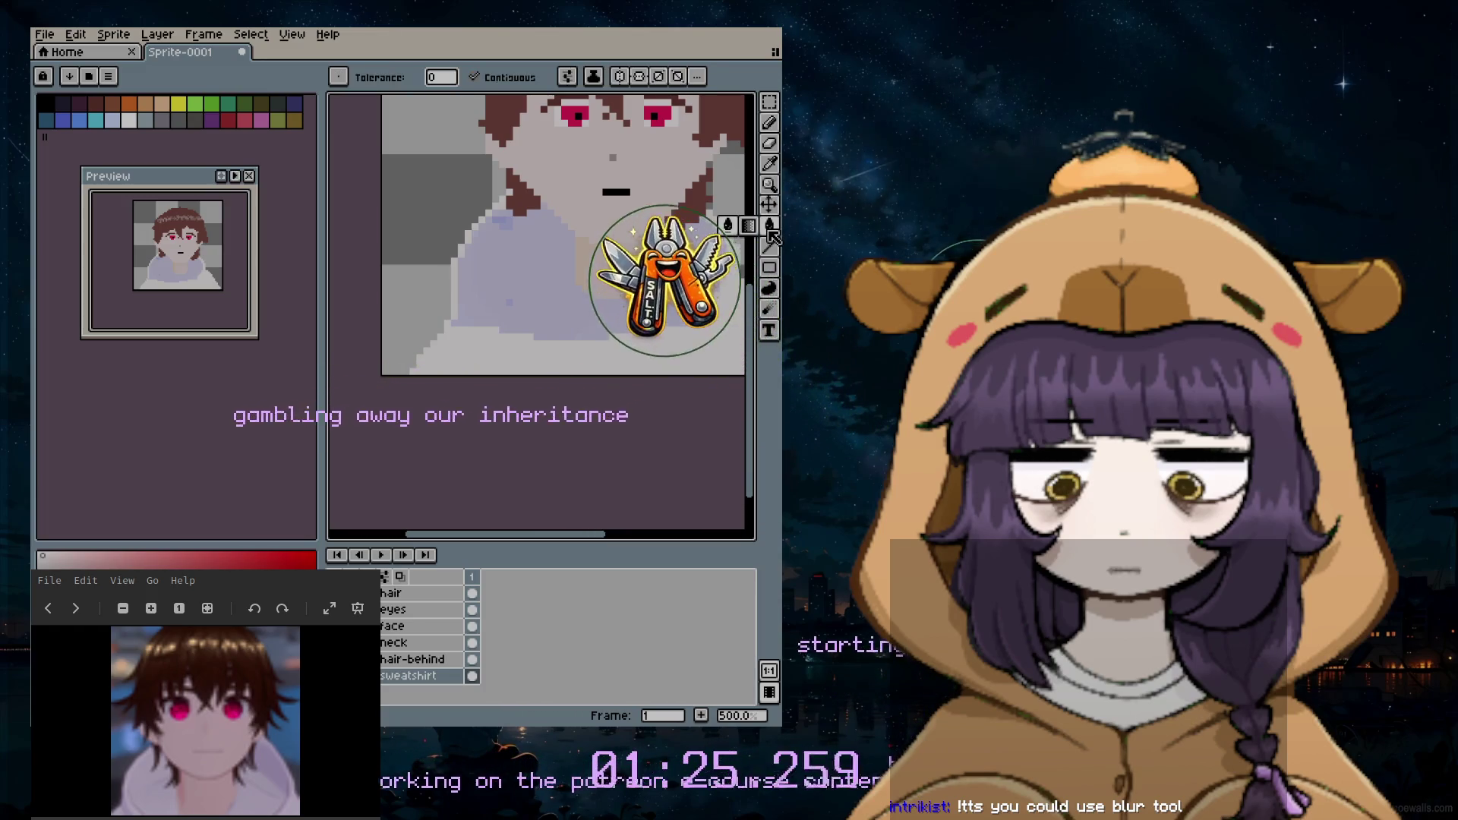
click(770, 225)
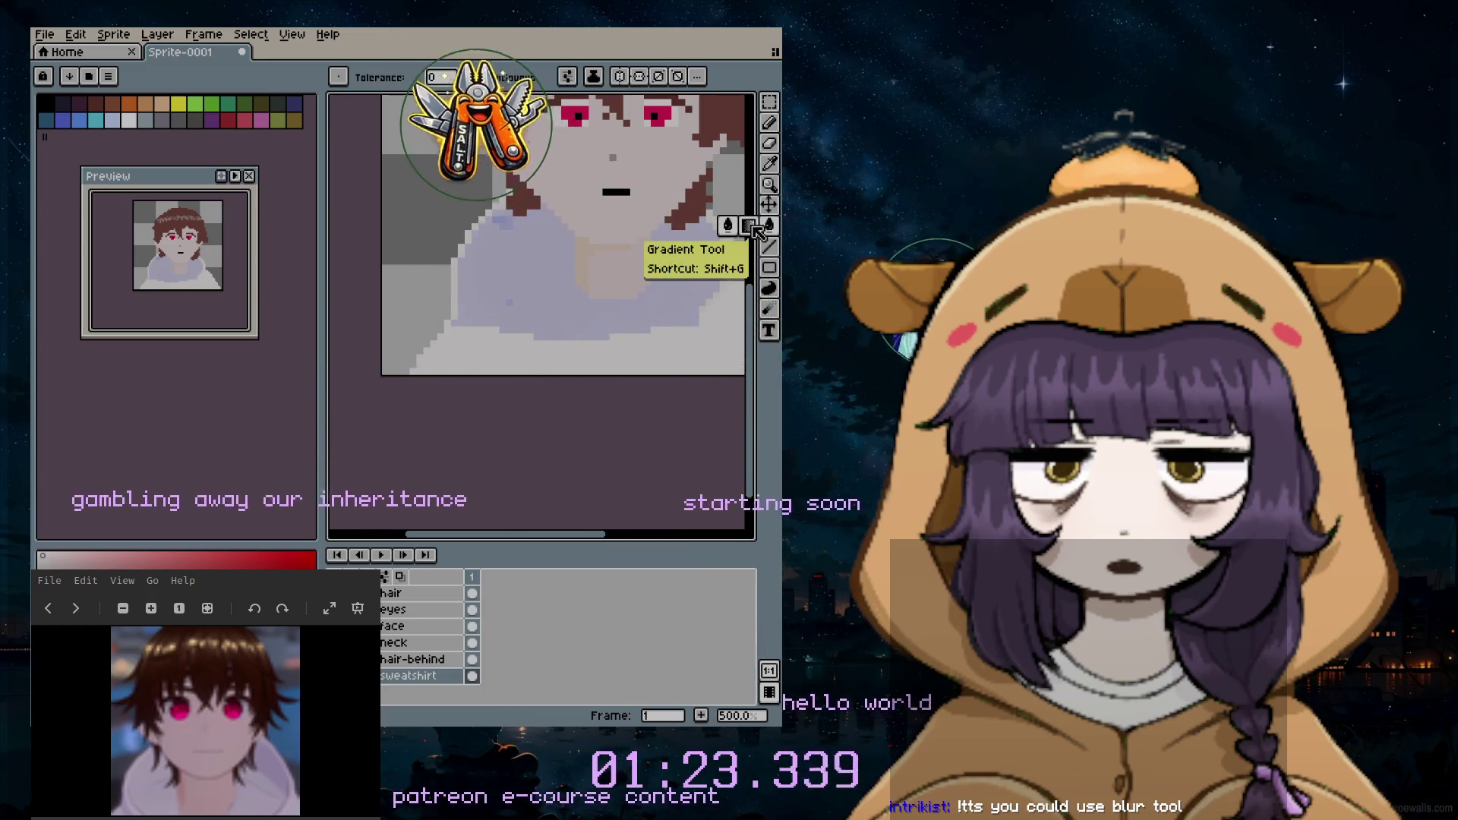
click(749, 290)
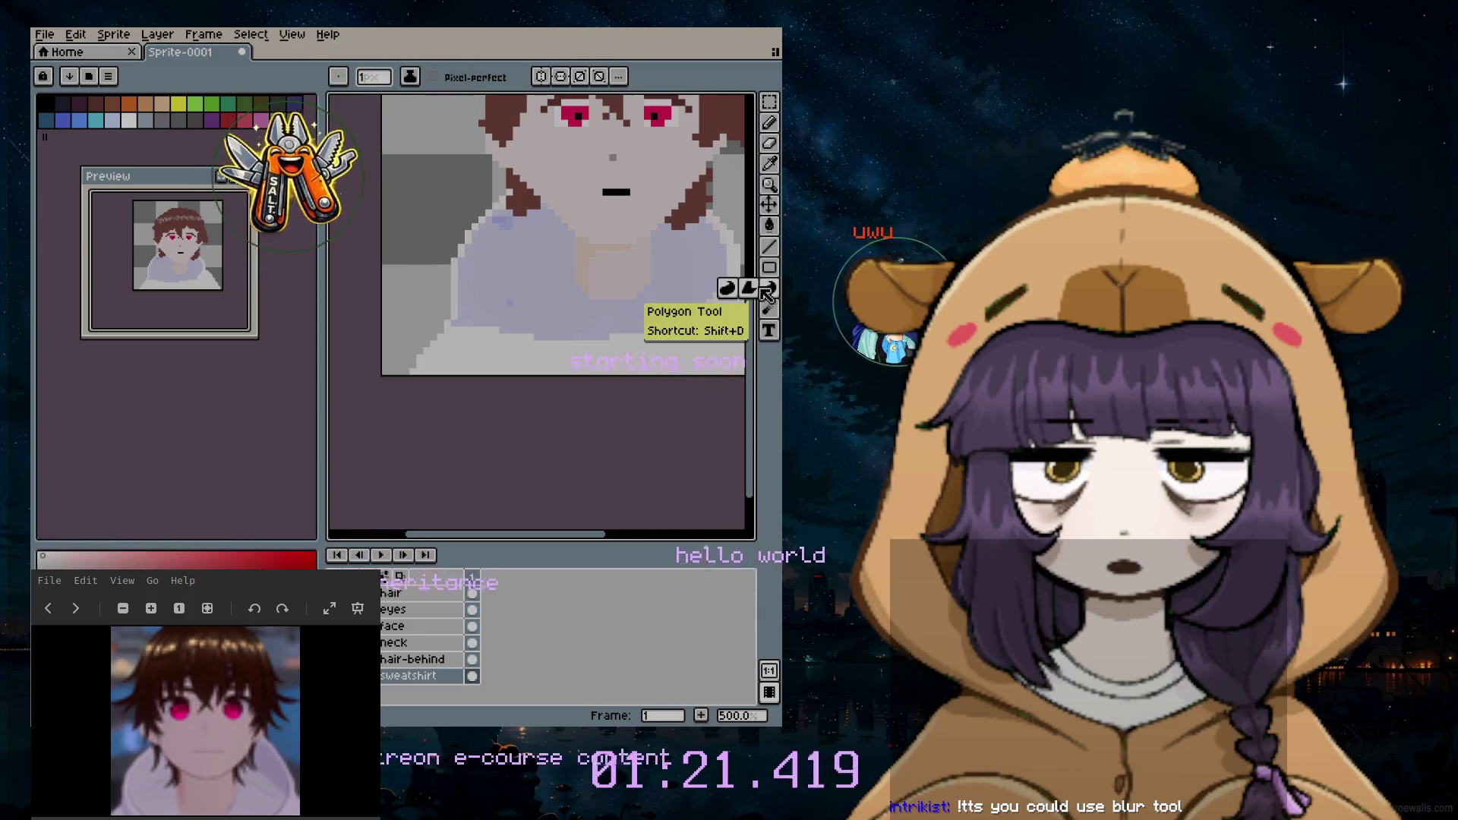
click(770, 309)
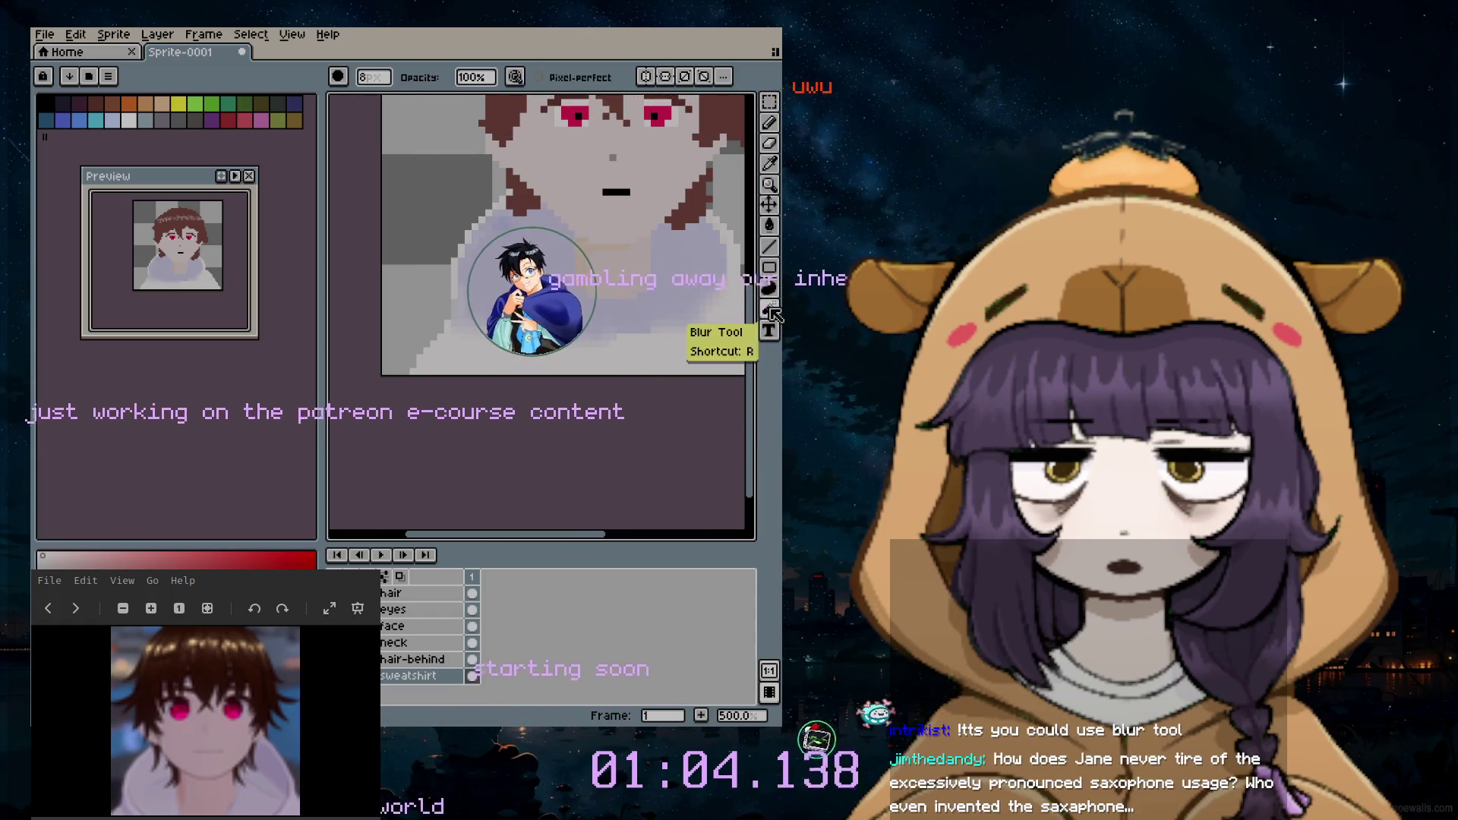
Step: Set the blur size to 2 px and move to the hair layer to blur its top band
click(371, 77)
text(2)
key(Return)
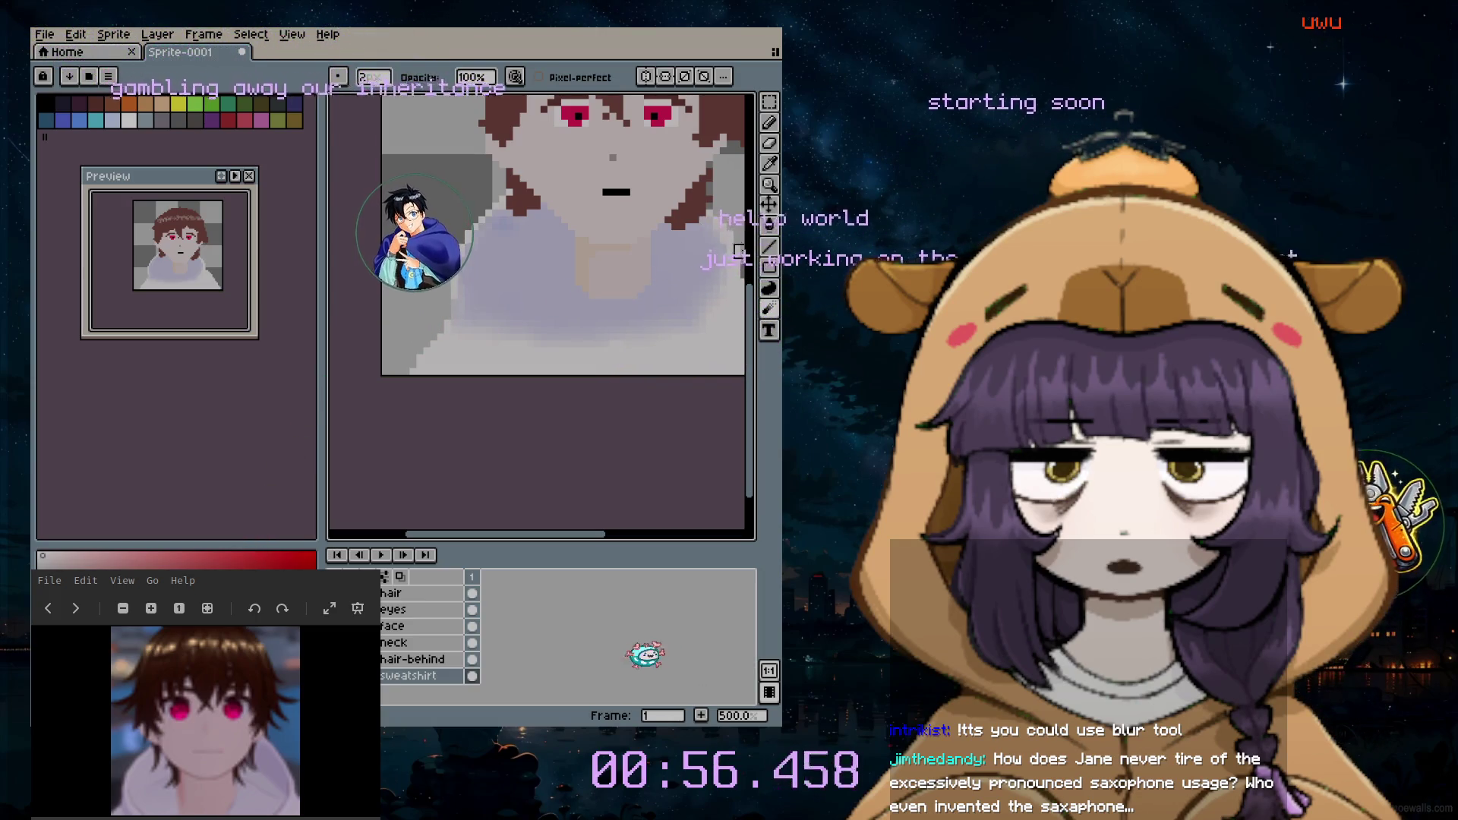
scroll(568, 179, up, 3)
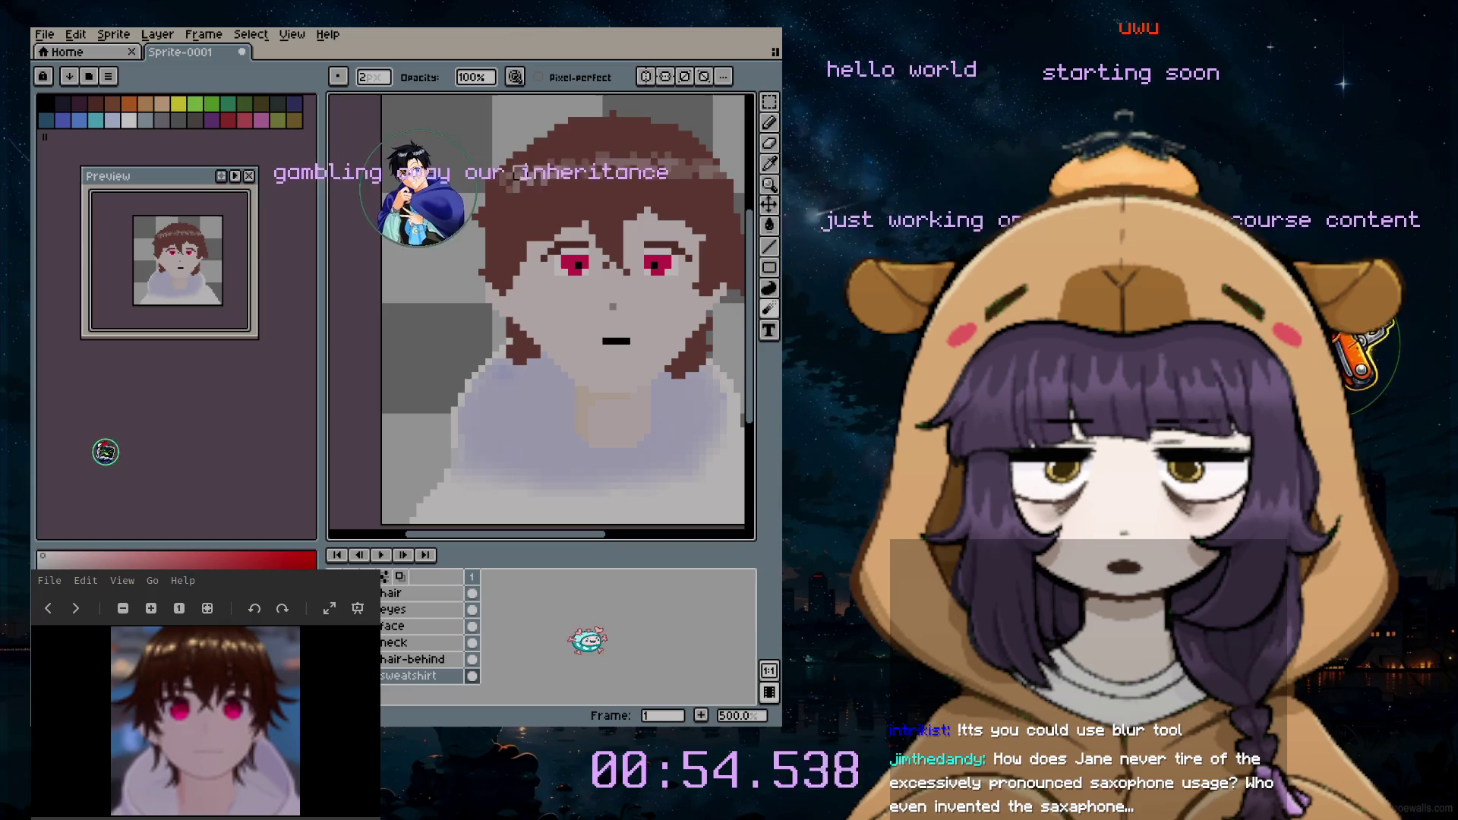
click(439, 595)
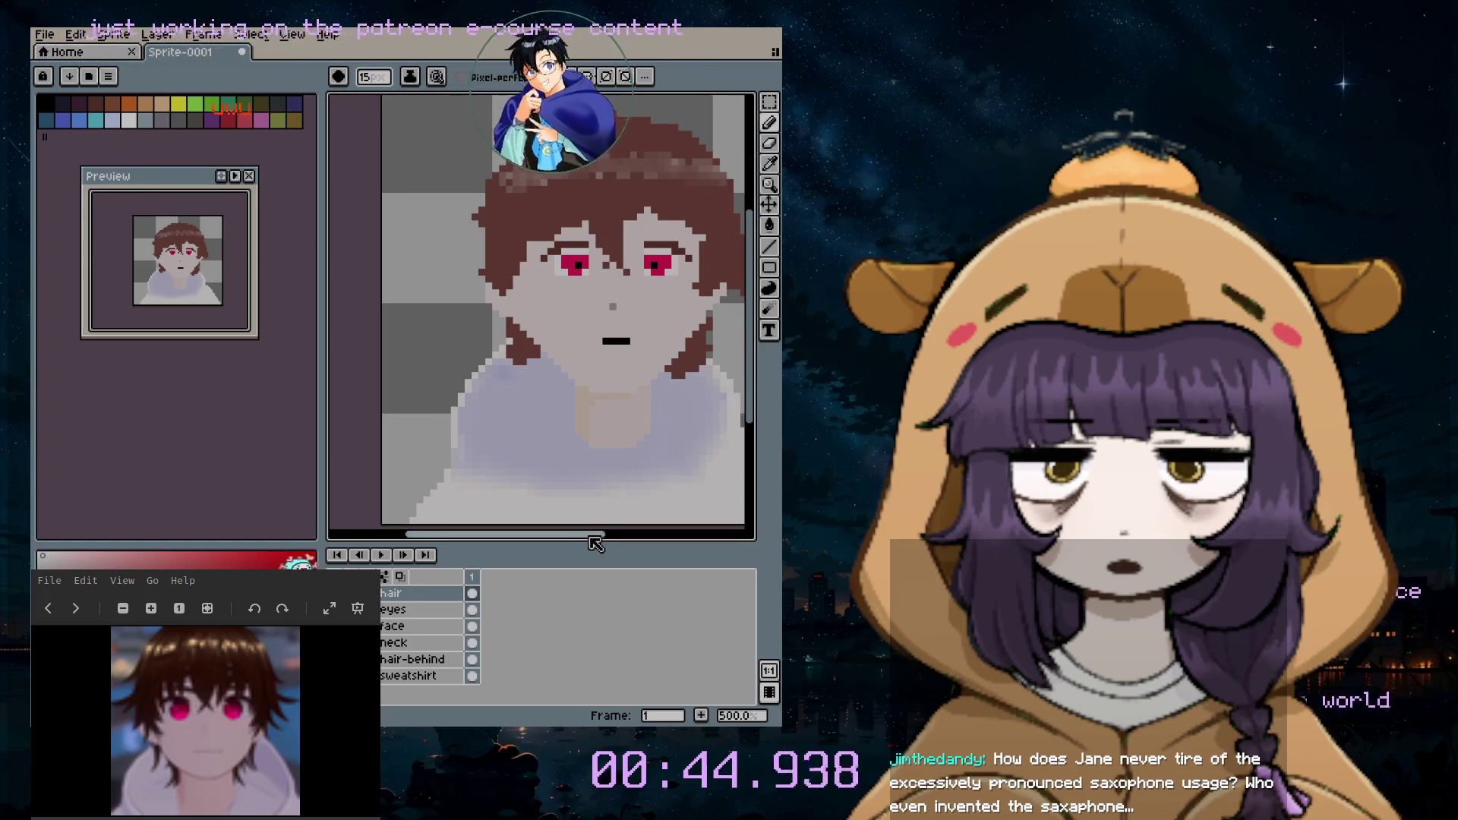
scroll(603, 455, down, 1)
scroll(639, 474, down, 2)
scroll(628, 495, up, 2)
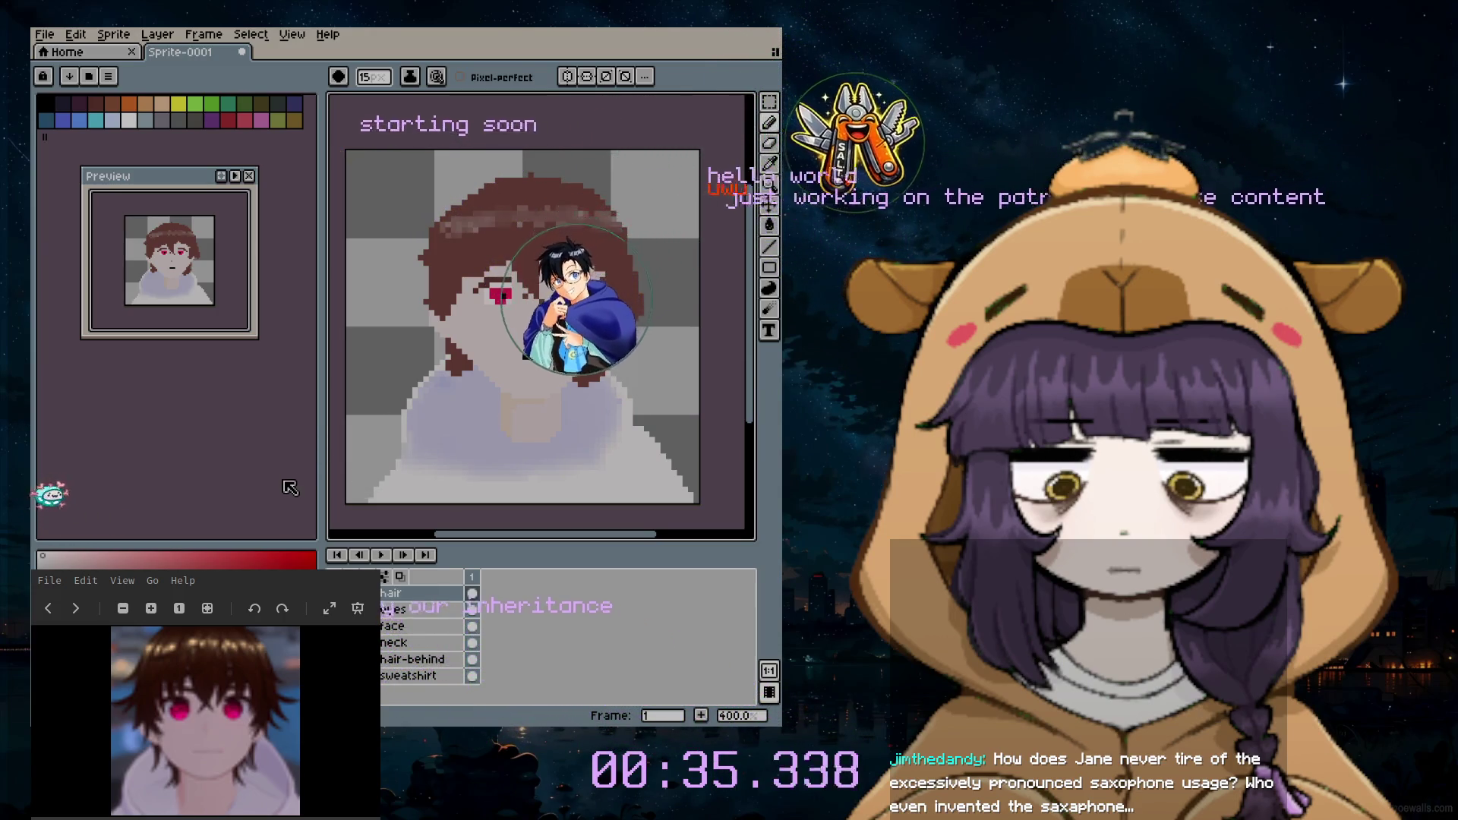
click(769, 123)
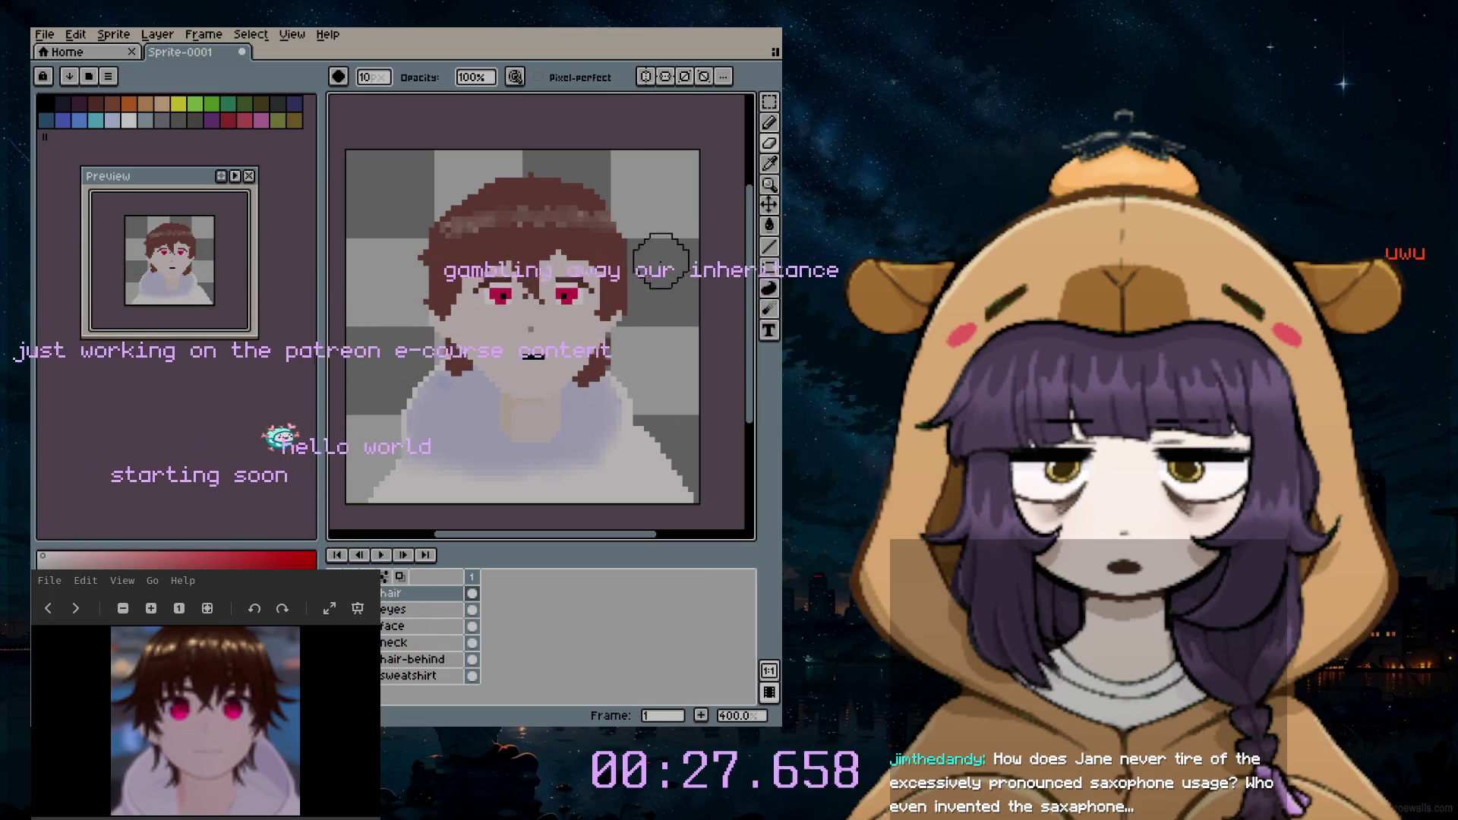
Step: Sample a colour, draw a pencil stroke, then undo it so the bust stays unchanged
key(b)
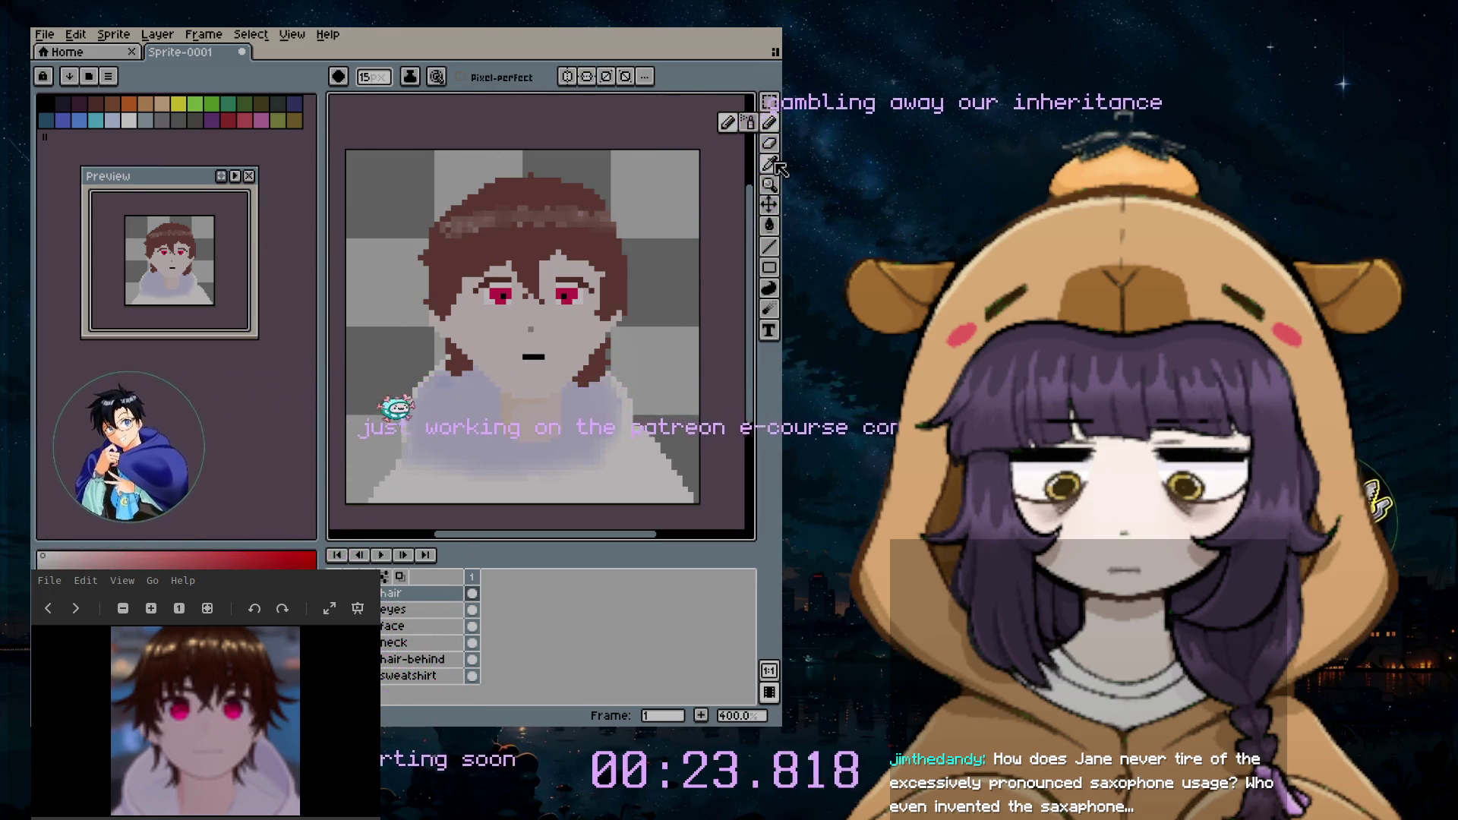
key(i)
click(769, 125)
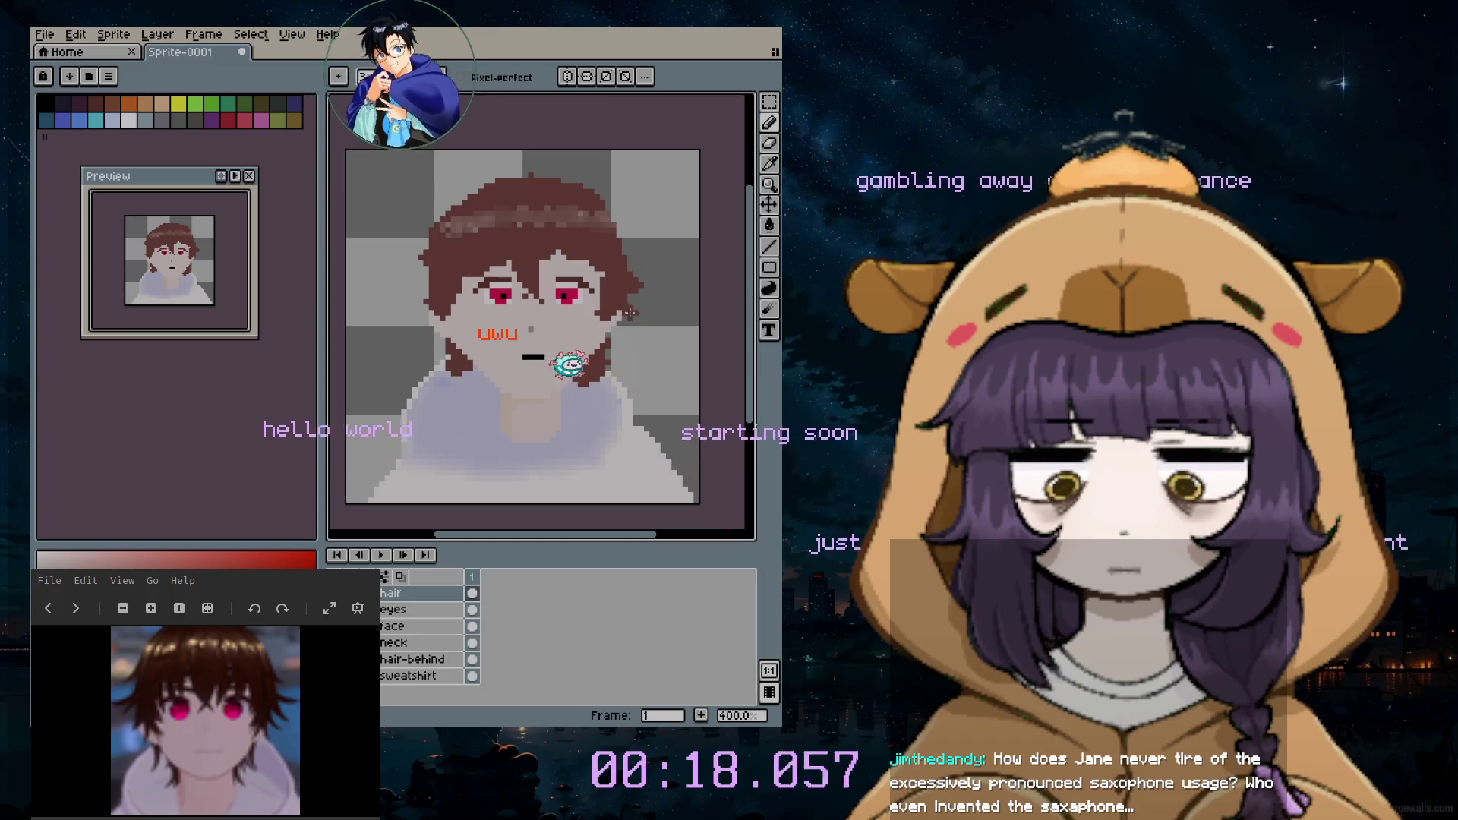
key(ctrl+z)
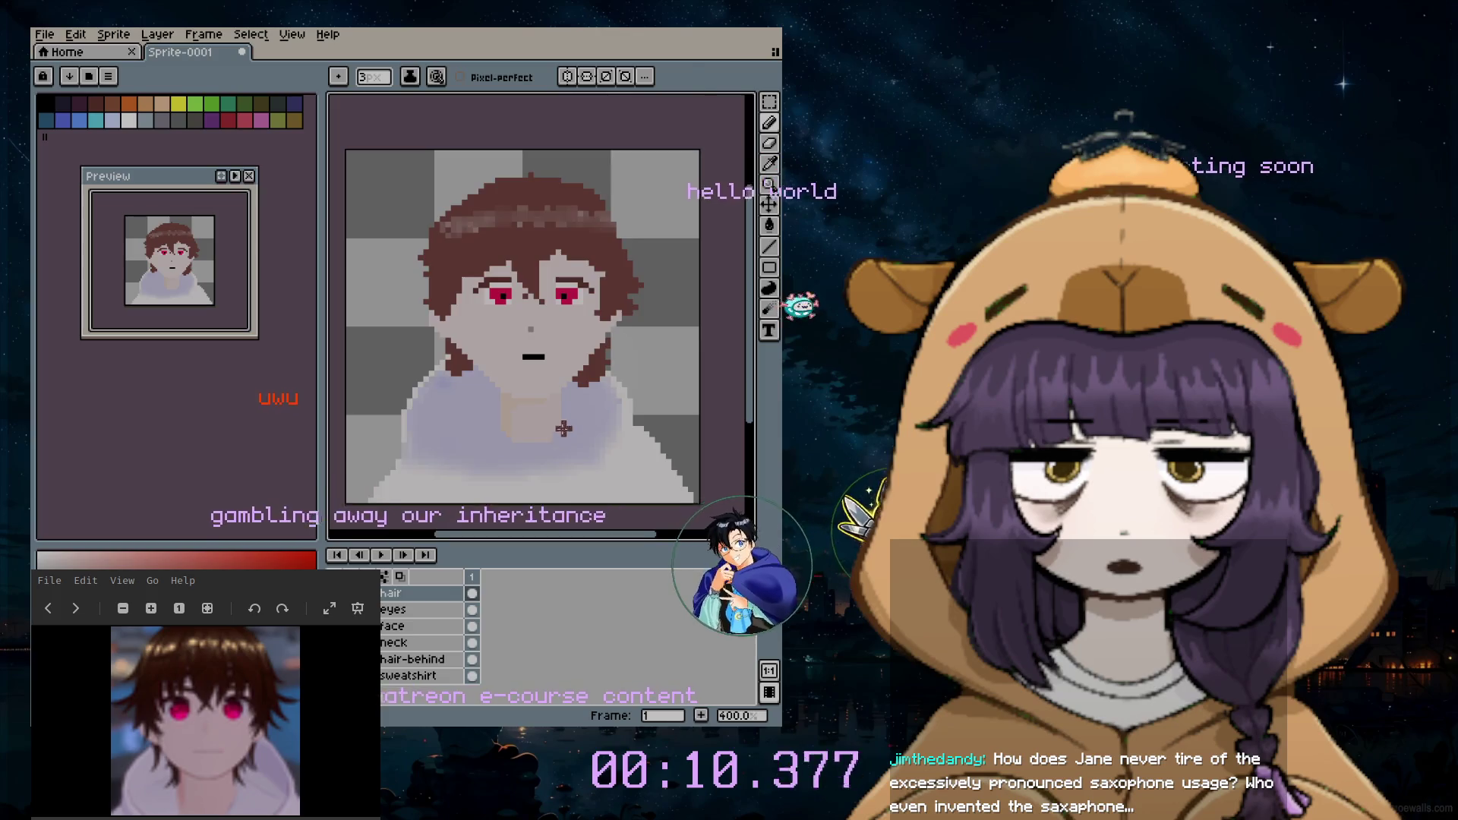
scroll(564, 426, down, 4)
scroll(556, 449, up, 6)
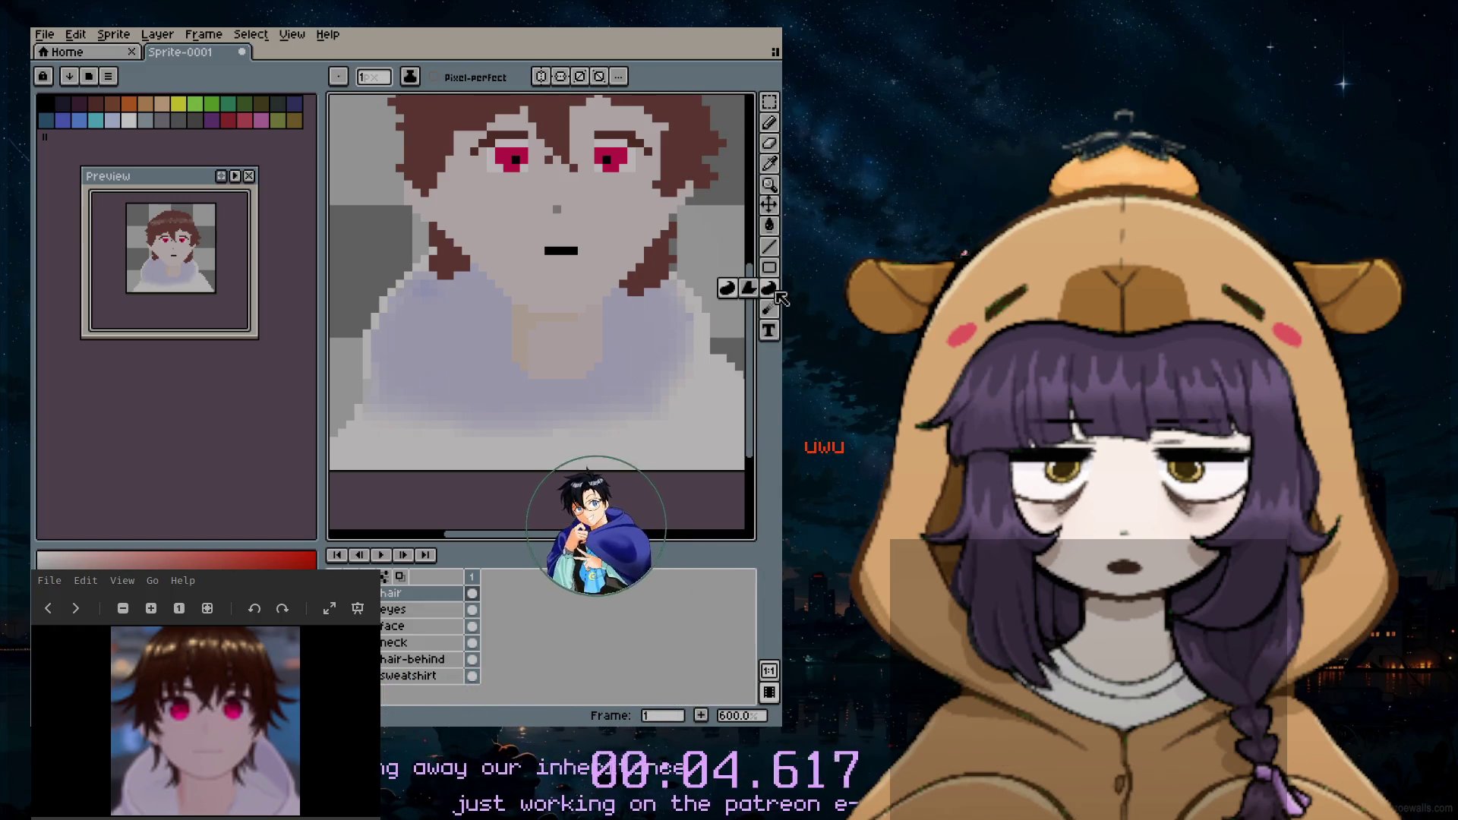
Step: Blur the neck layer with a smaller brush, undo that stroke, and bring up the File menu
click(773, 290)
click(410, 643)
key(minus)
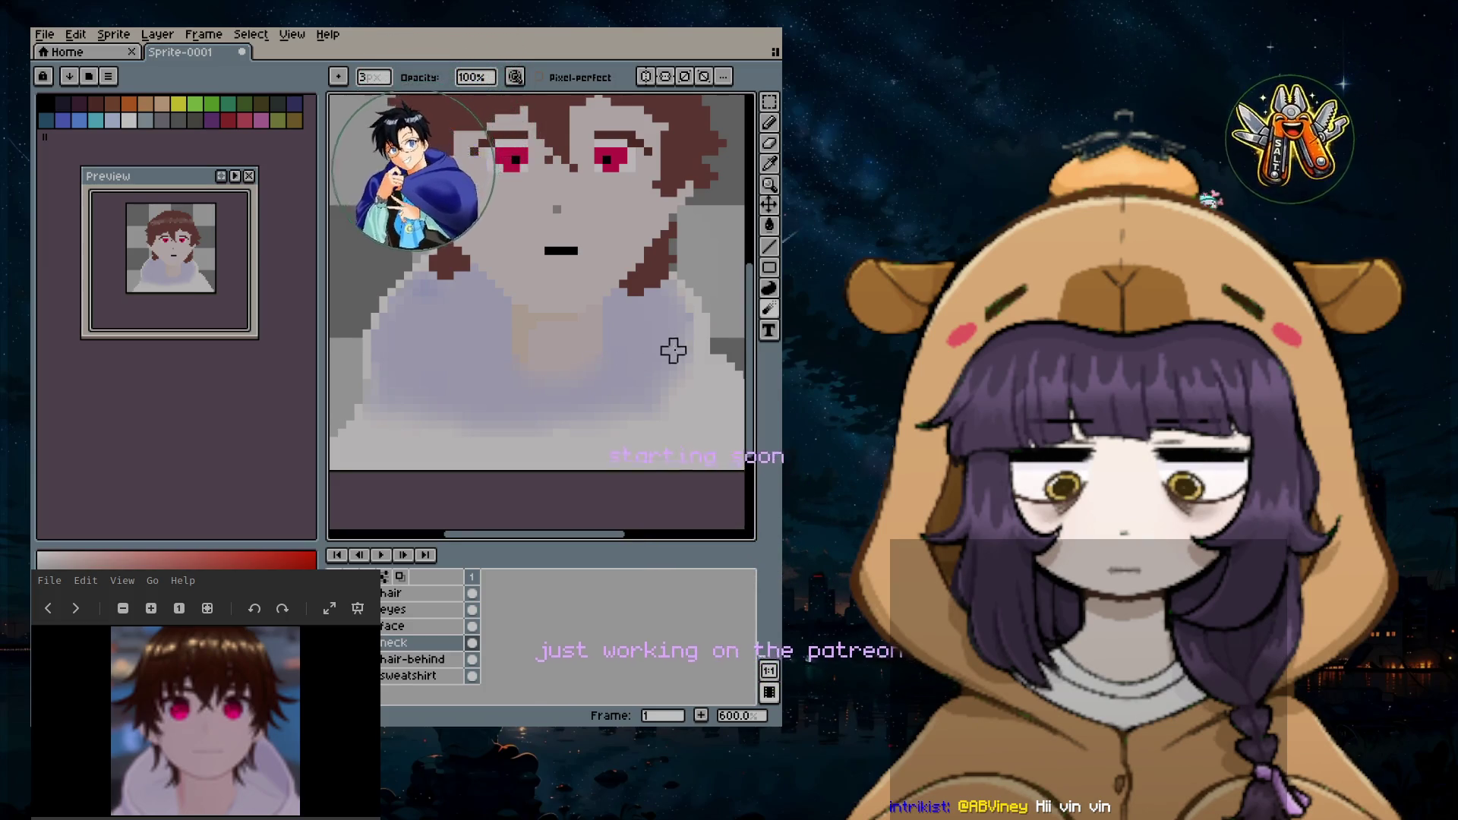
scroll(680, 377, down, 1)
scroll(679, 397, down, 1)
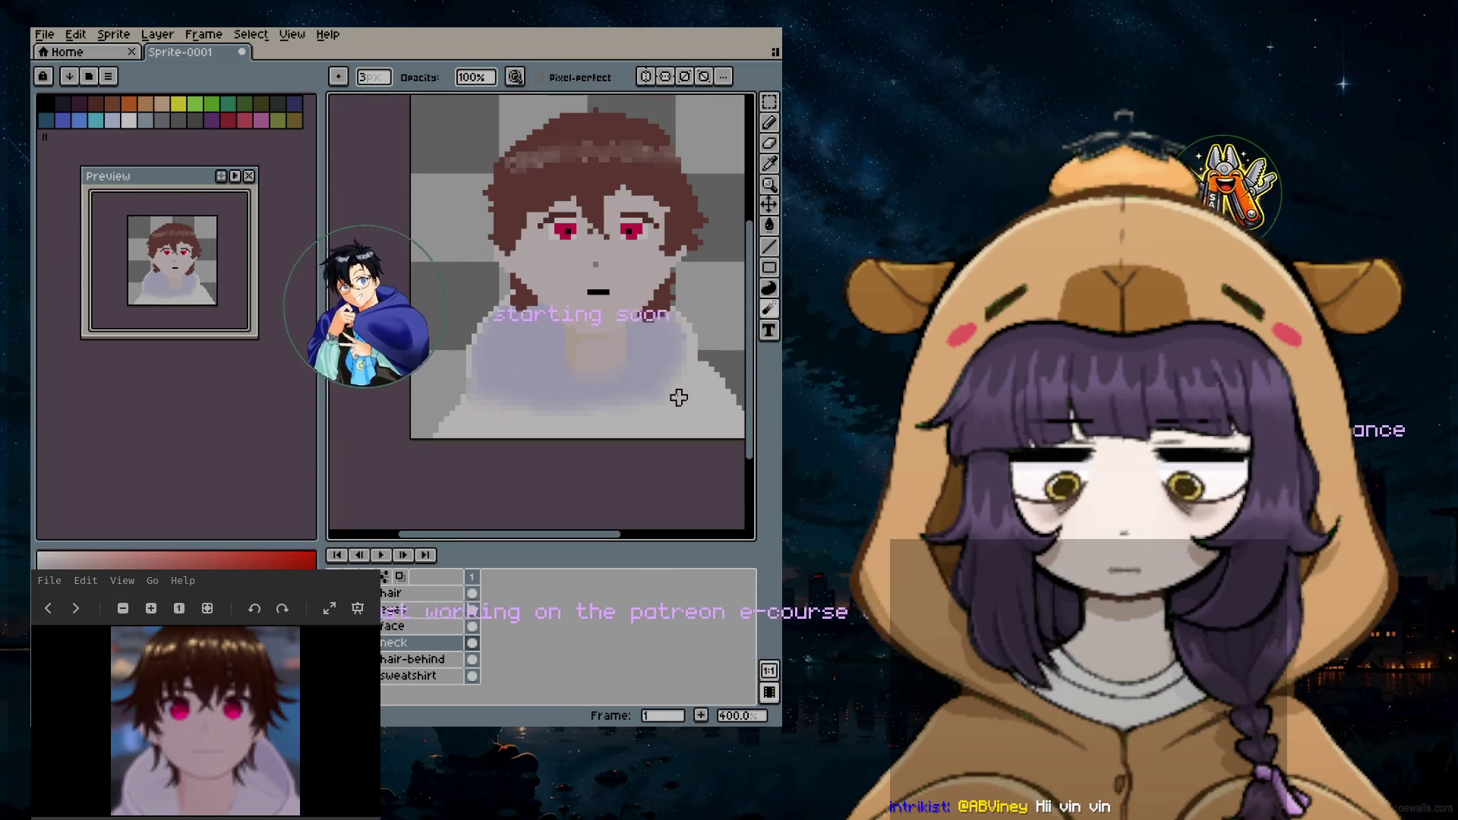
key(ctrl+z)
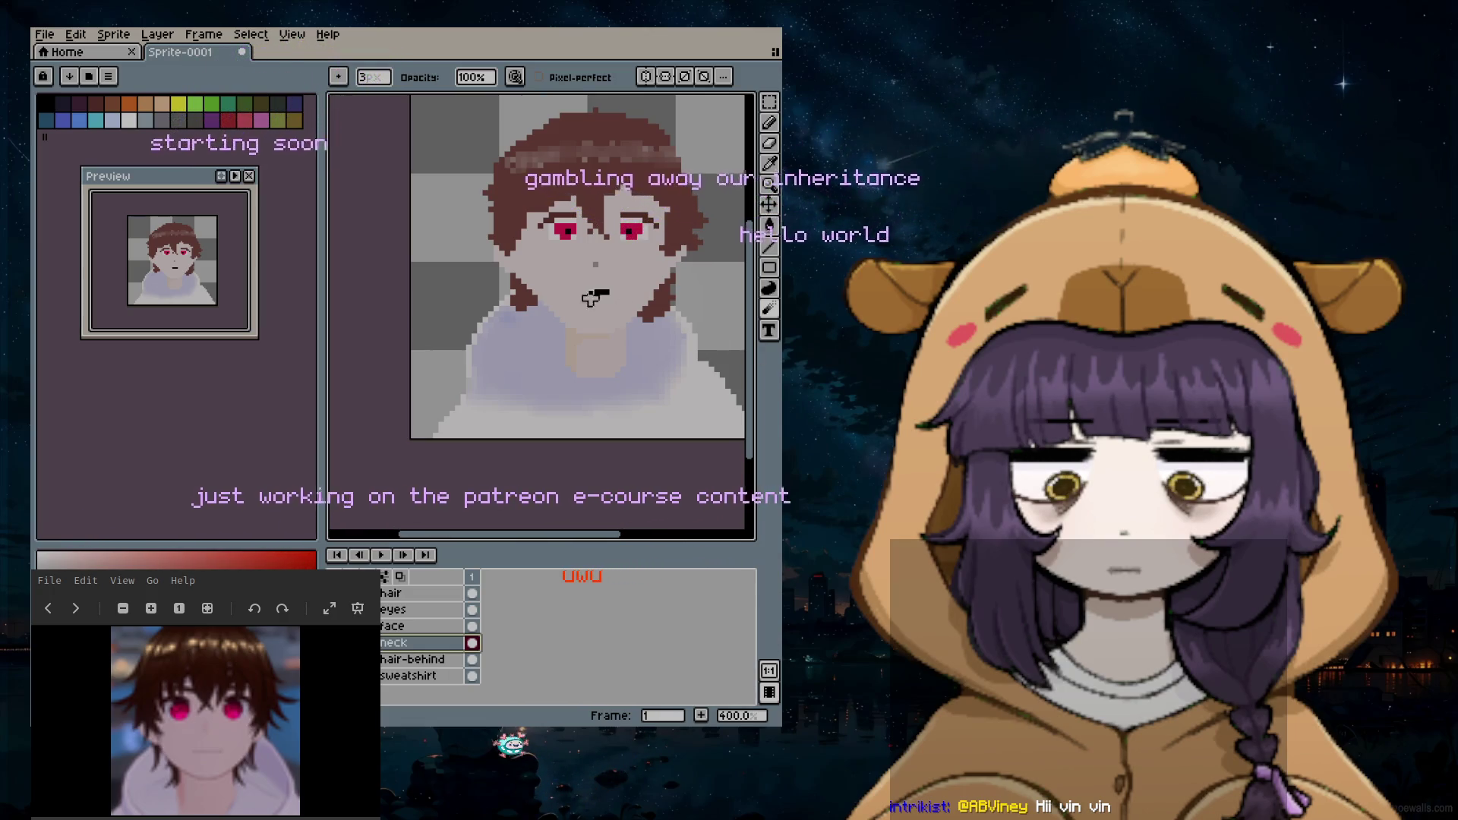
click(50, 34)
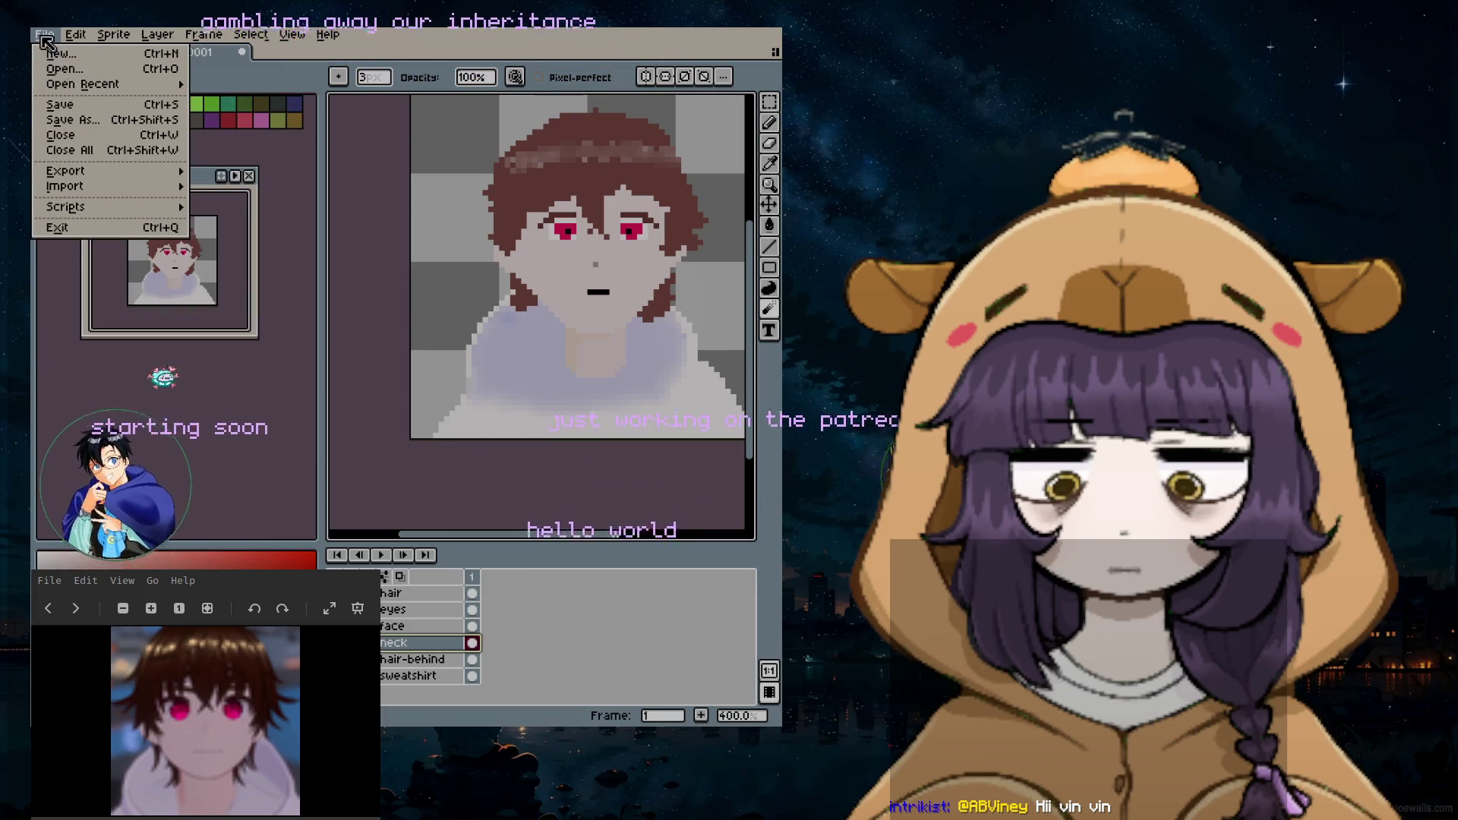
Step: Save the bust as tallarean.aseprite in the originals folder
click(90, 120)
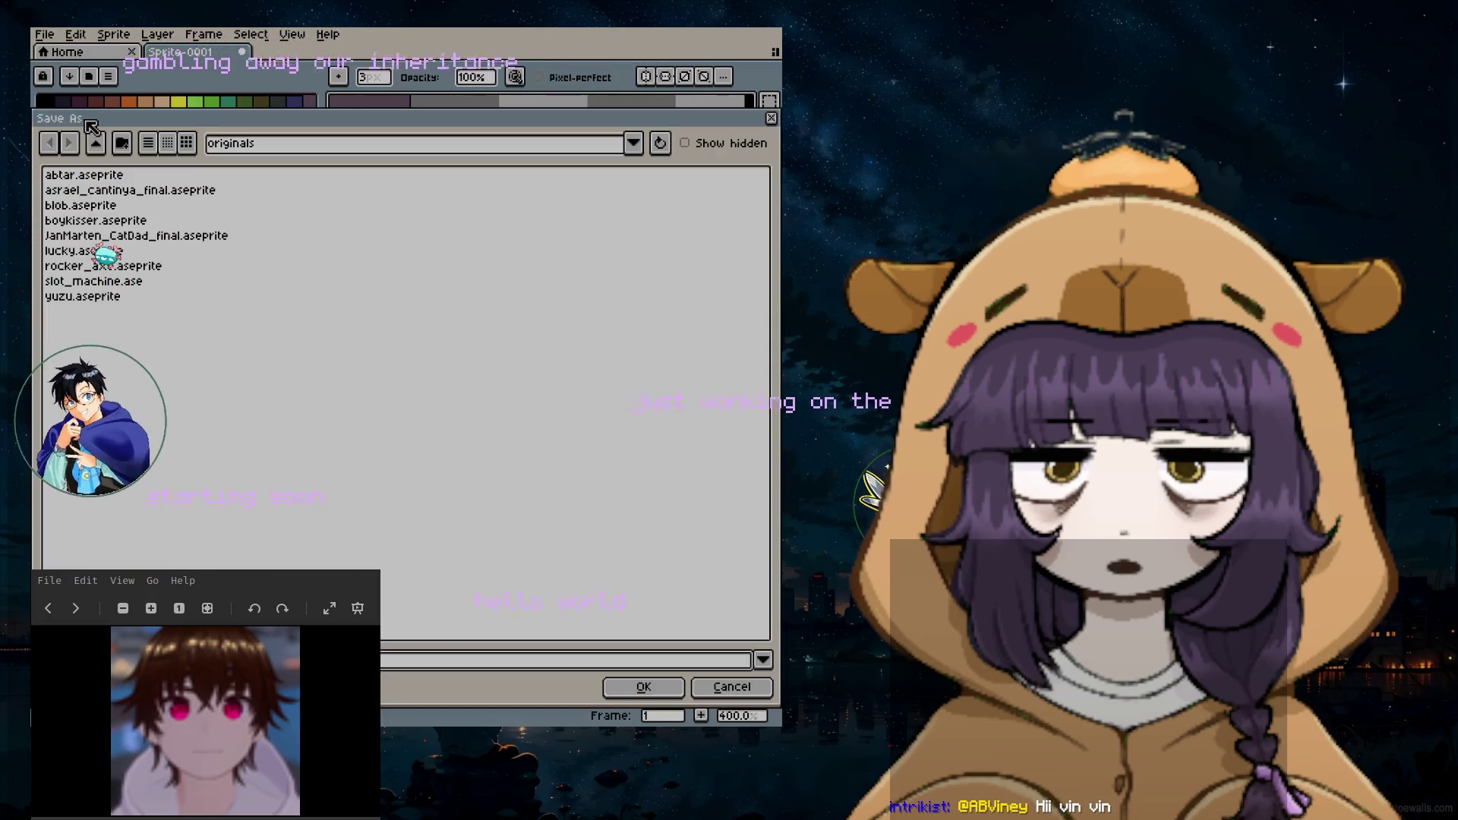
click(257, 152)
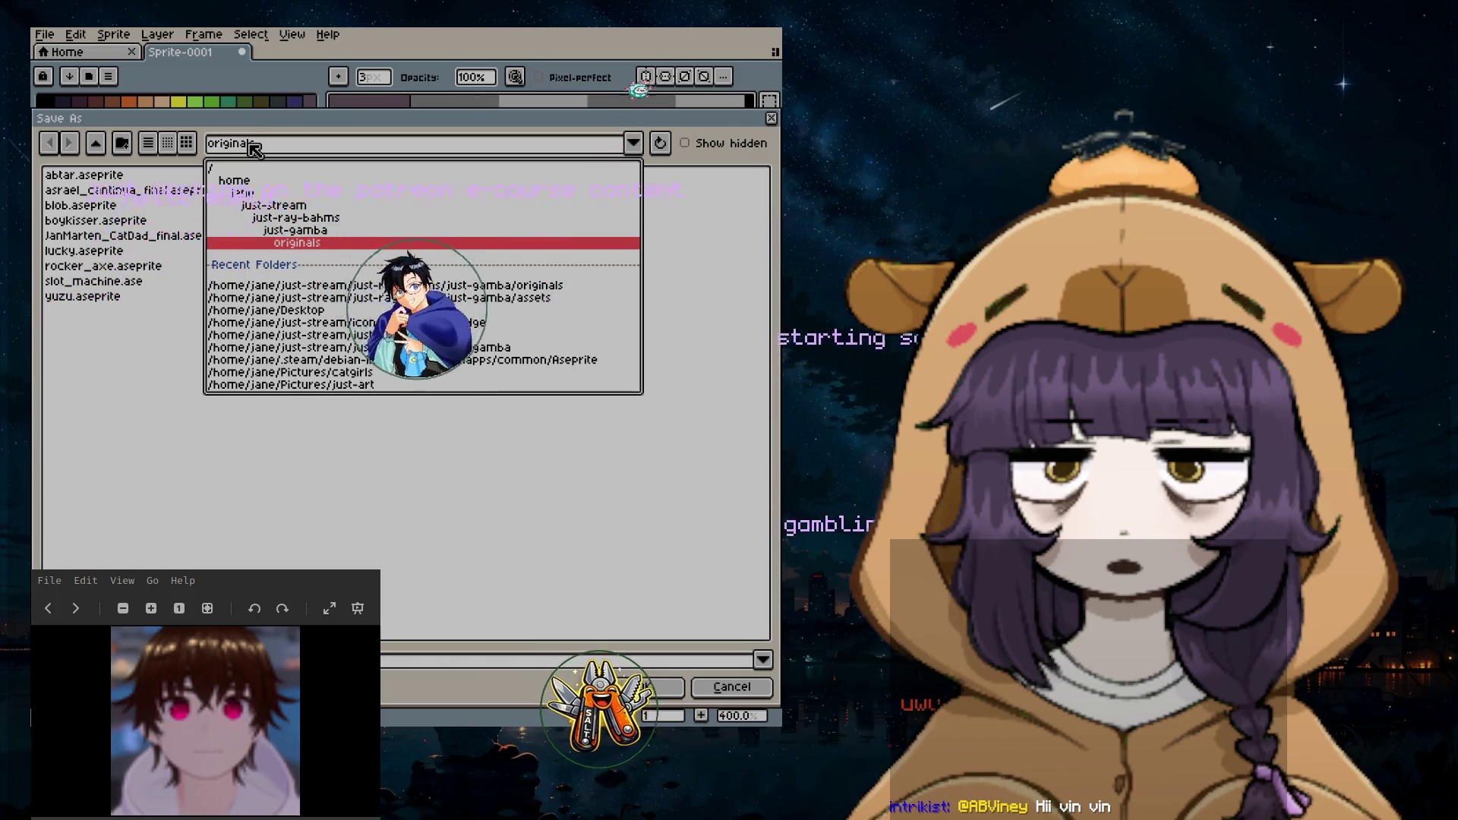
click(286, 146)
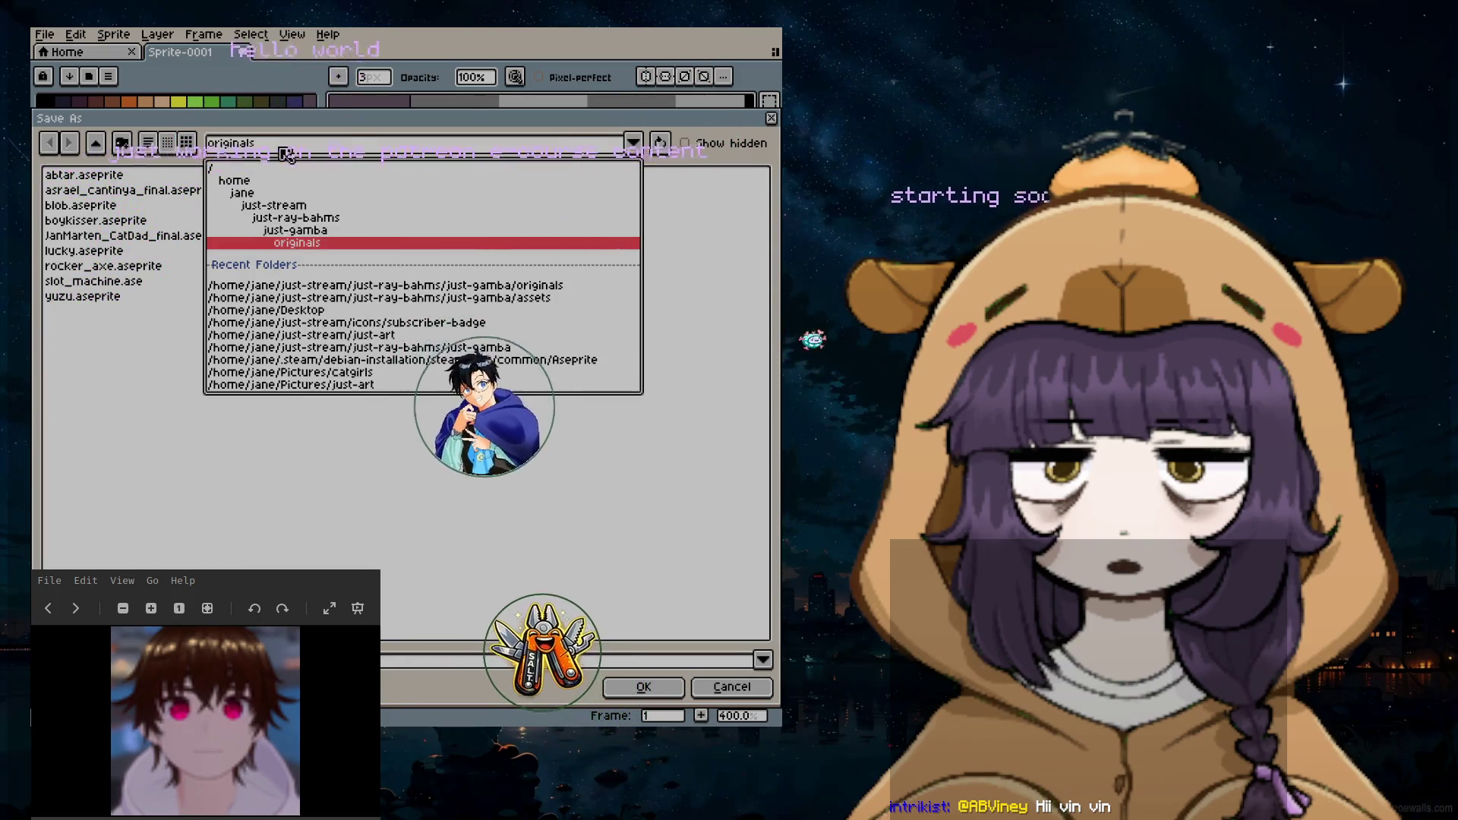
click(285, 146)
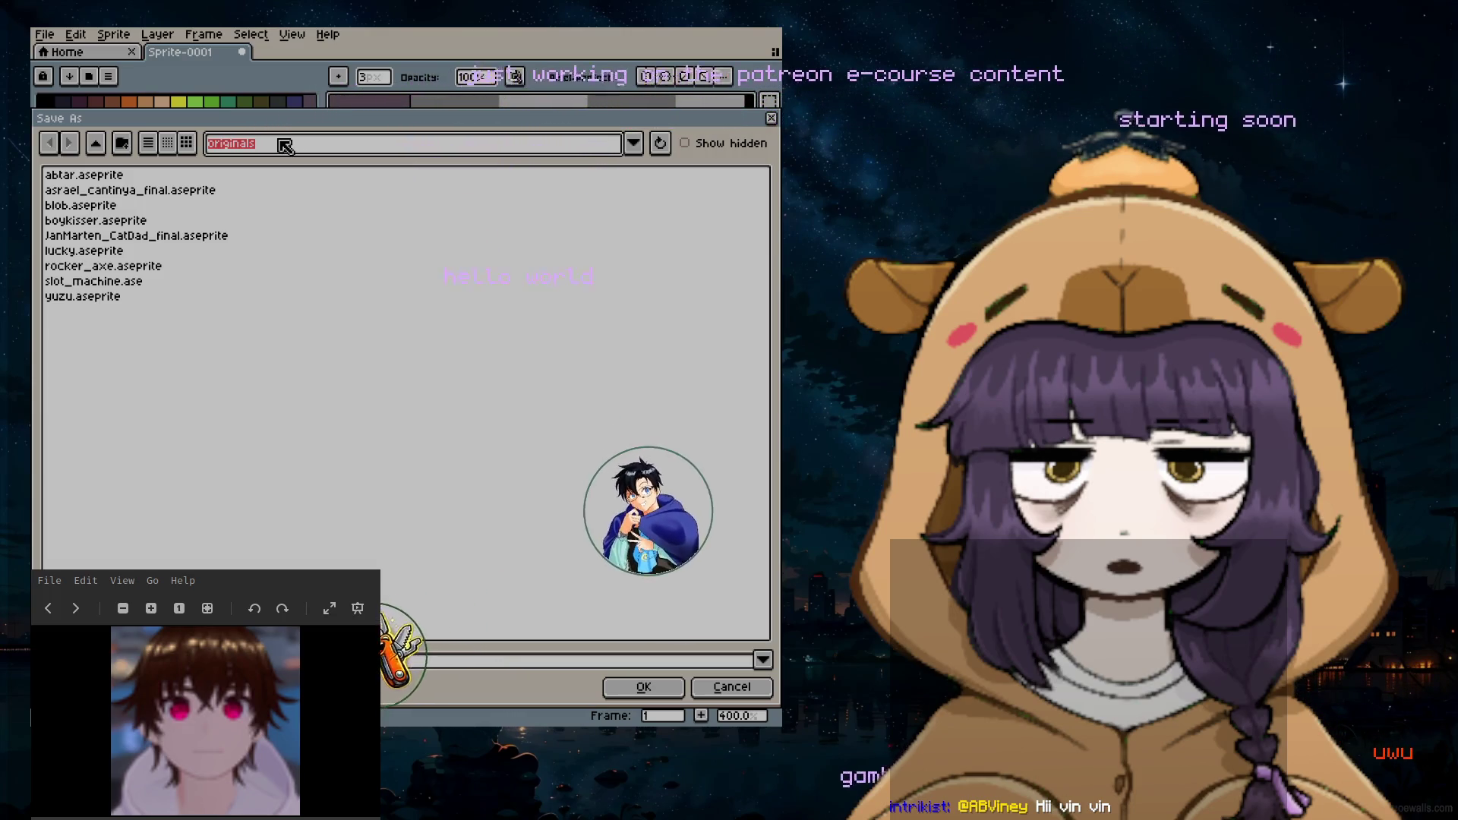
click(274, 147)
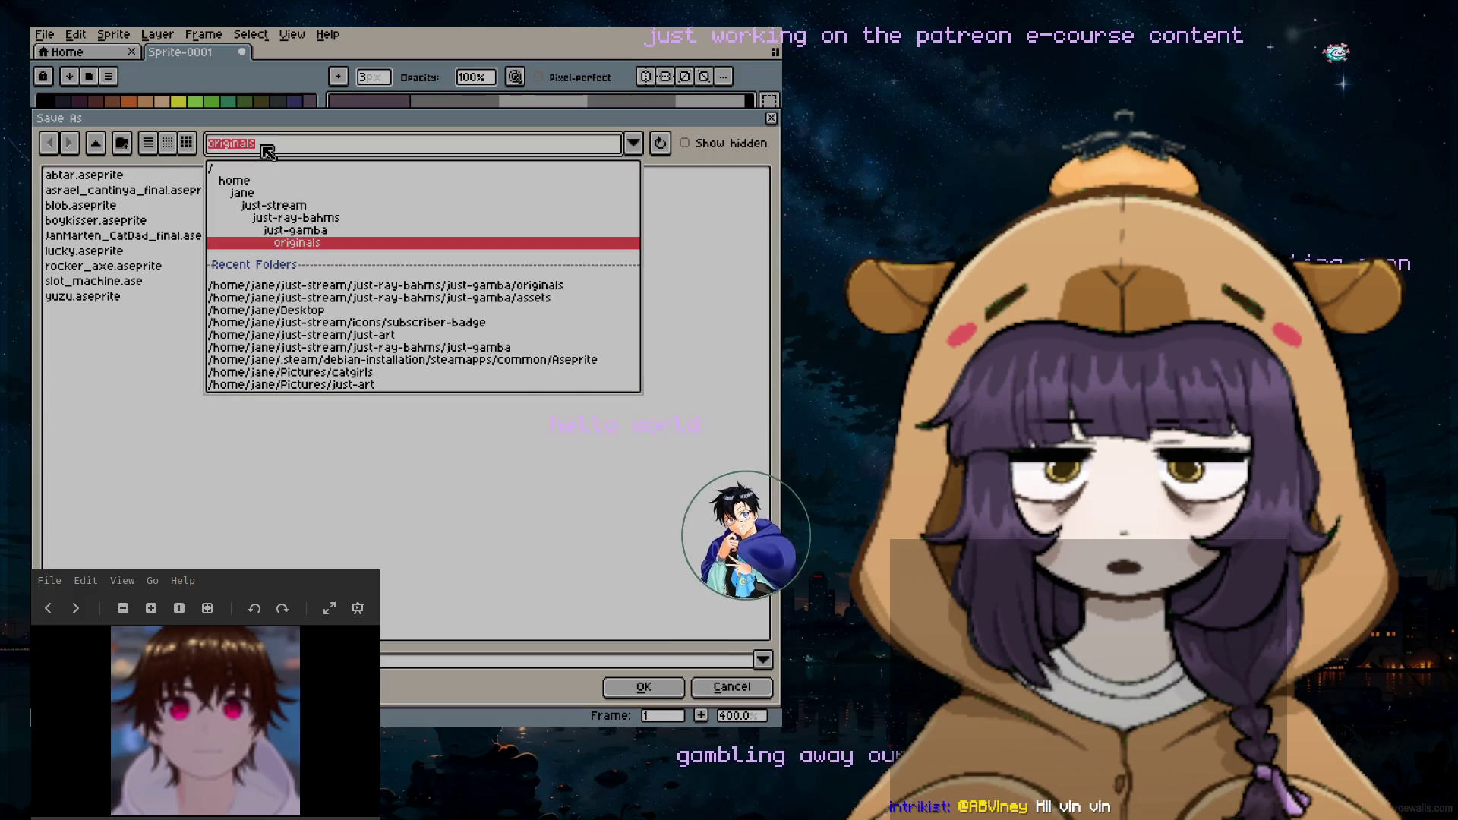
click(254, 148)
click(87, 299)
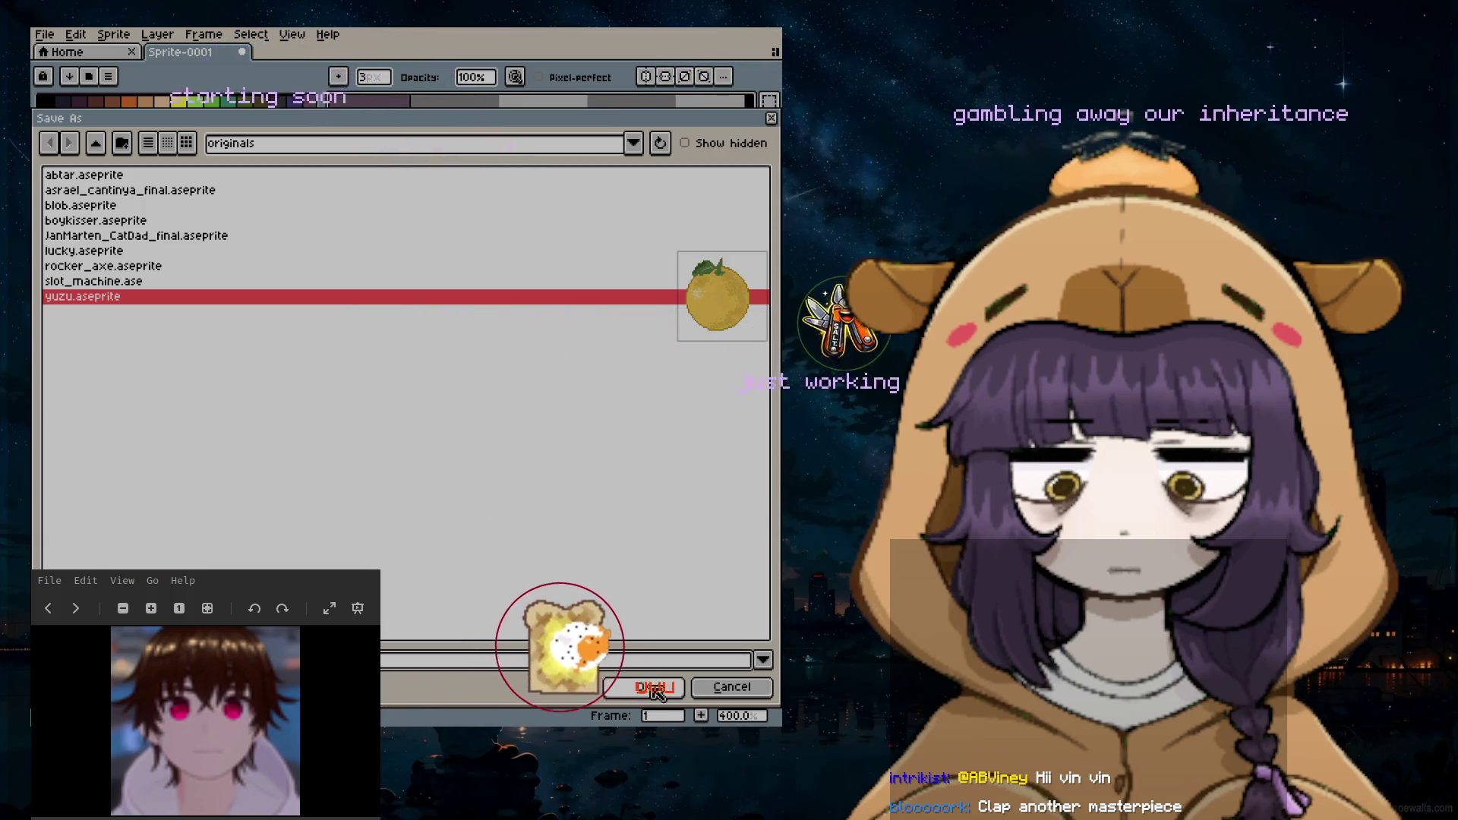
click(647, 689)
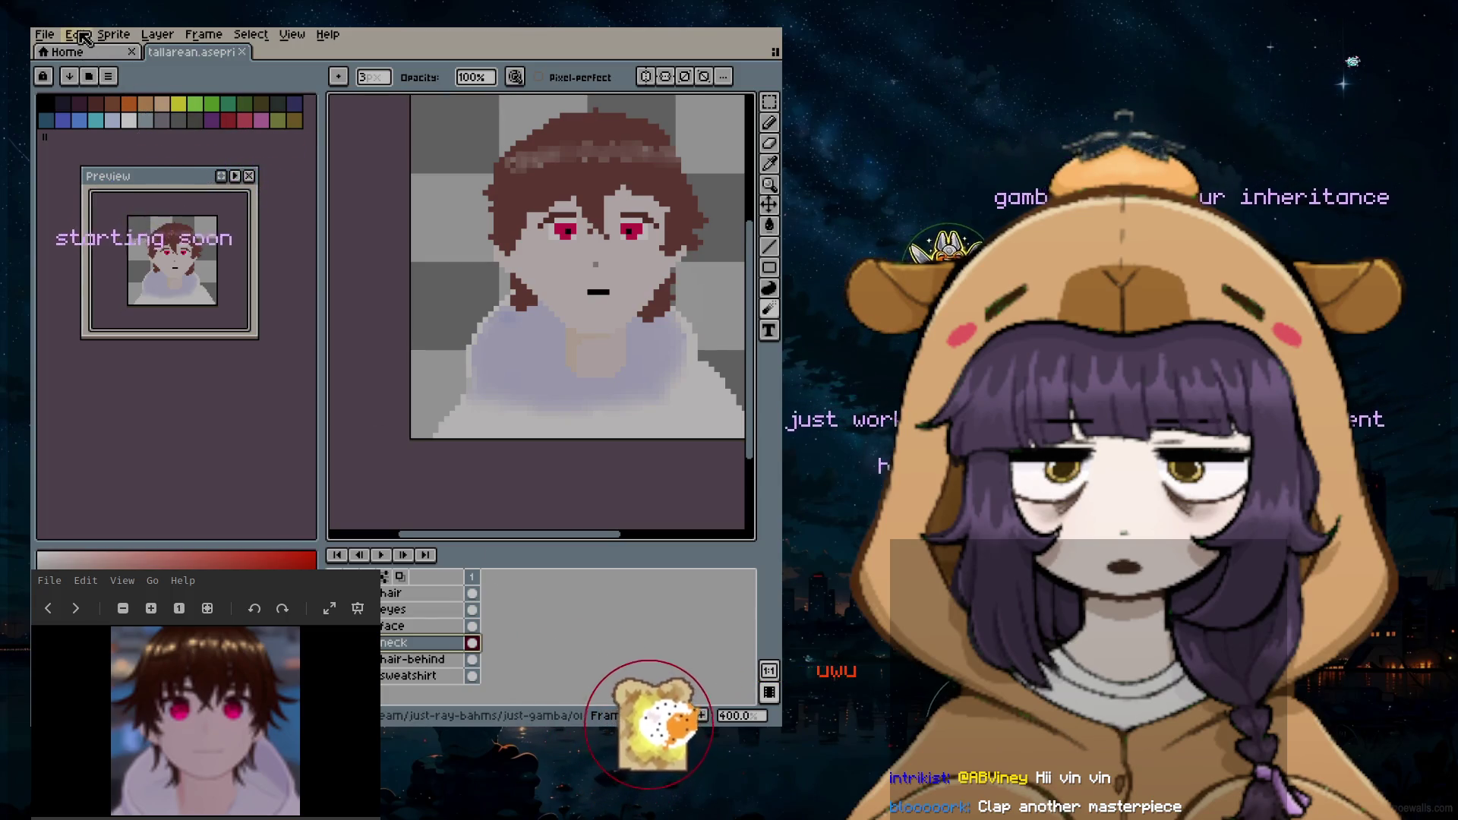
Step: Start another Save As and browse into just-stream, then the just-art folder
click(46, 35)
click(92, 131)
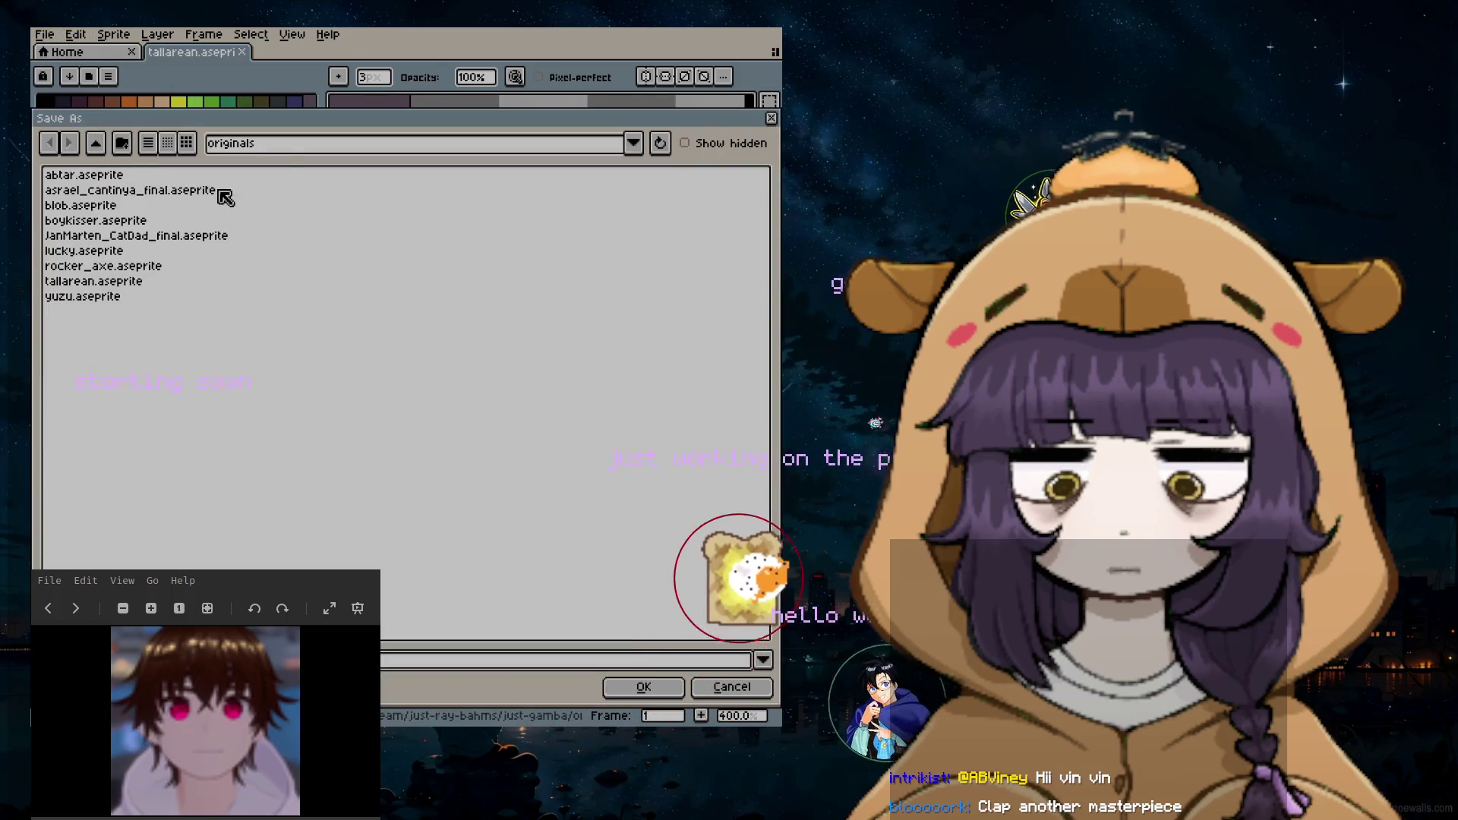
click(634, 143)
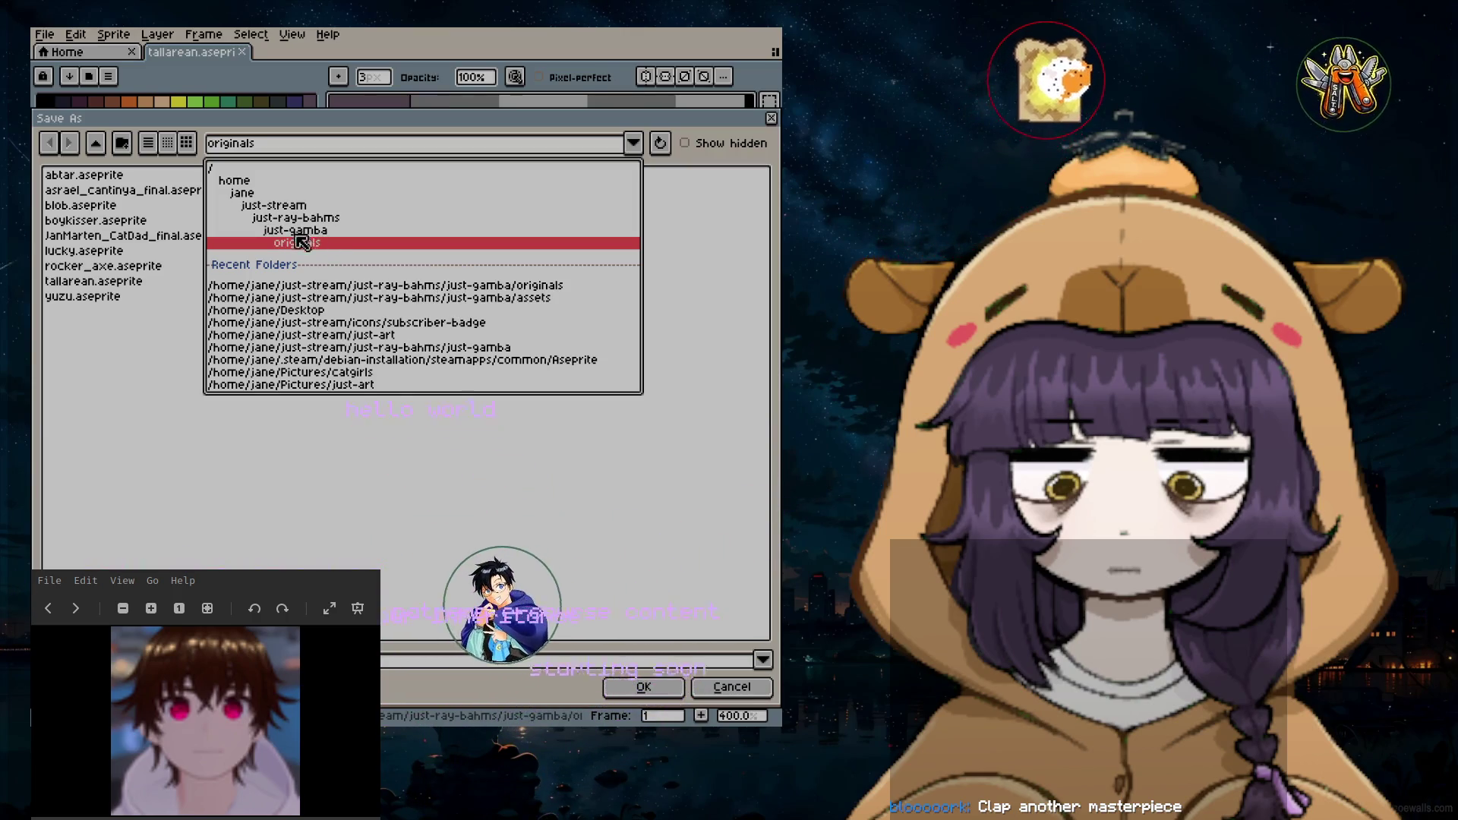
click(271, 205)
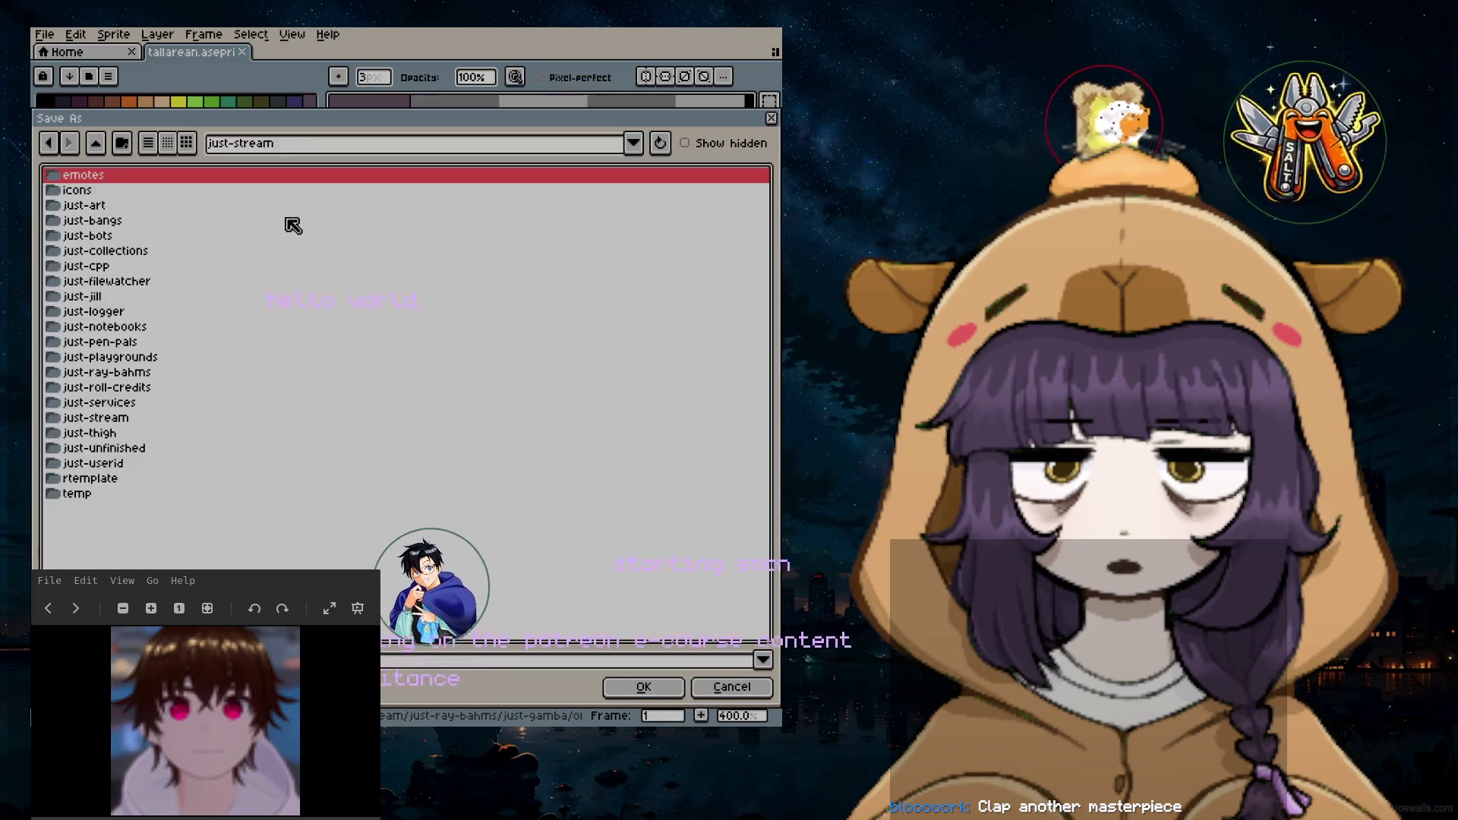
double_click(104, 204)
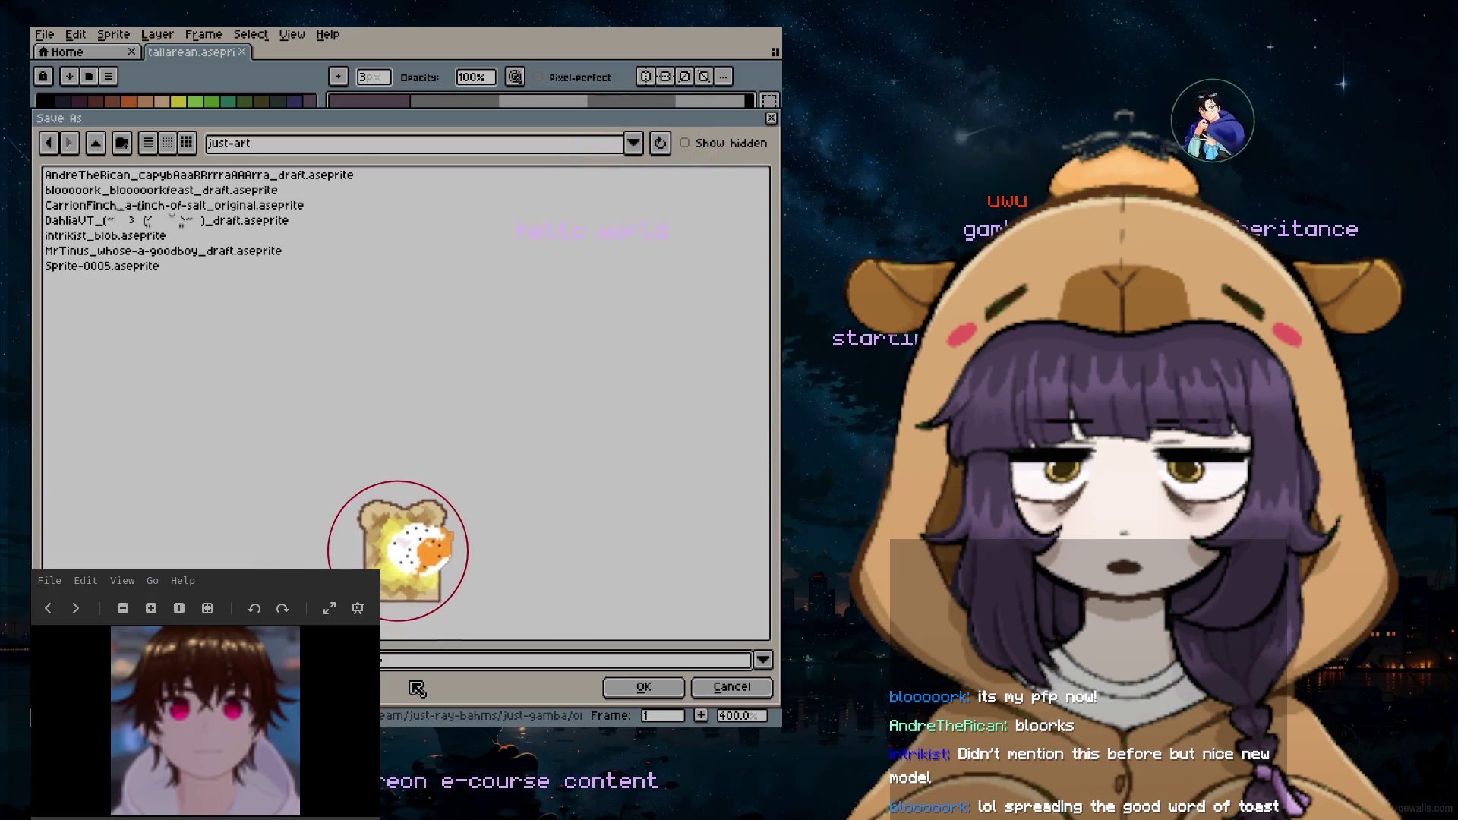
Step: Choose png files as the file type and confirm saving the bust copy
click(159, 686)
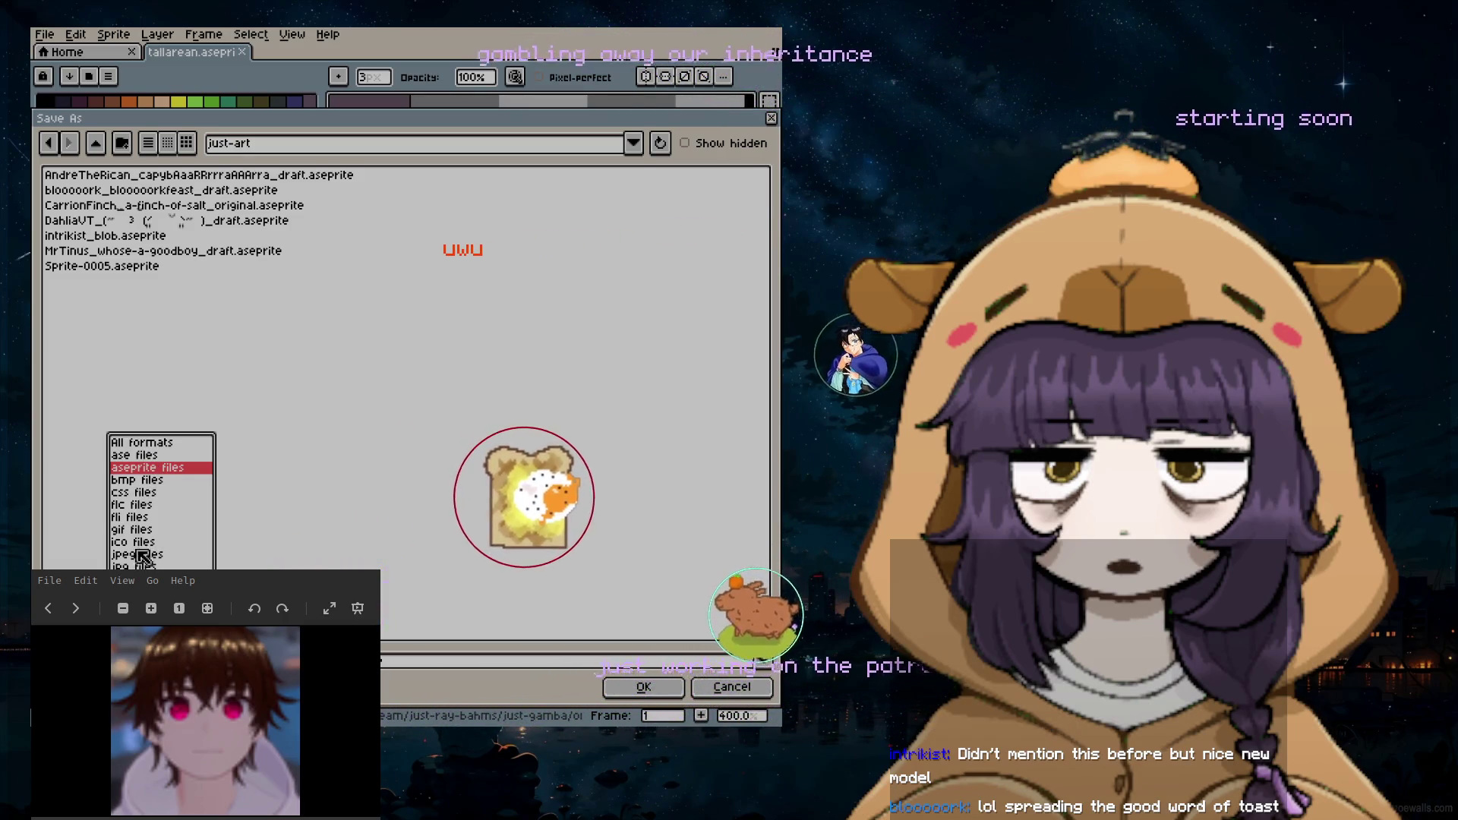
click(148, 605)
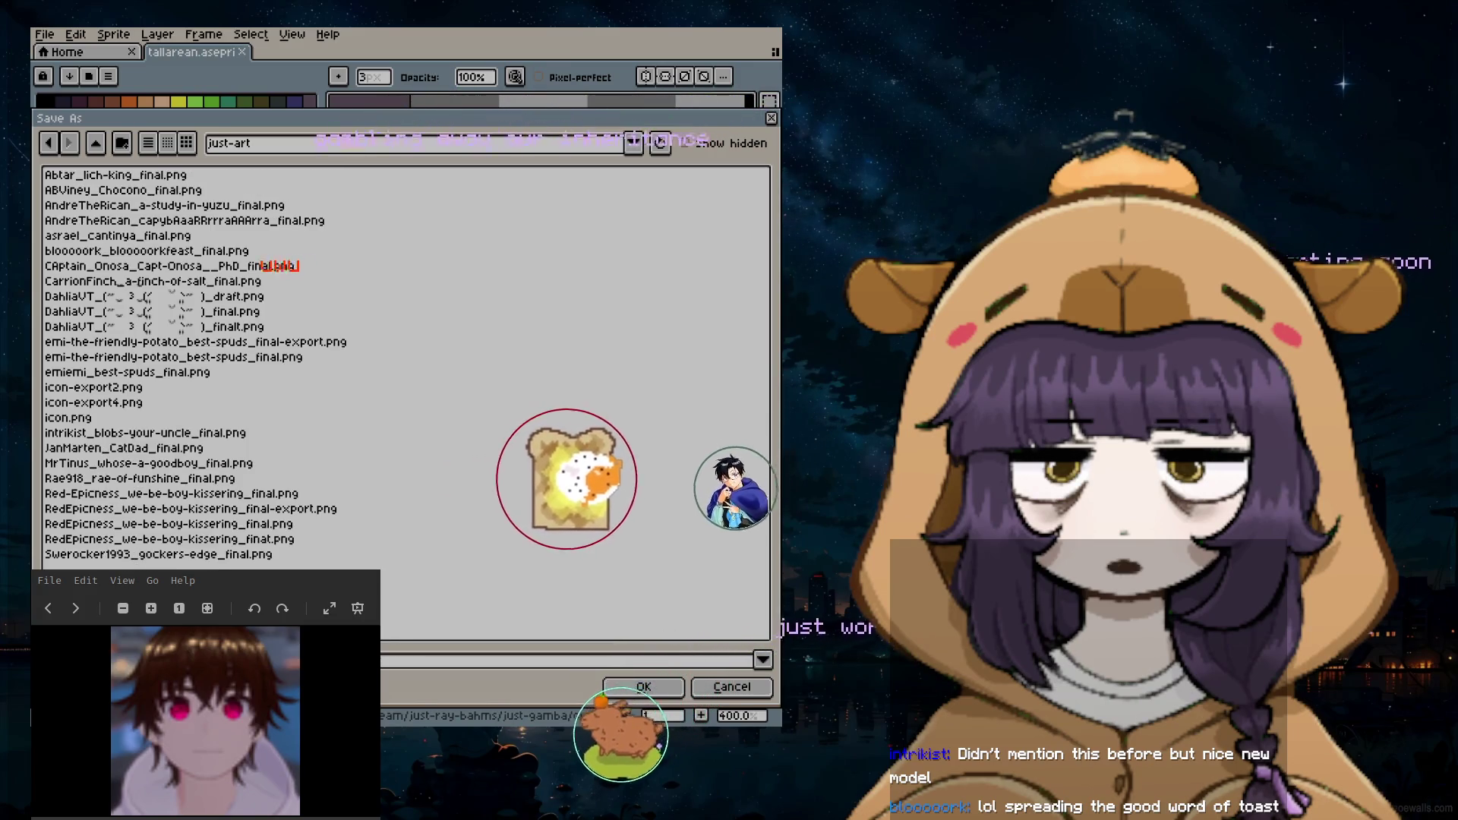
click(645, 688)
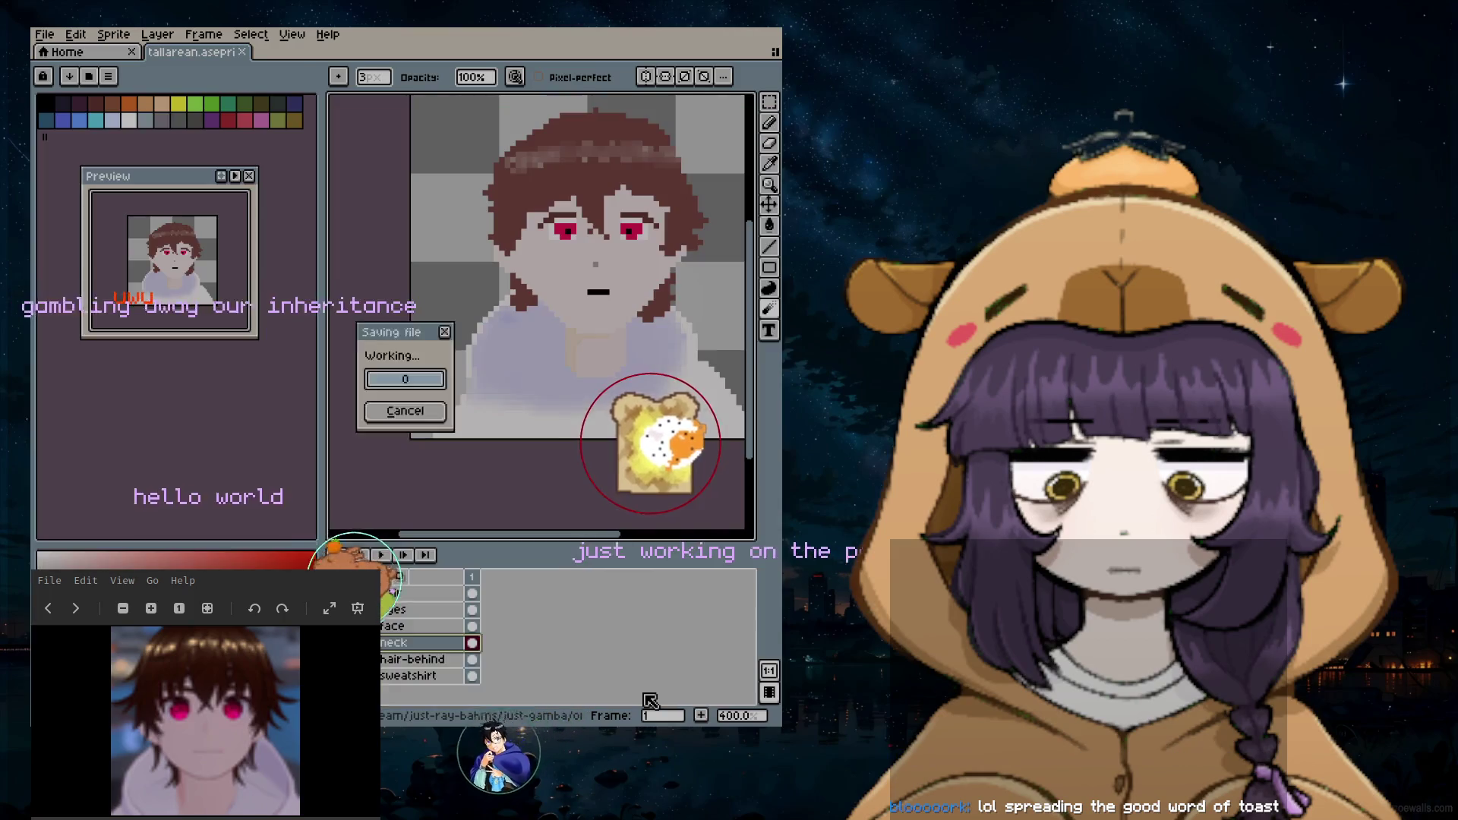
key(Return)
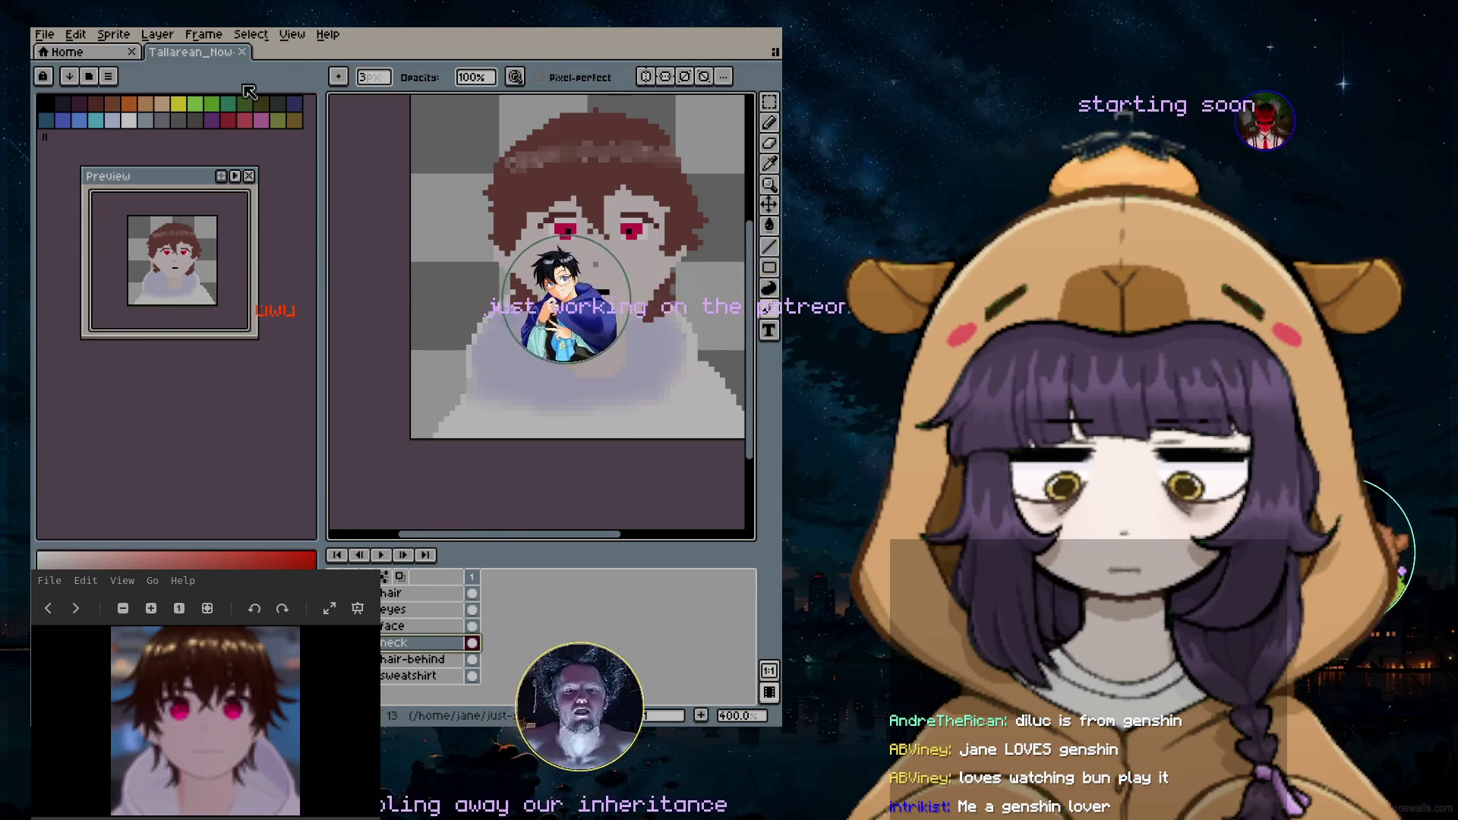
click(46, 35)
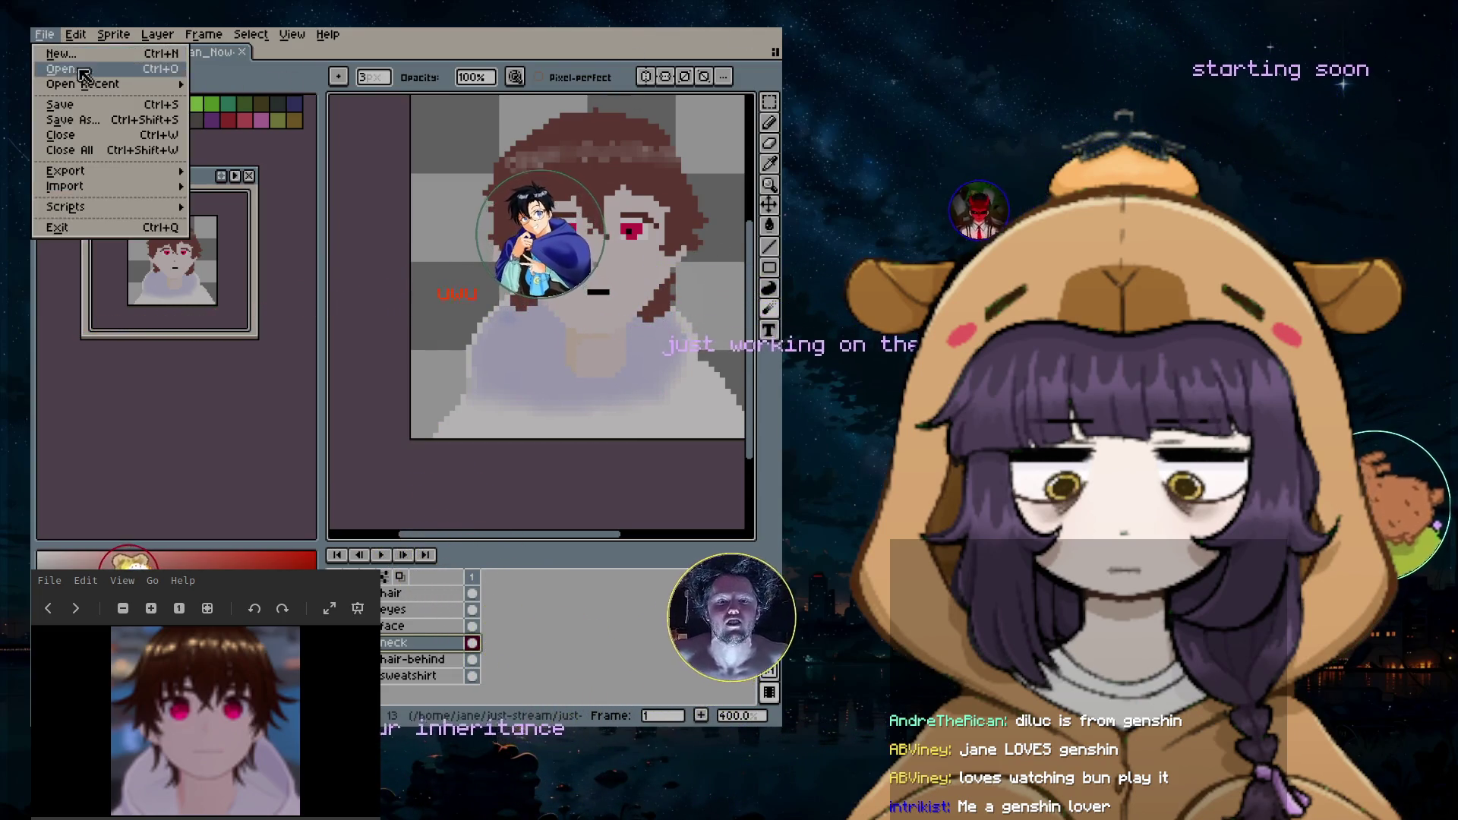
Step: Create a new 64×64 sprite with a transparent background via File > New
click(60, 52)
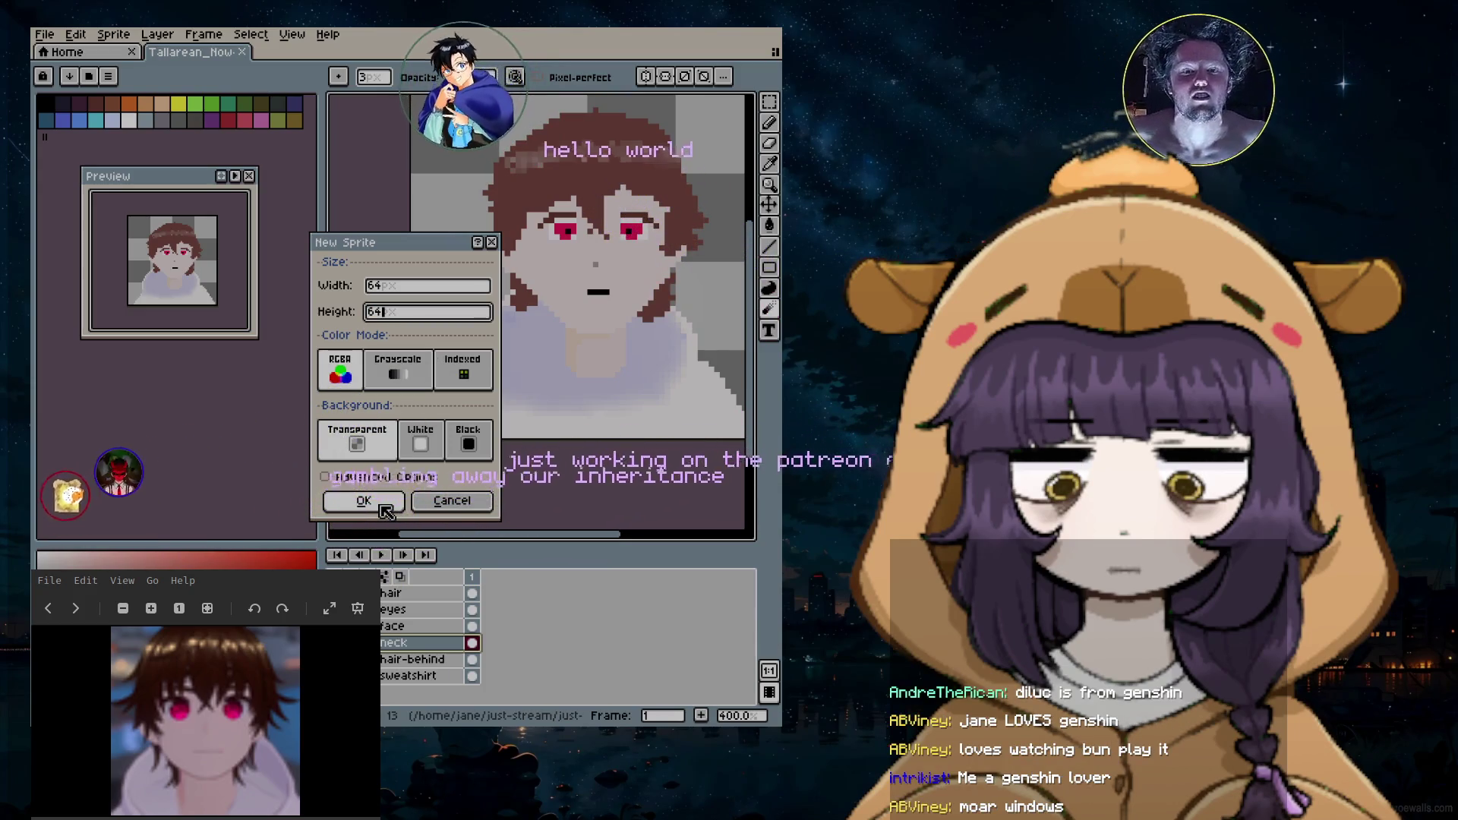
click(363, 500)
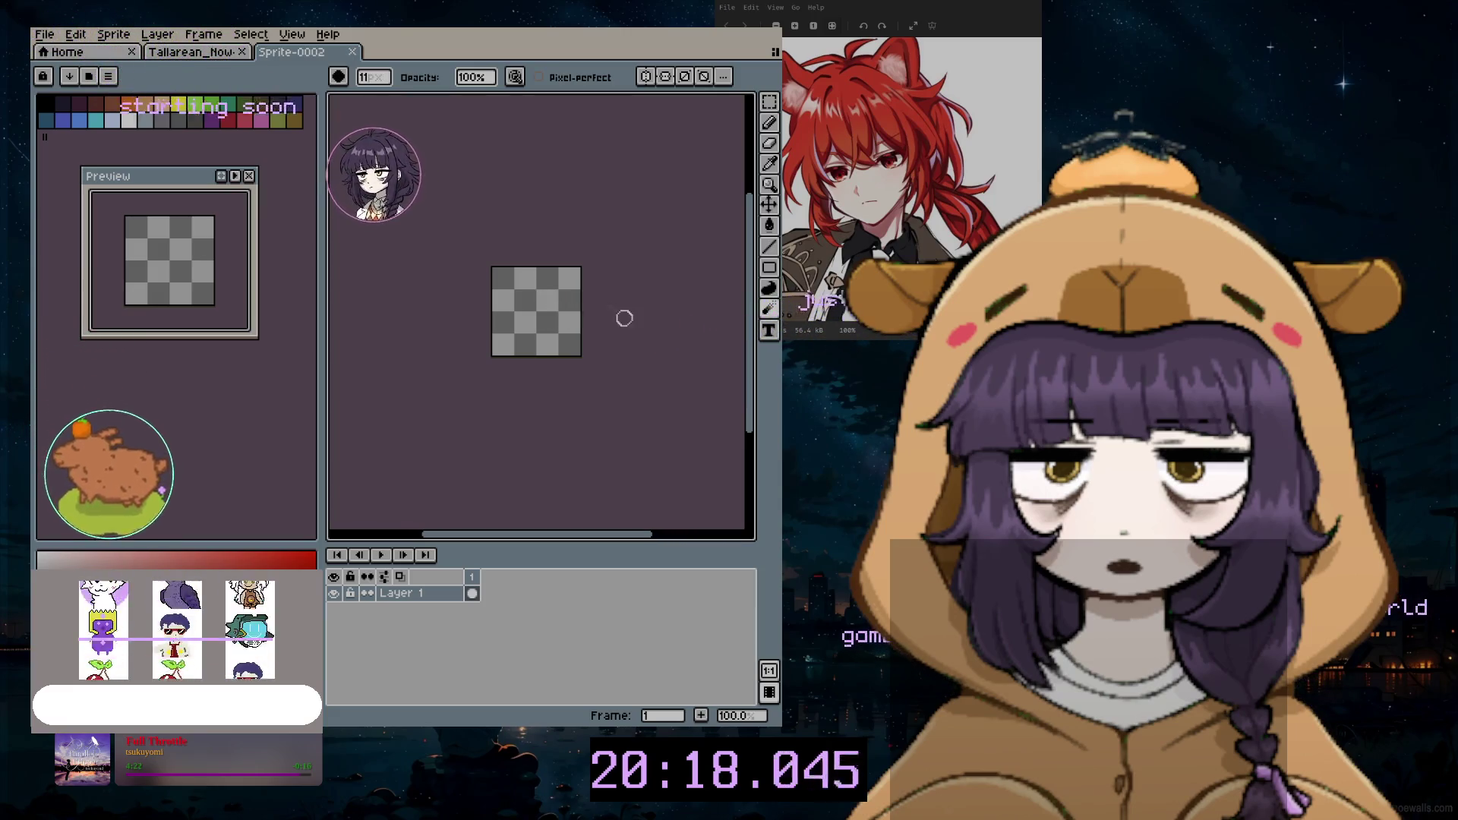
scroll(542, 307, up, 1)
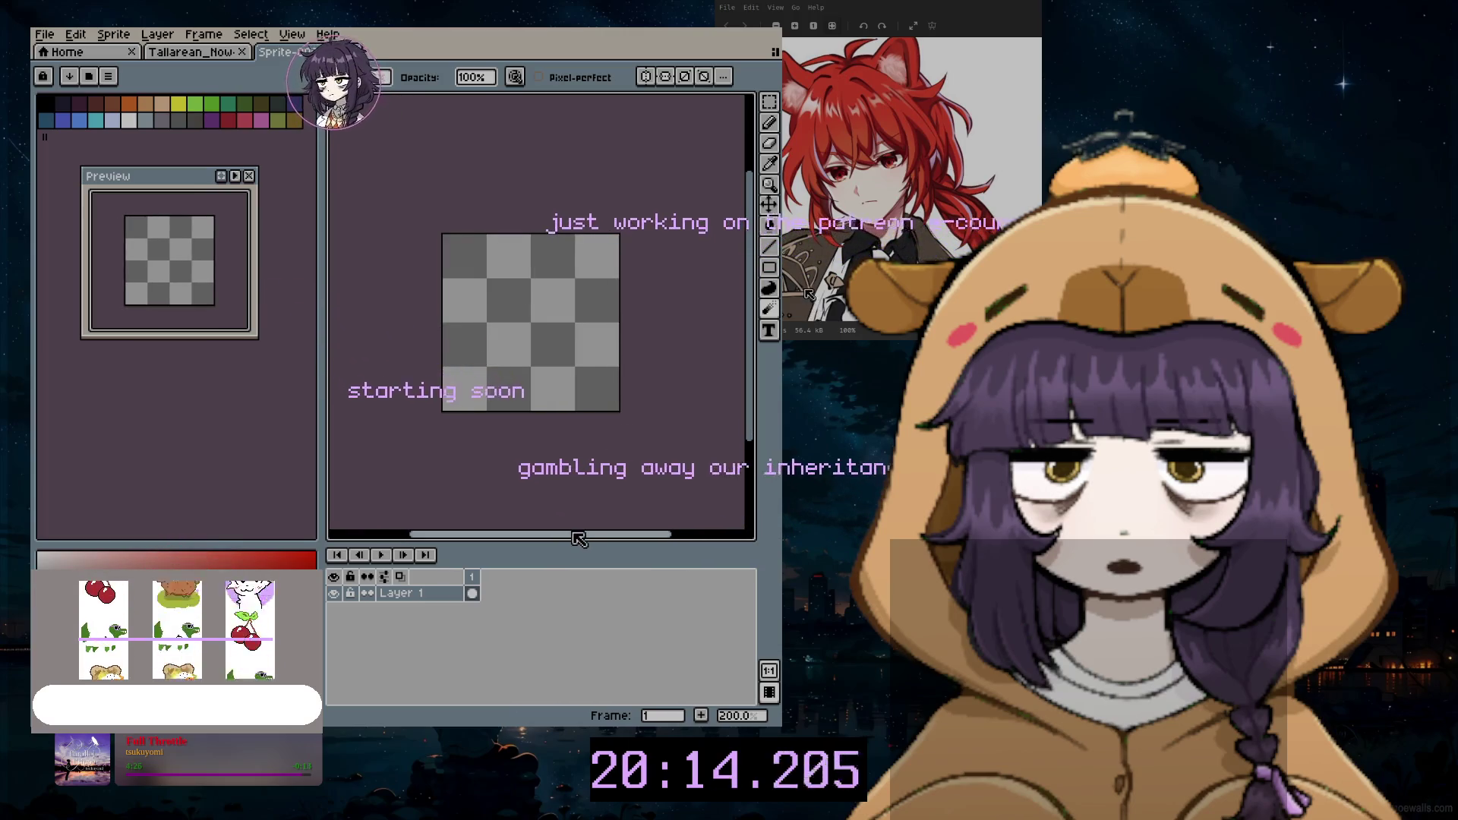
scroll(613, 374, up, 3)
scroll(707, 422, down, 1)
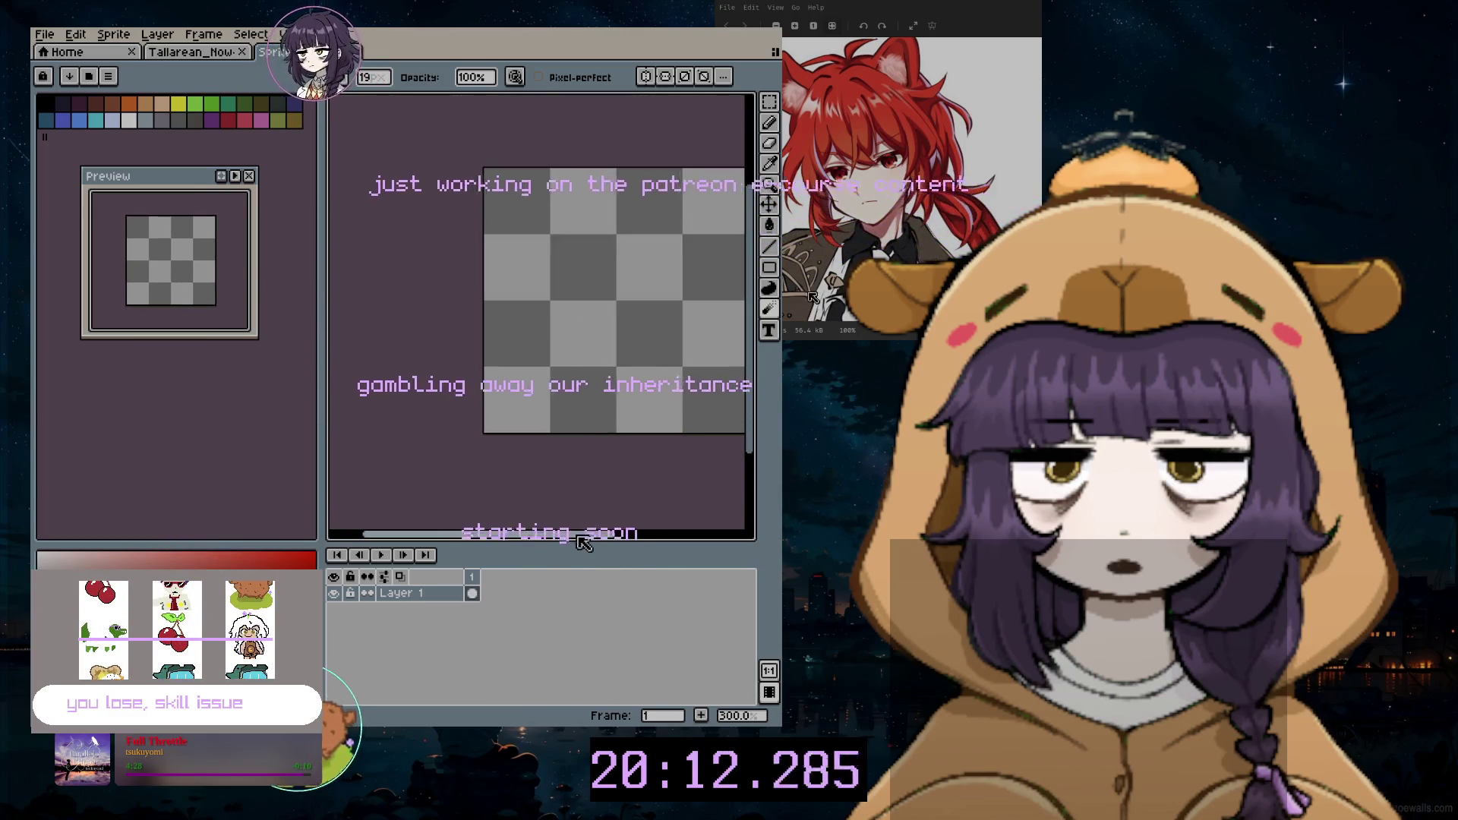
drag(583, 542, 631, 484)
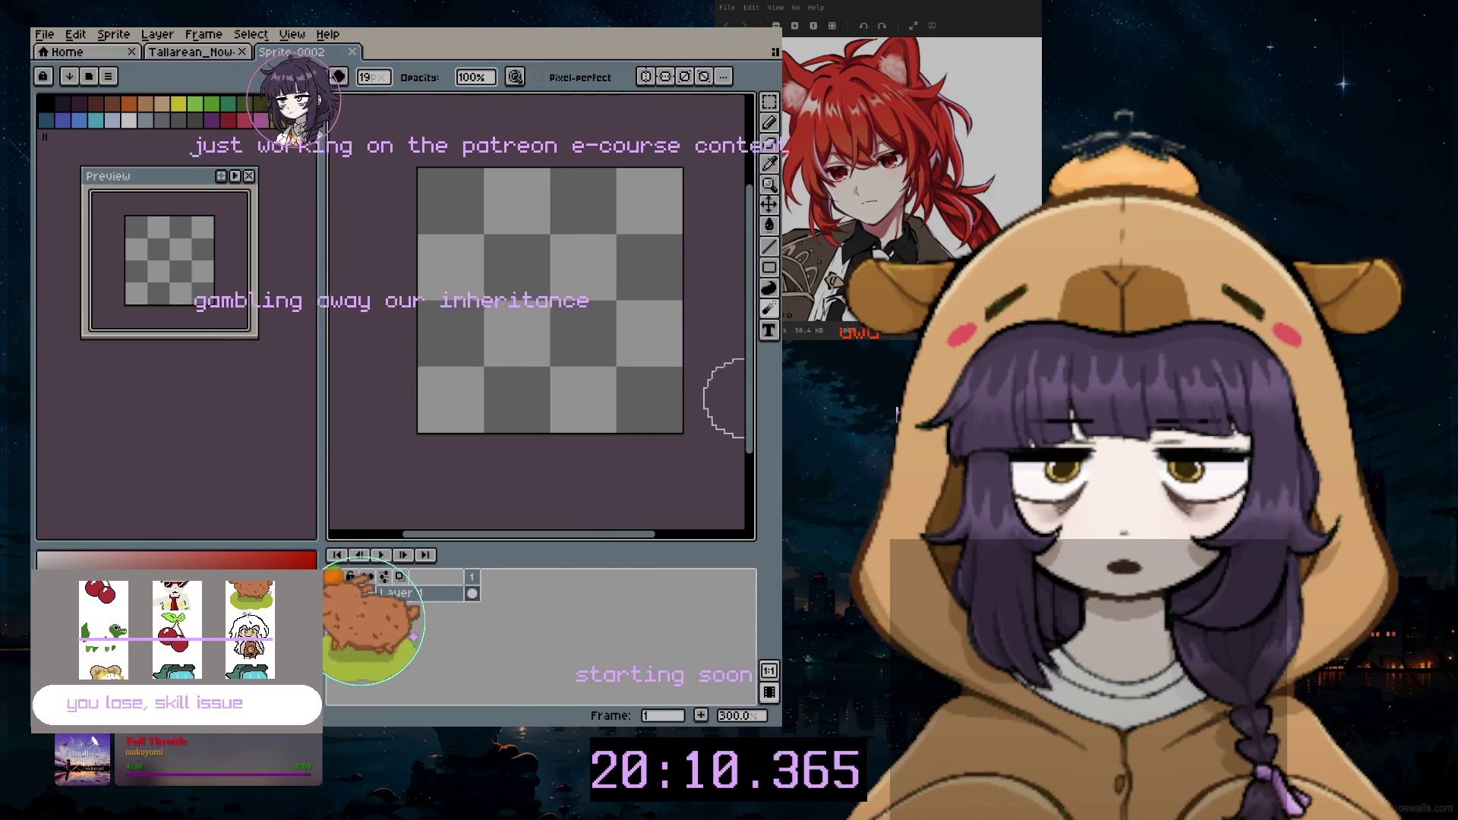
Step: Pan the blank canvas into place and bring up Layer 1's properties
drag(752, 402, 752, 365)
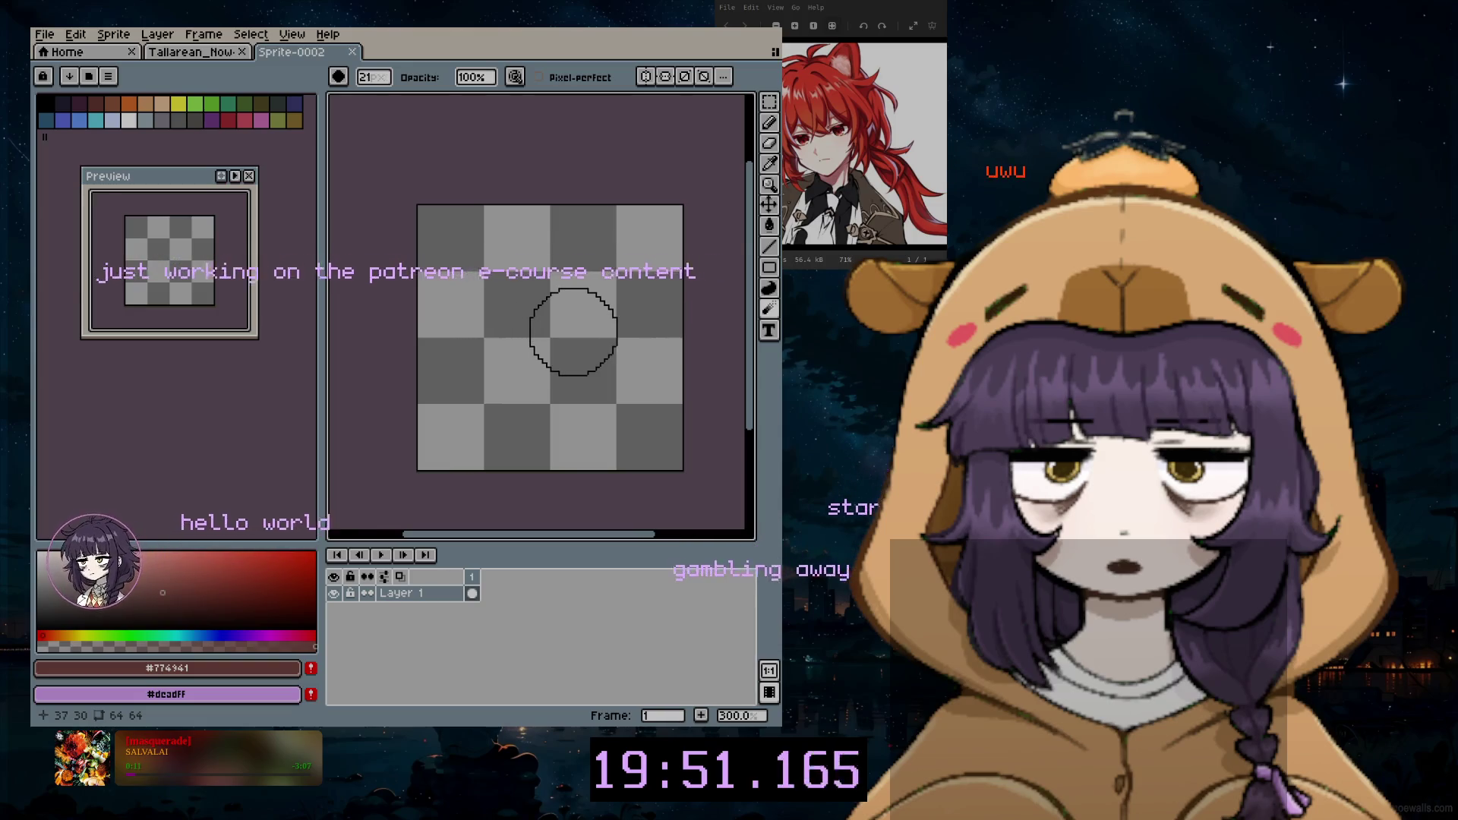
scroll(576, 329, up, 2)
scroll(664, 467, down, 1)
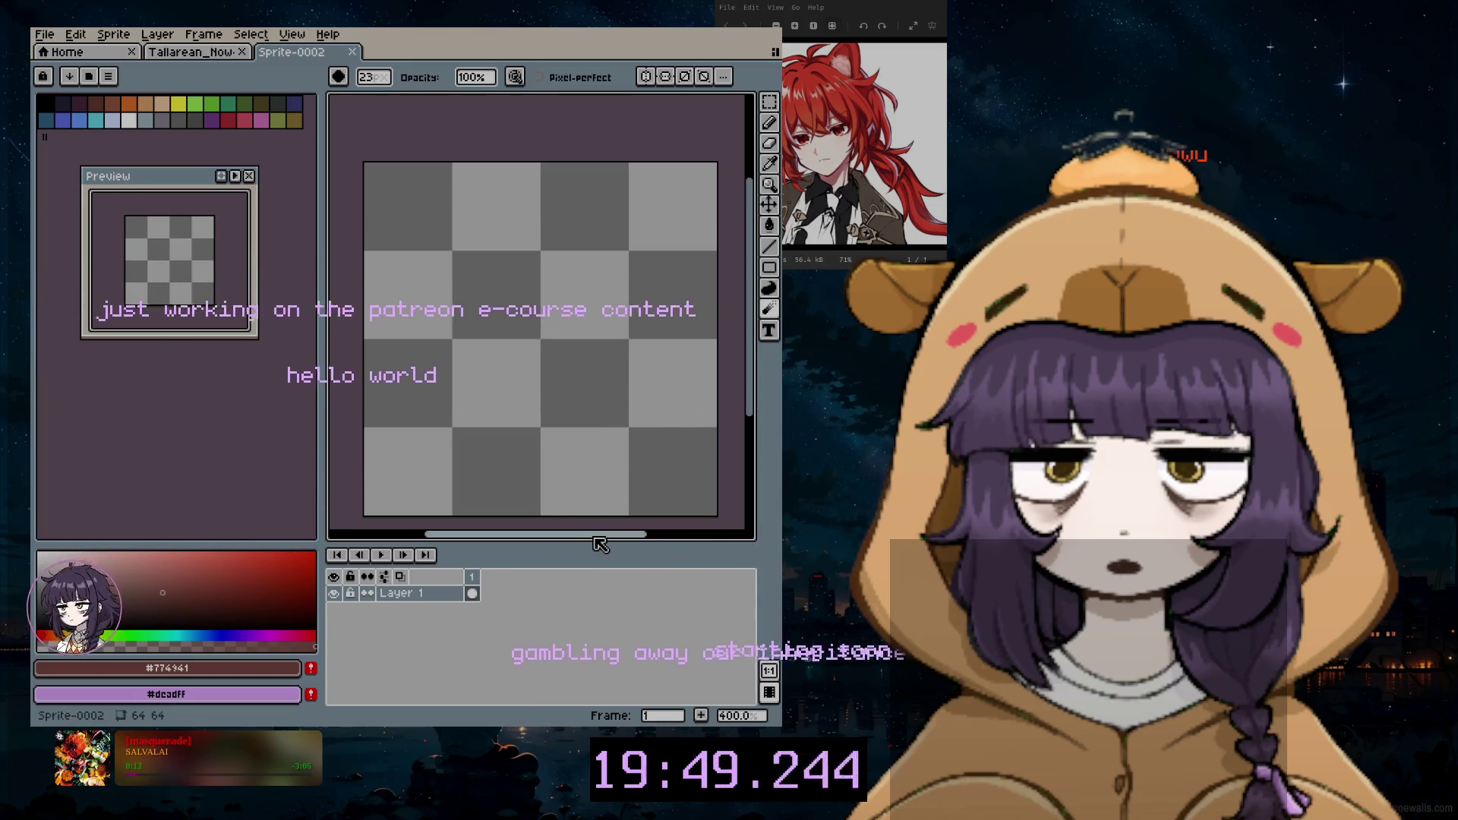
scroll(687, 472, left, 2)
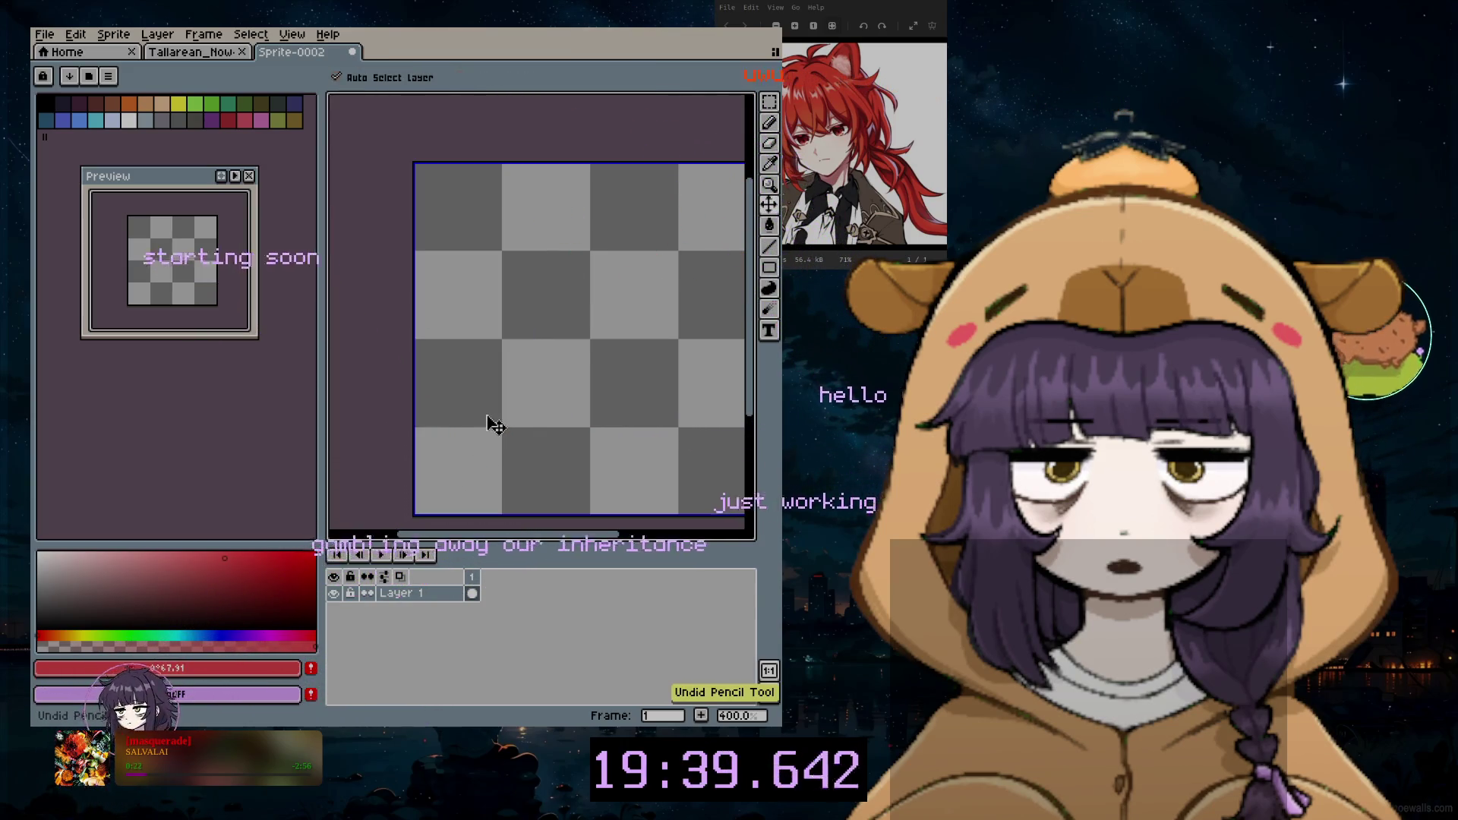
double_click(432, 599)
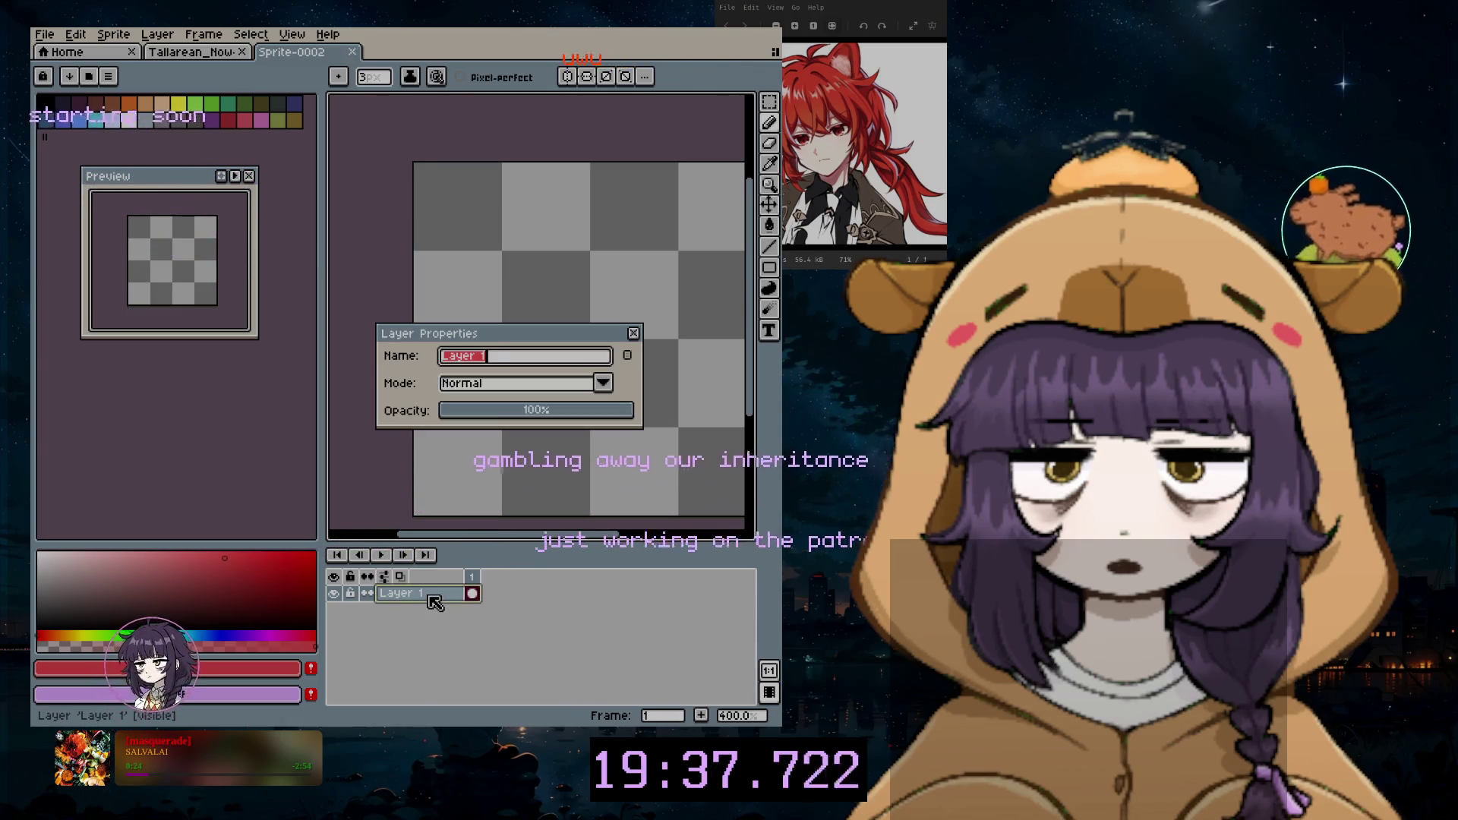
text(hair)
Step: Name the layer hair and sweep red strokes rightward and down with a size-17 brush
key(Return)
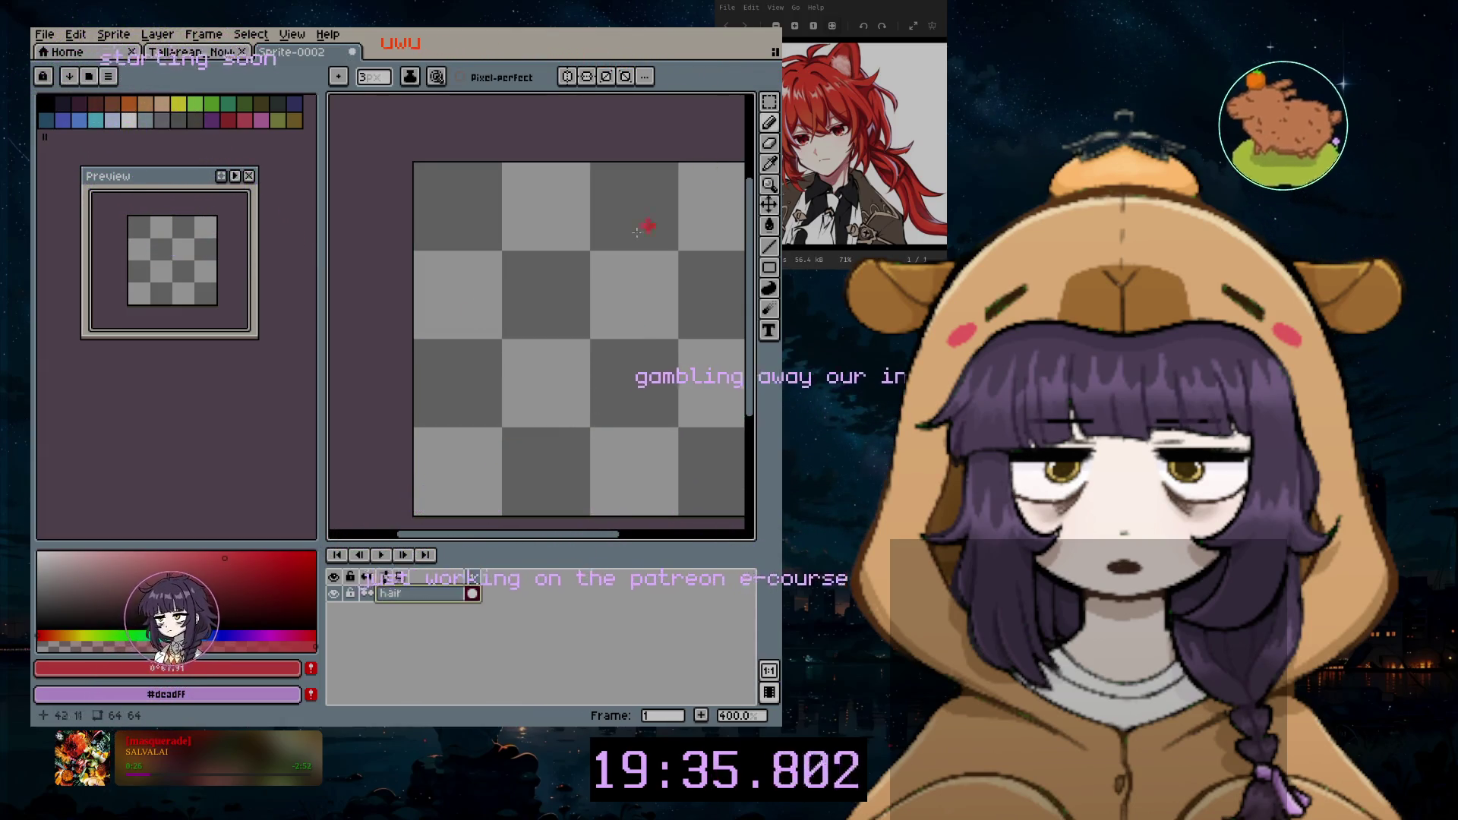
key(plus)
key(plus)
key(plus)
key(plus)
key(plus)
key(plus)
key(plus)
key(plus)
key(plus)
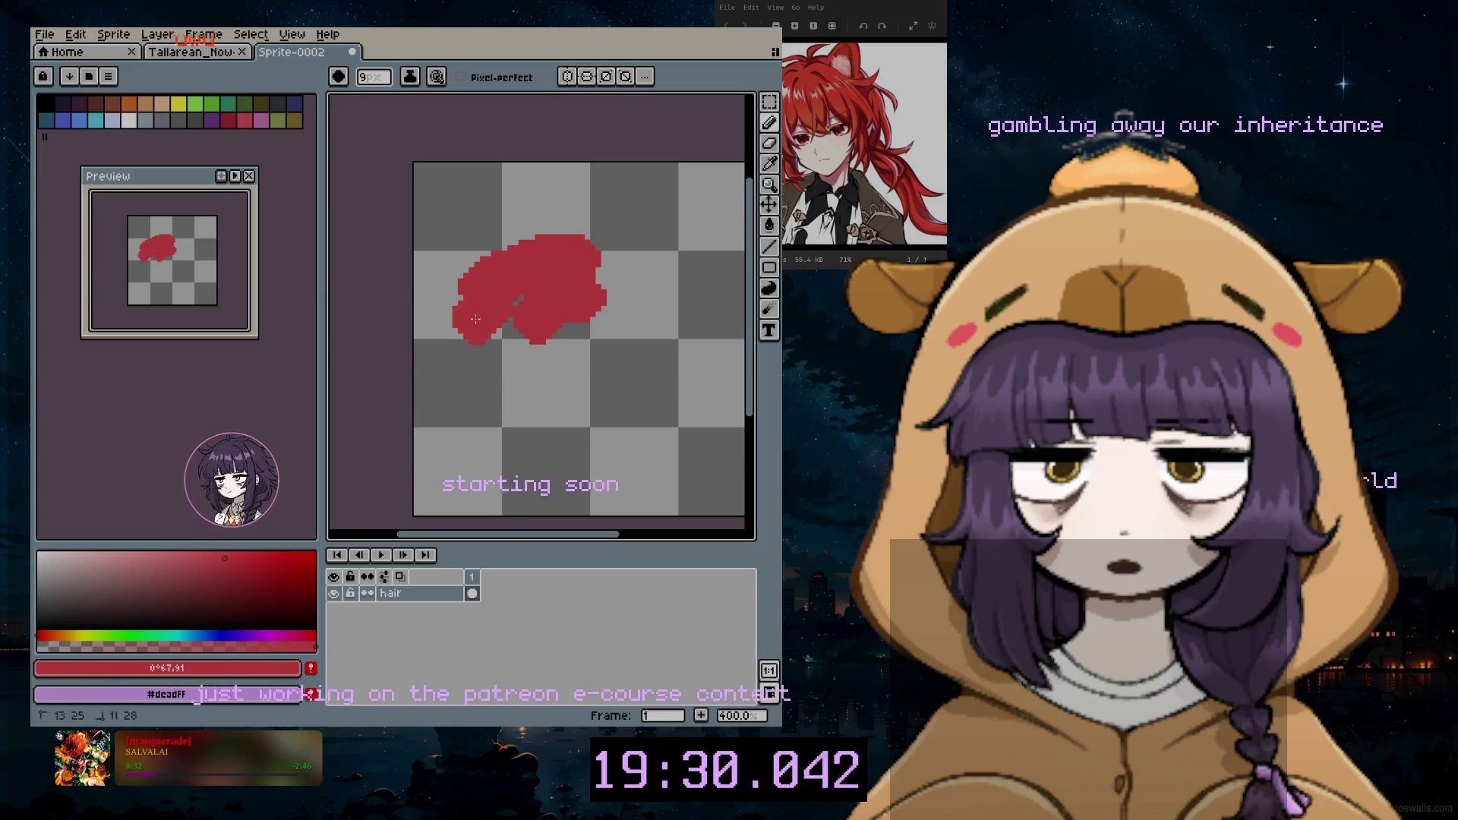
drag(625, 299, 661, 256)
drag(604, 331, 724, 399)
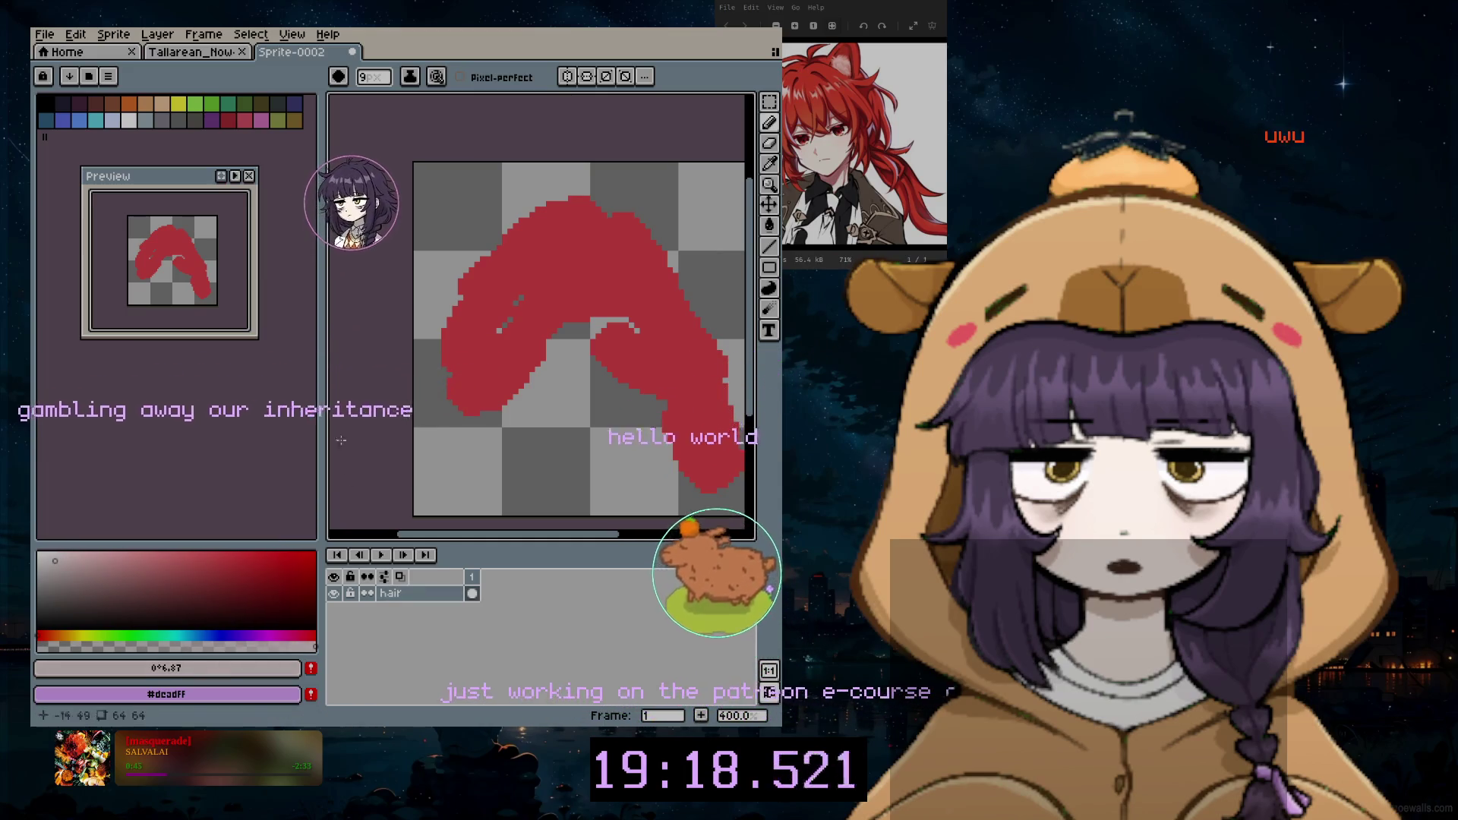
click(204, 35)
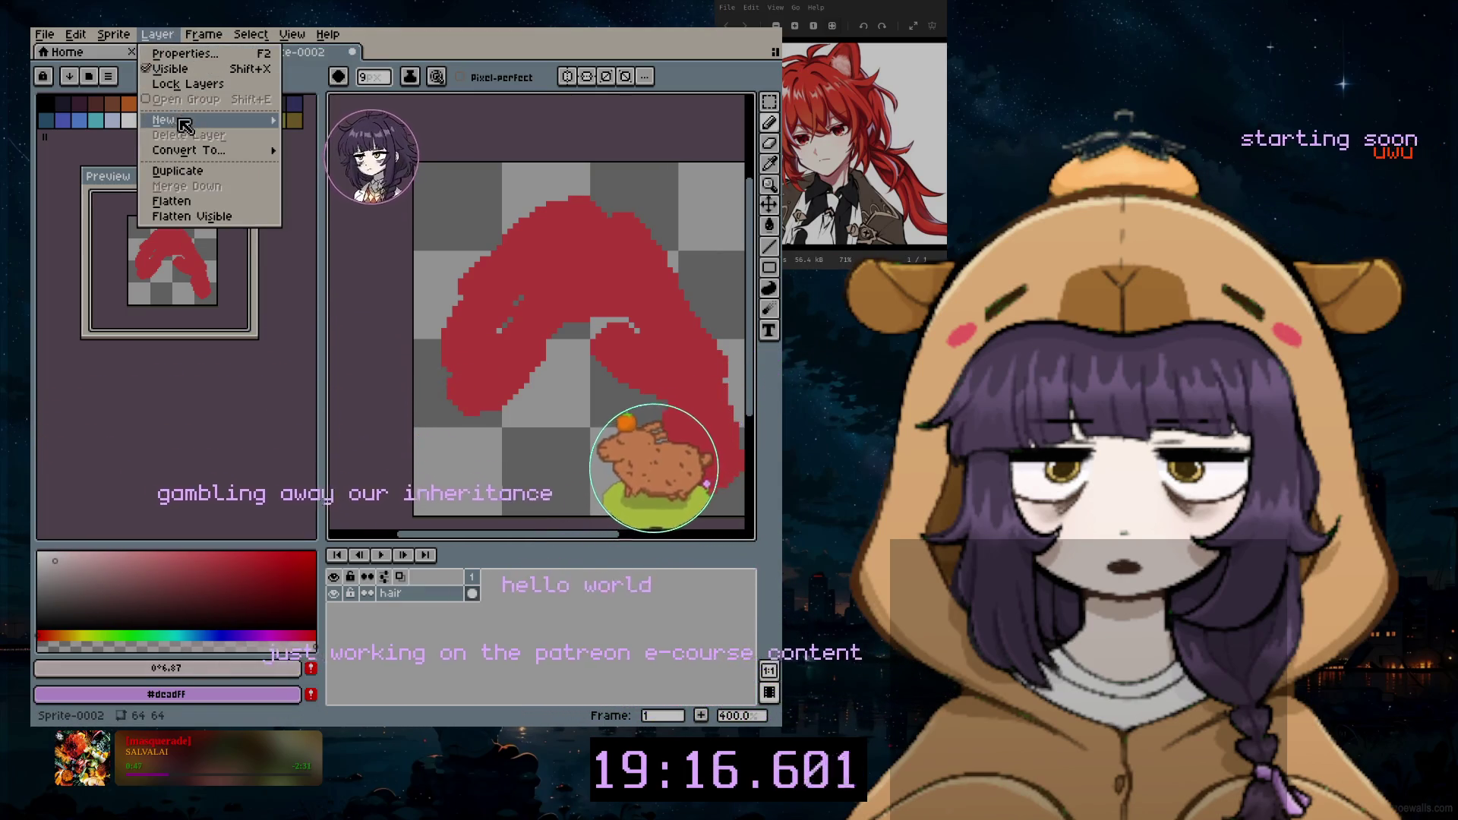
Step: Add a layer under hair and paint a pale warm face shape inside the red locks
click(325, 120)
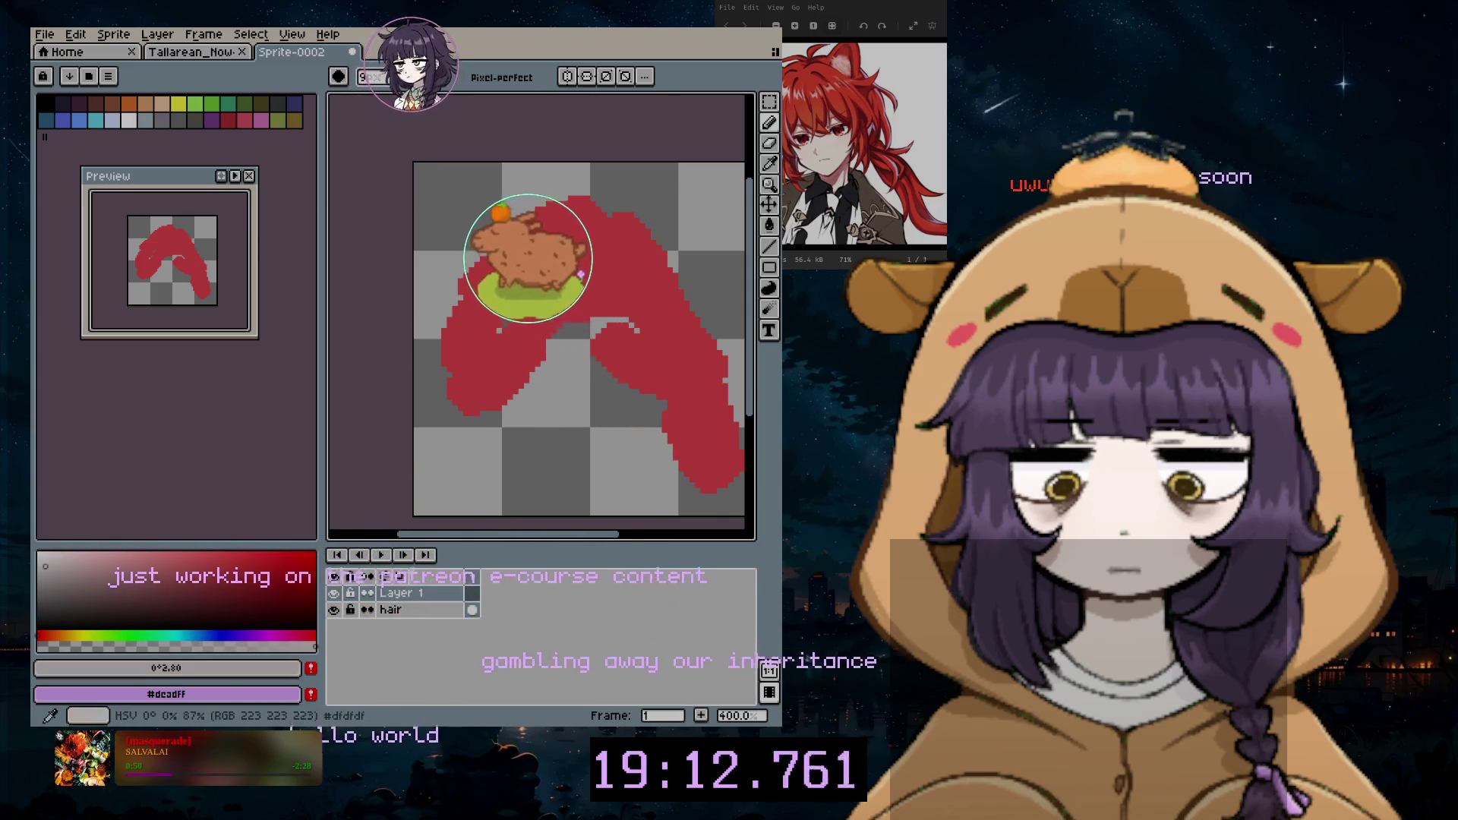
click(59, 634)
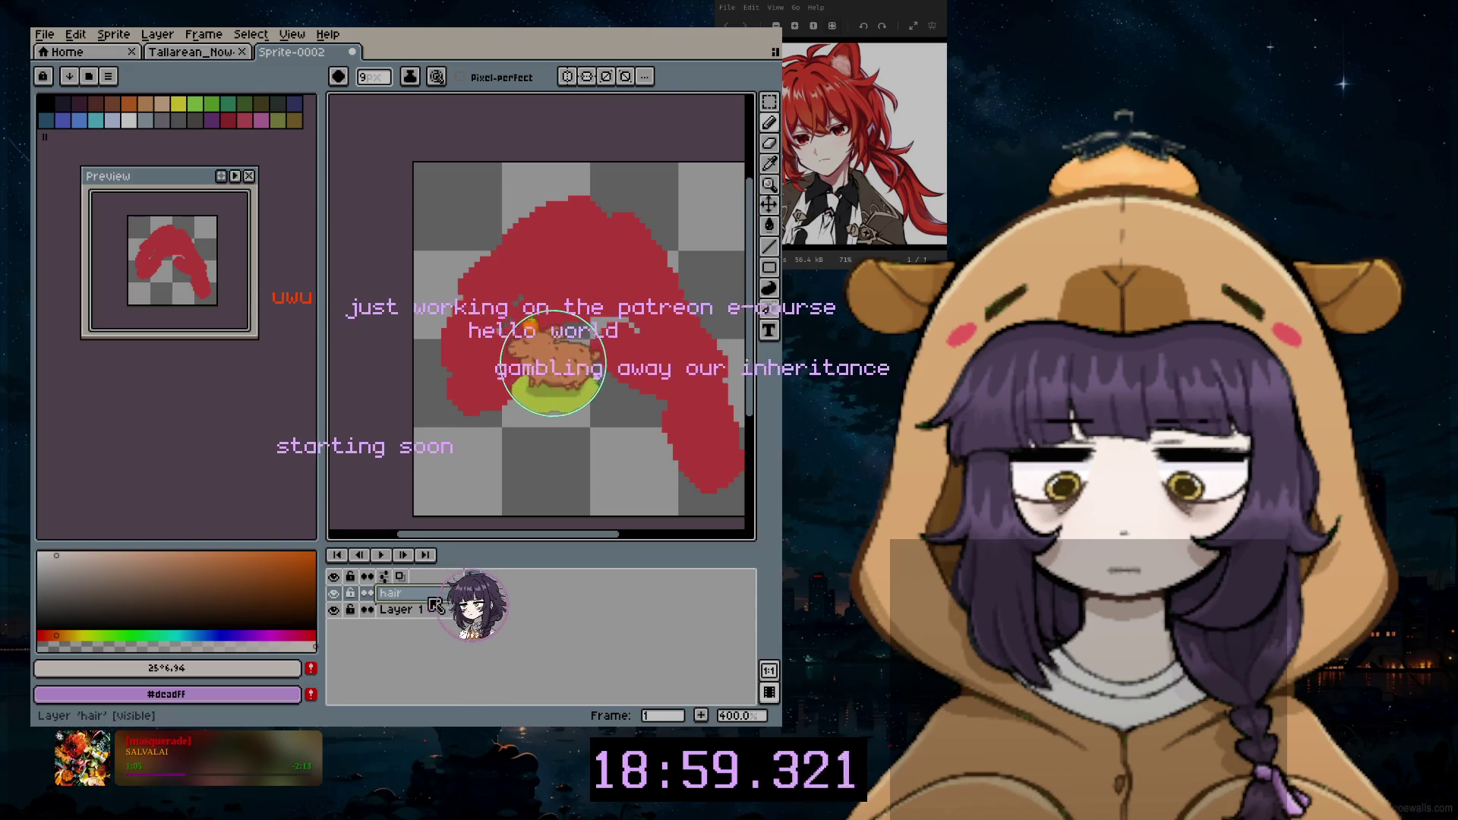
click(457, 611)
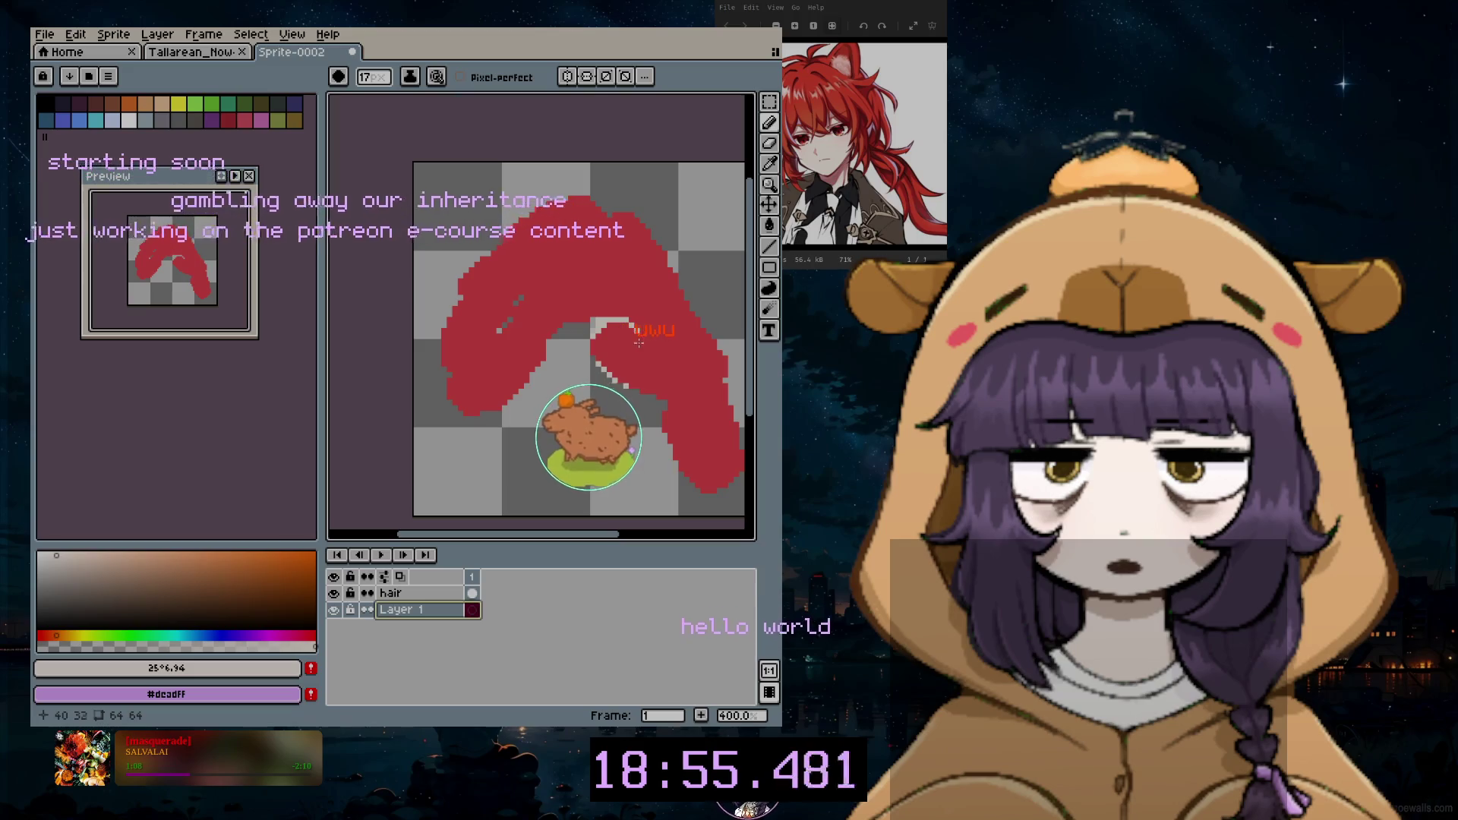
drag(606, 340, 570, 357)
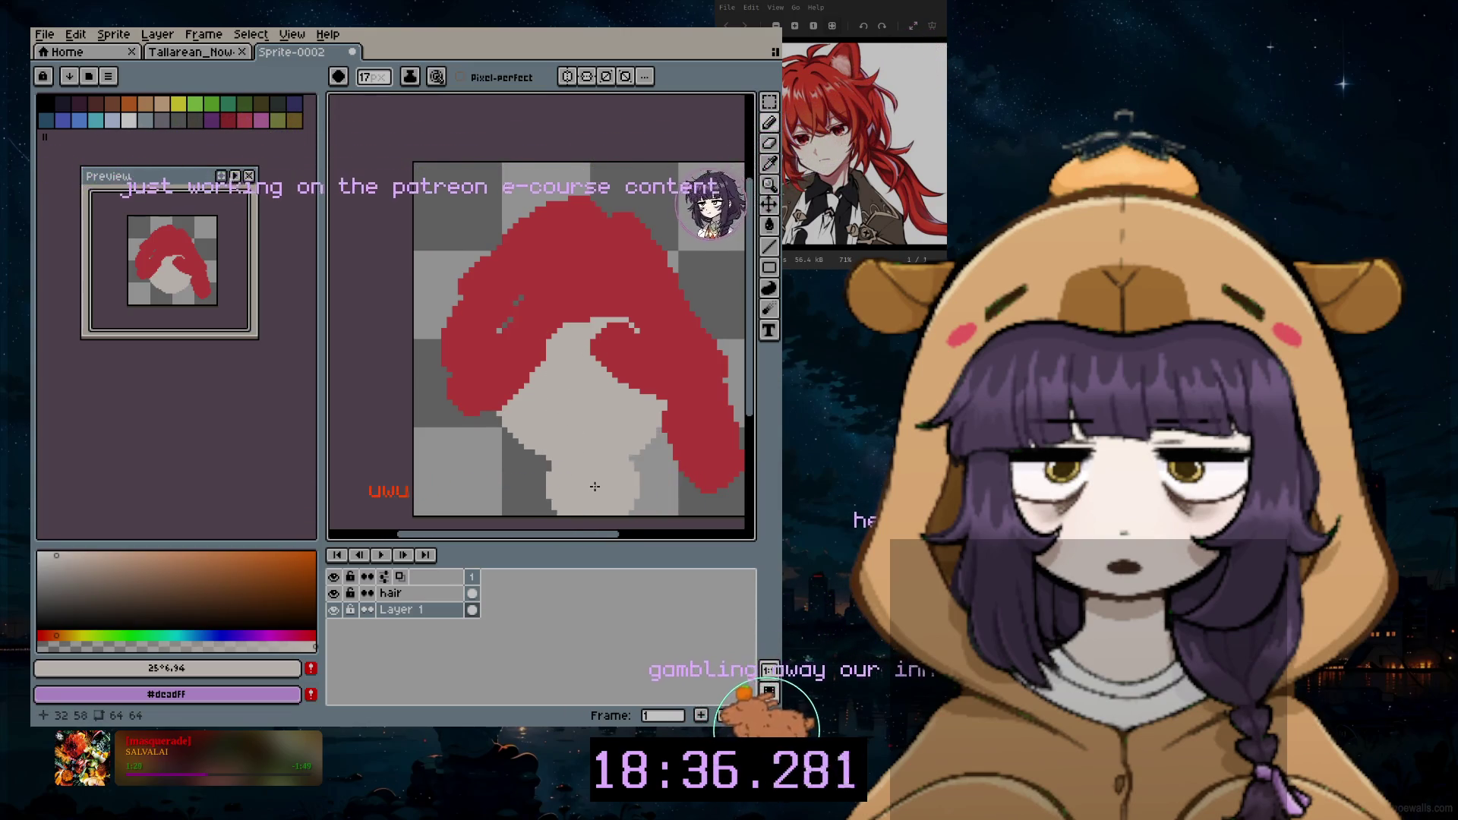
scroll(594, 487, up, 1)
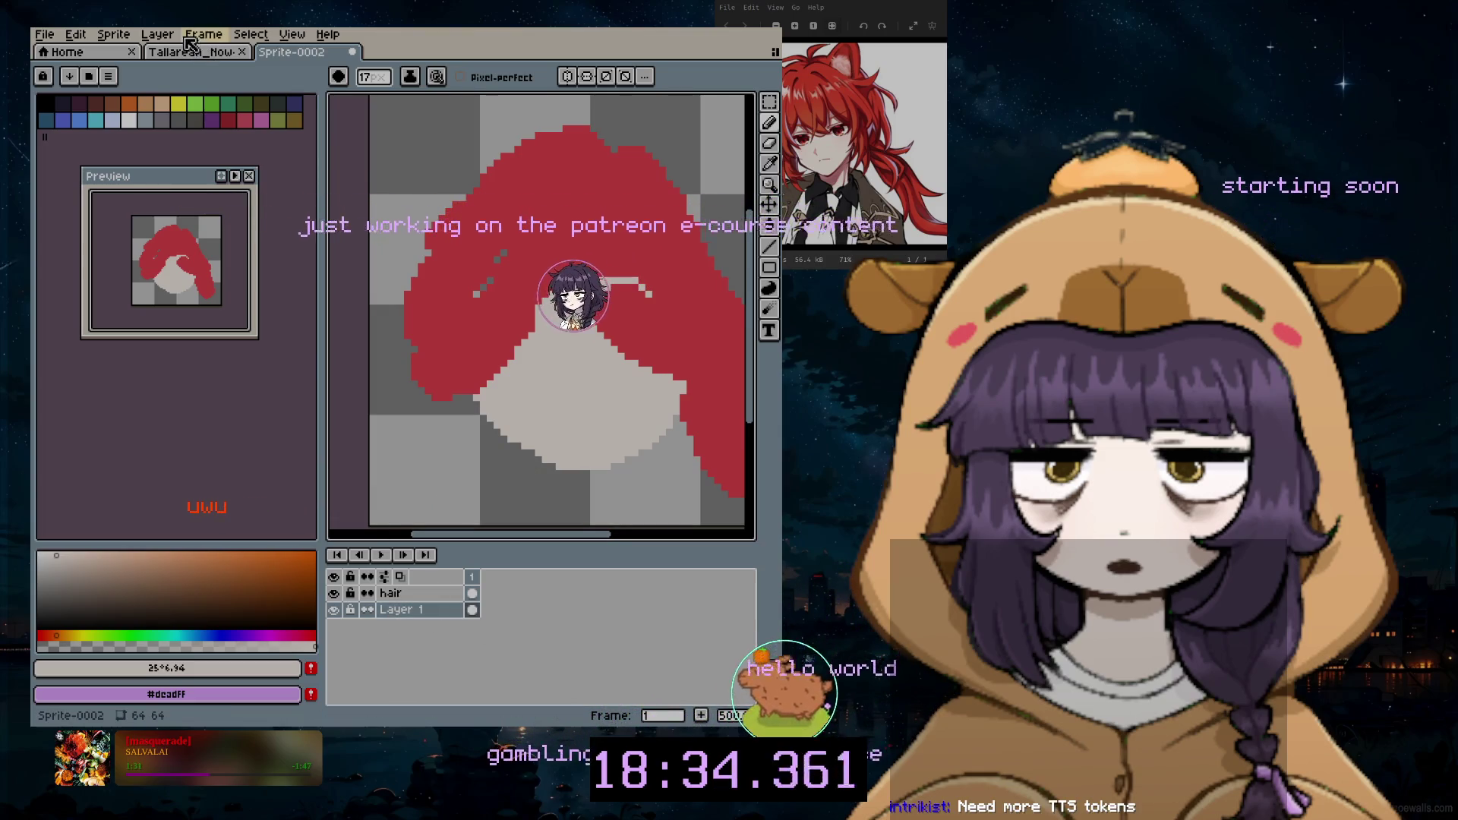
Step: Add a new layer and rename Layer 1, correcting a mistyped letter
click(158, 34)
click(325, 121)
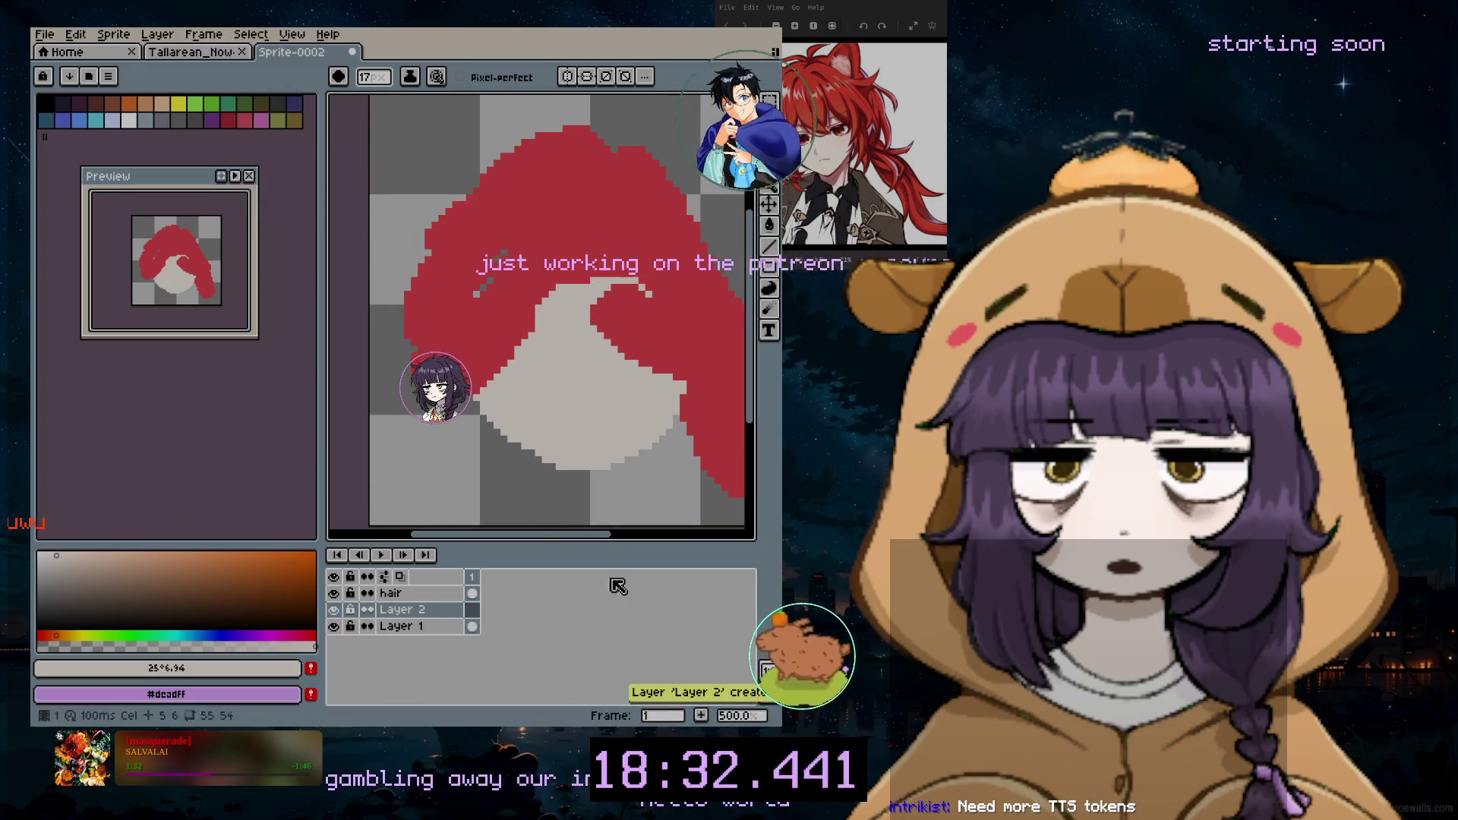
double_click(448, 627)
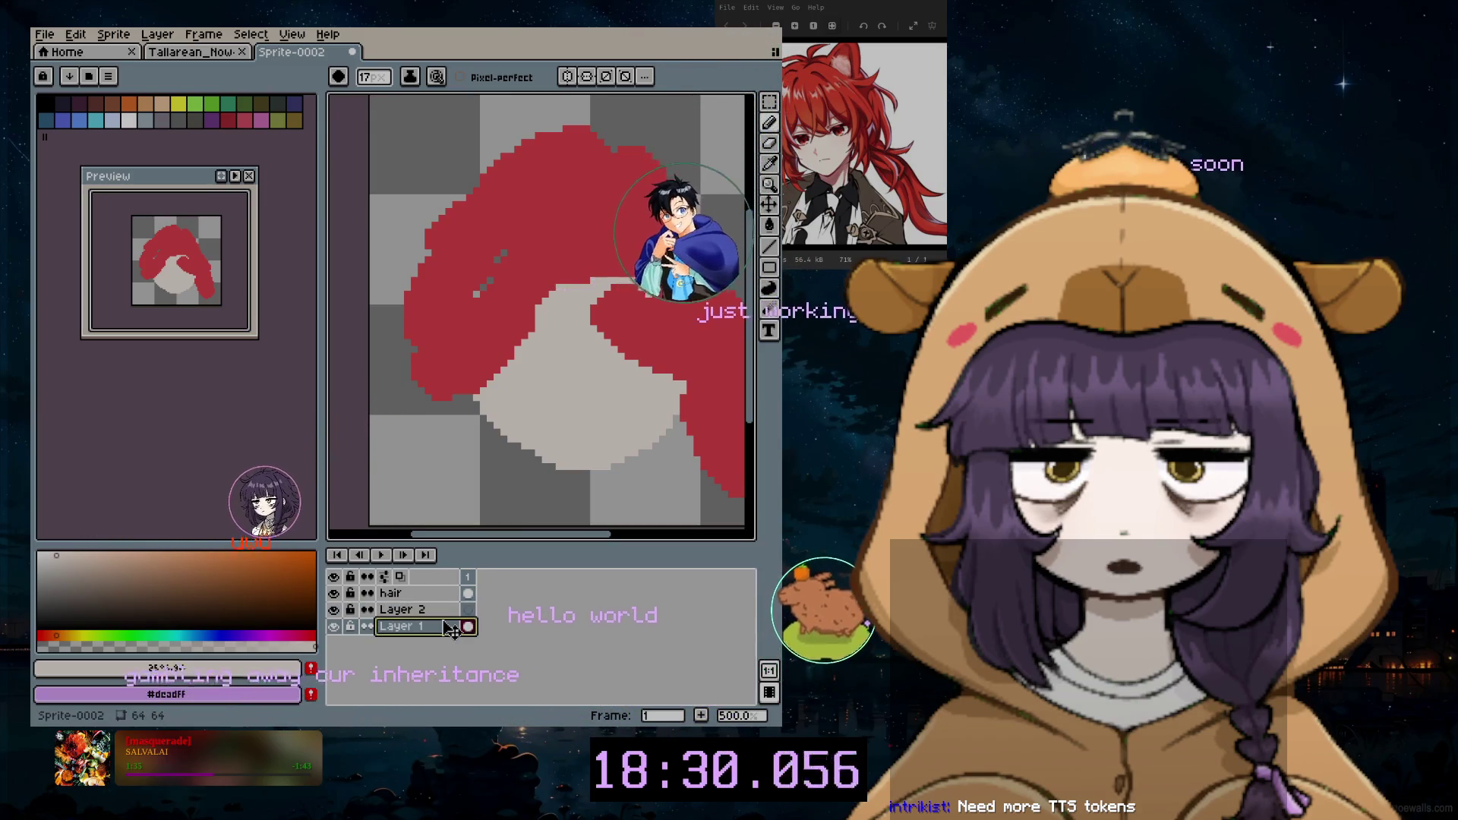
double_click(405, 628)
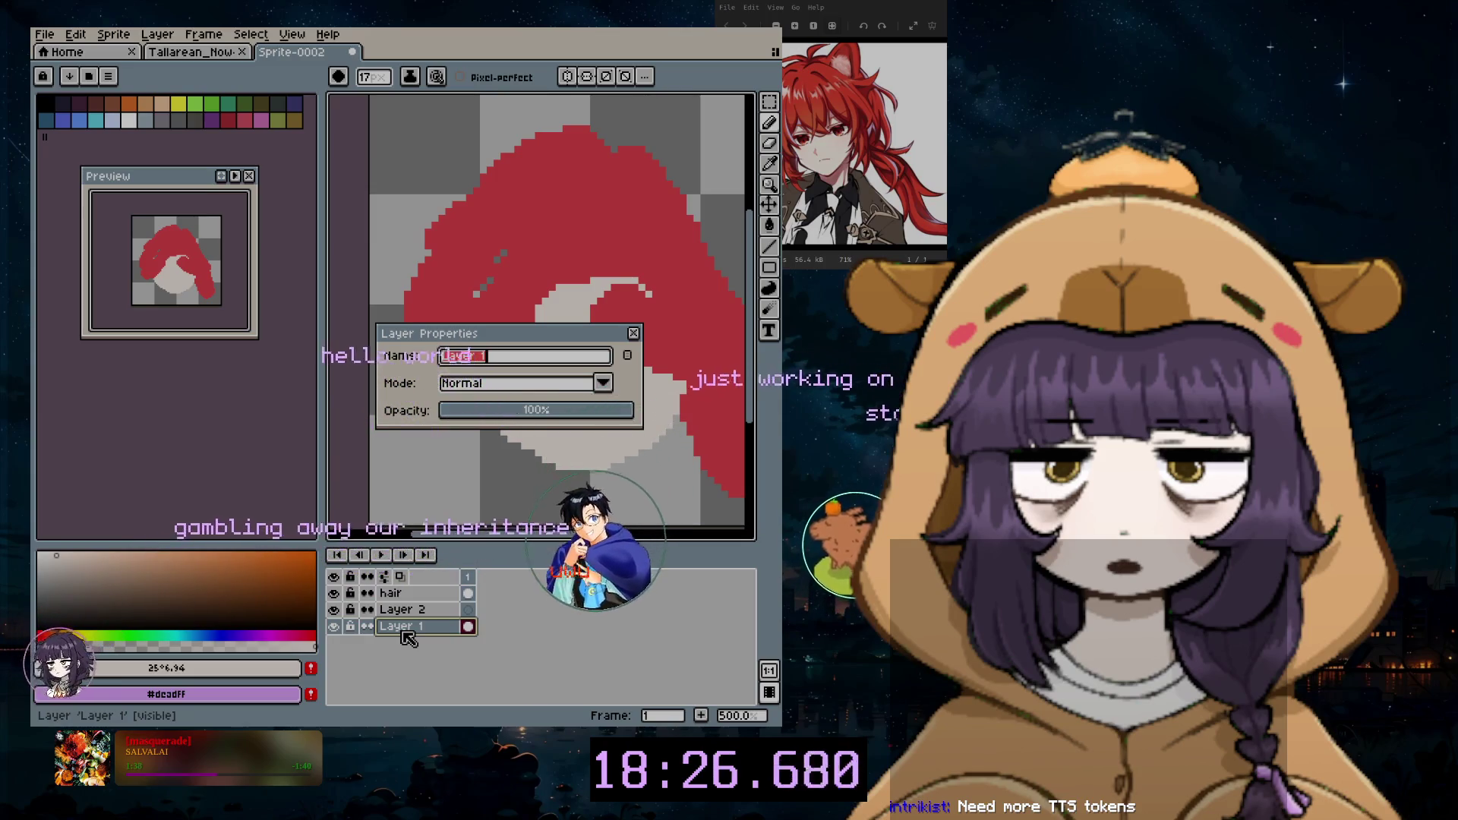
text(bre)
key(BackSpace)
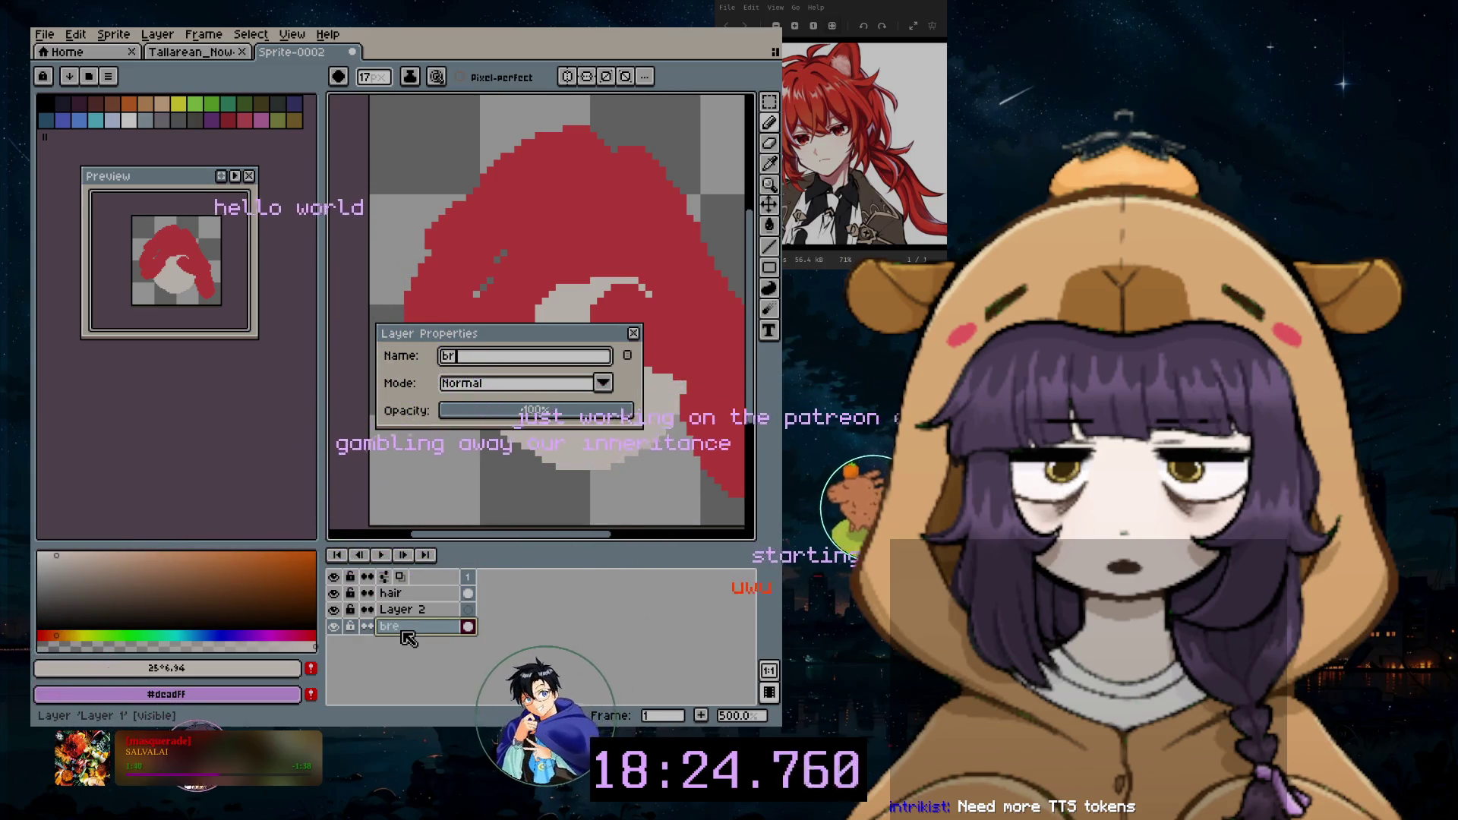
text(neck)
key(Return)
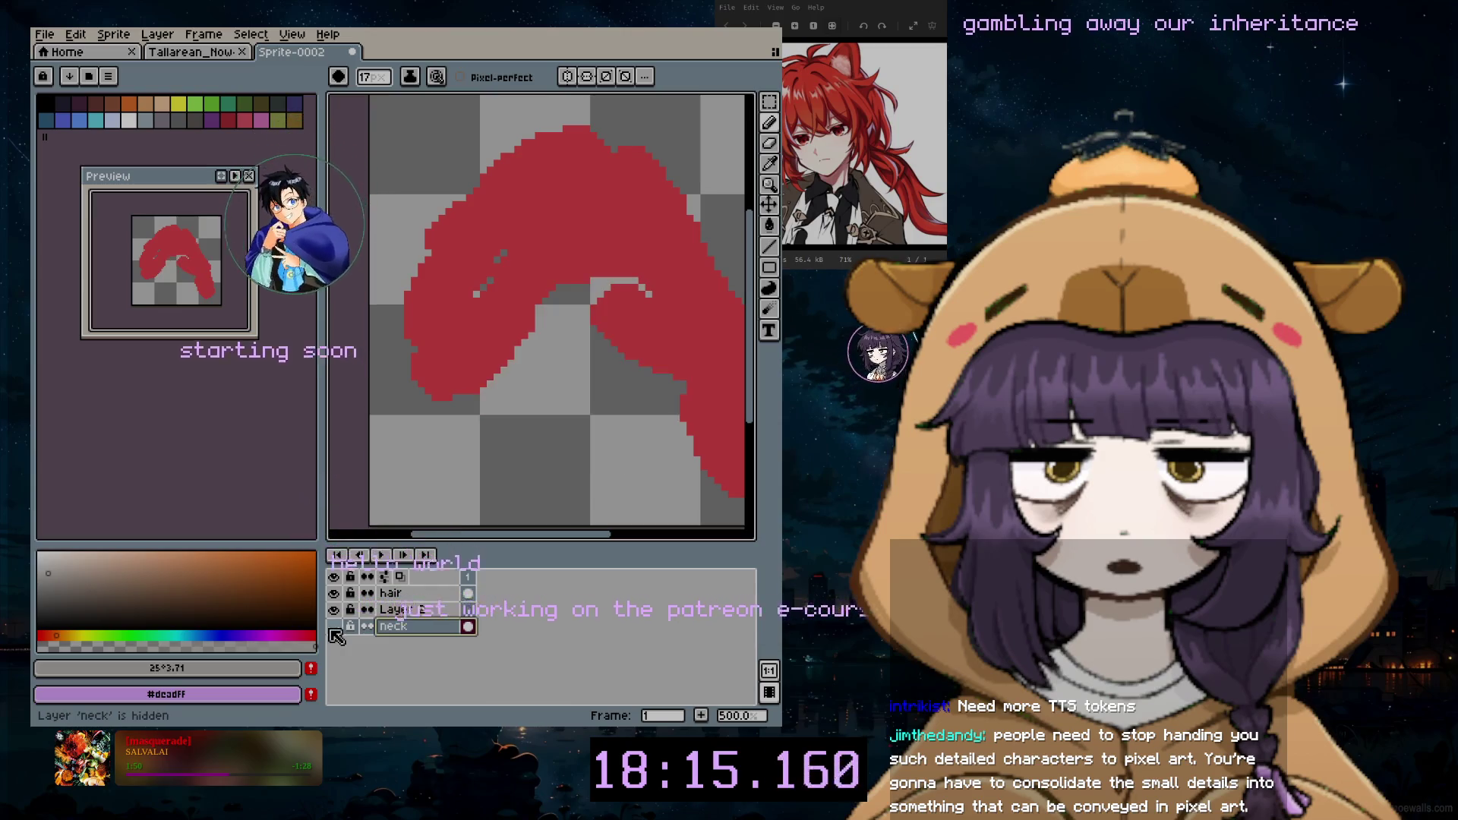
Step: Rename Layer 2 to neck, move it below face and start painting the neck with a ~13 brush
double_click(410, 628)
text(face)
drag(441, 612, 413, 630)
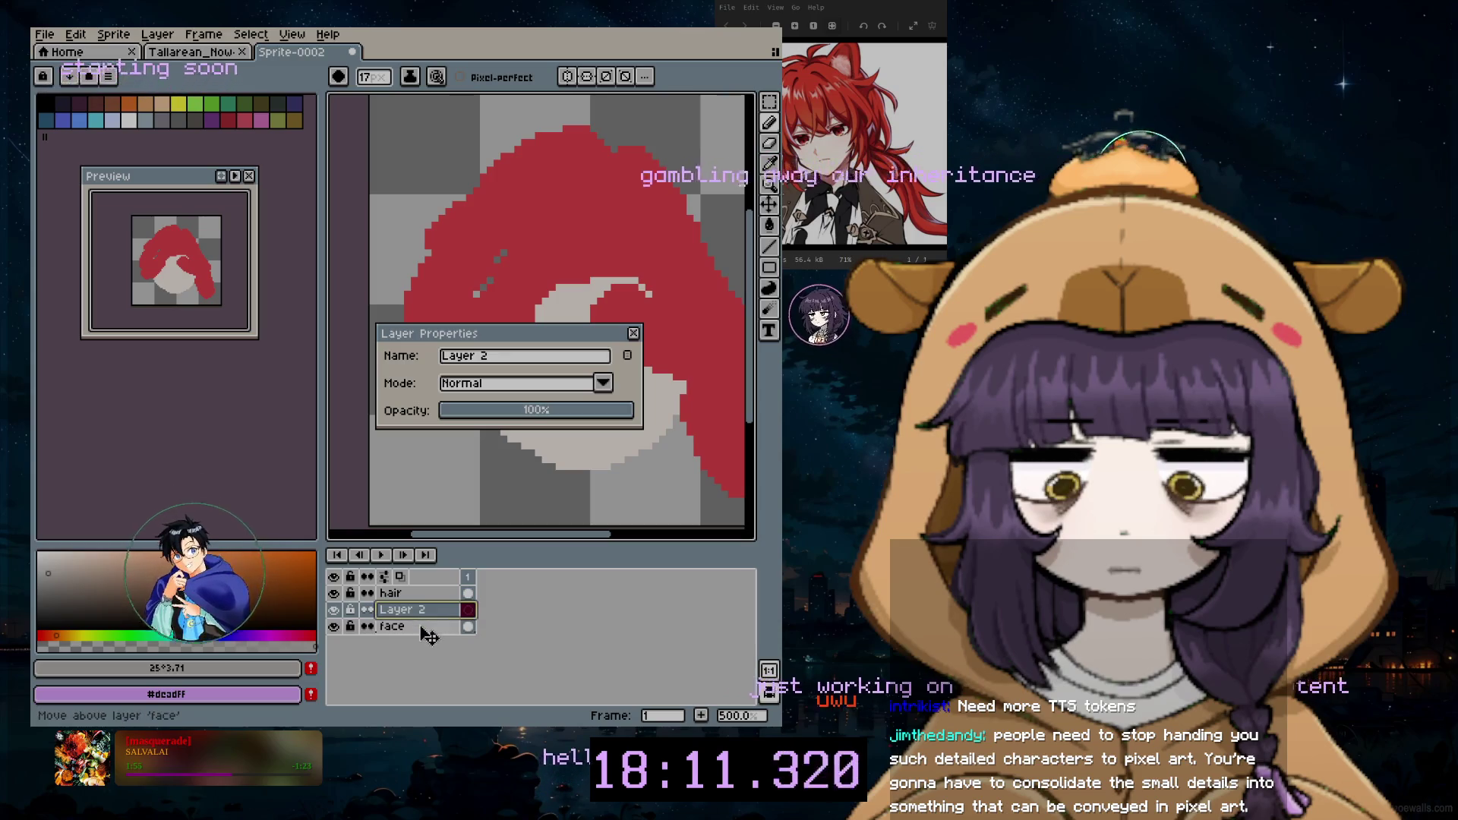
text(neck)
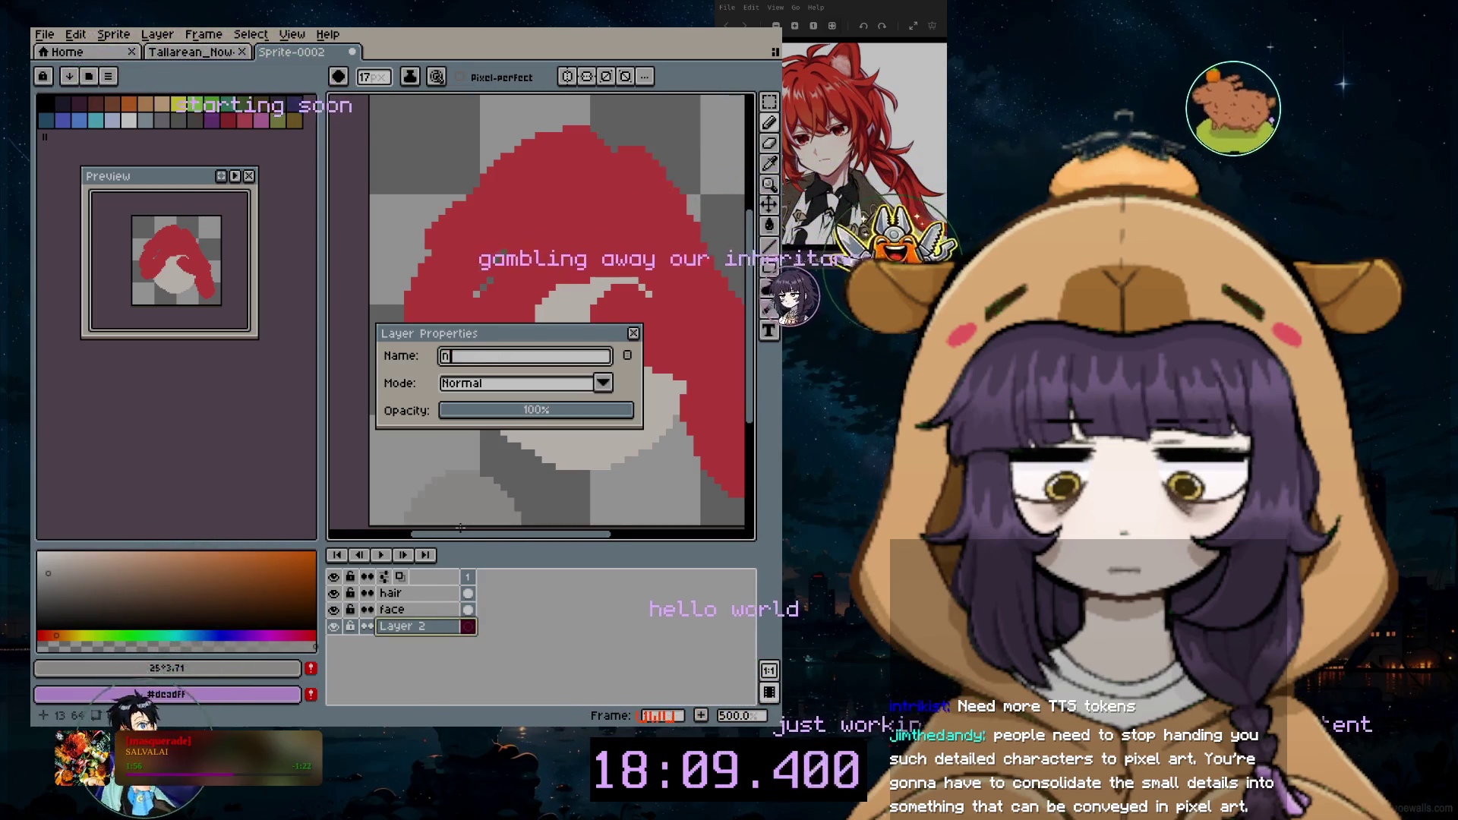
key(Return)
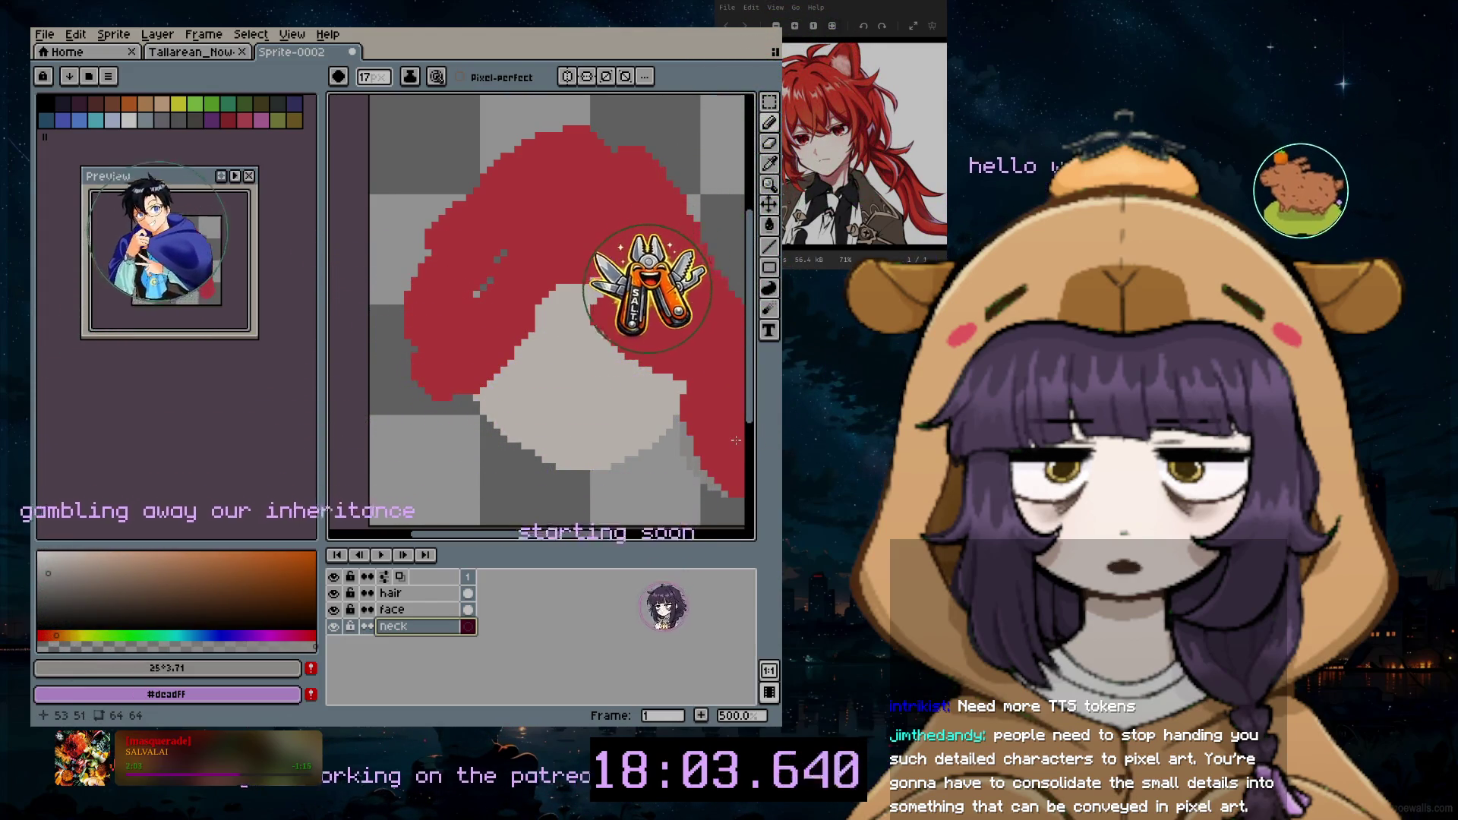
key(plus)
key(plus)
key(plus)
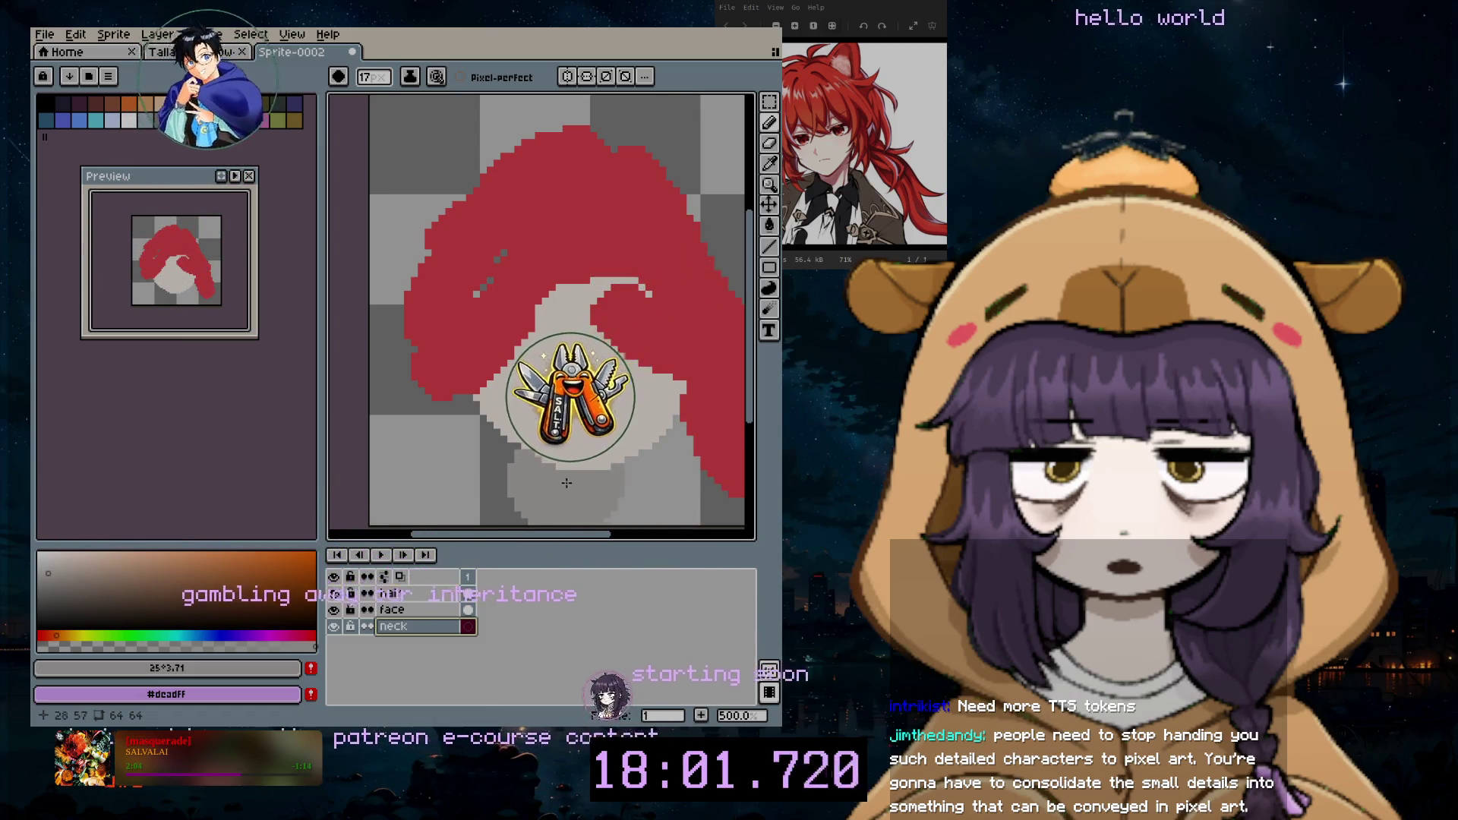
key(minus)
key(minus)
key(minus)
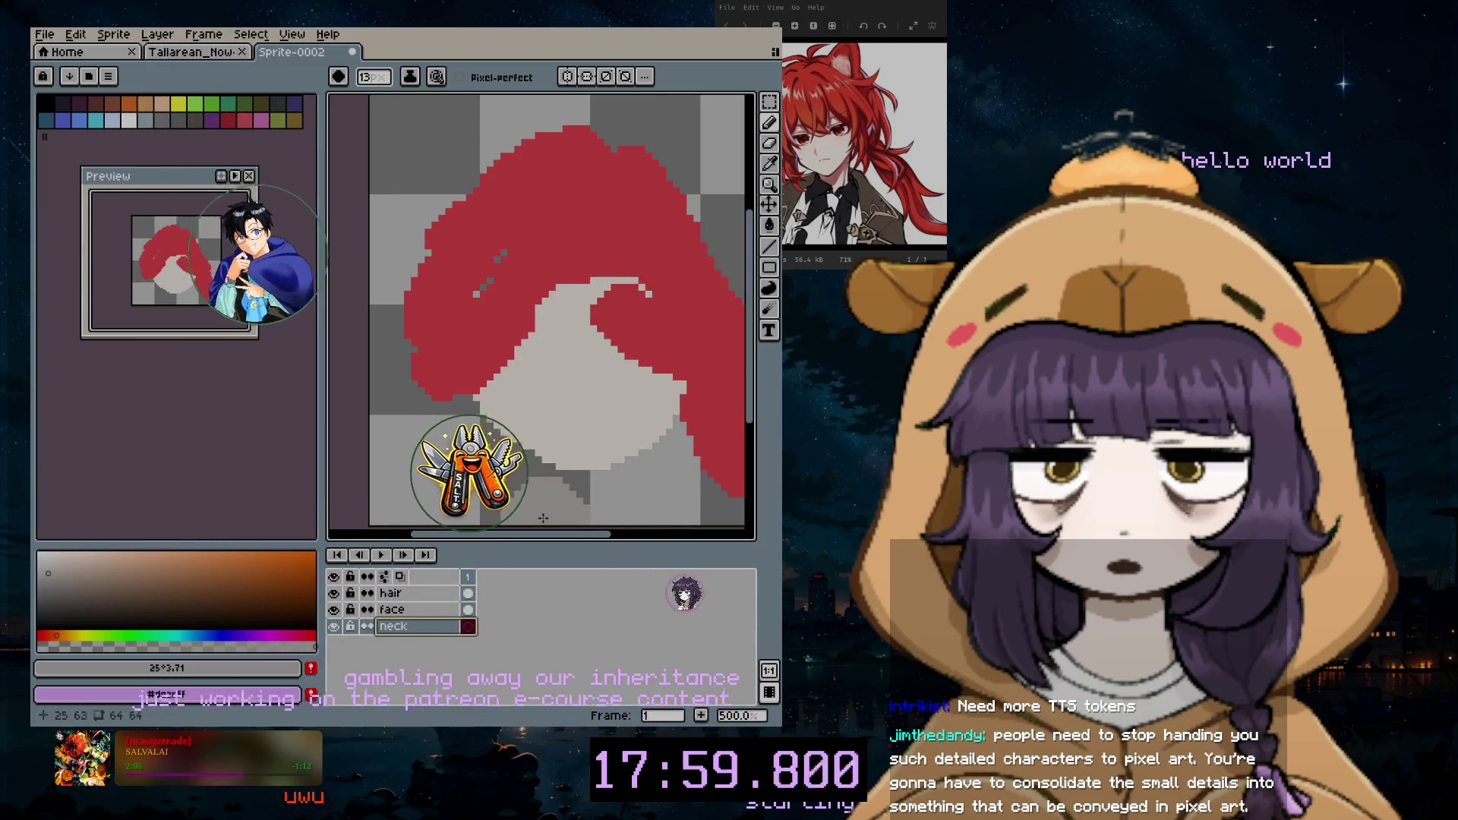
drag(519, 501, 549, 469)
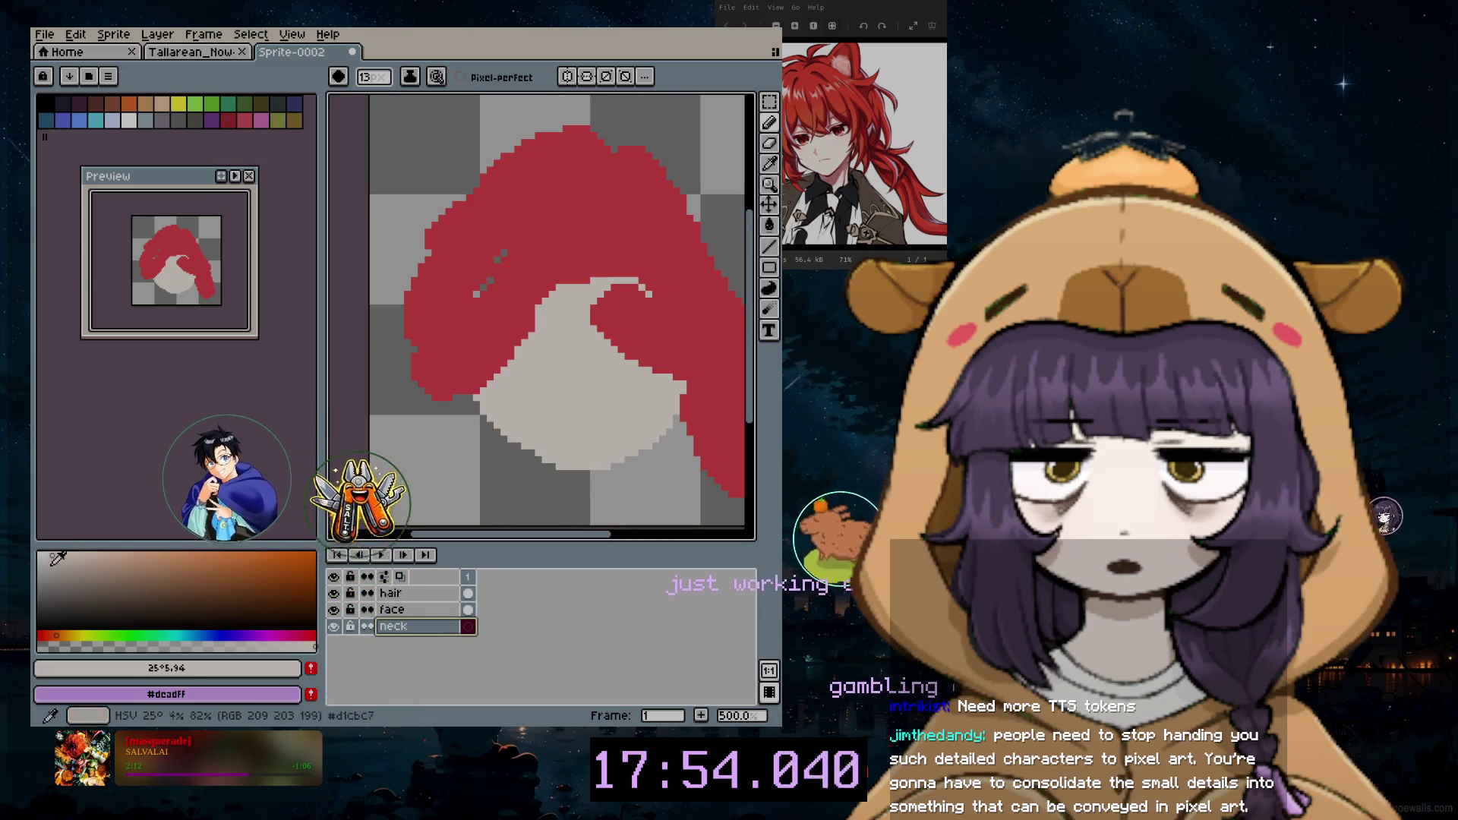
Step: Extend the pale grey neck further down below the face
drag(568, 497, 573, 456)
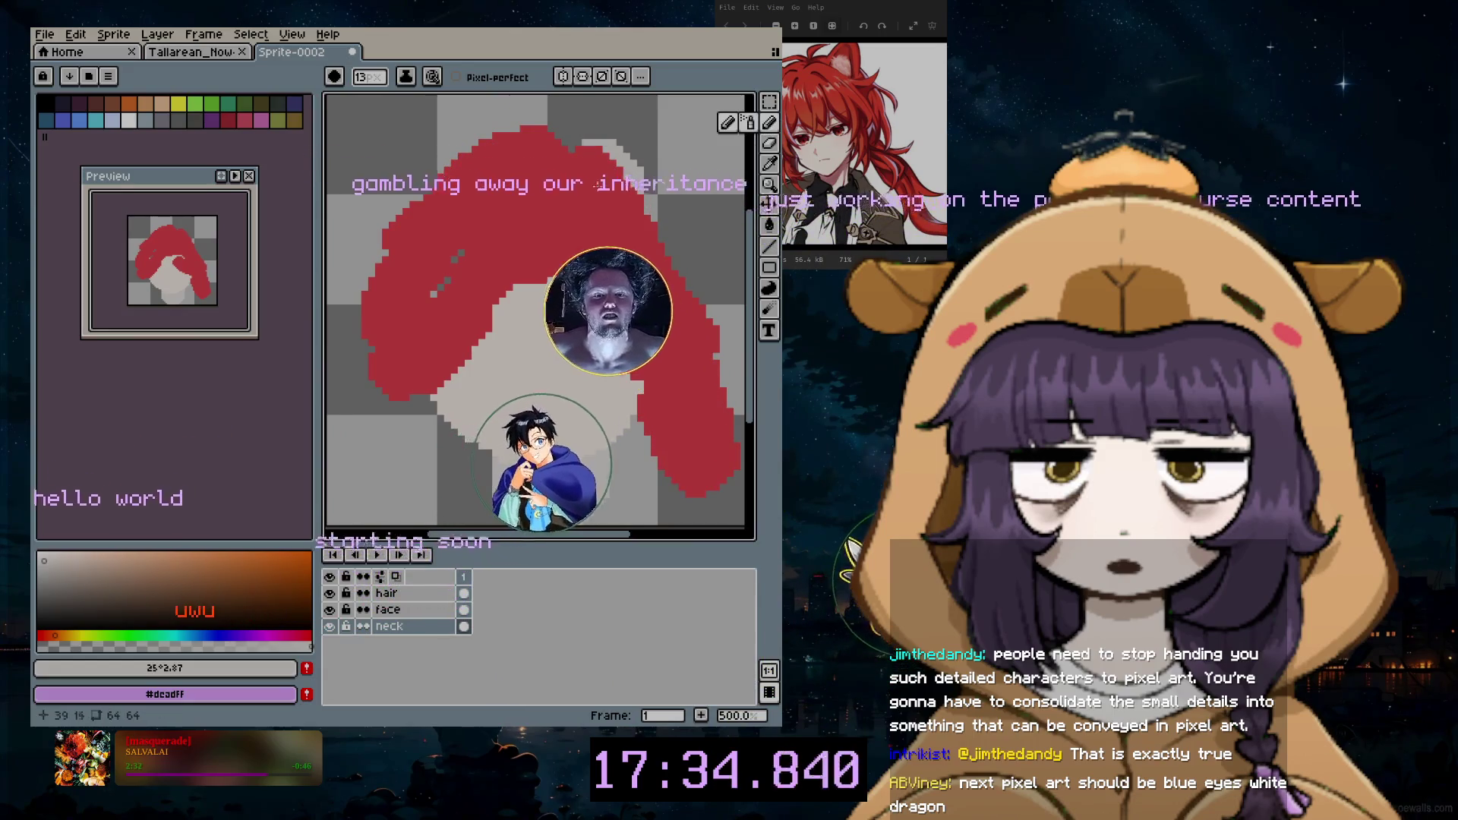
Step: Select the hair layer, briefly visiting the other sprite tab and returning
click(419, 594)
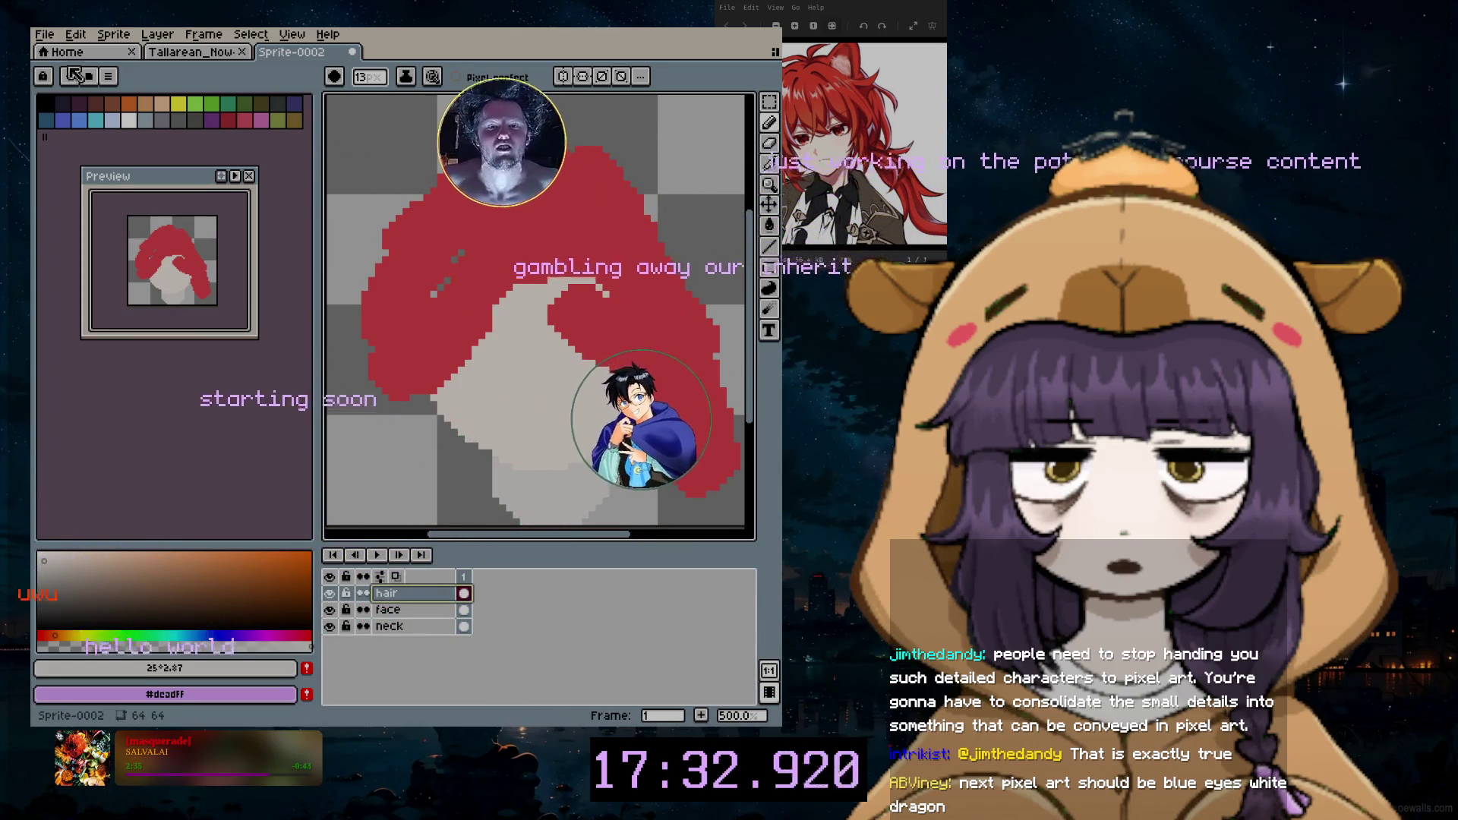
click(190, 52)
click(158, 33)
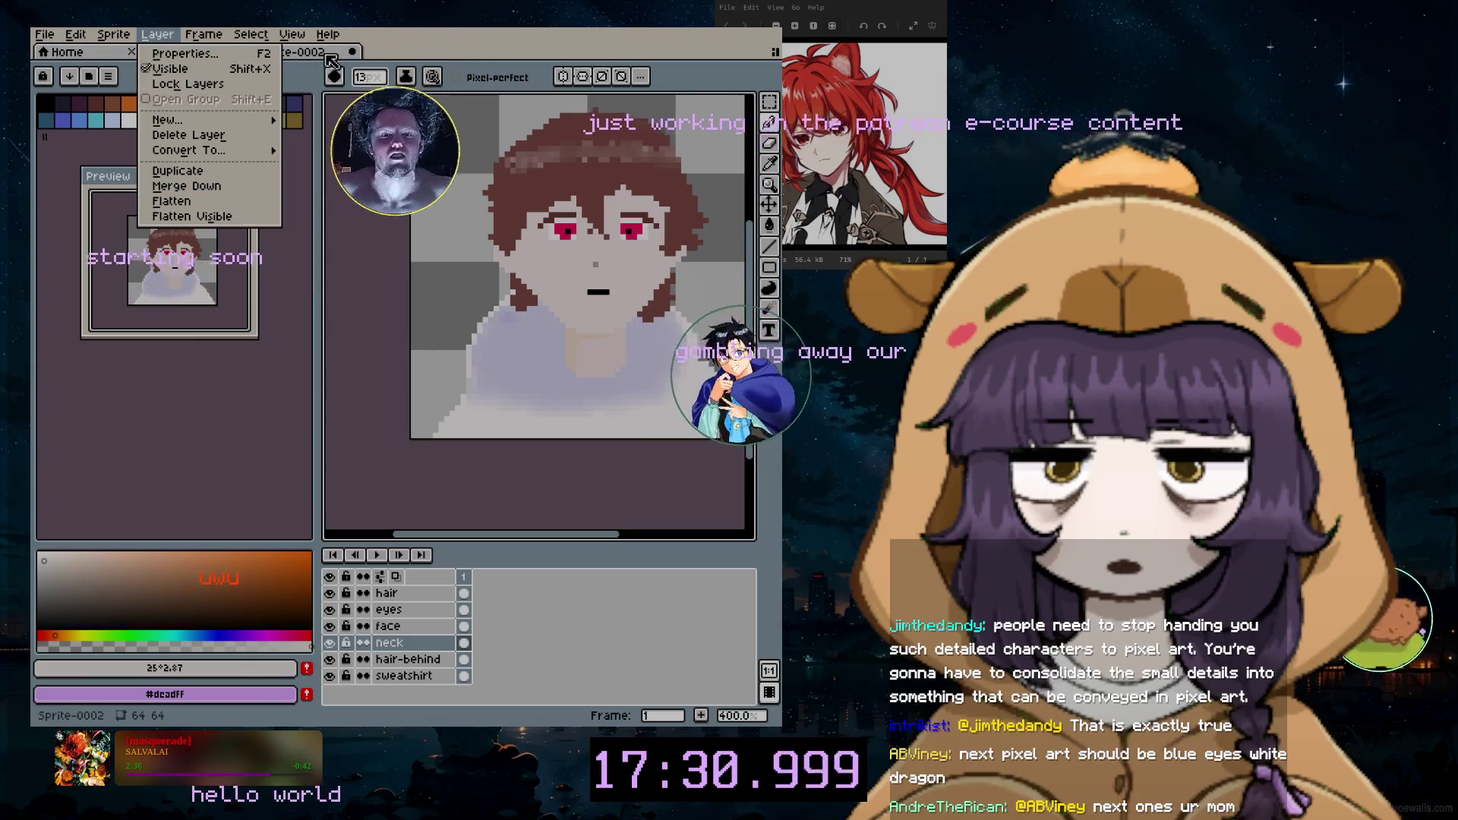
click(296, 51)
Step: Add a new layer above hair and name it ears
click(158, 33)
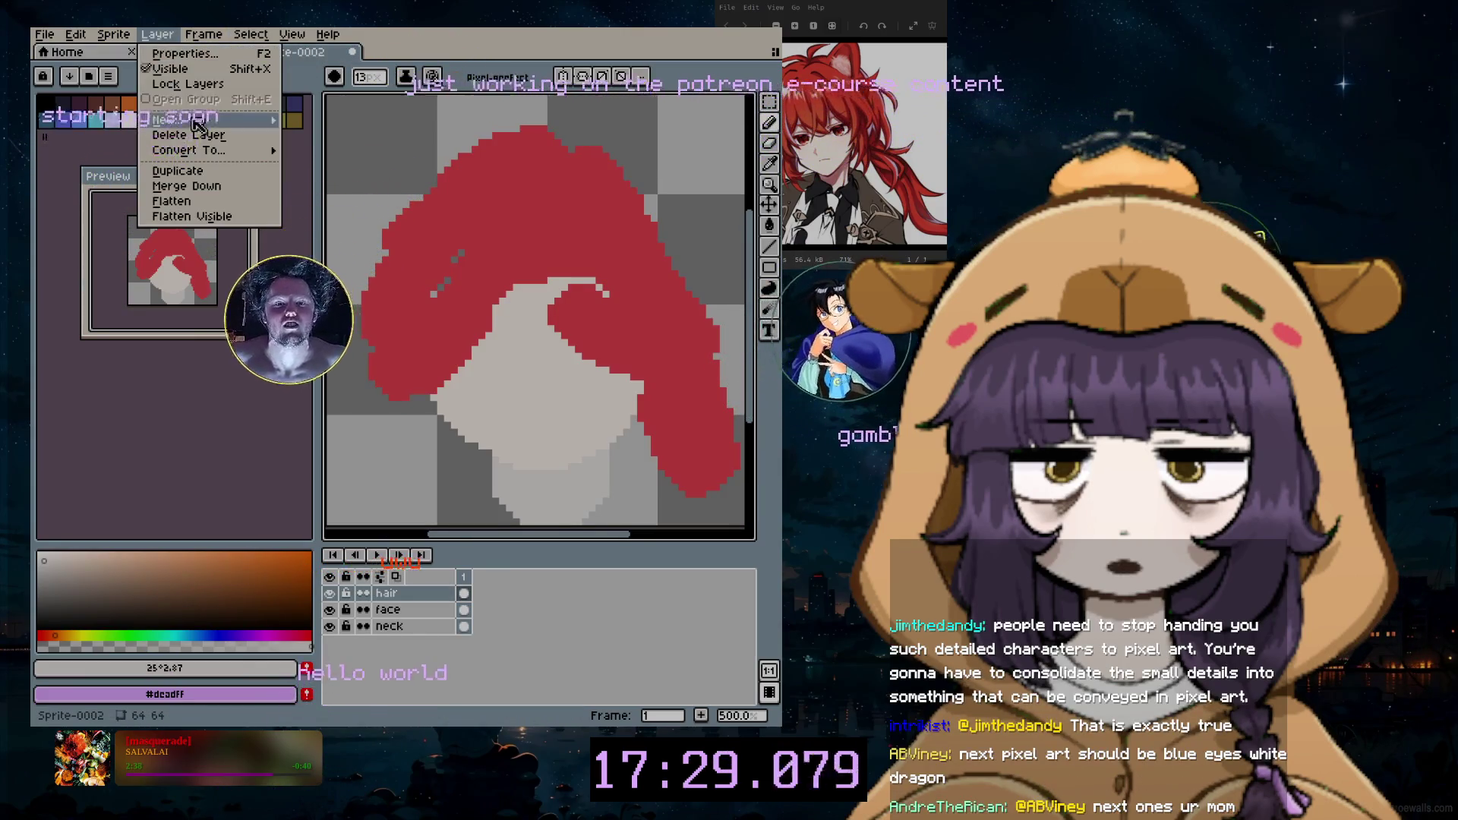
click(343, 123)
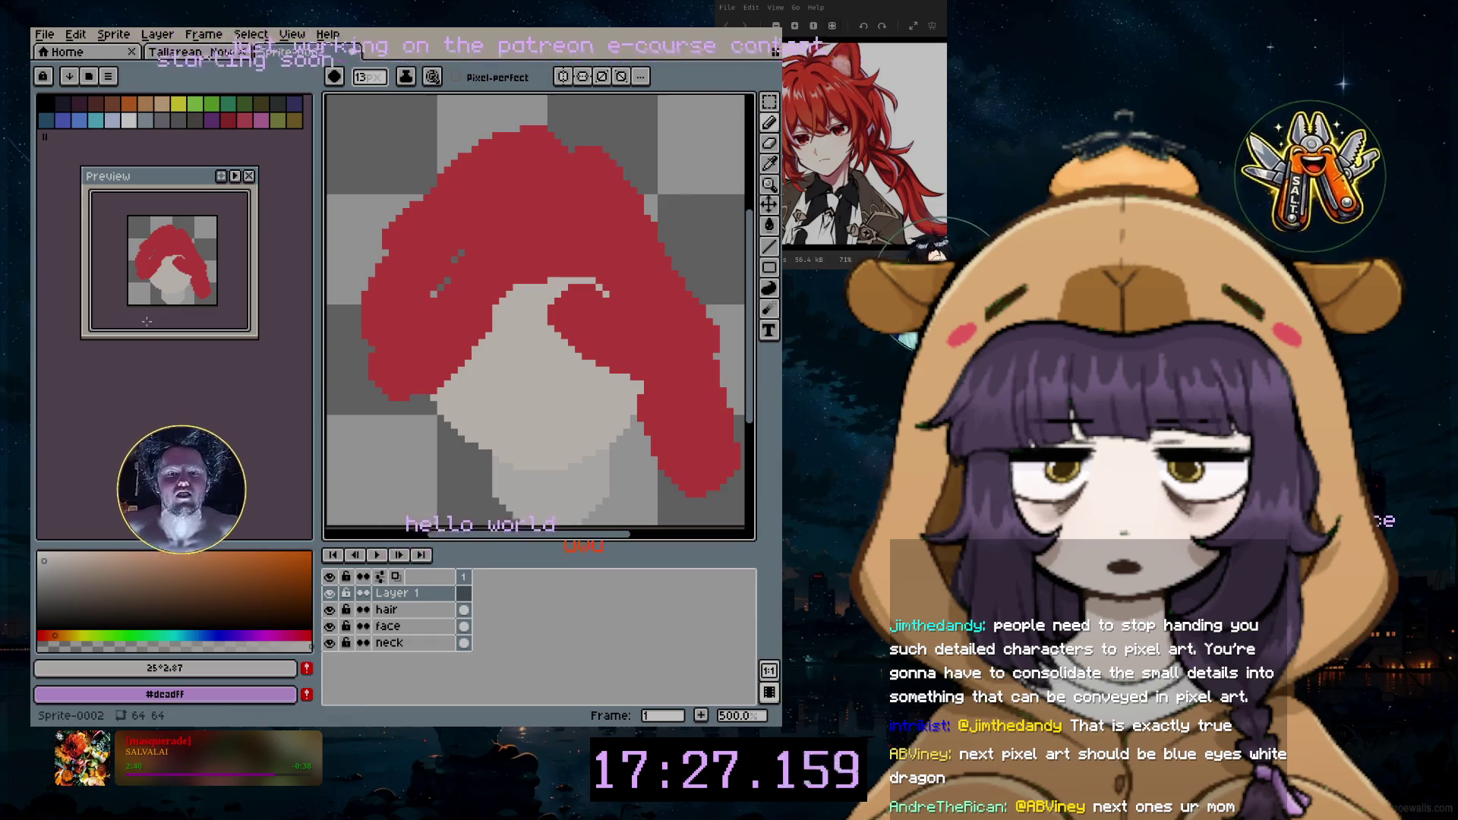
double_click(422, 594)
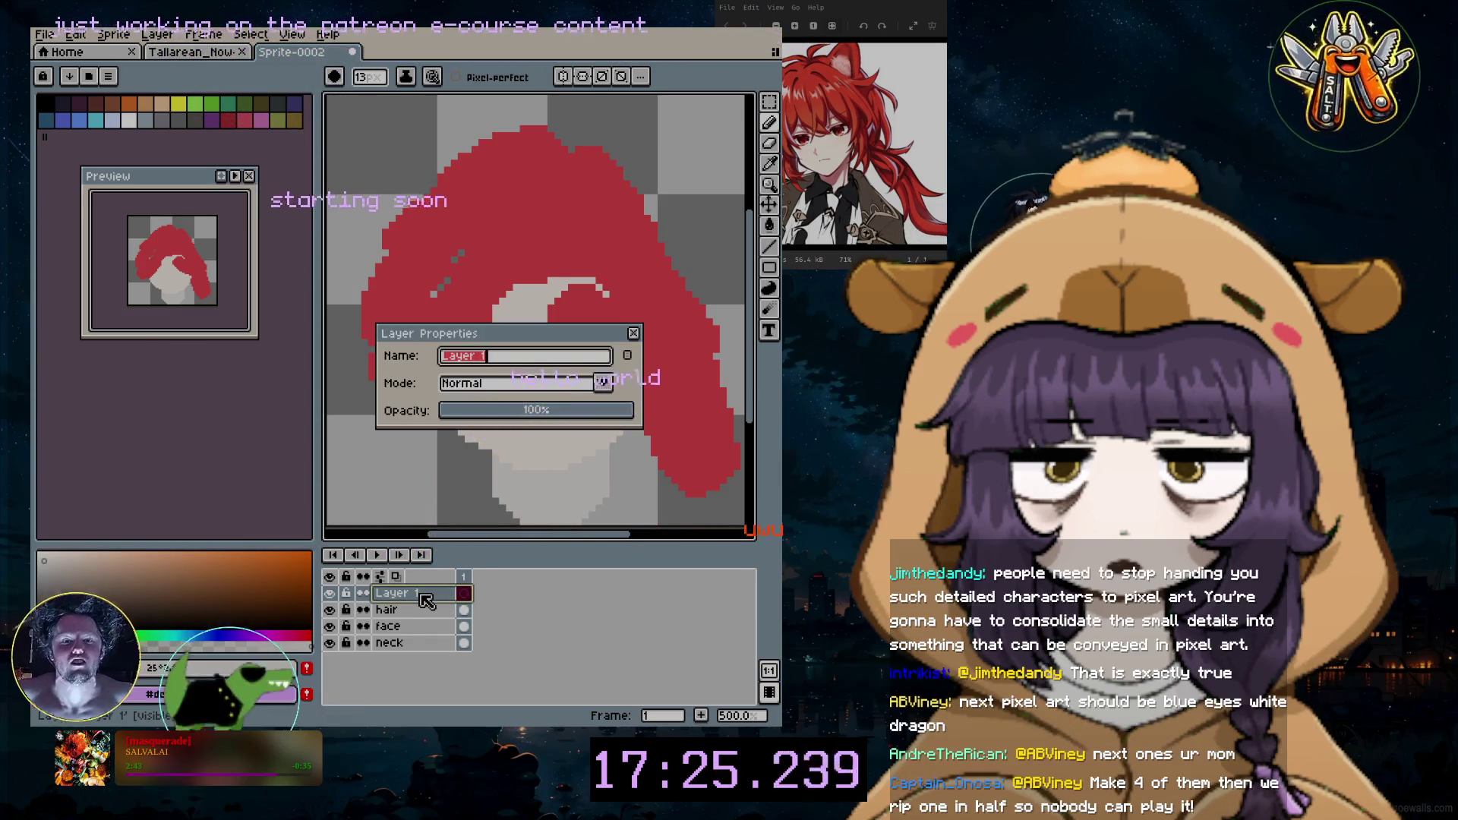
text(ears)
key(Return)
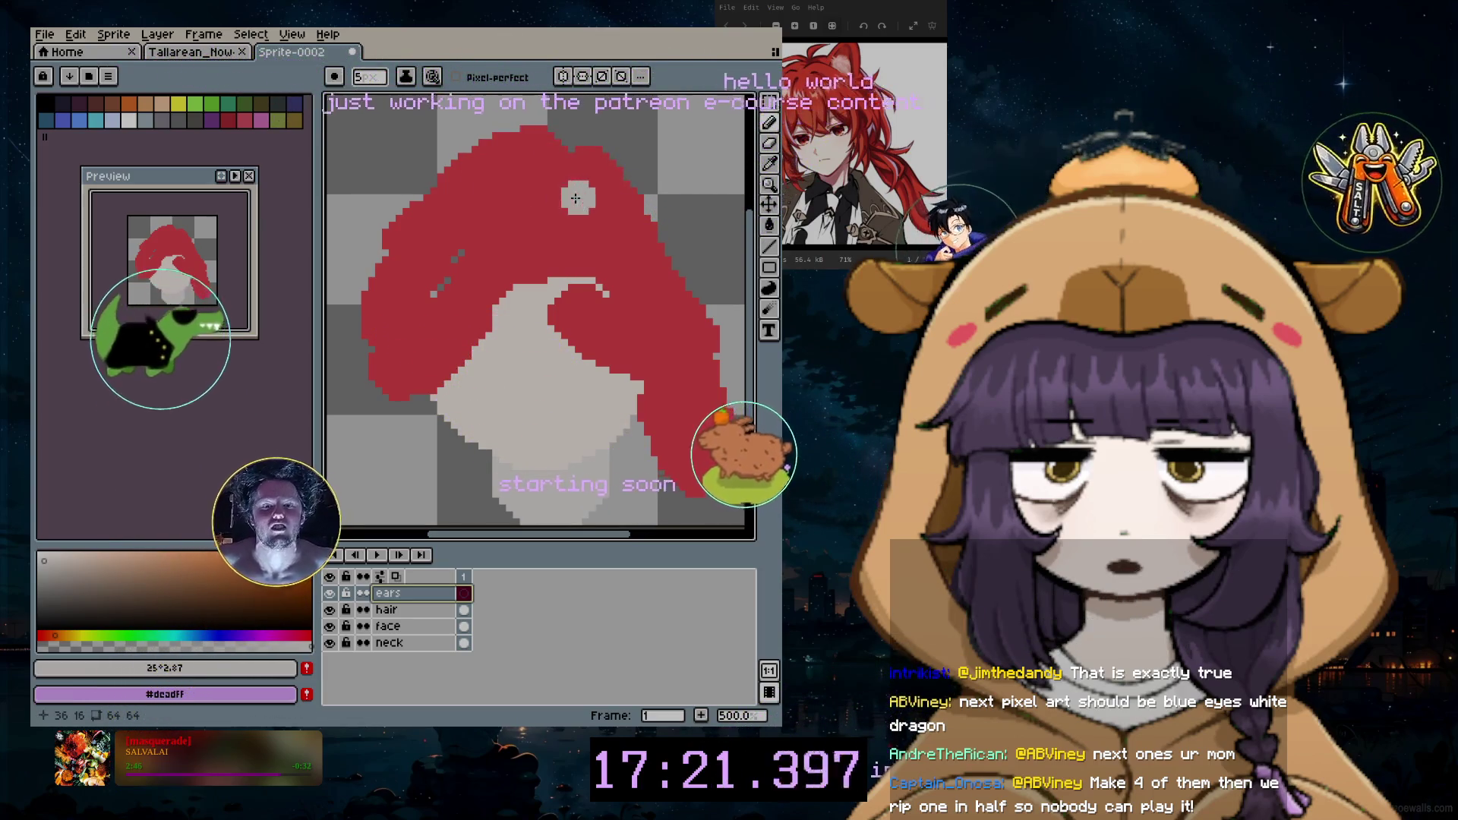
Step: Dab a light spot in the hair and trial red colours, undoing a test dab
click(129, 119)
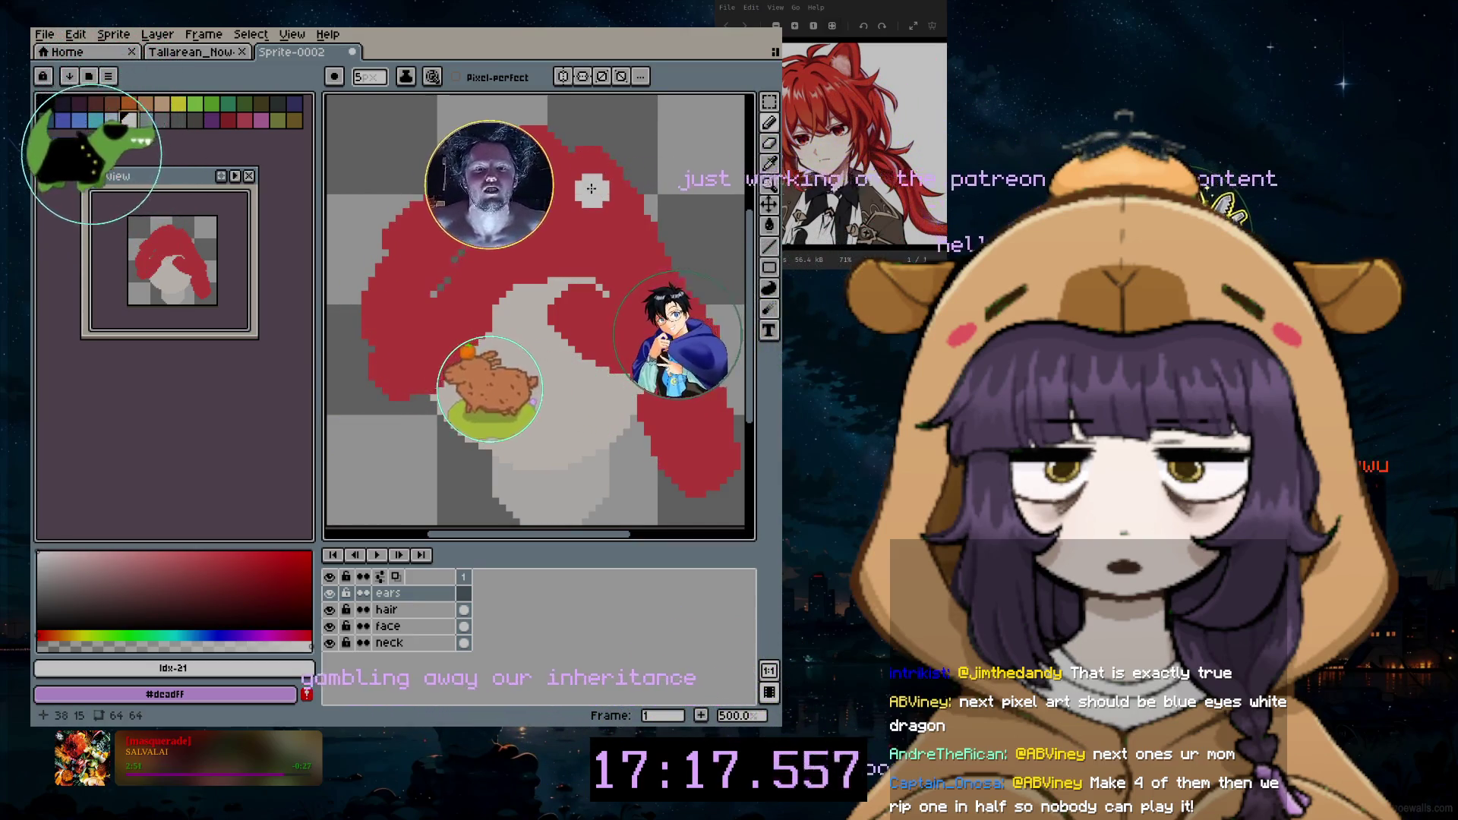
scroll(603, 184, up, 1)
scroll(603, 183, down, 1)
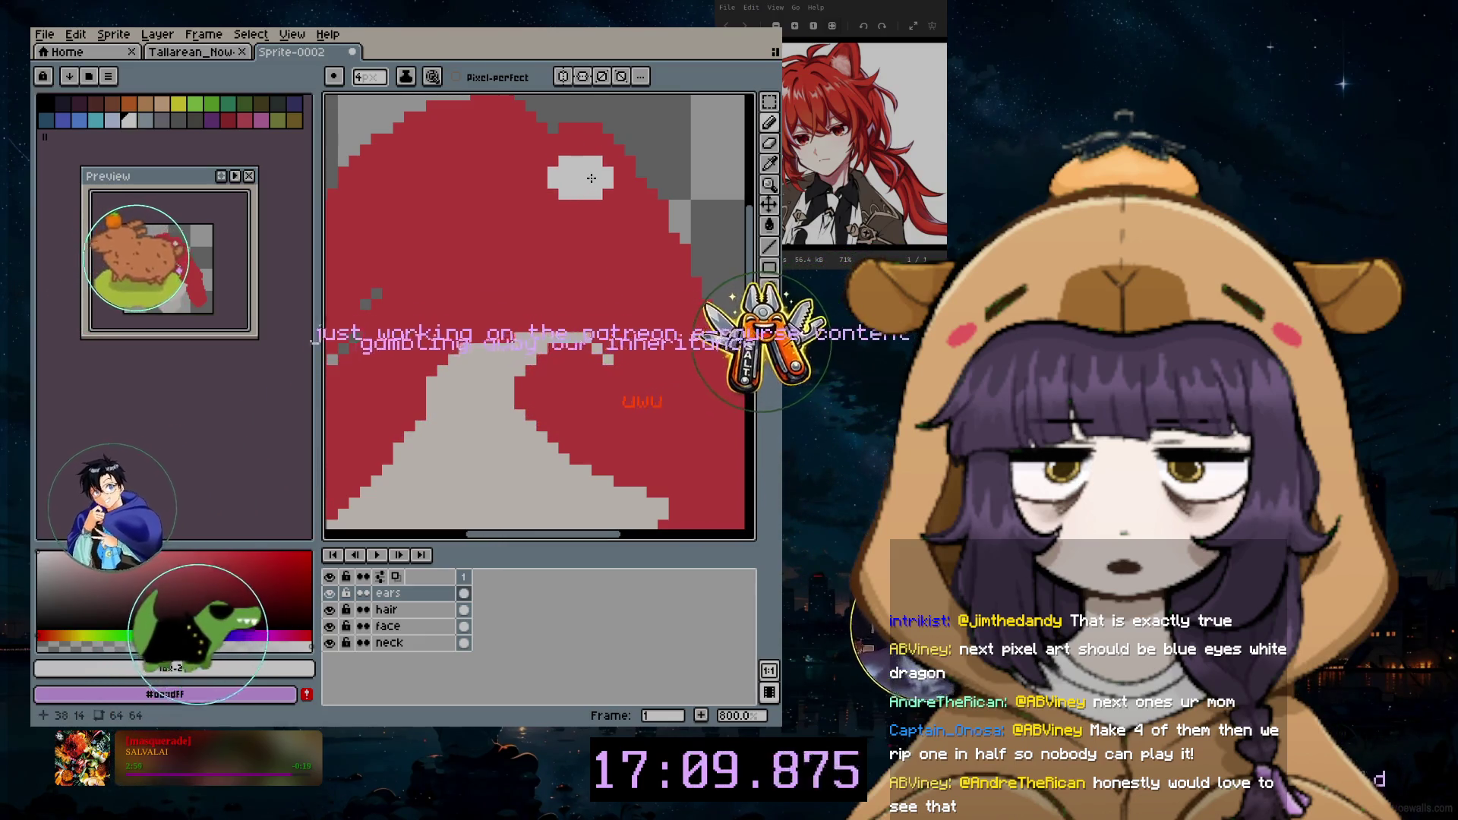
drag(513, 537, 486, 542)
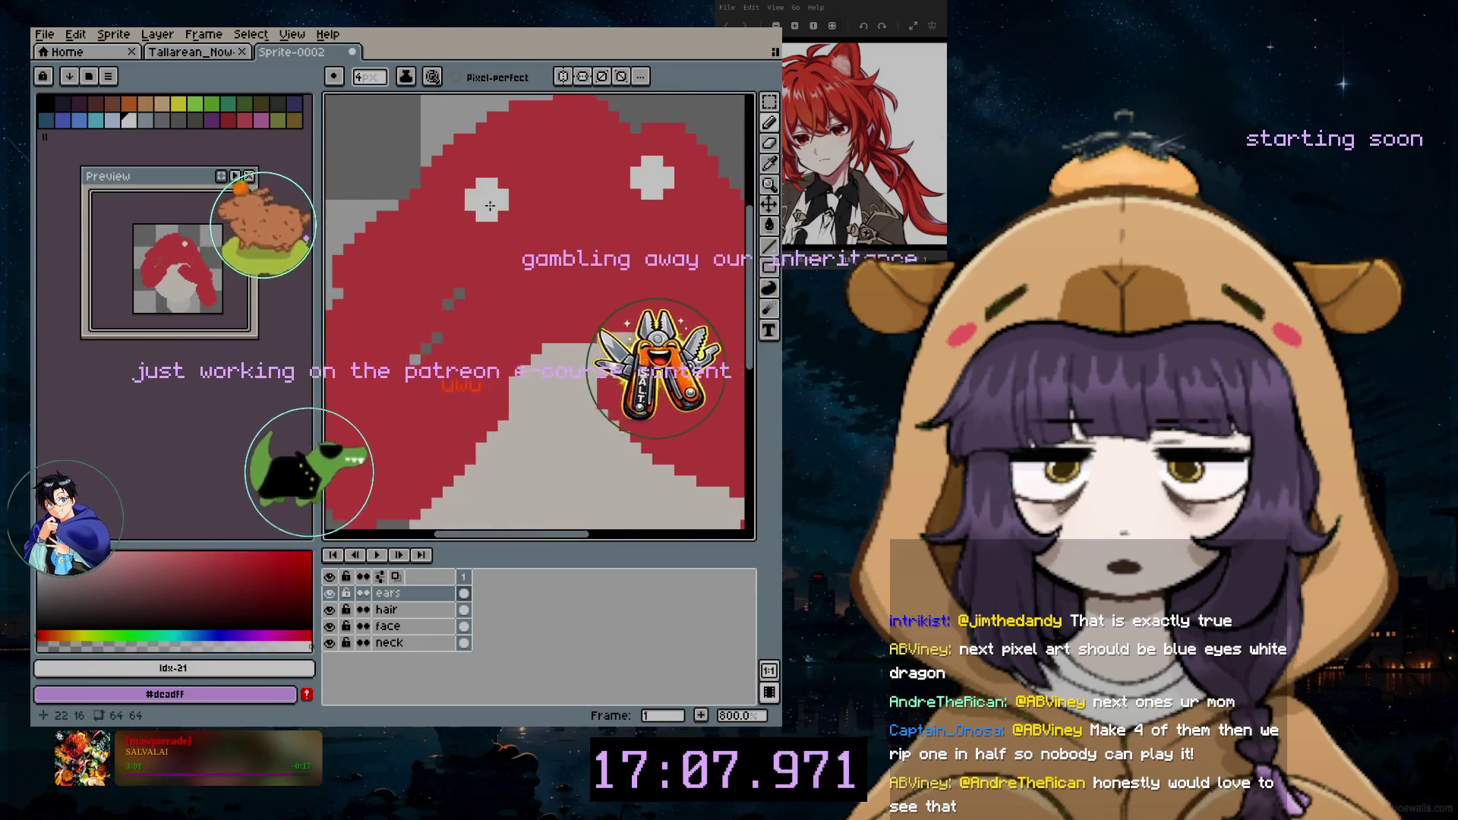
drag(444, 204, 463, 221)
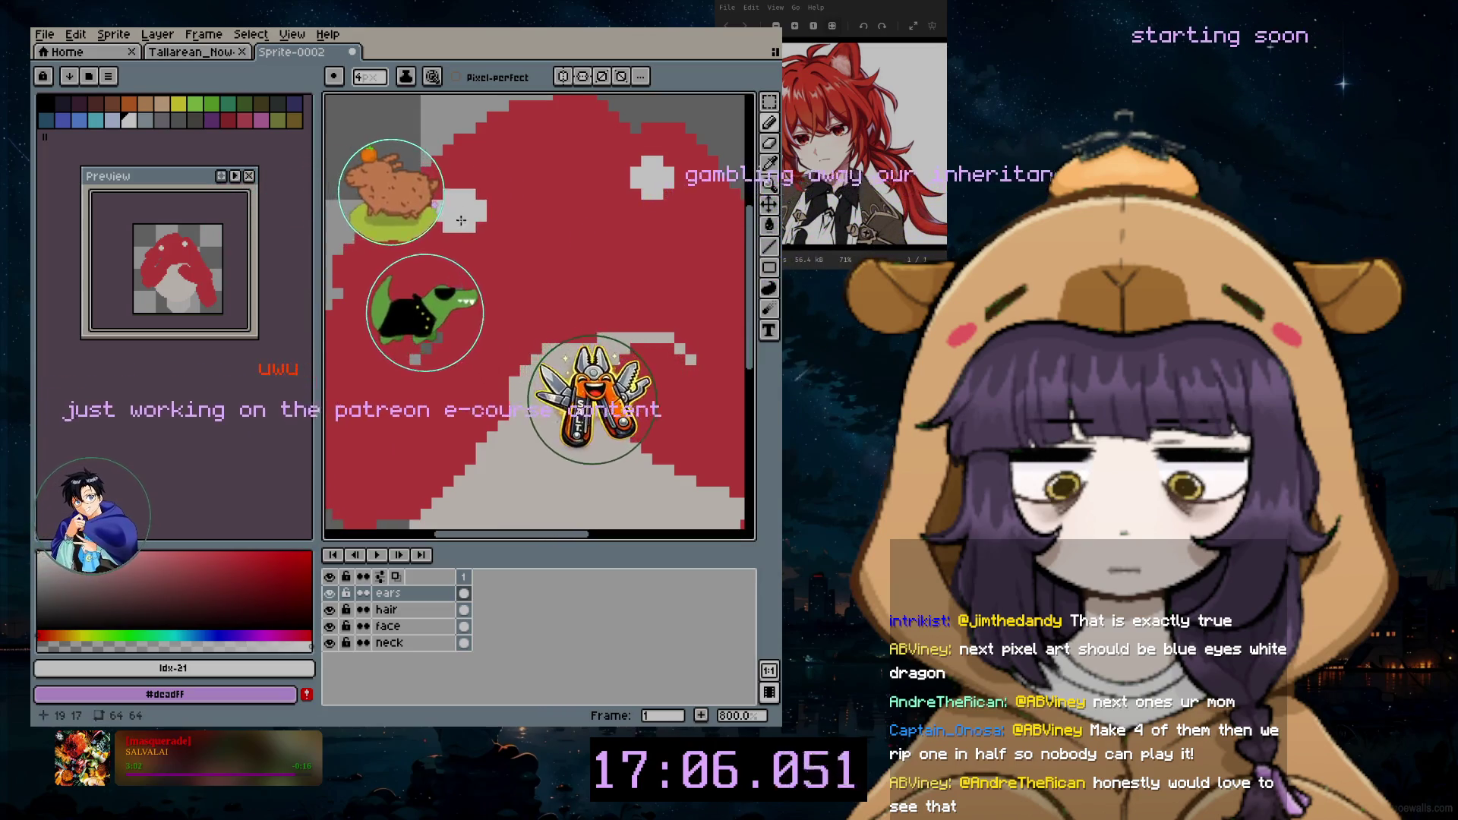
click(284, 553)
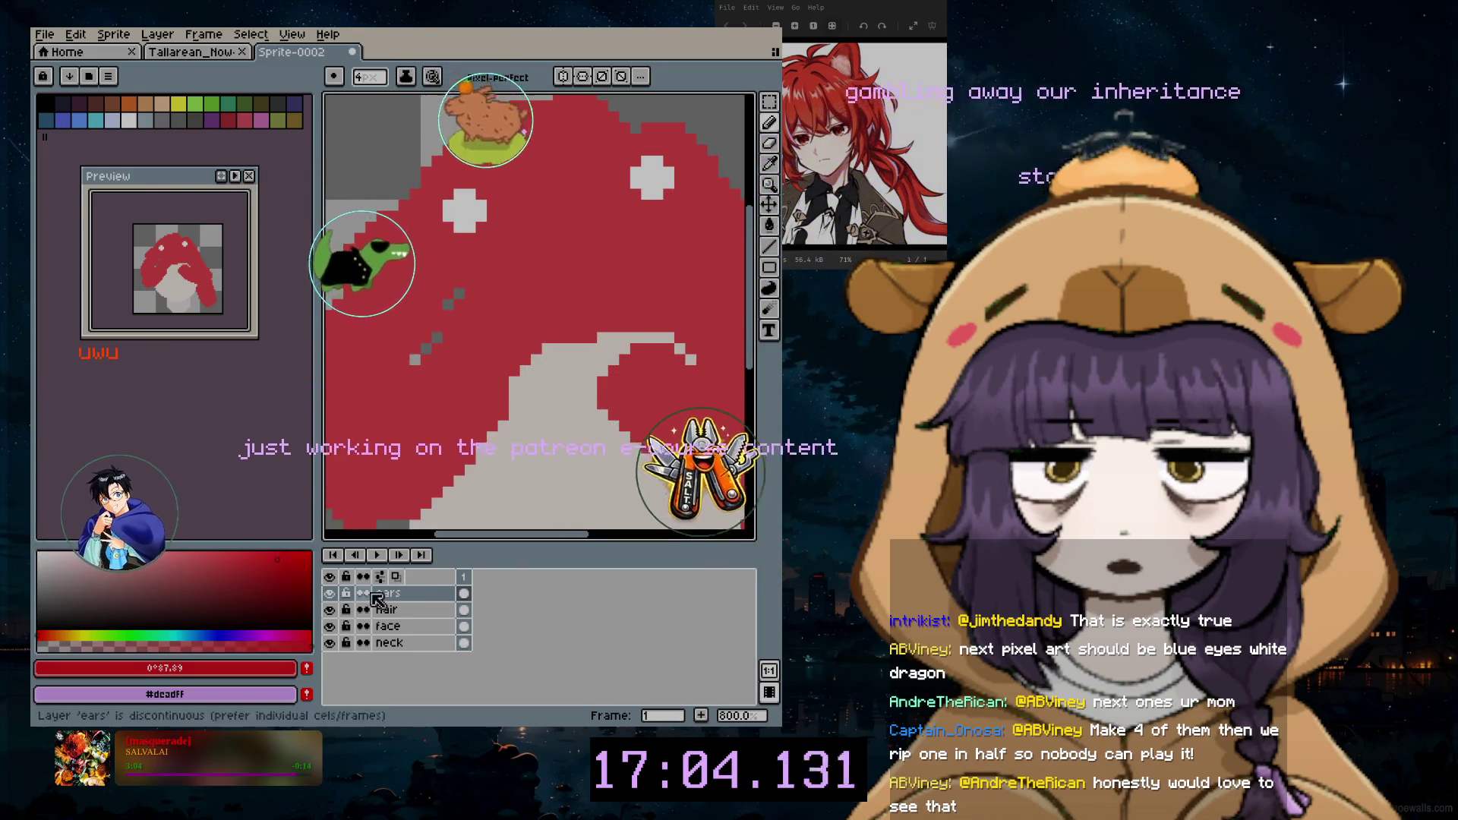
click(410, 212)
key(ctrl+z)
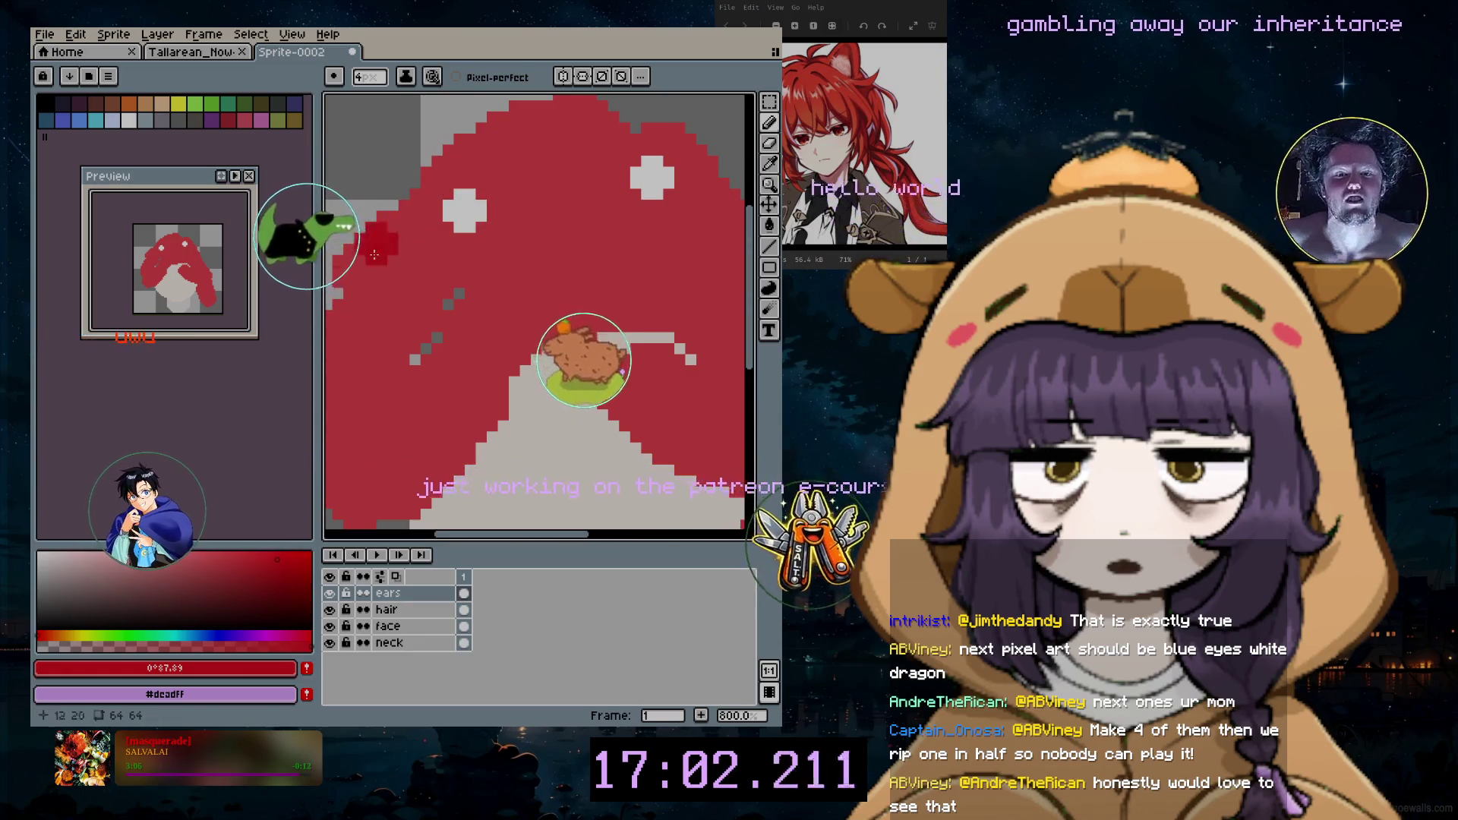
click(243, 557)
Step: Sample the hair's red with the eyedropper and paint over the grey top-left area
click(769, 163)
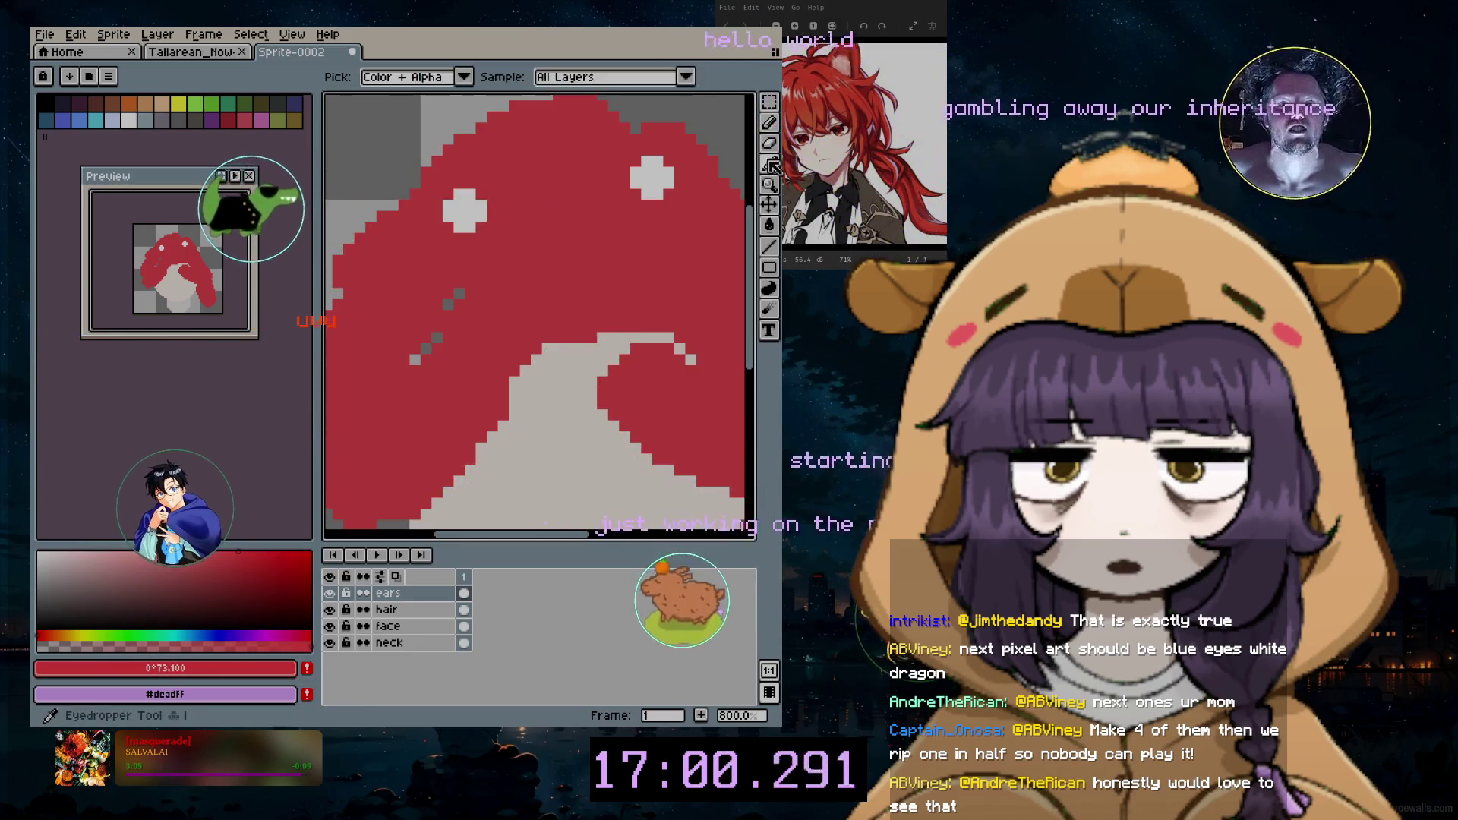
click(456, 297)
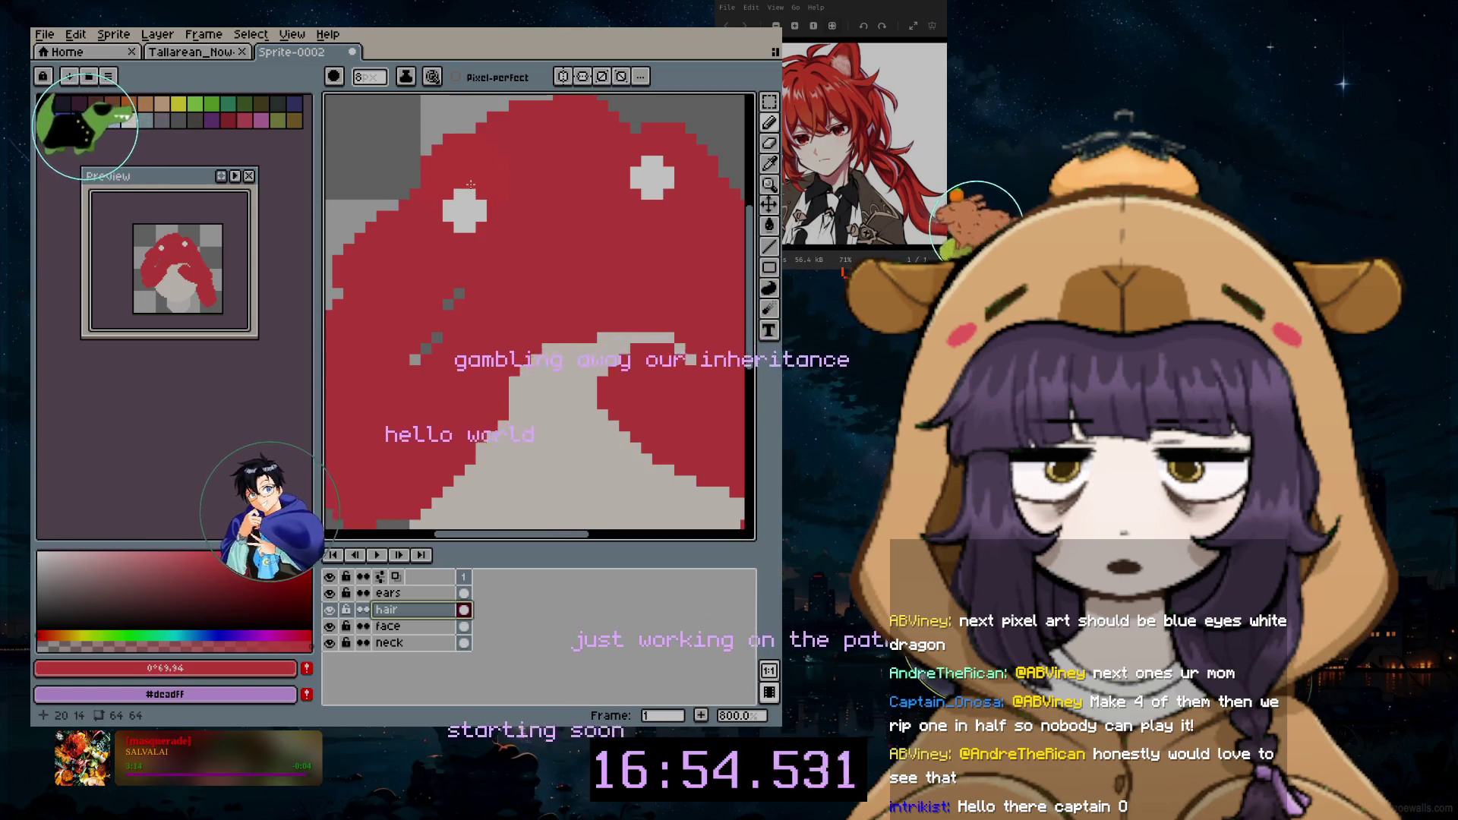
mouse_move(427, 177)
mouse_down()
mouse_move(402, 149)
mouse_move(681, 164)
mouse_up()
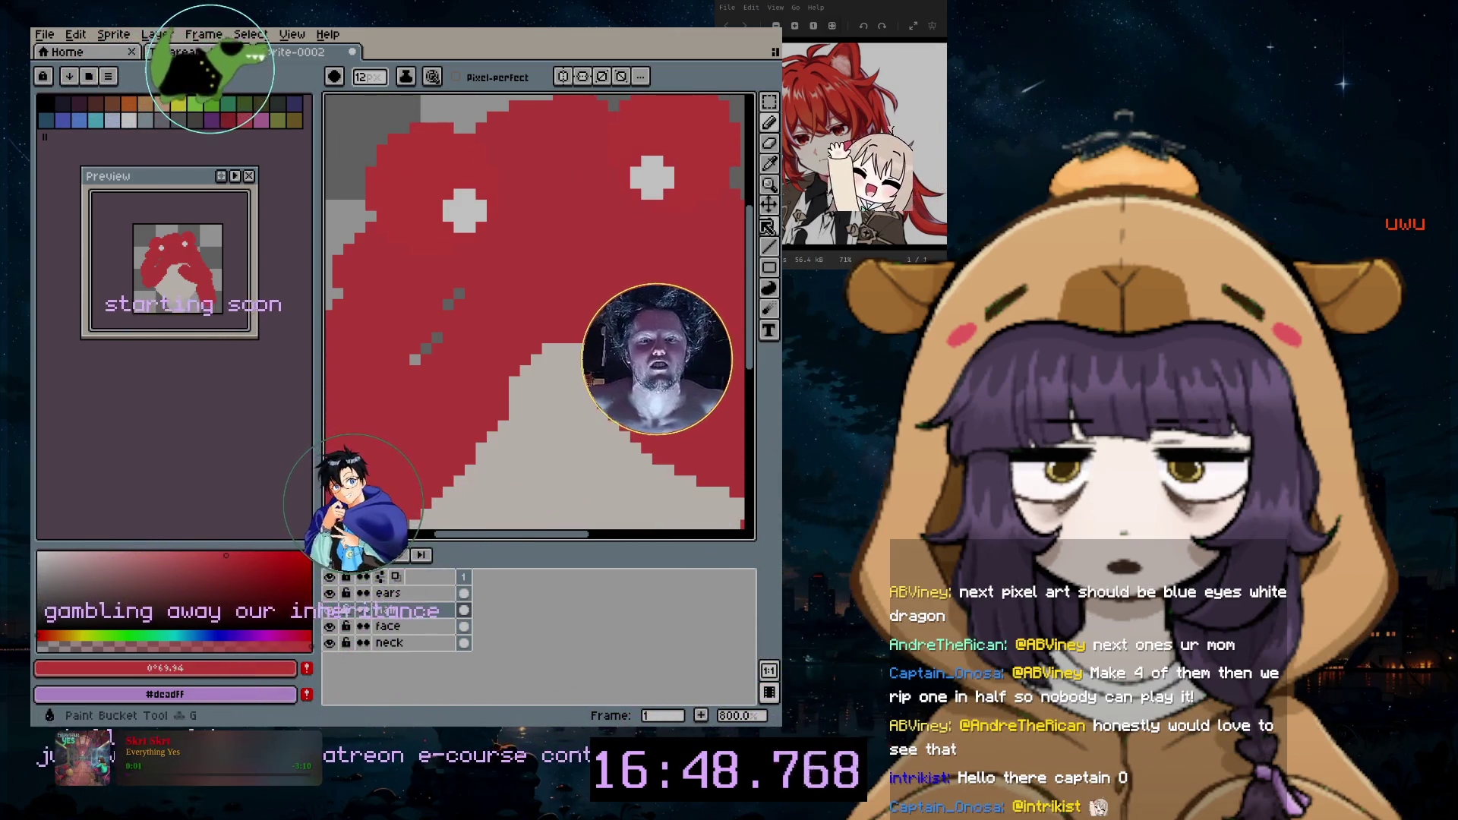
scroll(707, 228, down, 1)
scroll(737, 278, down, 5)
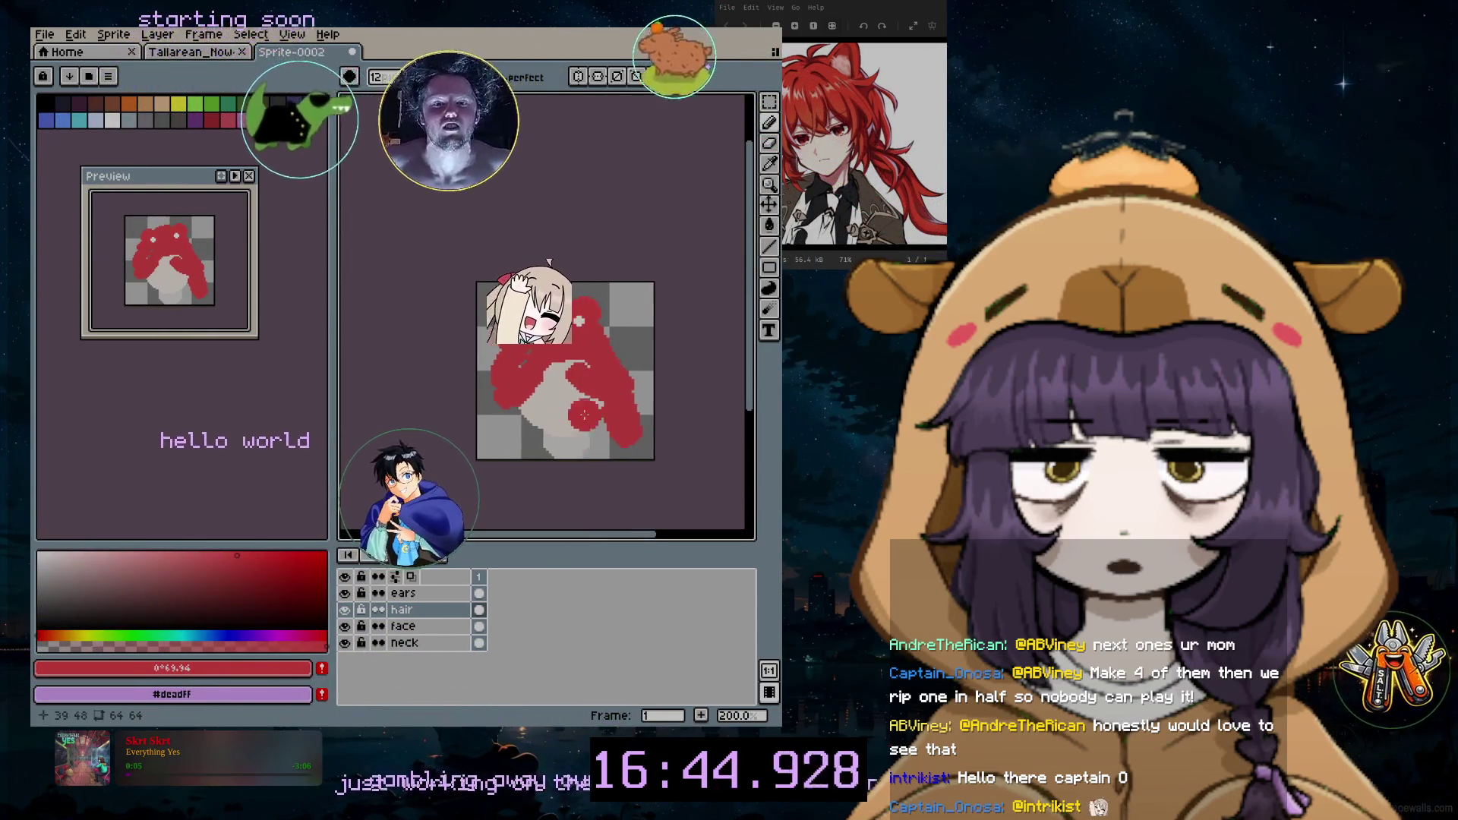
scroll(515, 388, up, 4)
Step: Make face the working layer, add a layer above it and name it eyes
key(alt+Down)
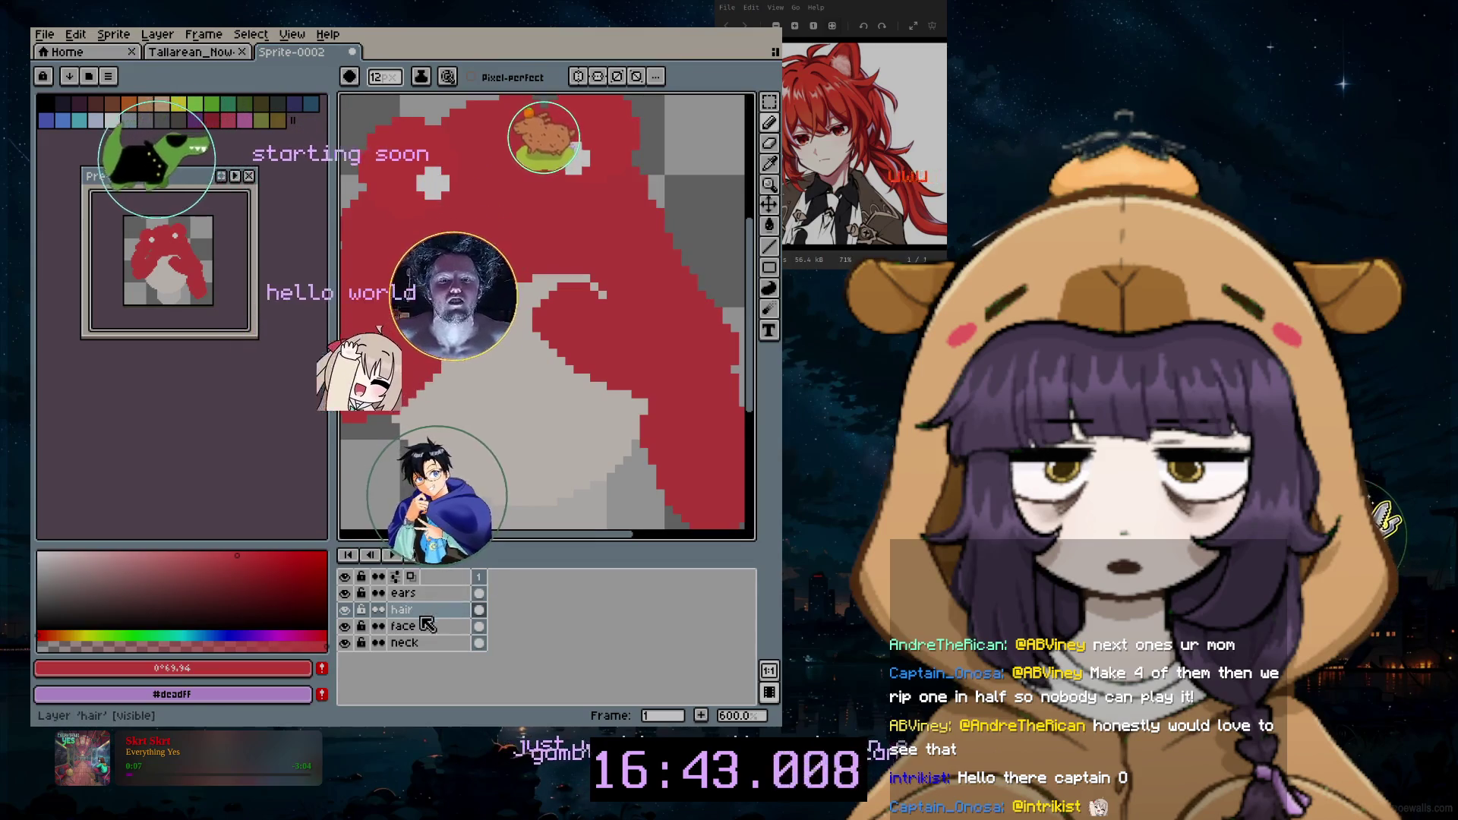
click(158, 34)
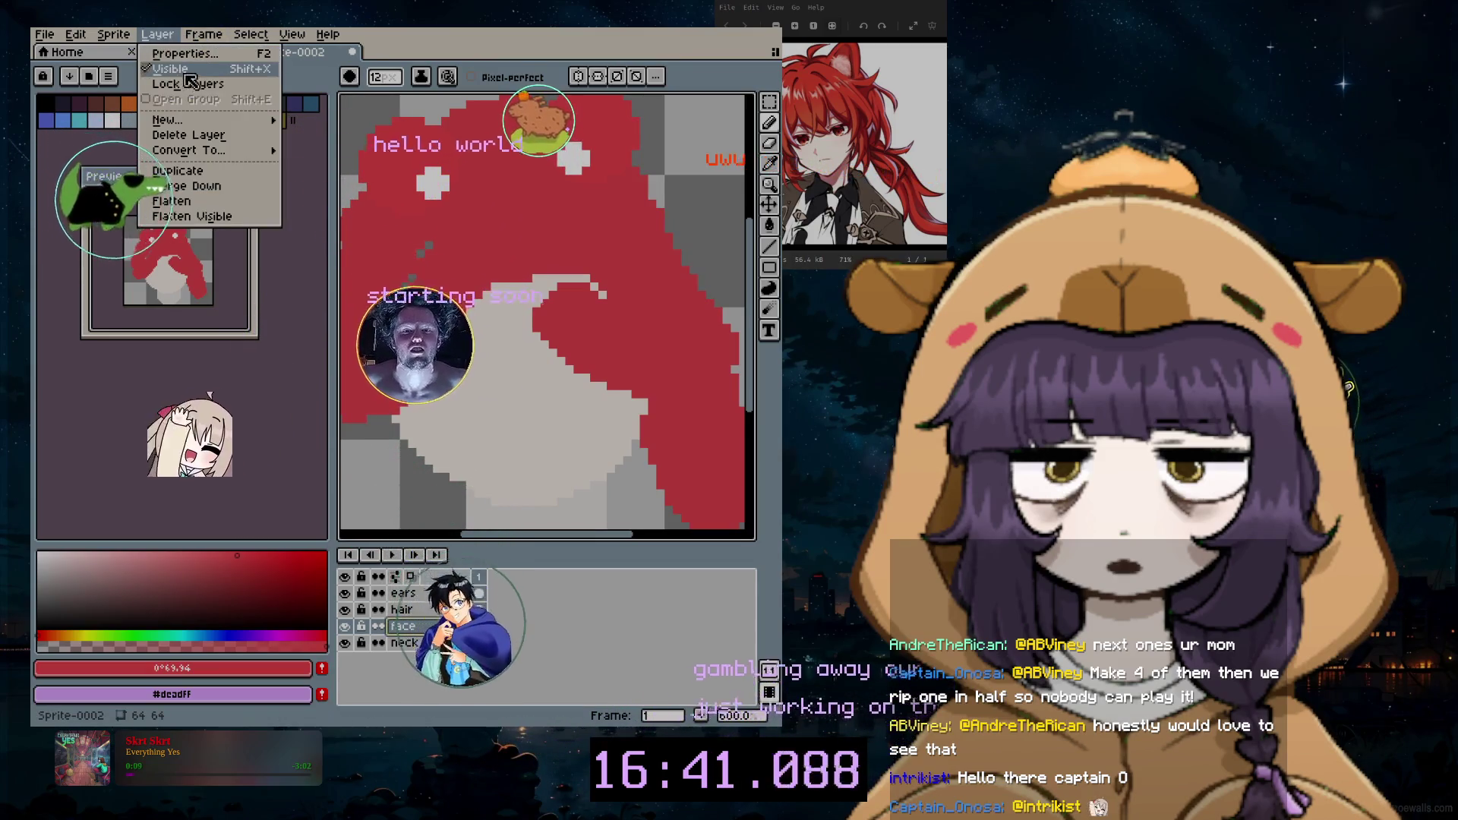
click(200, 118)
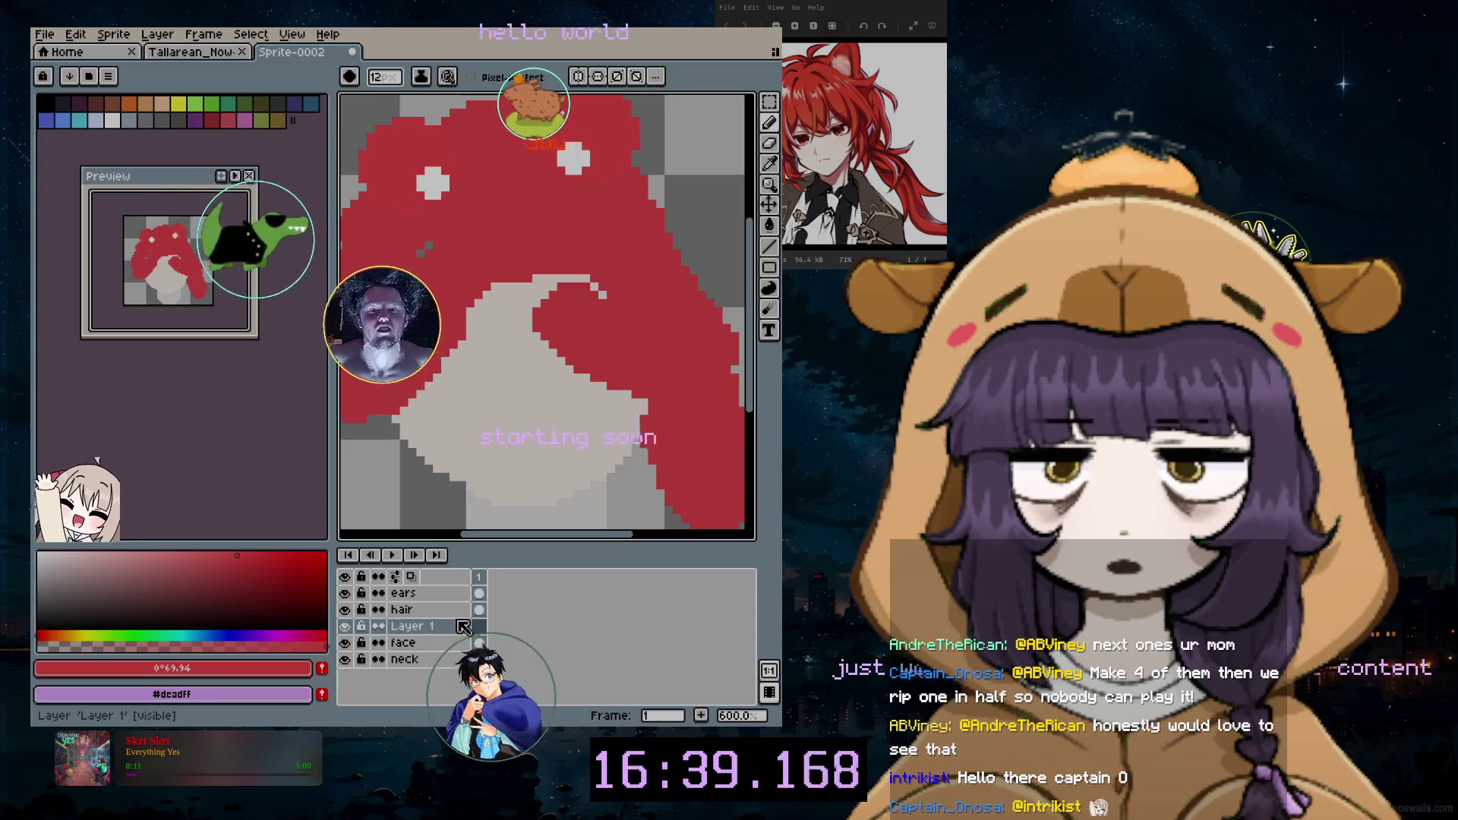
key(b)
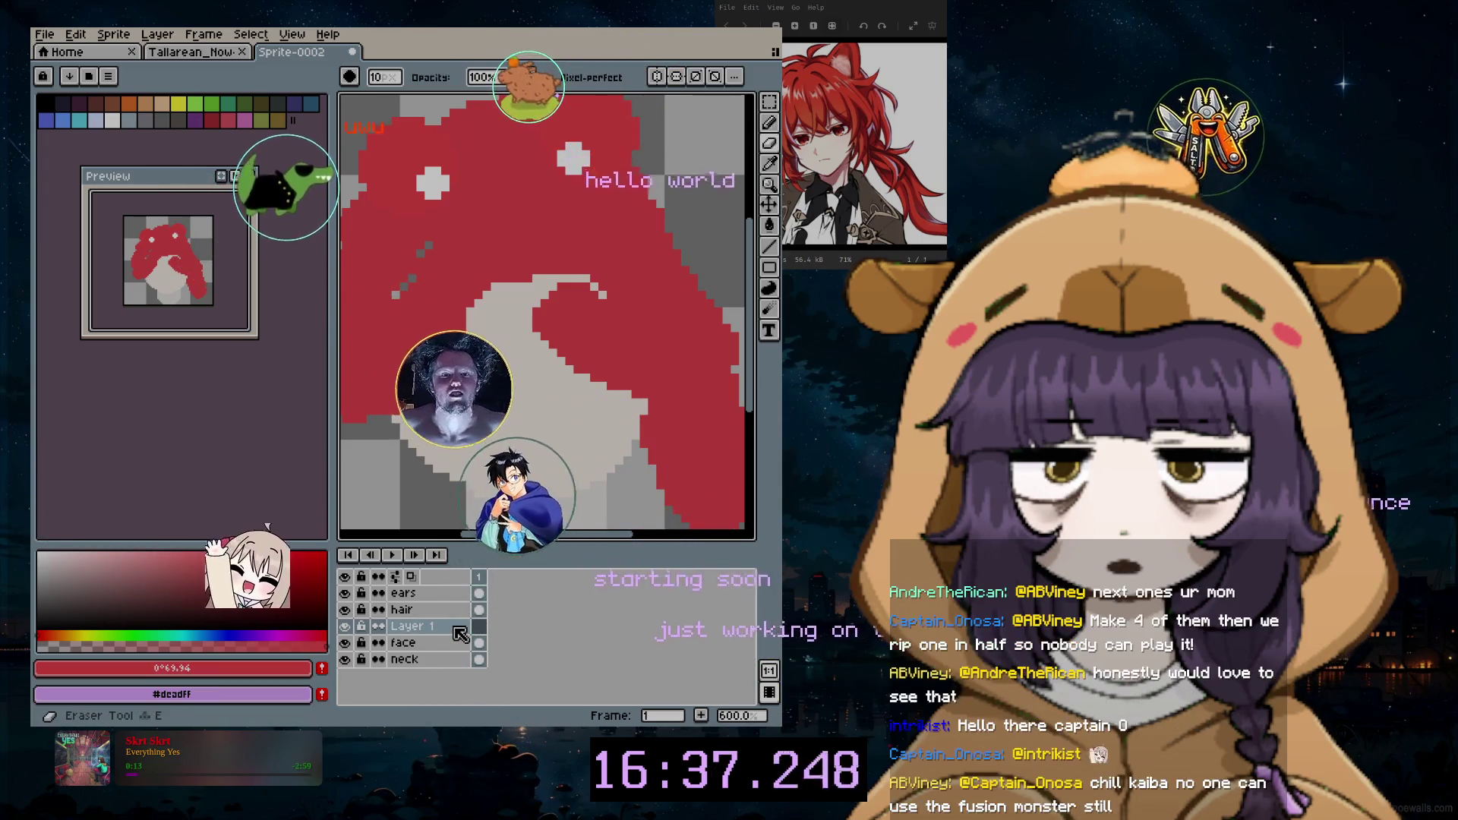
double_click(405, 628)
text(eyes)
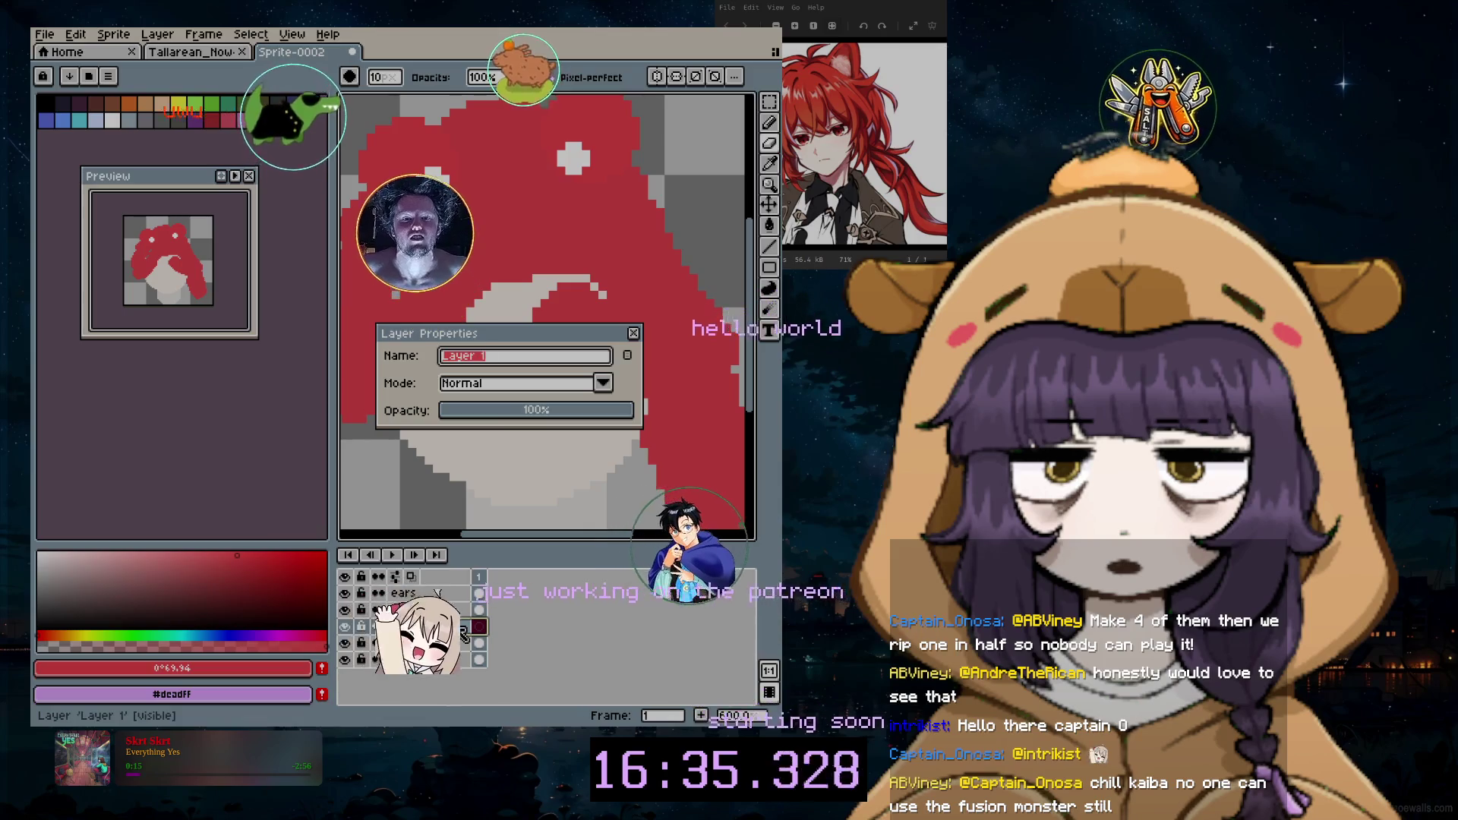
key(Return)
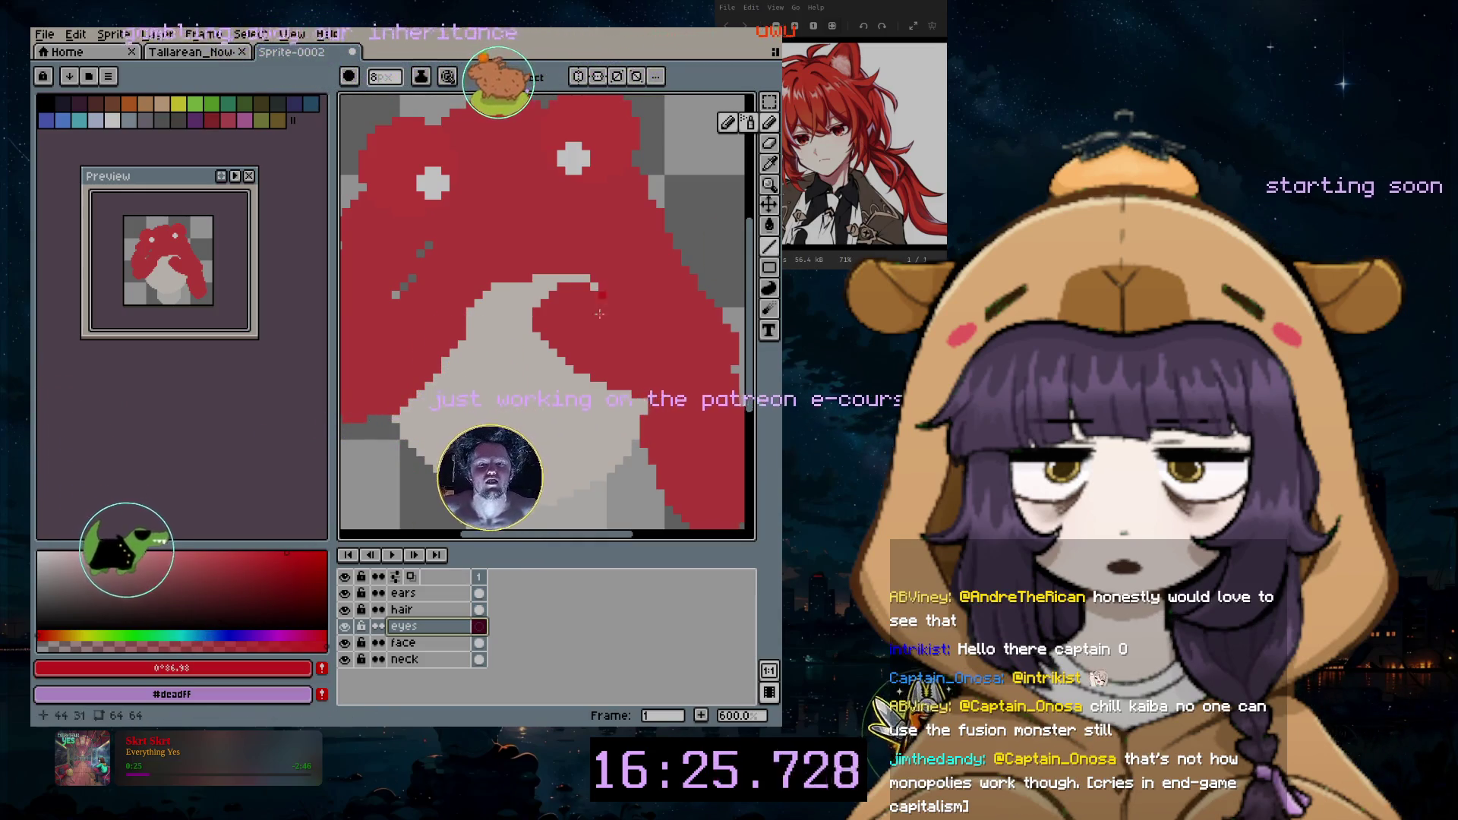
Step: Pick a vivid orange-red drawing colour for the eyes
click(56, 633)
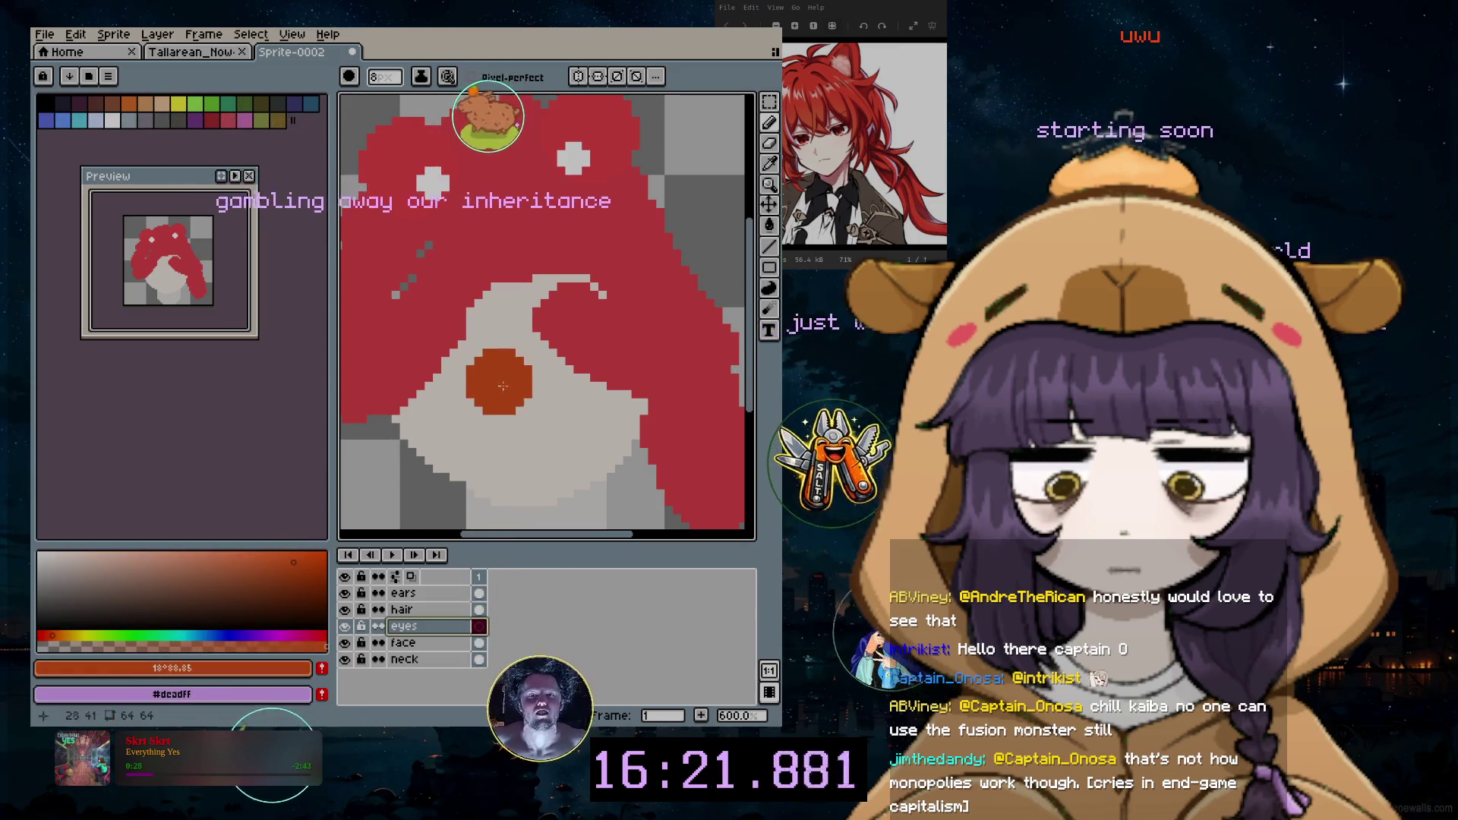
click(293, 561)
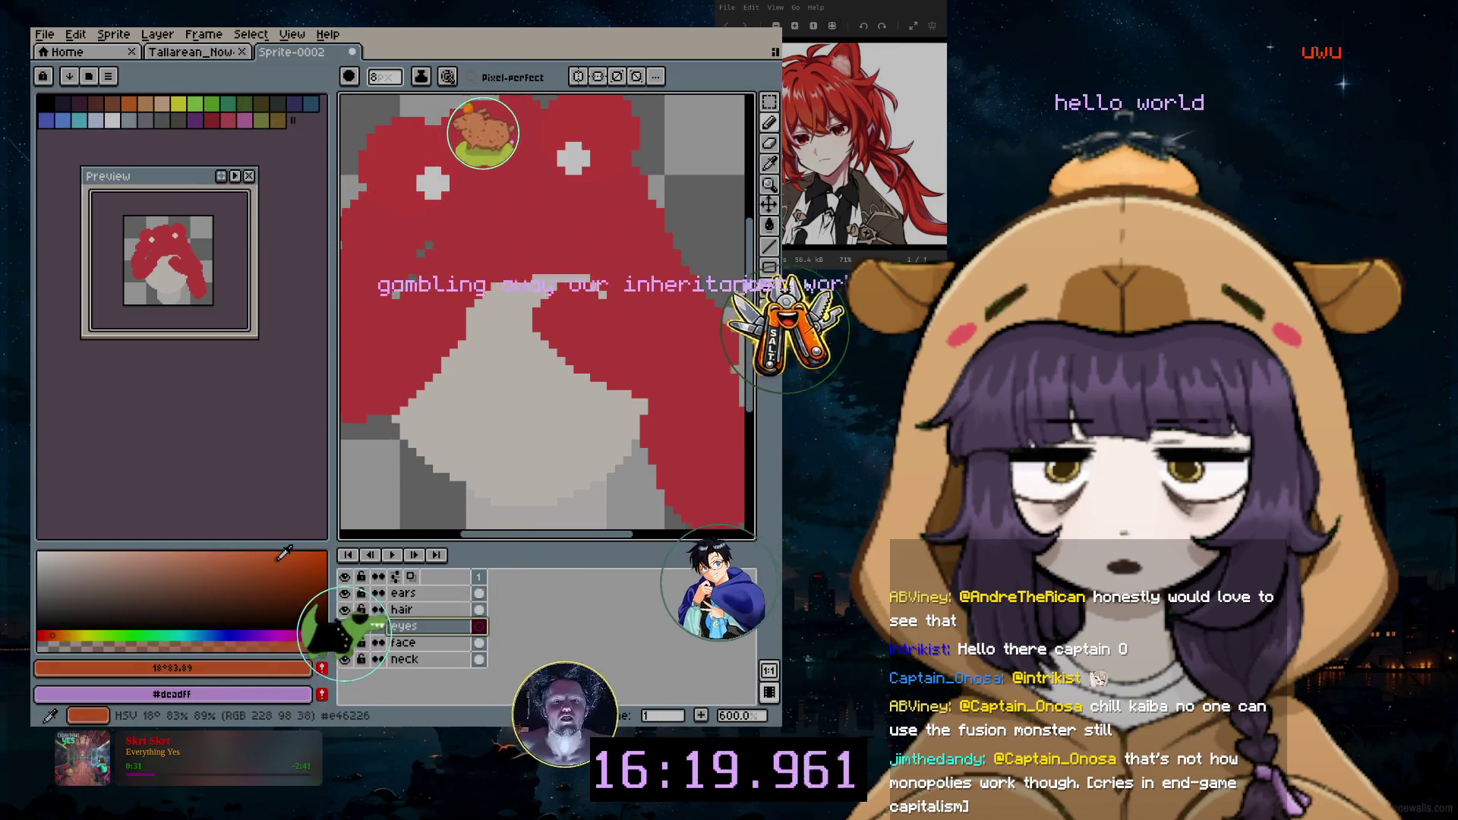
click(272, 552)
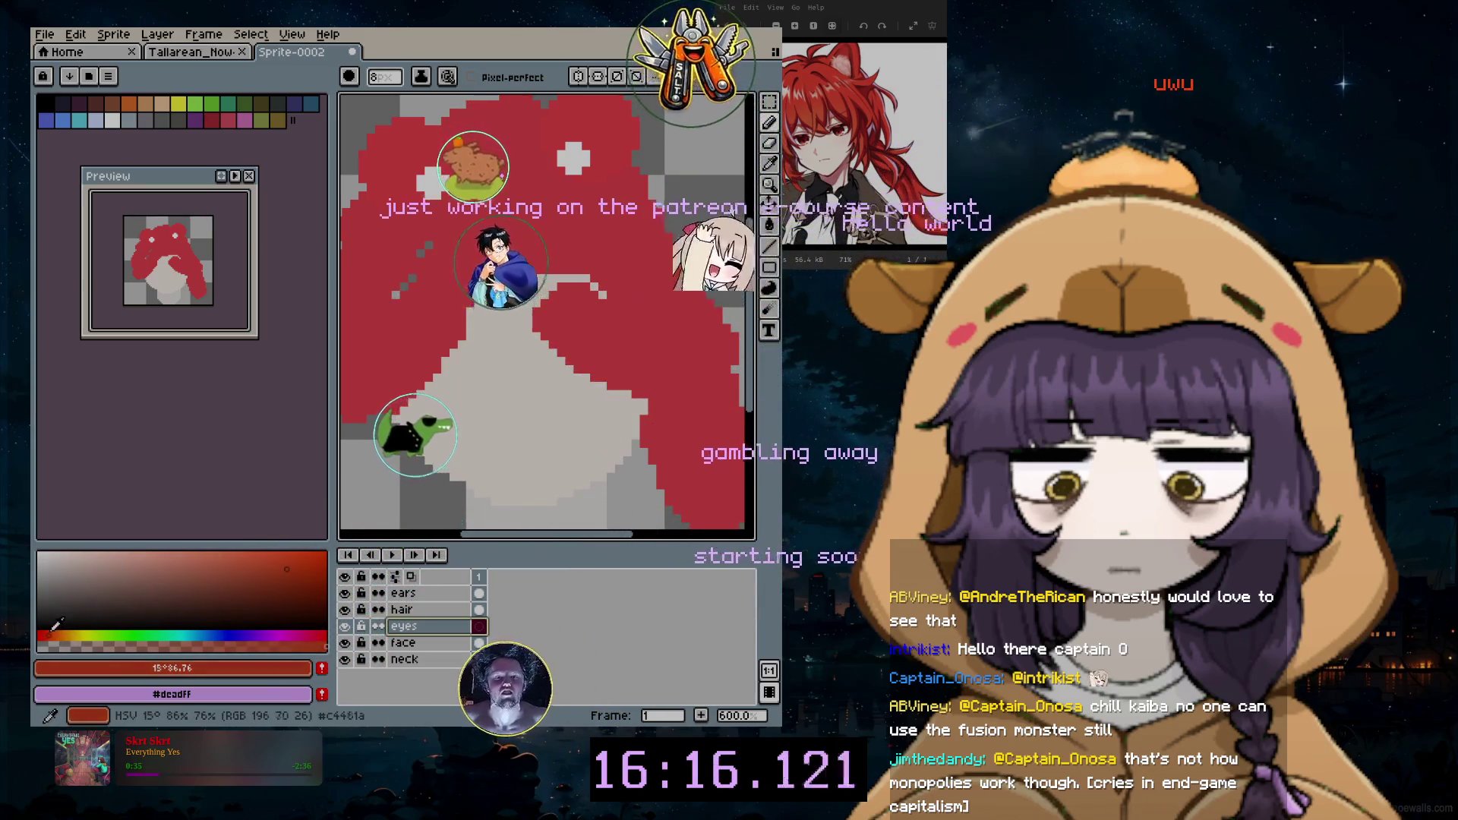
click(270, 561)
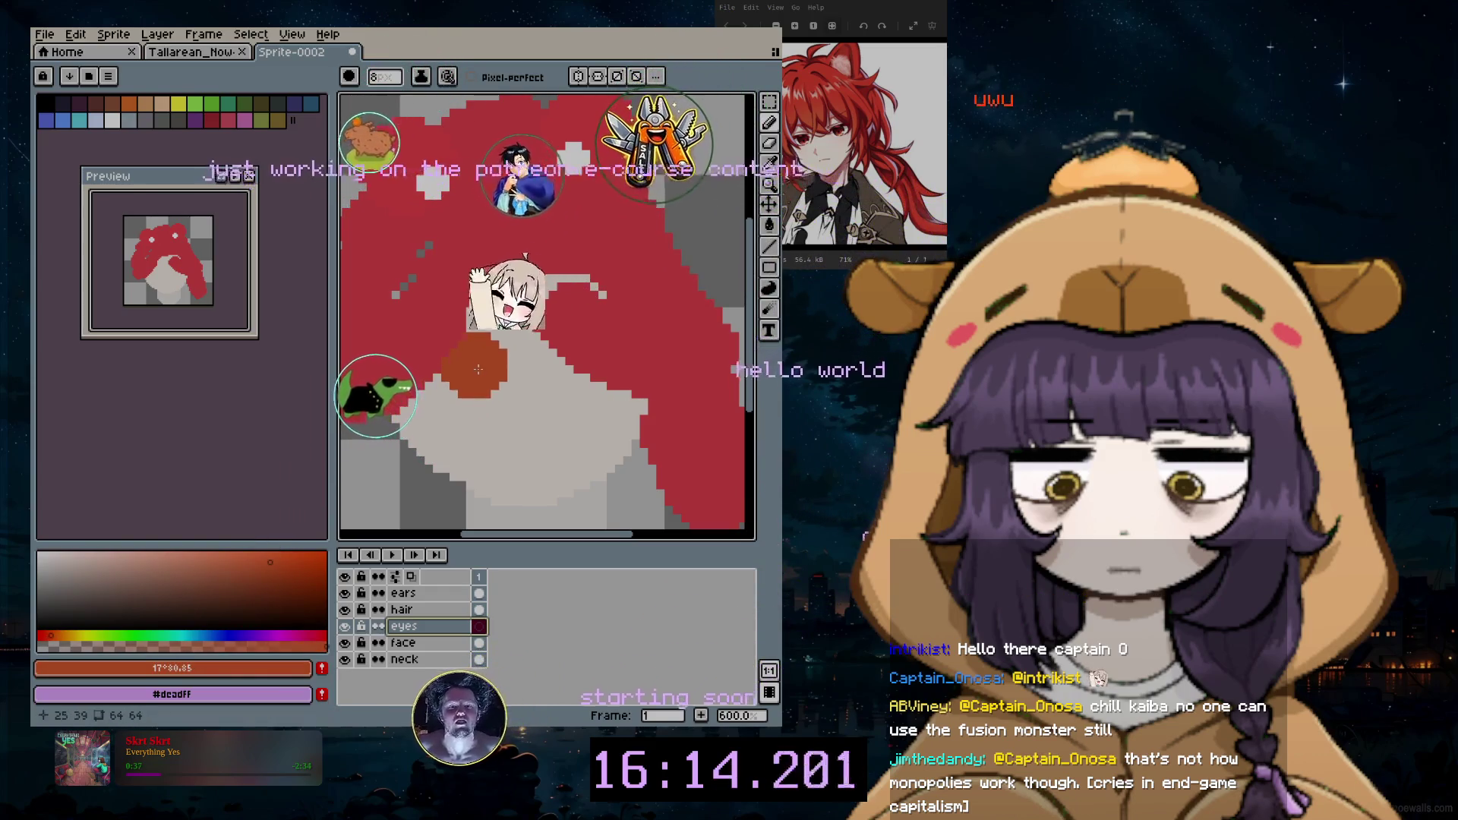
click(319, 560)
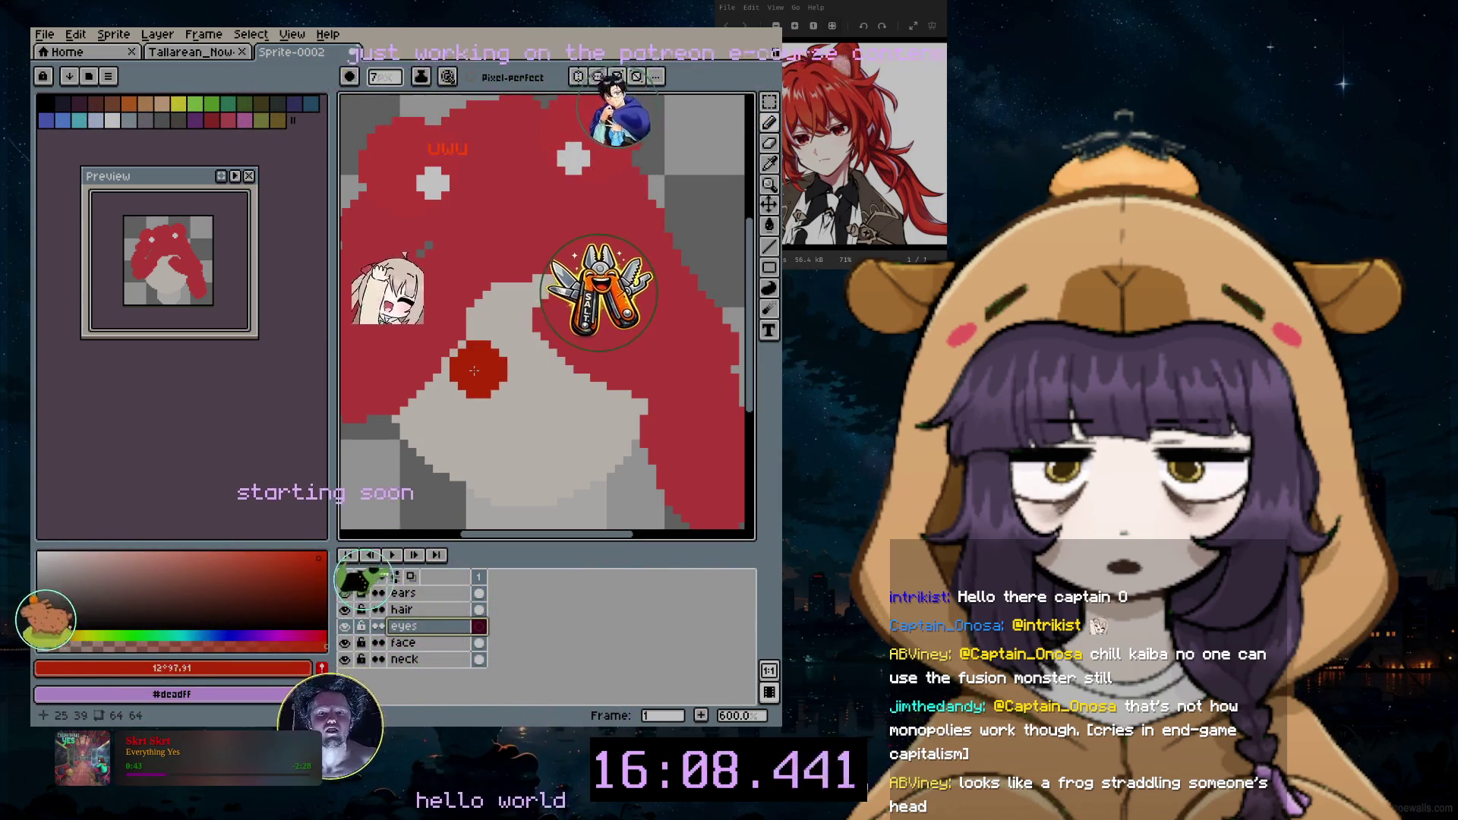
scroll(475, 368, up, 4)
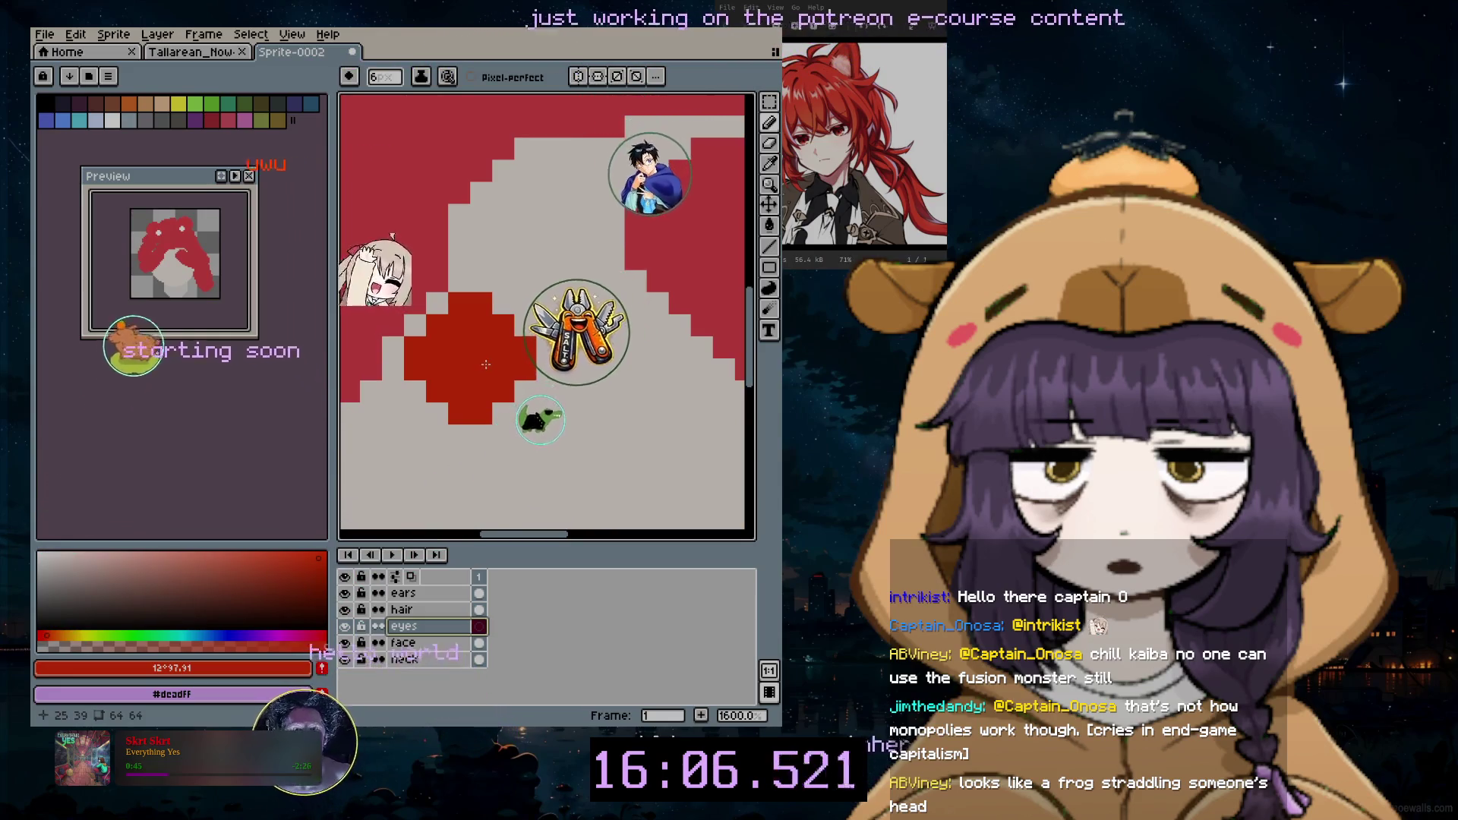
Step: Paint the small red eye shapes on the face with a small brush
key(plus)
key(plus)
key(minus)
key(minus)
key(minus)
key(minus)
key(minus)
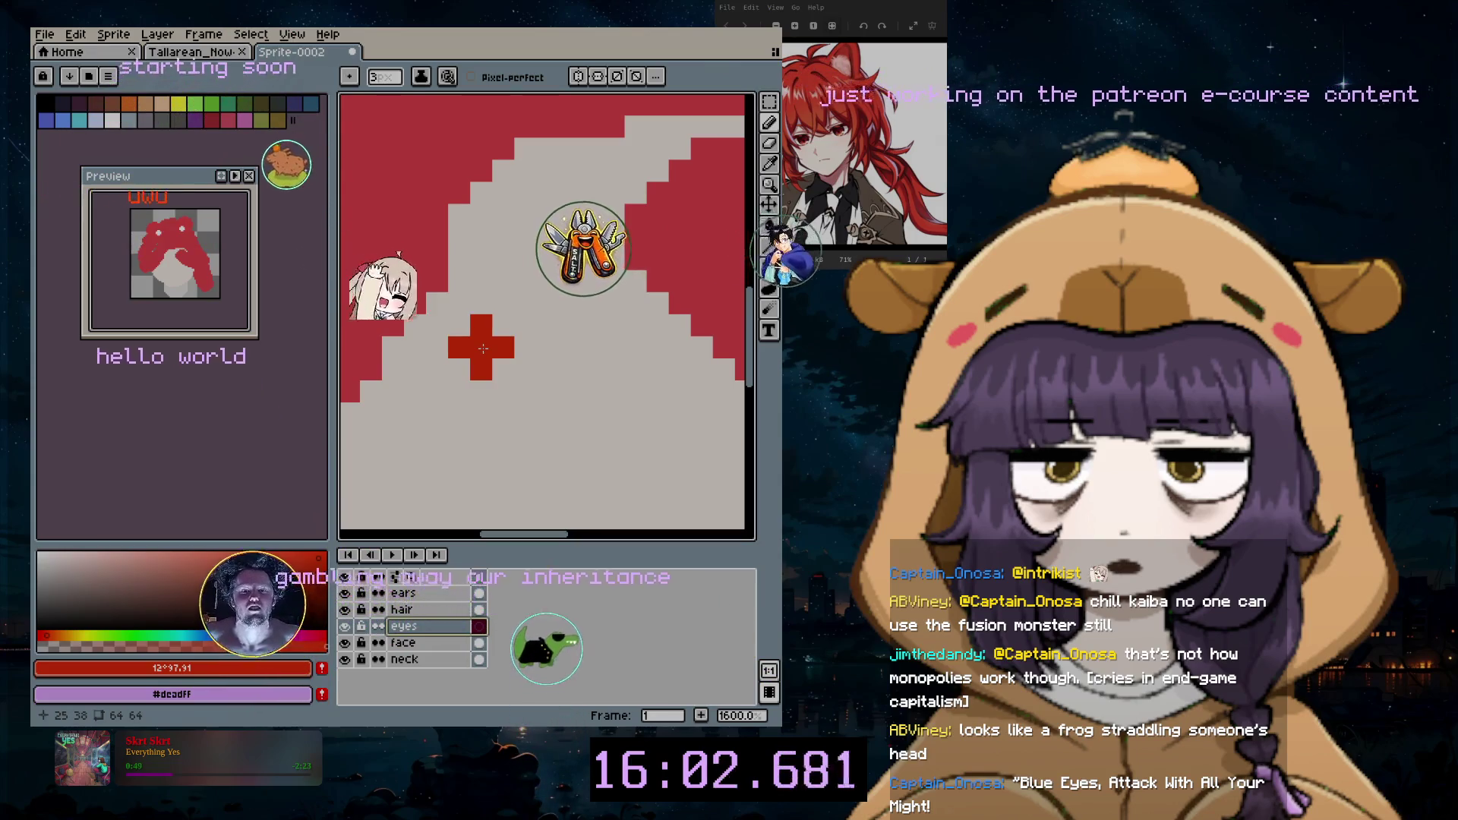
drag(482, 347, 484, 366)
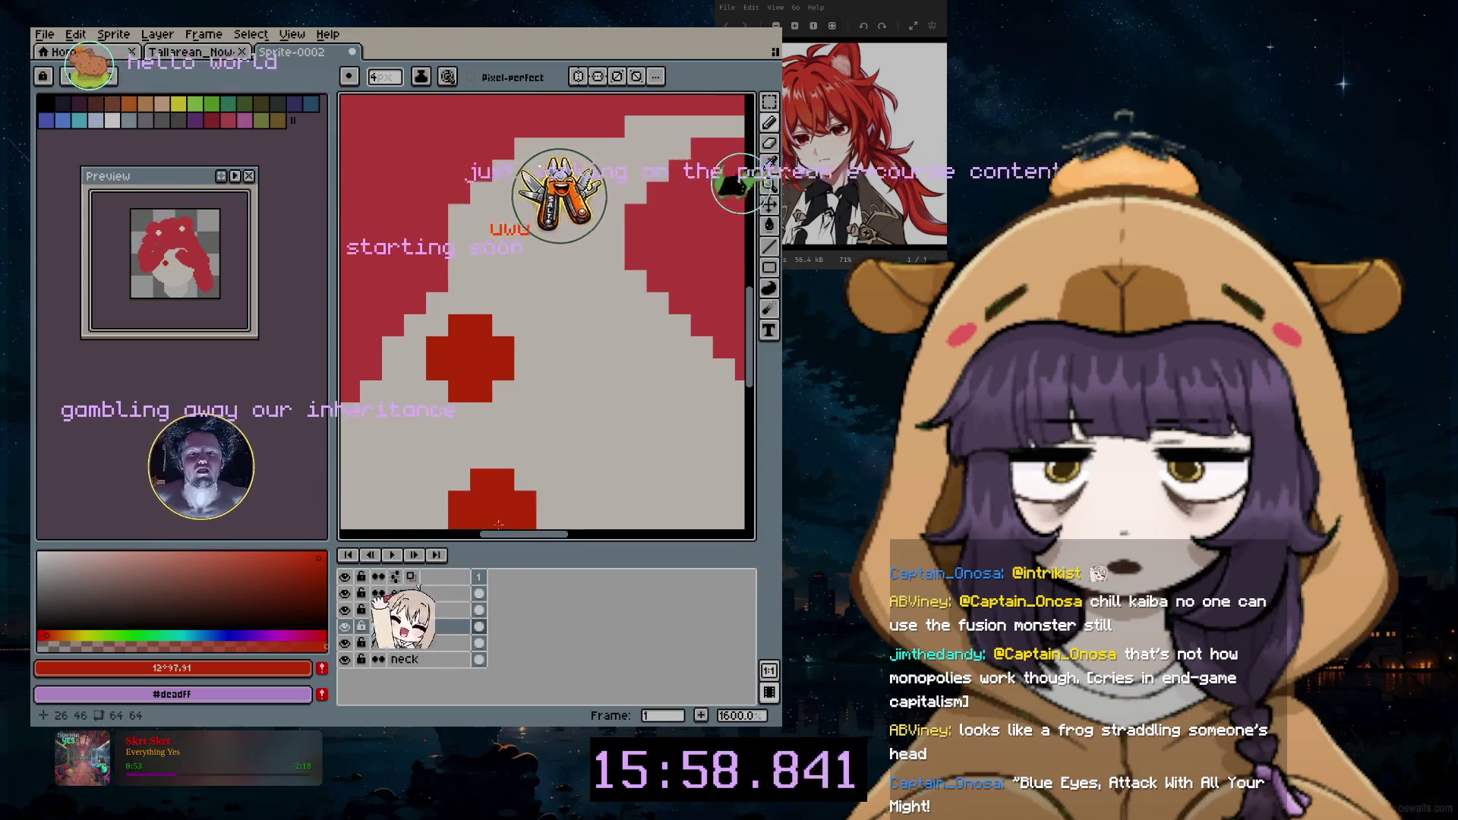
scroll(521, 466, down, 3)
scroll(598, 512, down, 2)
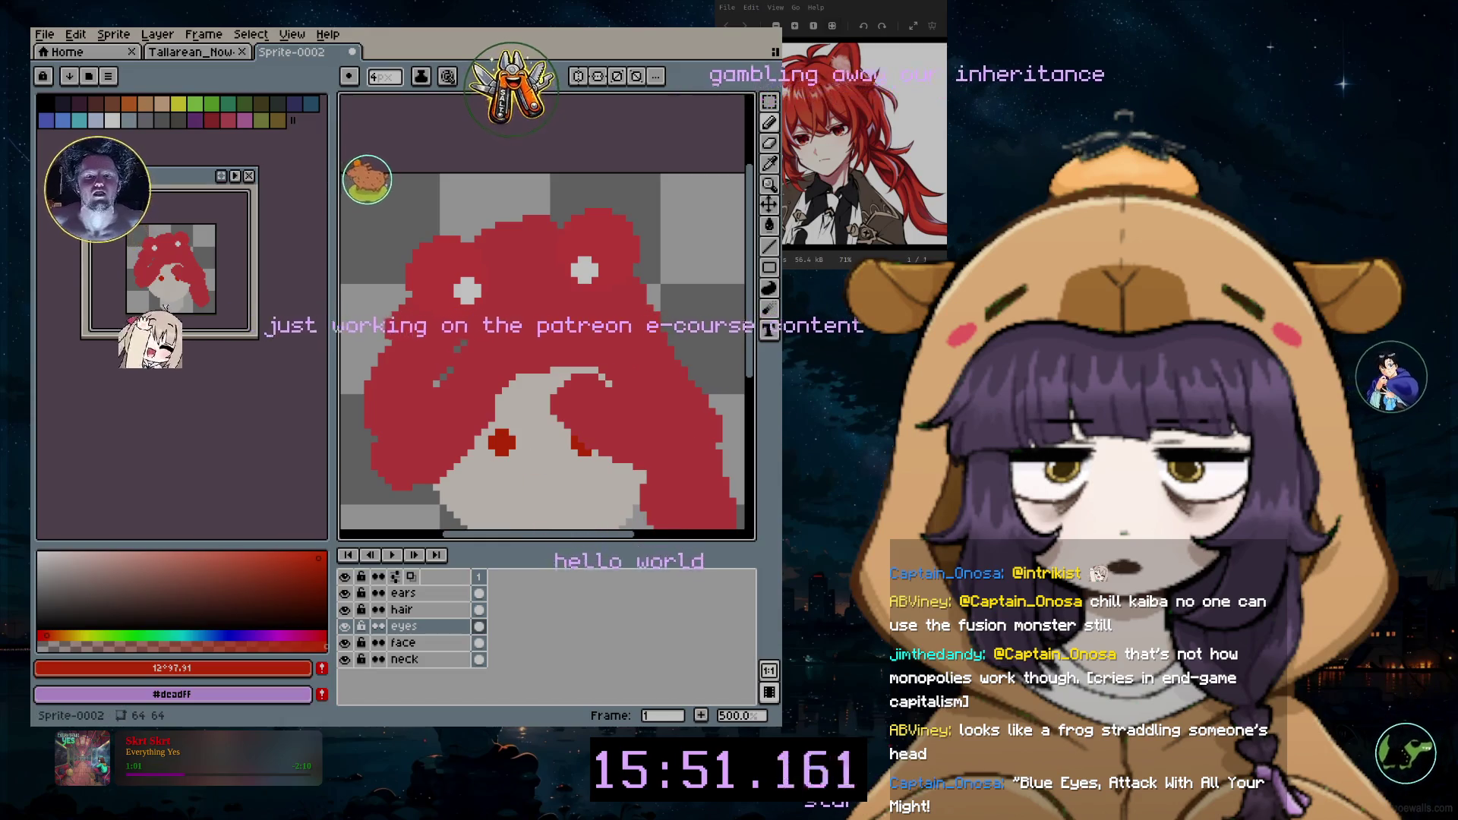
key(b)
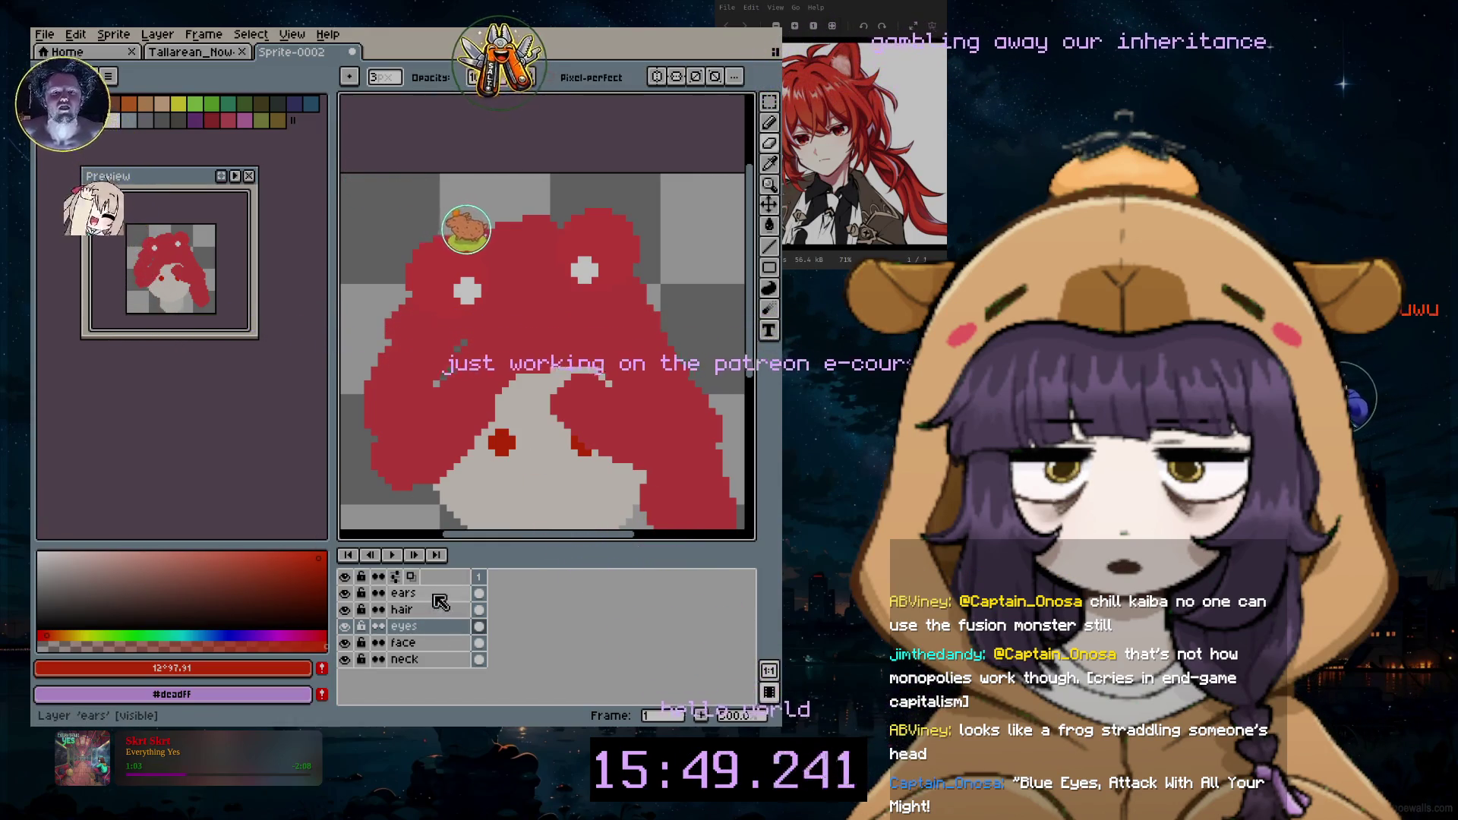
scroll(550, 513, down, 4)
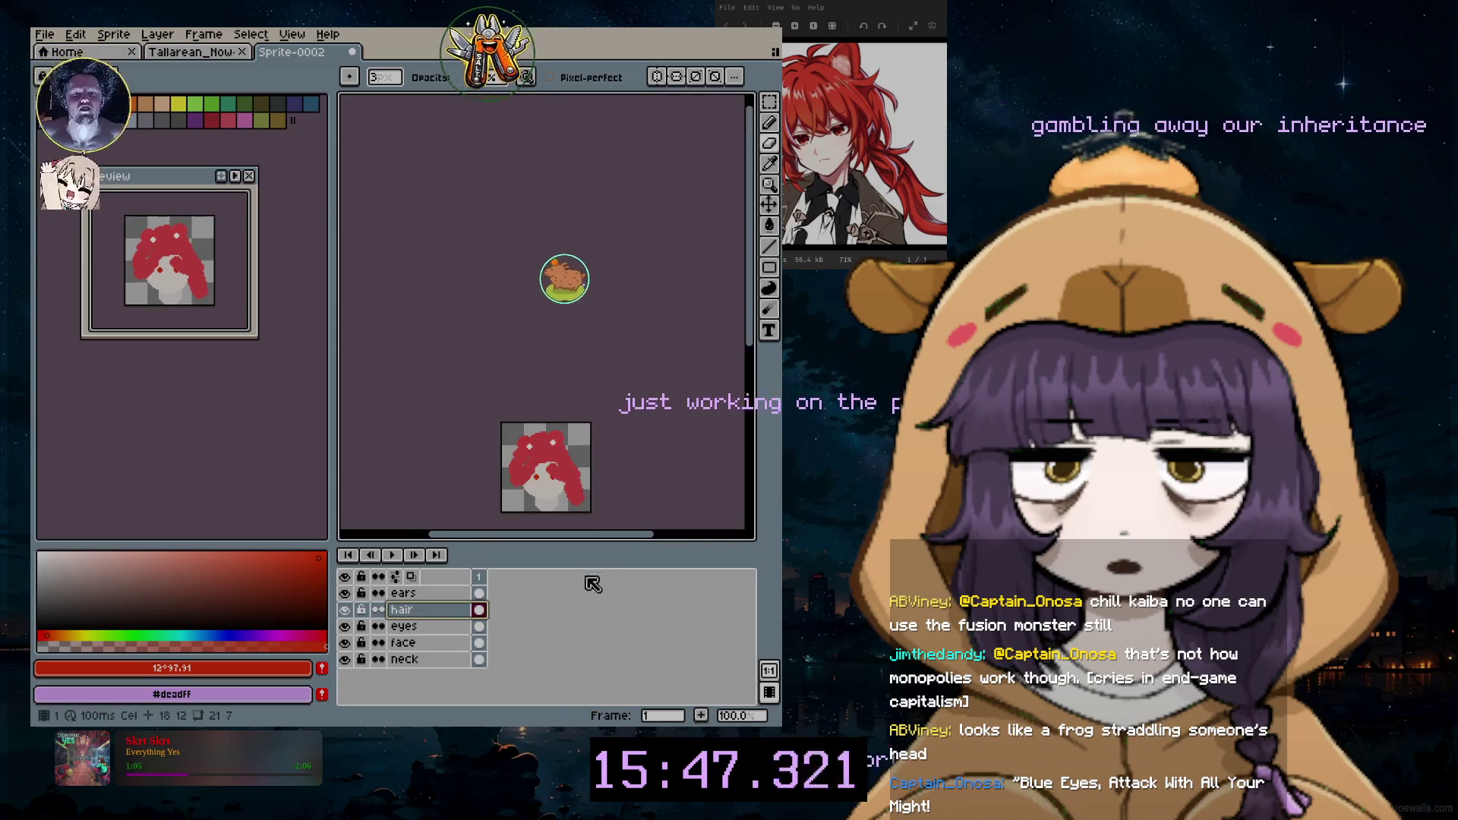
scroll(568, 510, up, 4)
scroll(545, 535, left, 3)
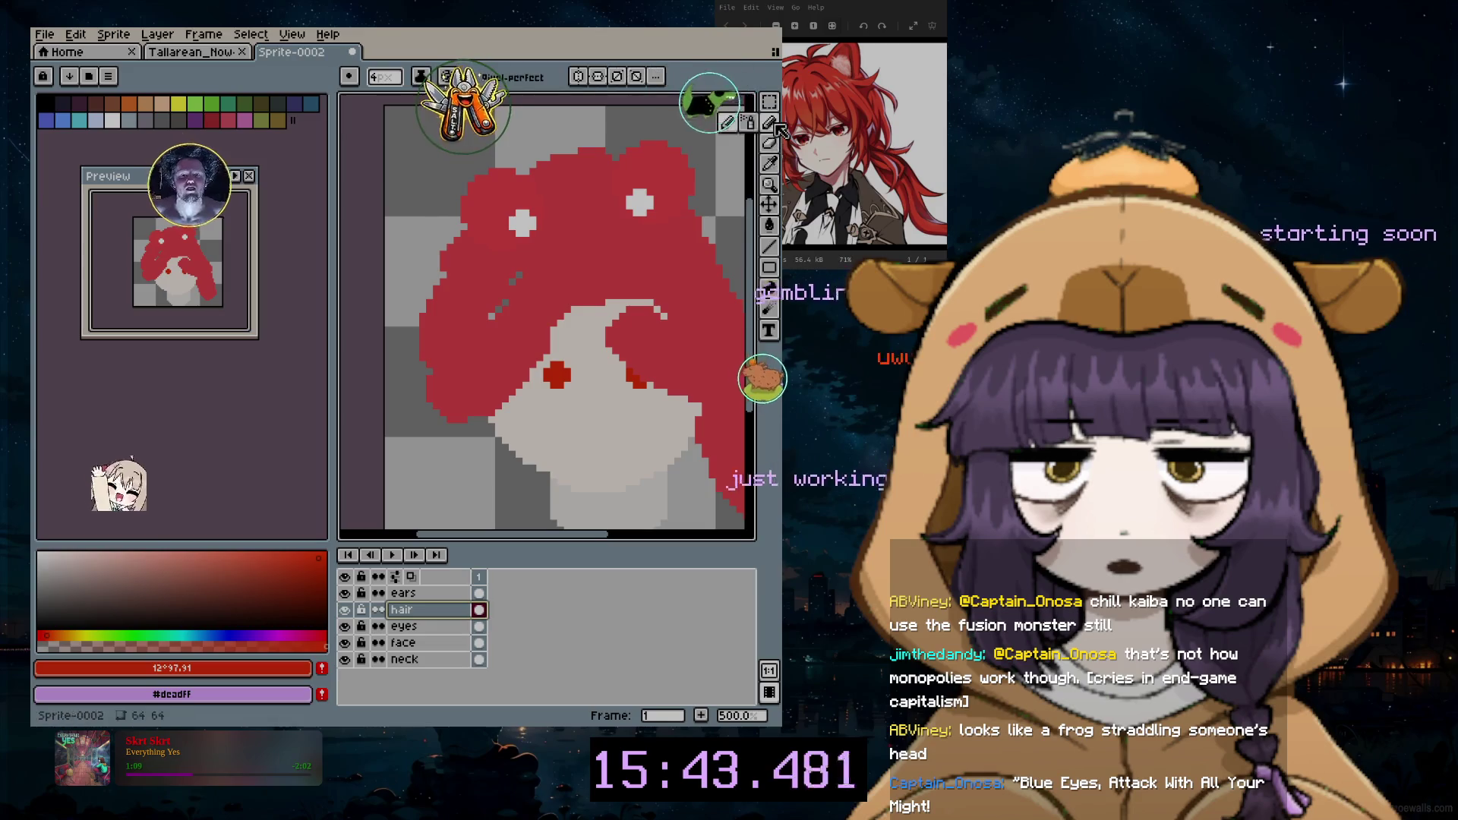
Step: Sample the bright hair red from the canvas and return to the pencil
click(771, 165)
click(622, 199)
click(770, 124)
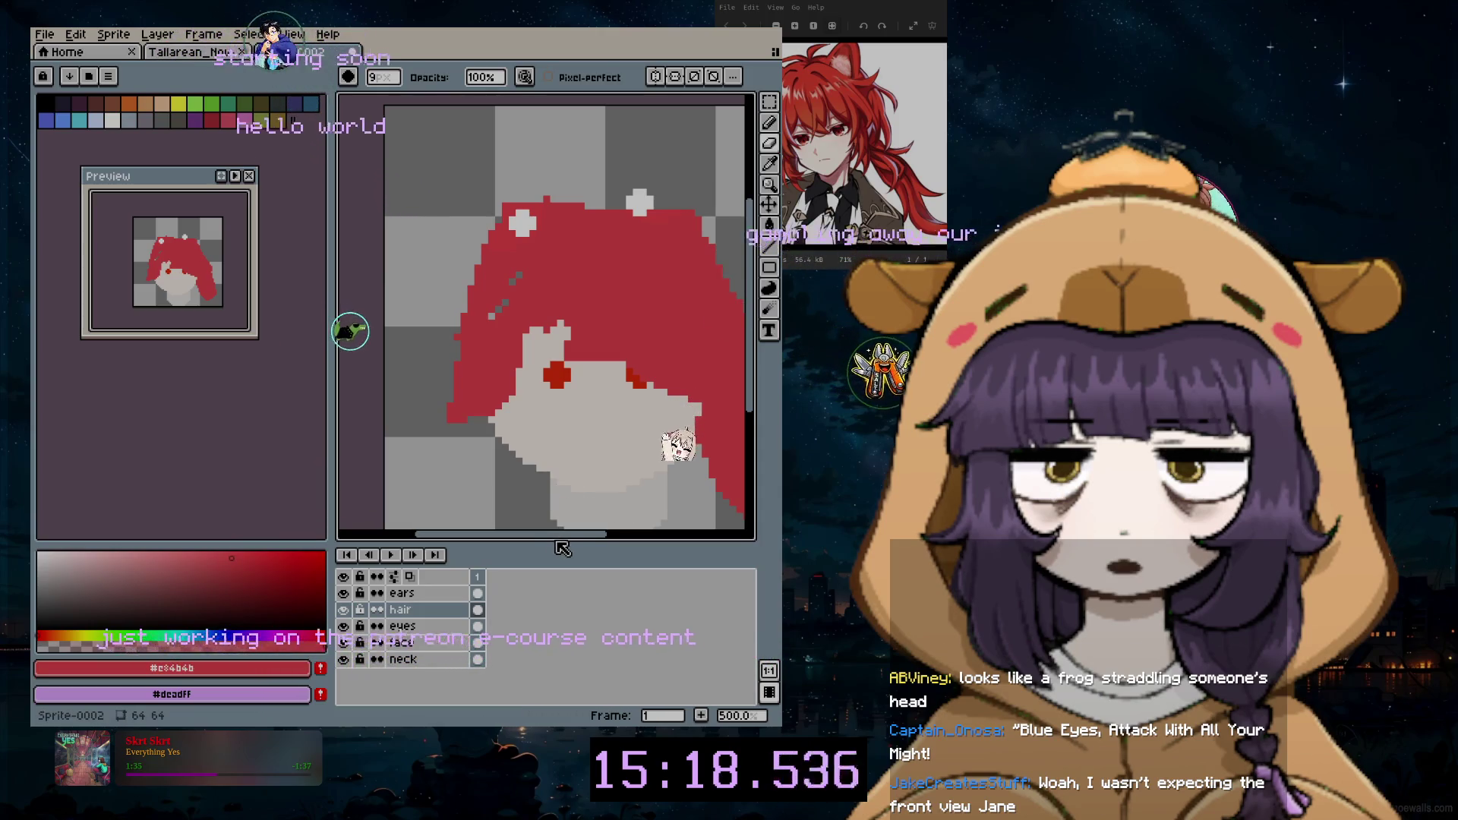
drag(561, 547, 625, 548)
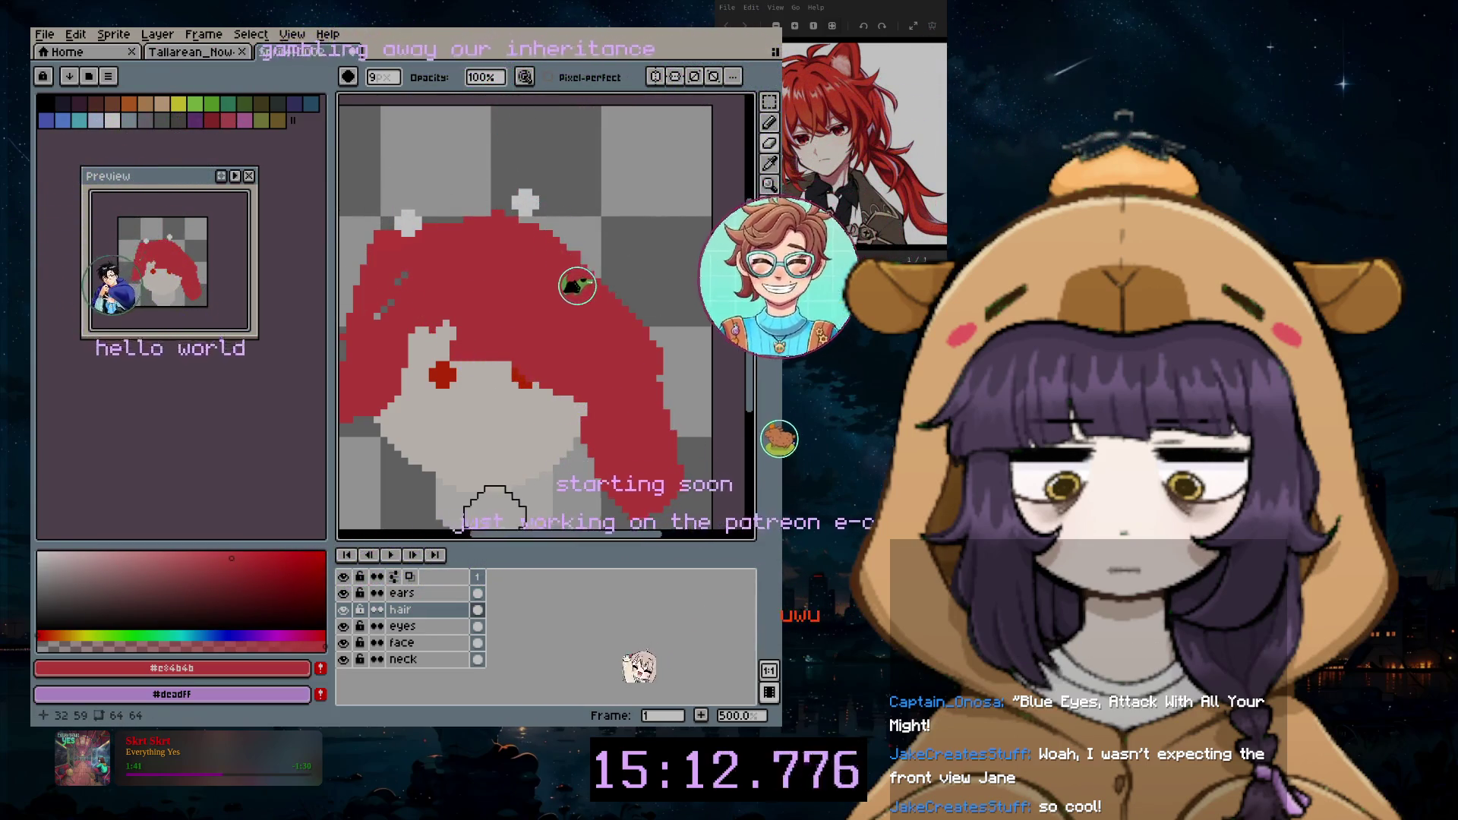
drag(564, 531, 530, 529)
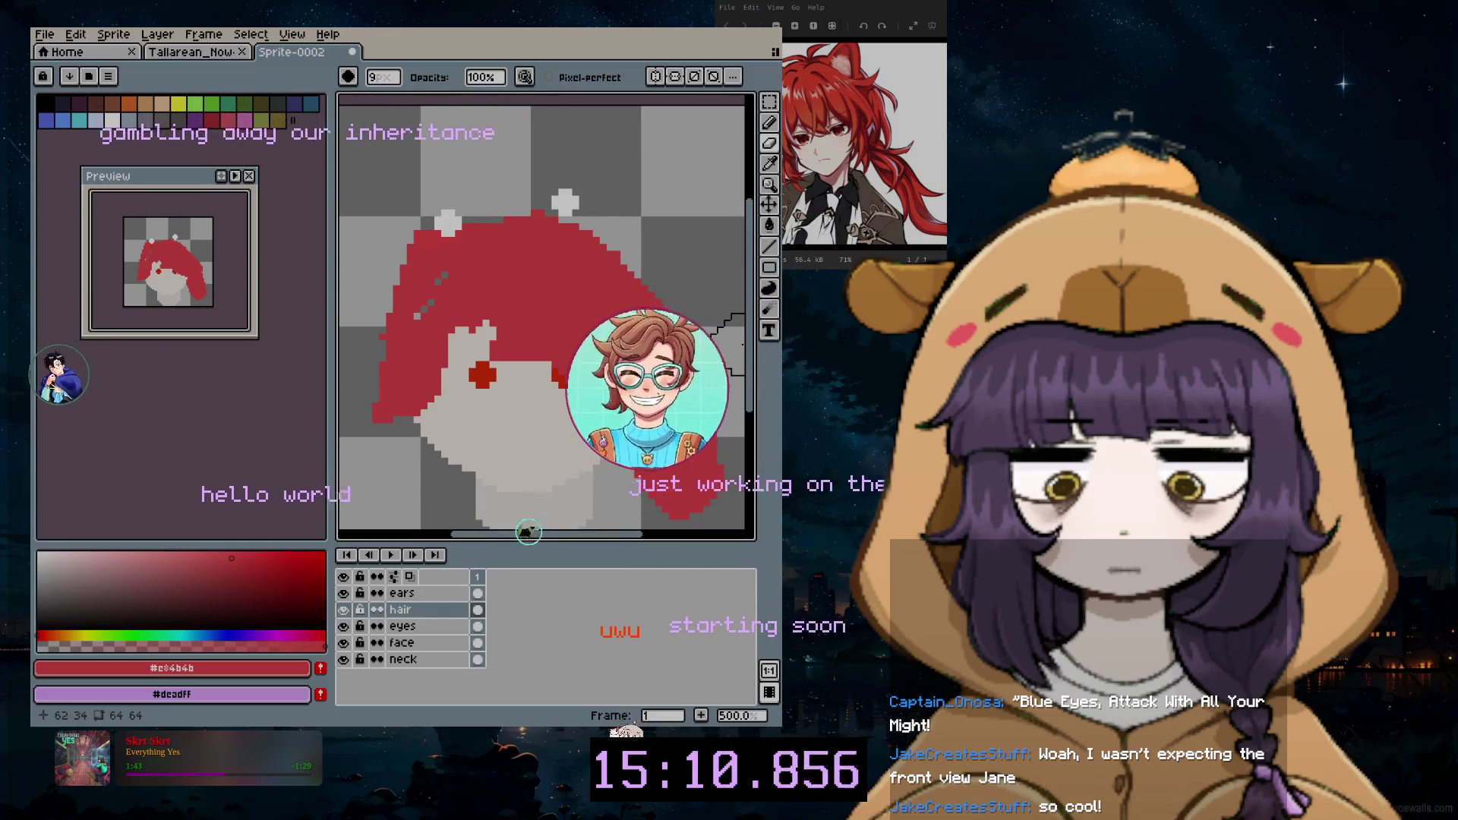
scroll(738, 348, down, 2)
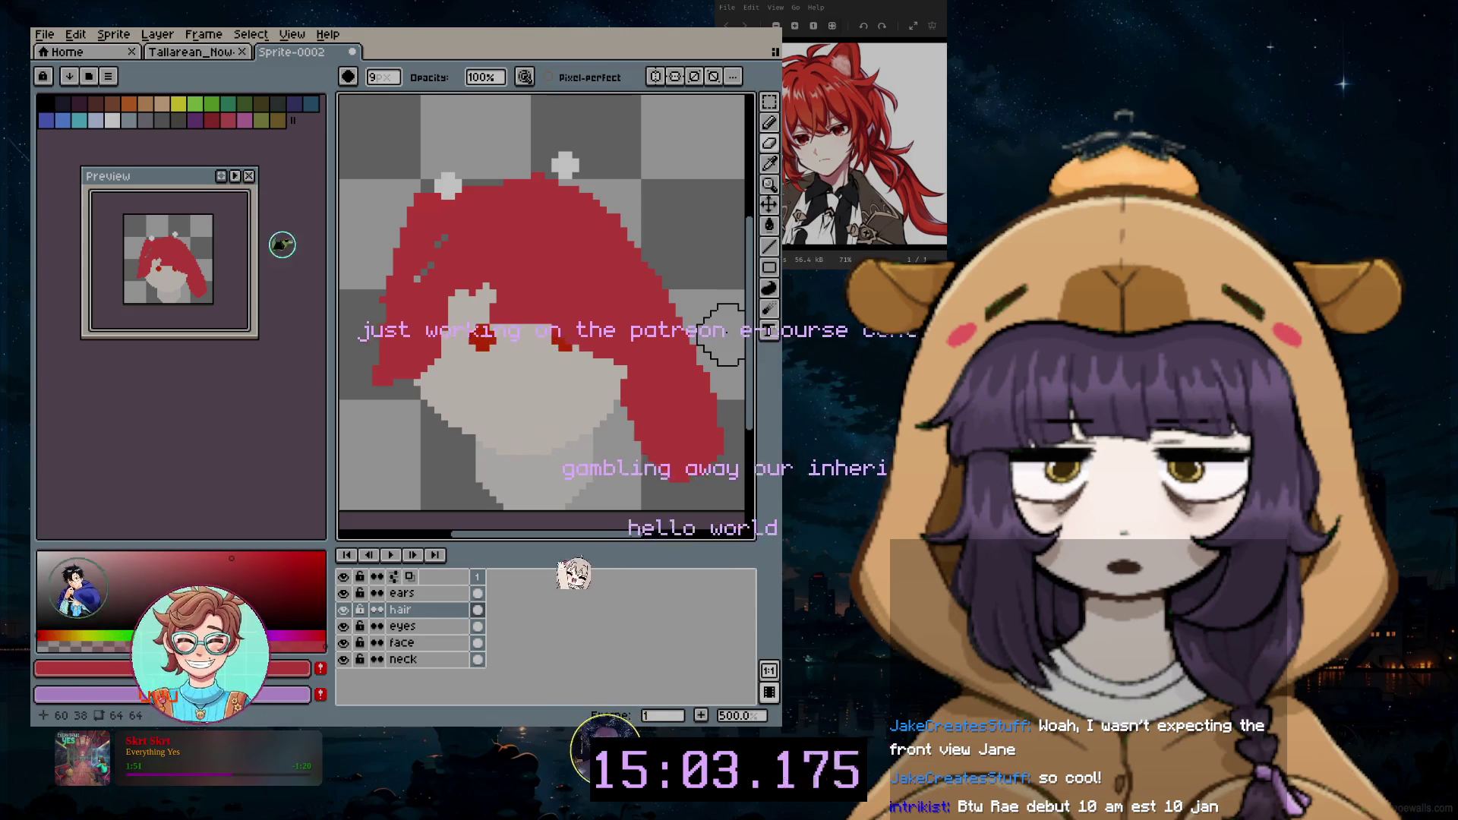
Step: Return to the pencil and make the hair/ears layer the working layer
click(770, 163)
click(769, 122)
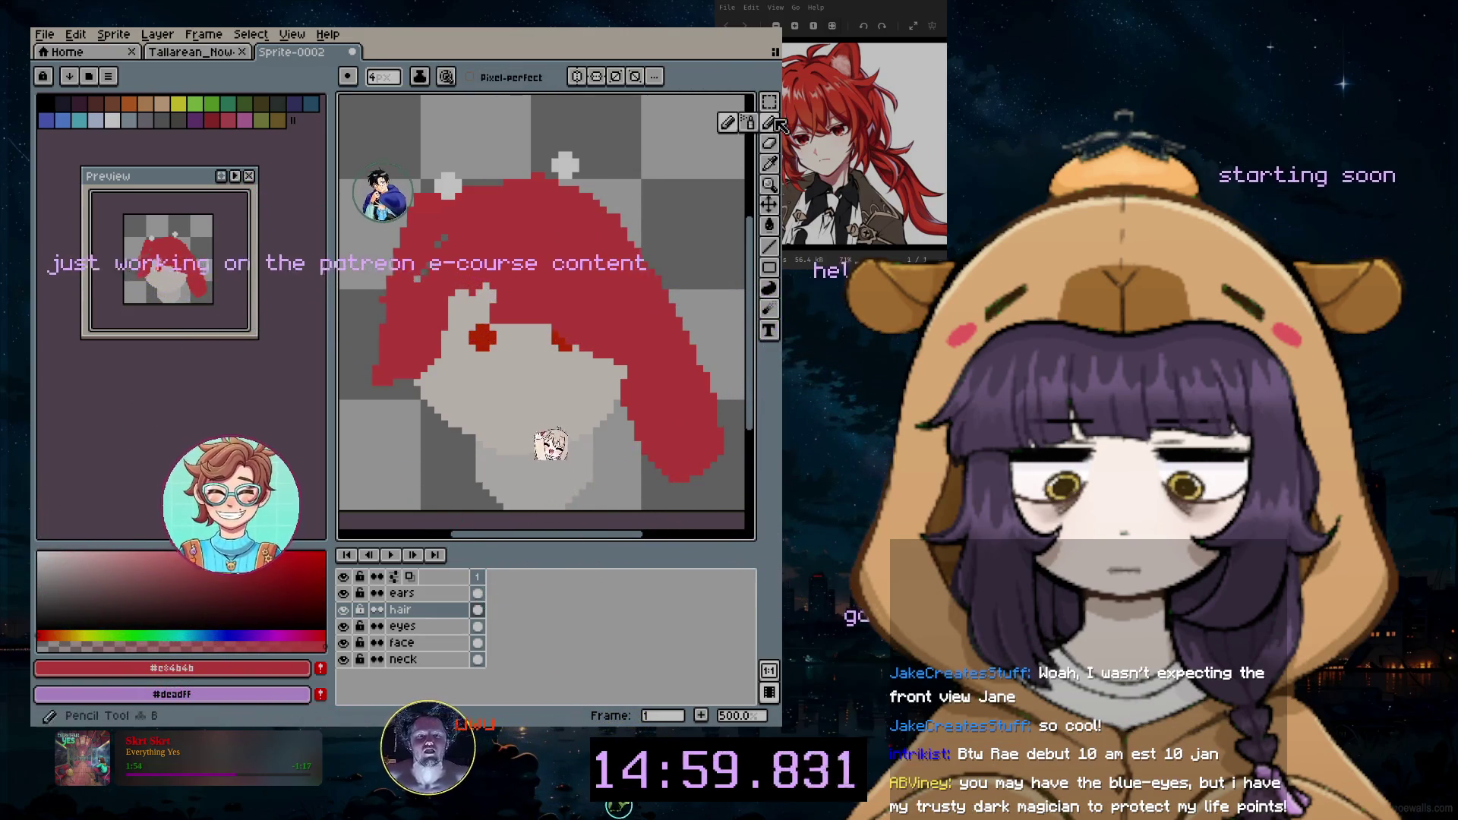
click(421, 626)
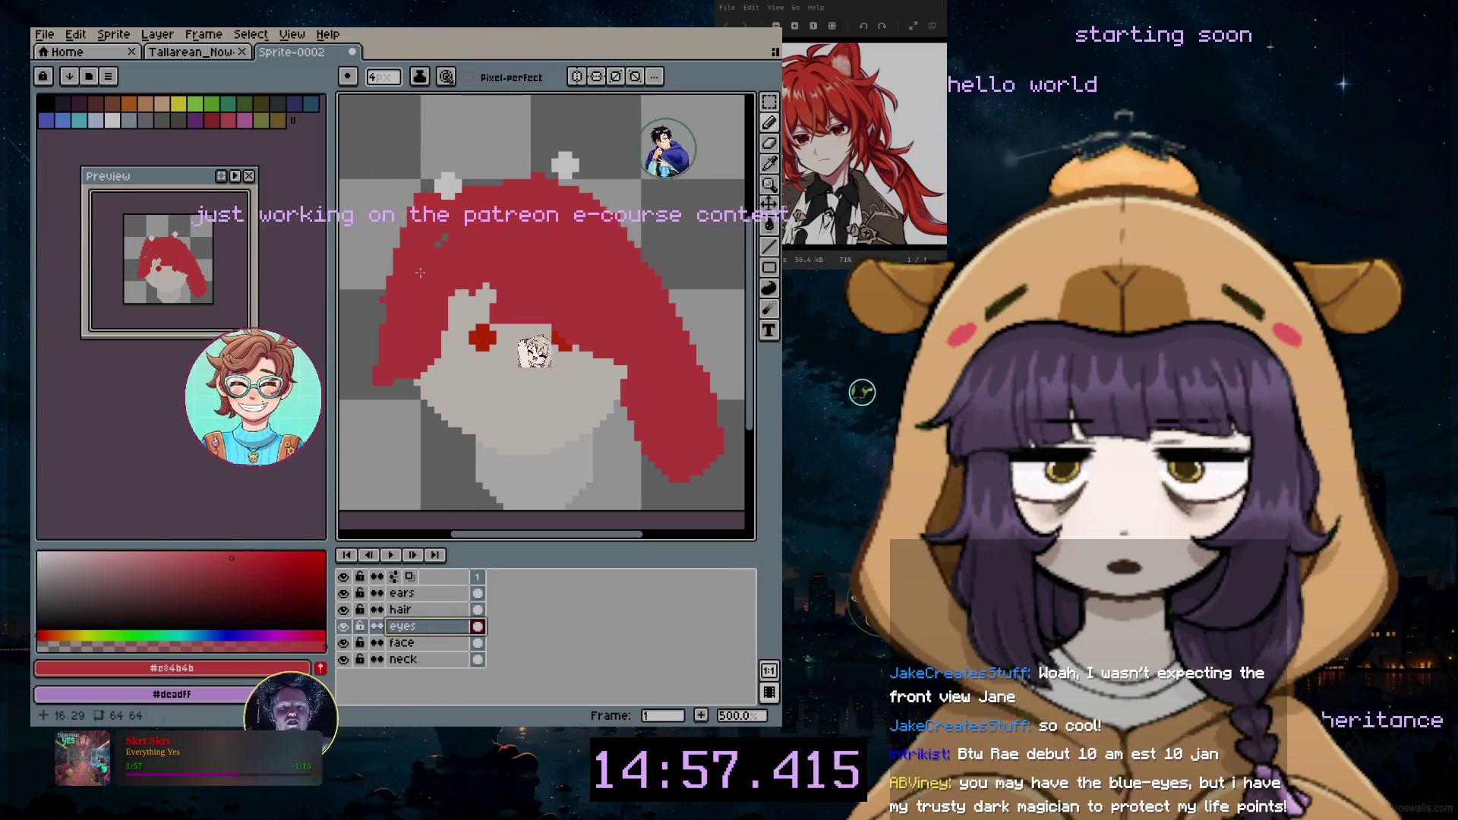
click(420, 611)
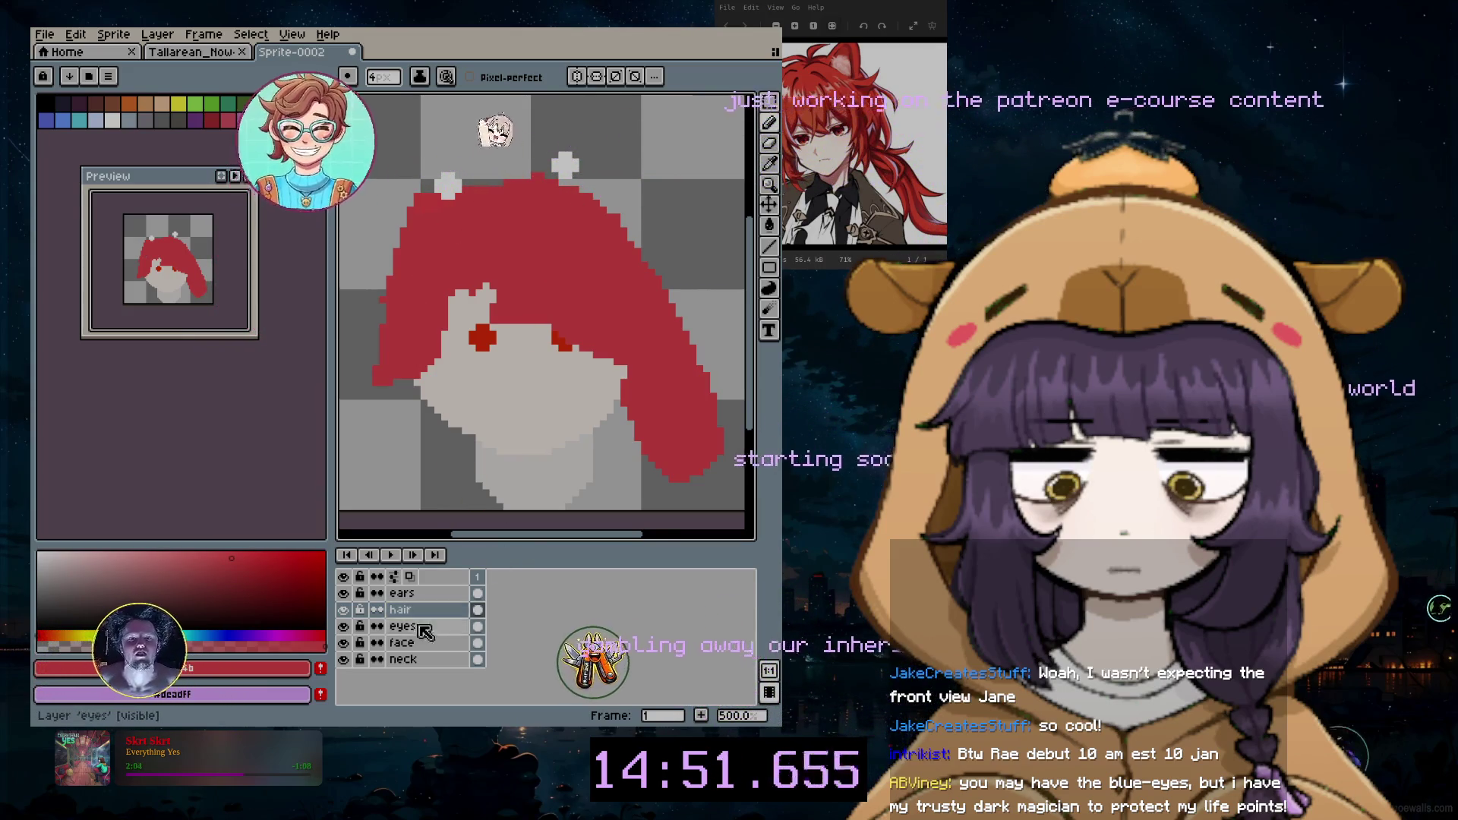
ctrl+click(461, 187)
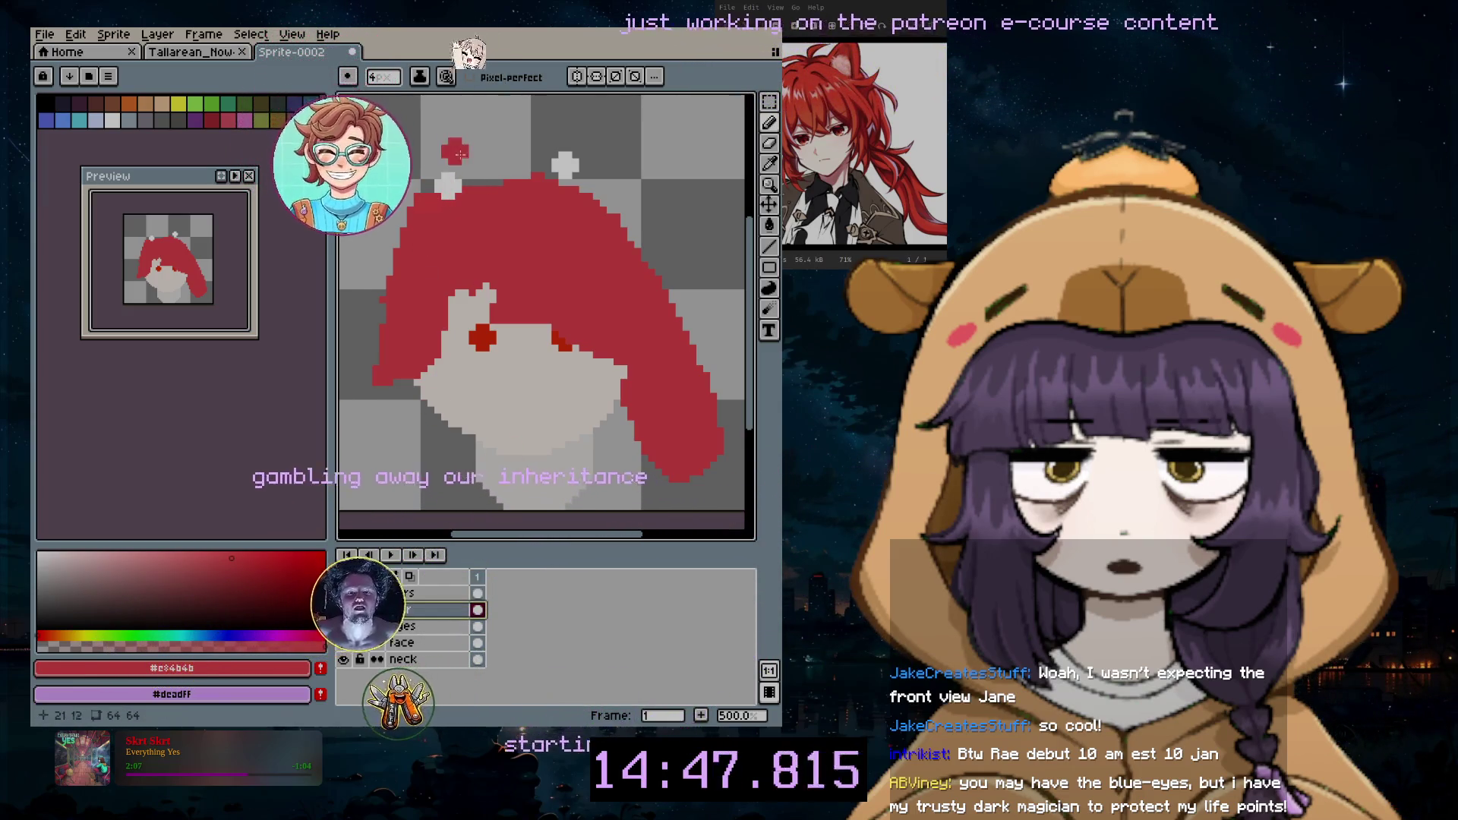
Step: Paint red around both ears' white centres, then enlarge the brush
click(464, 183)
click(442, 172)
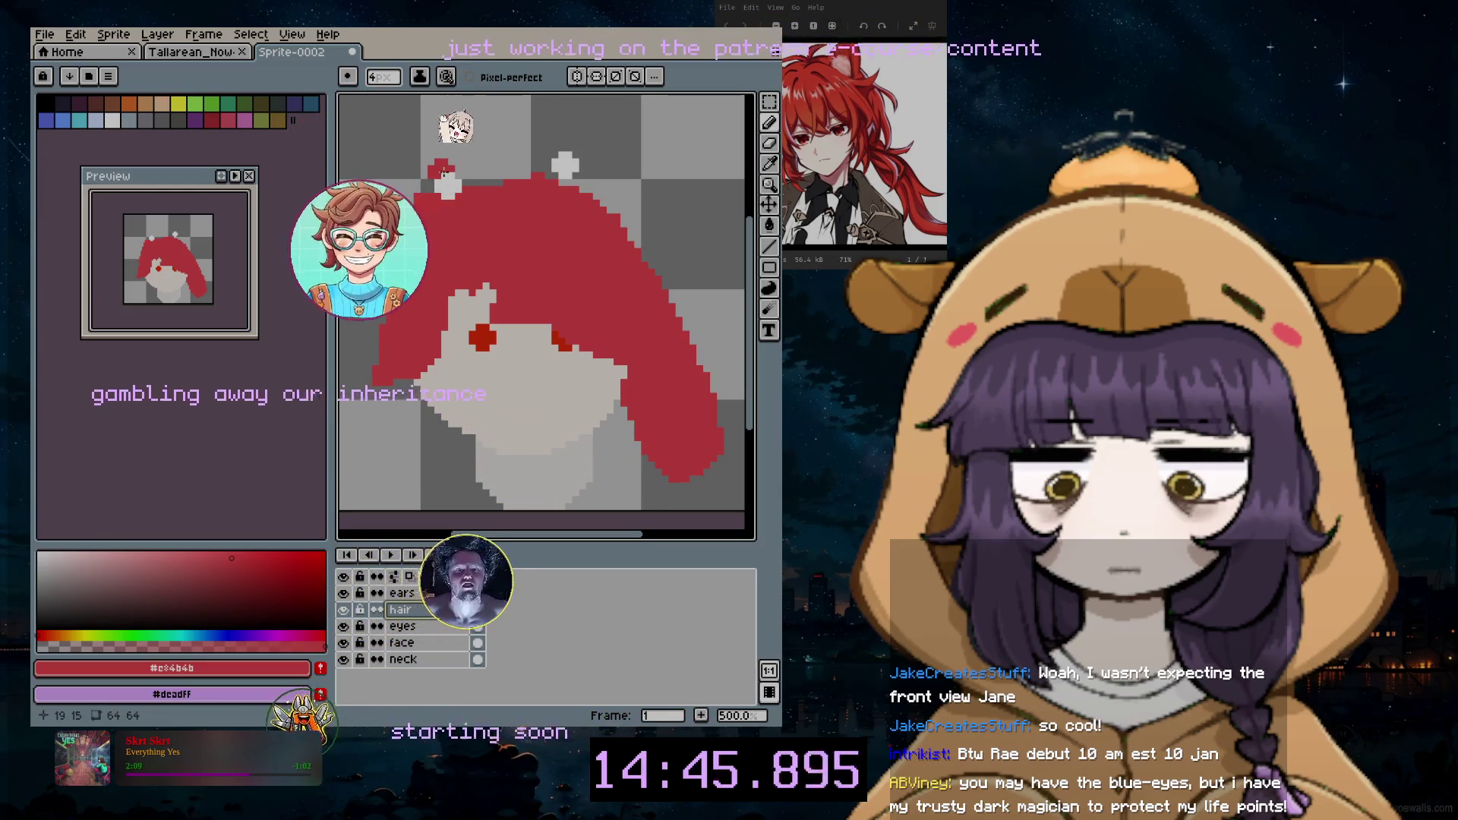
click(430, 177)
drag(549, 171, 584, 171)
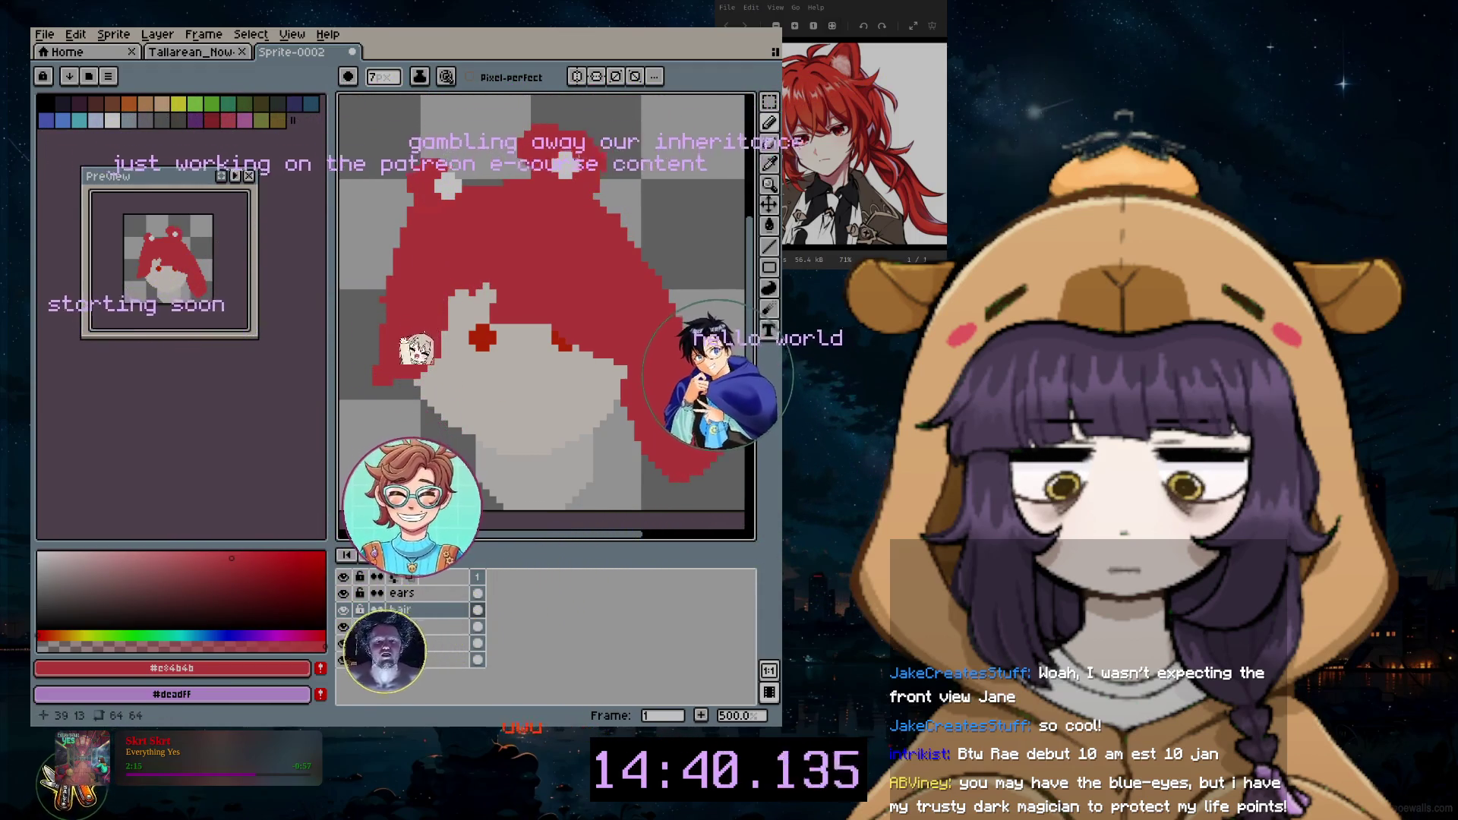
click(769, 142)
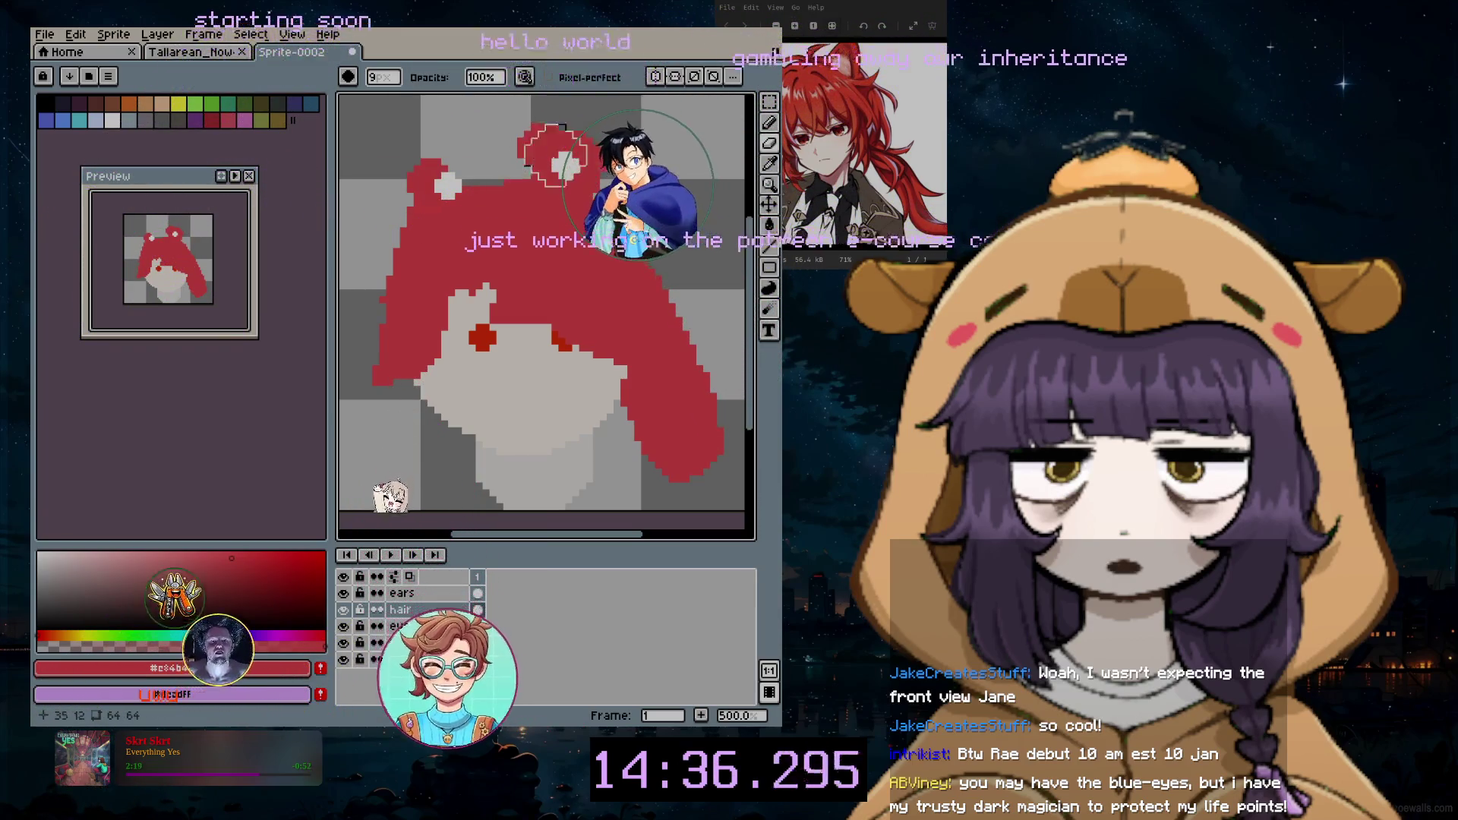
scroll(514, 141, up, 2)
scroll(659, 174, up, 2)
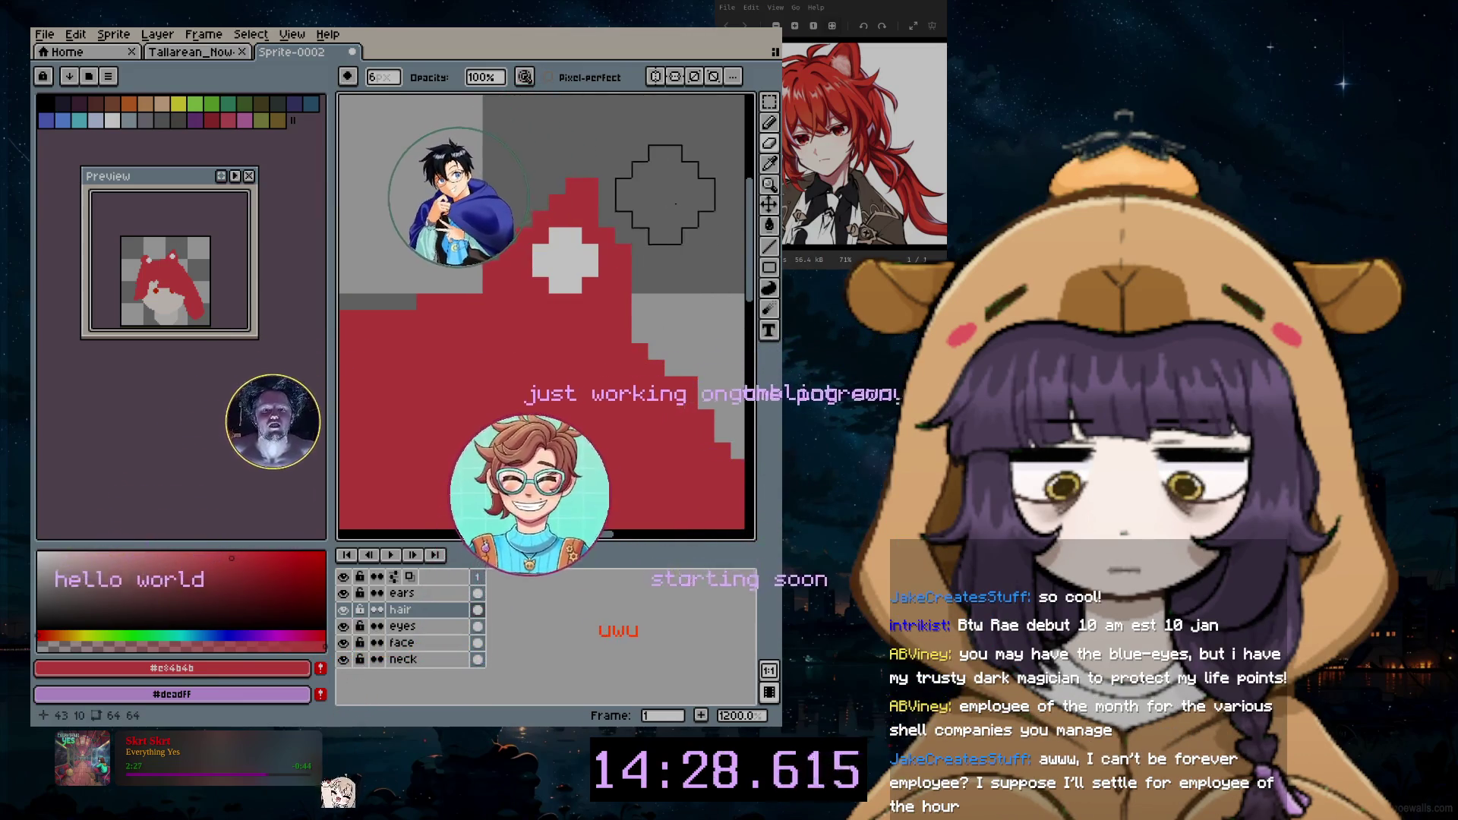
scroll(683, 202, down, 2)
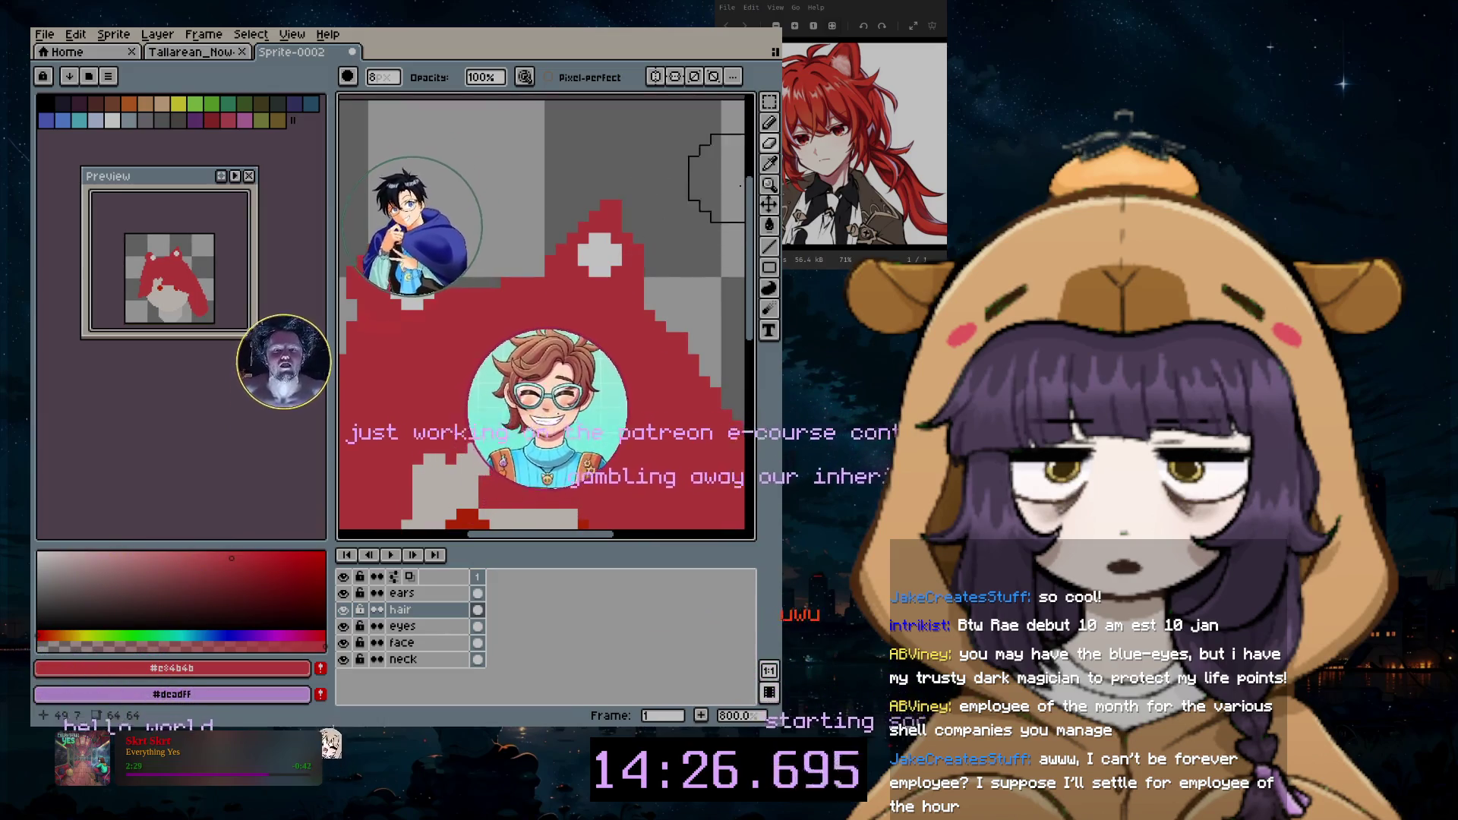
Step: Paint a red blob into the hair with a slightly smaller brush and sample the hair red
key(minus)
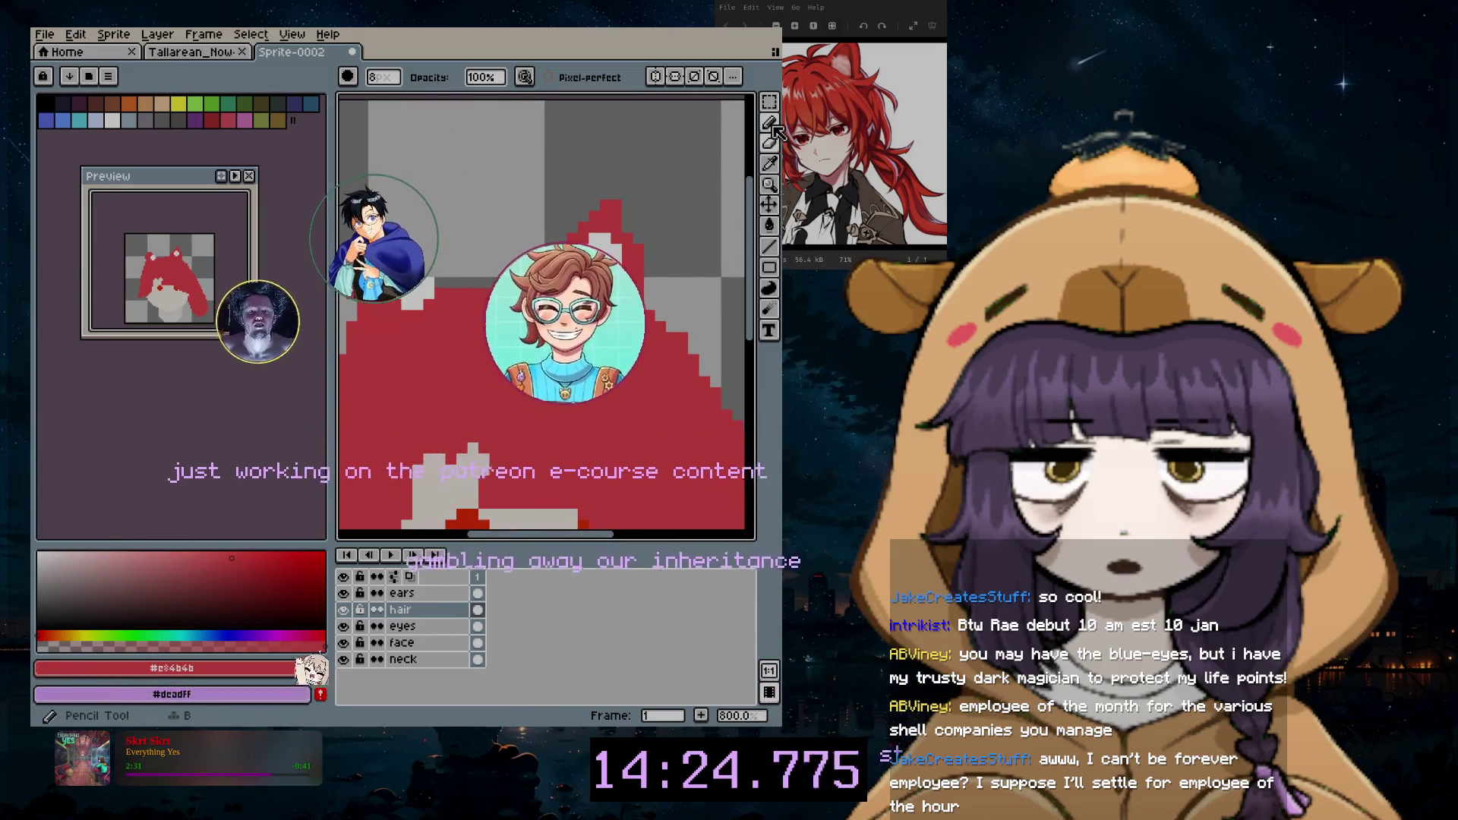
click(703, 249)
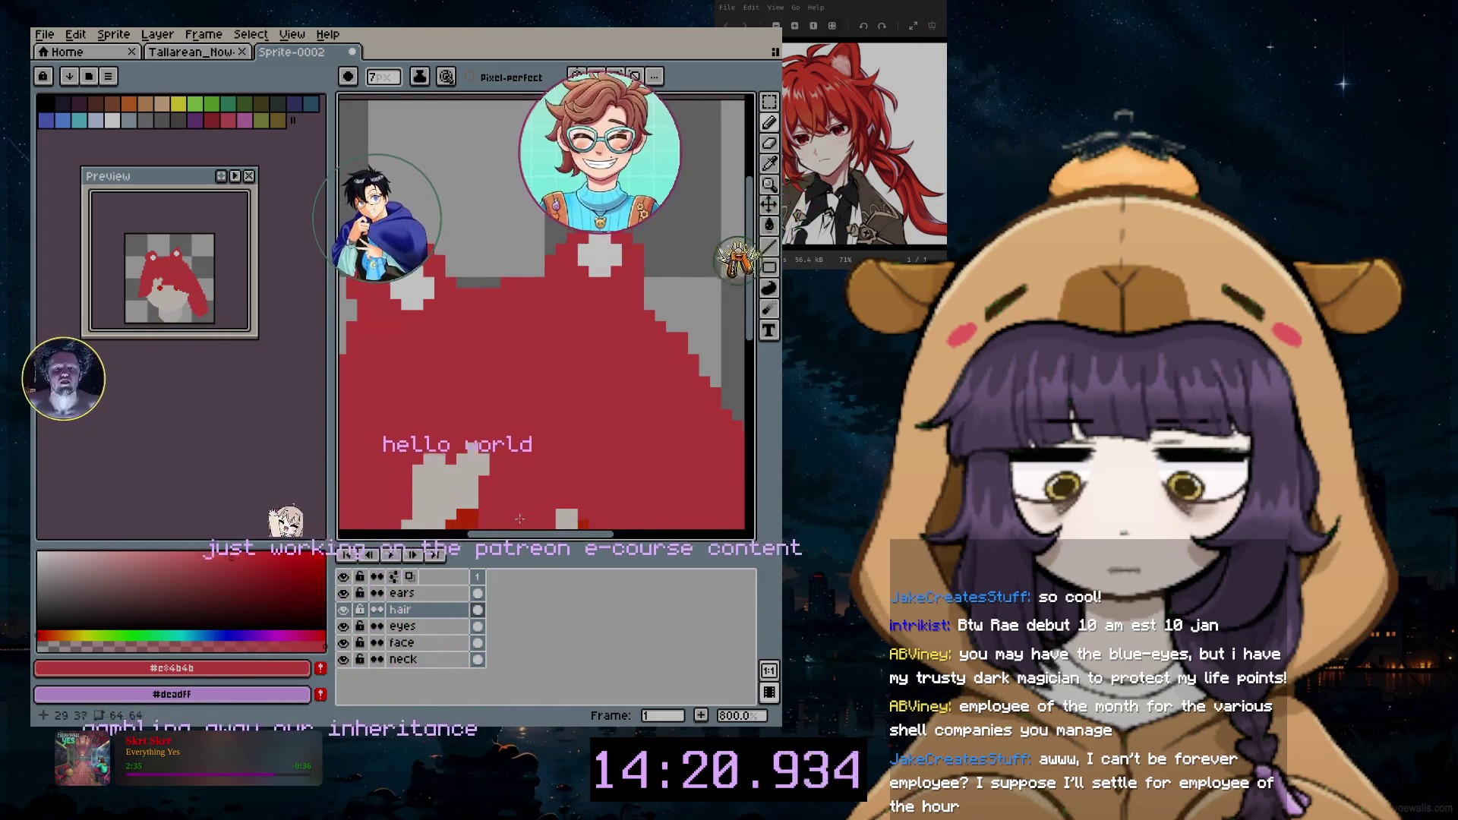
drag(511, 539, 488, 539)
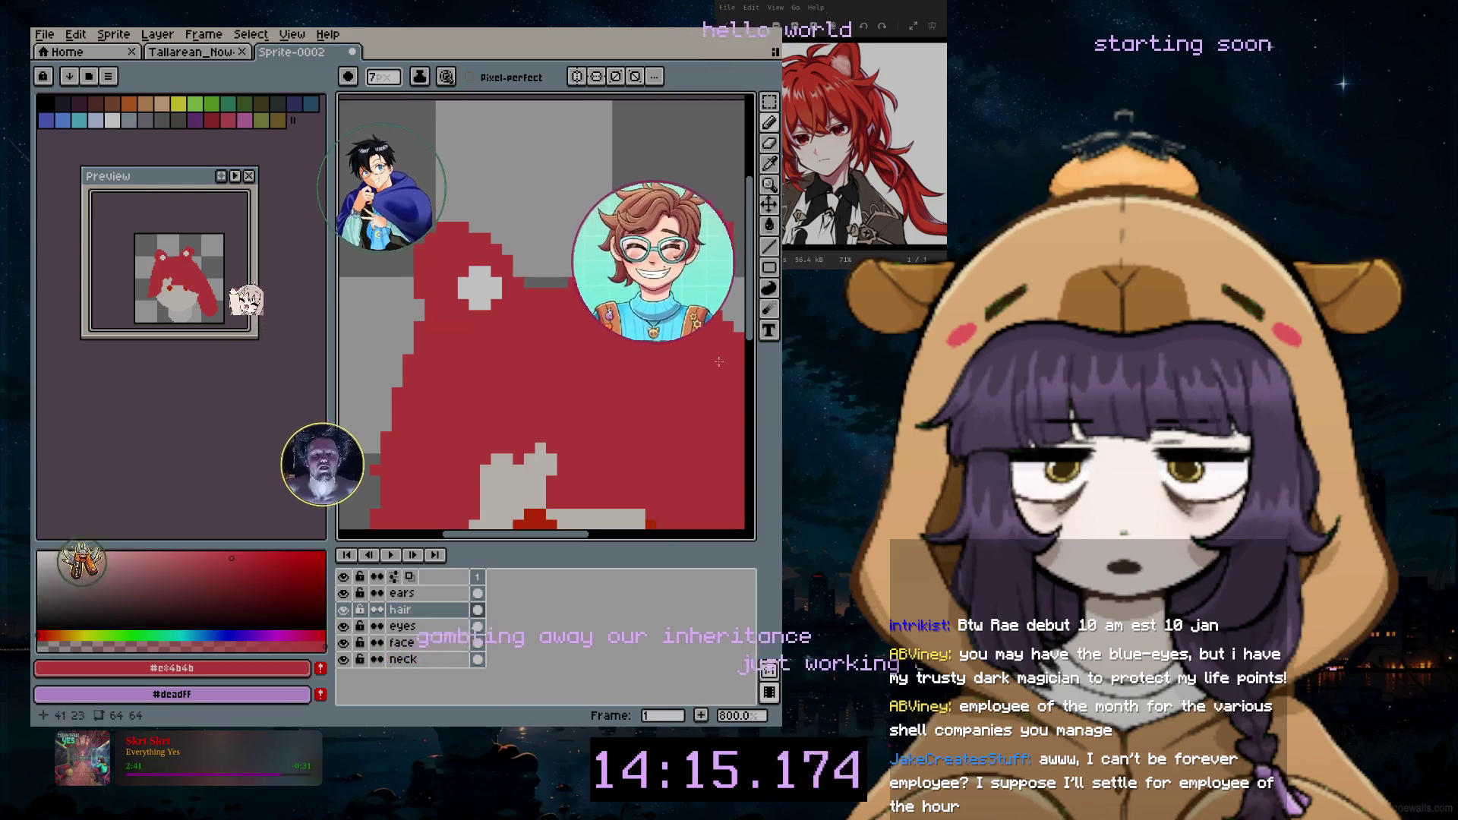
scroll(712, 368, down, 1)
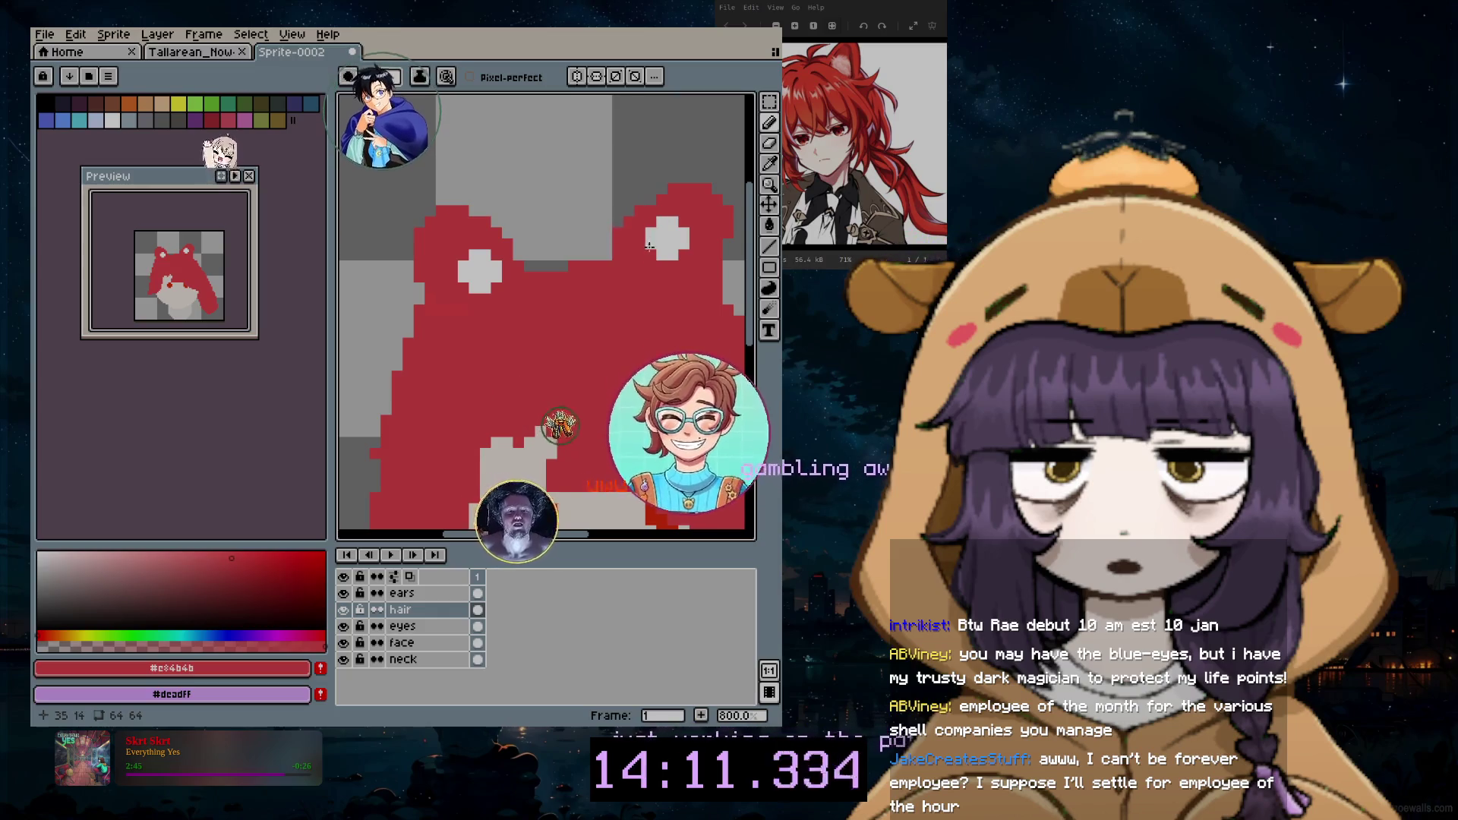
scroll(656, 433, down, 2)
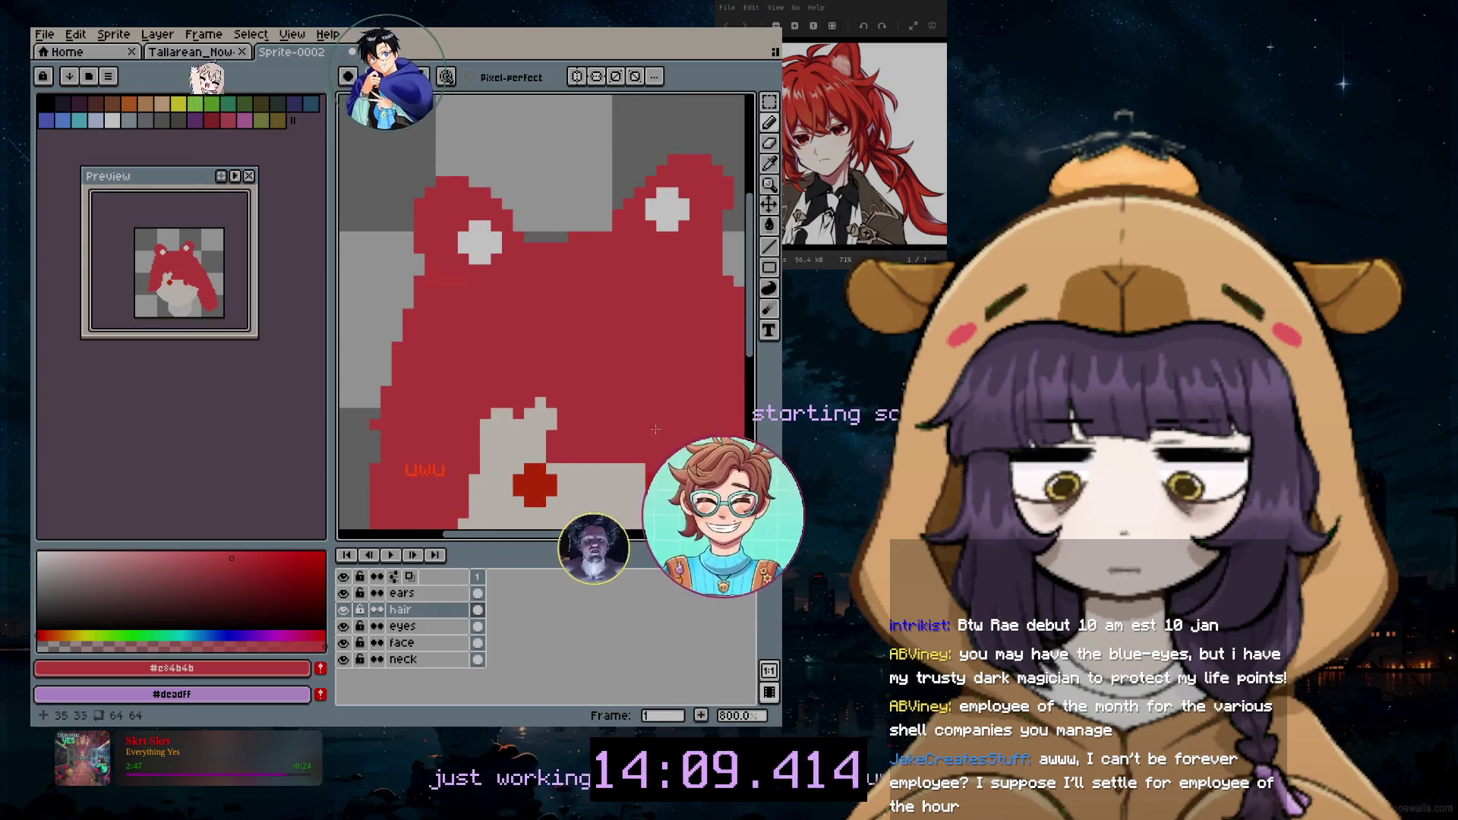
click(769, 163)
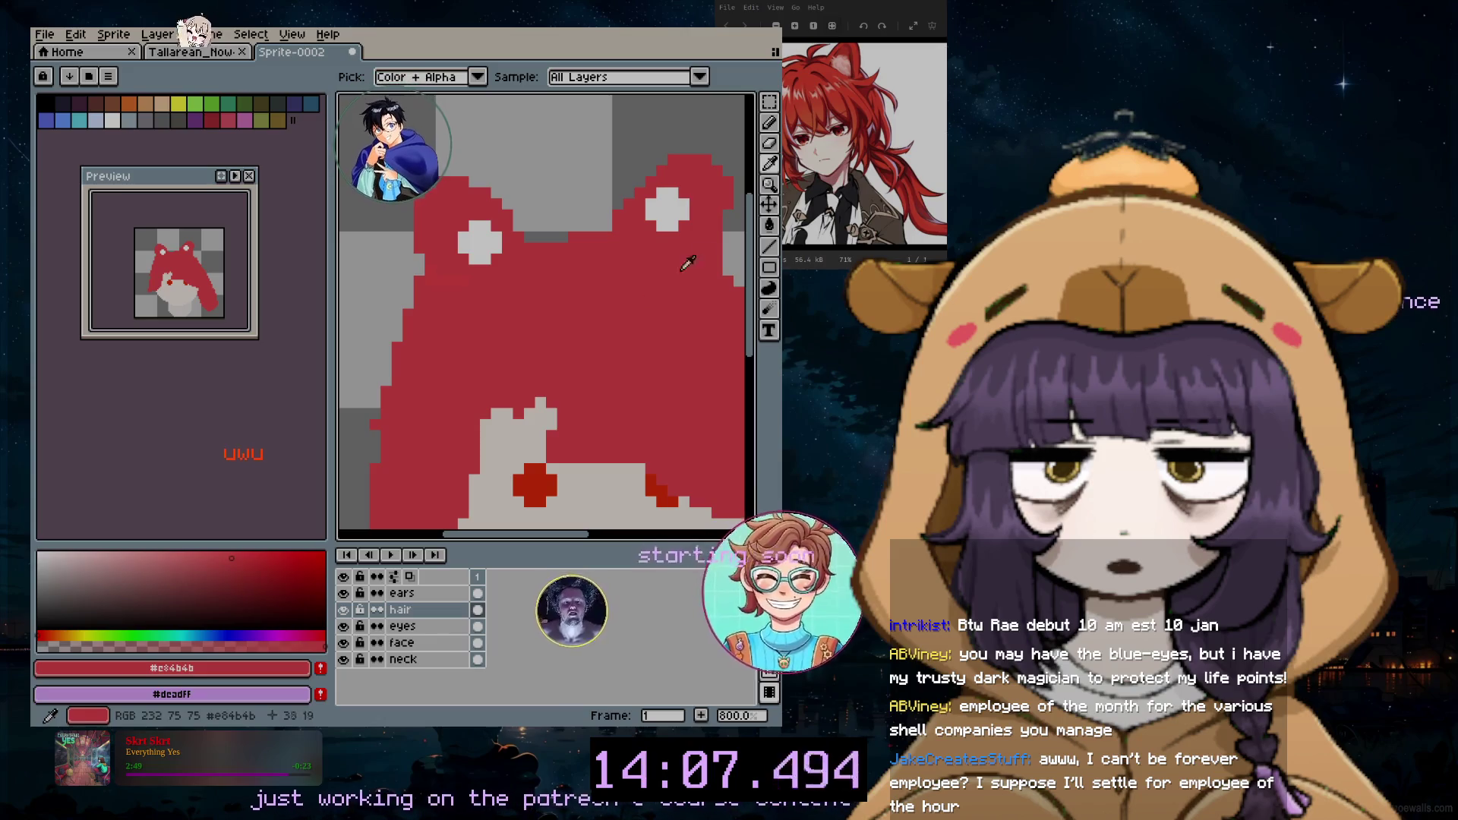
Step: Reshape the darker red pixels in the hair near the ears with a smaller pencil
click(771, 124)
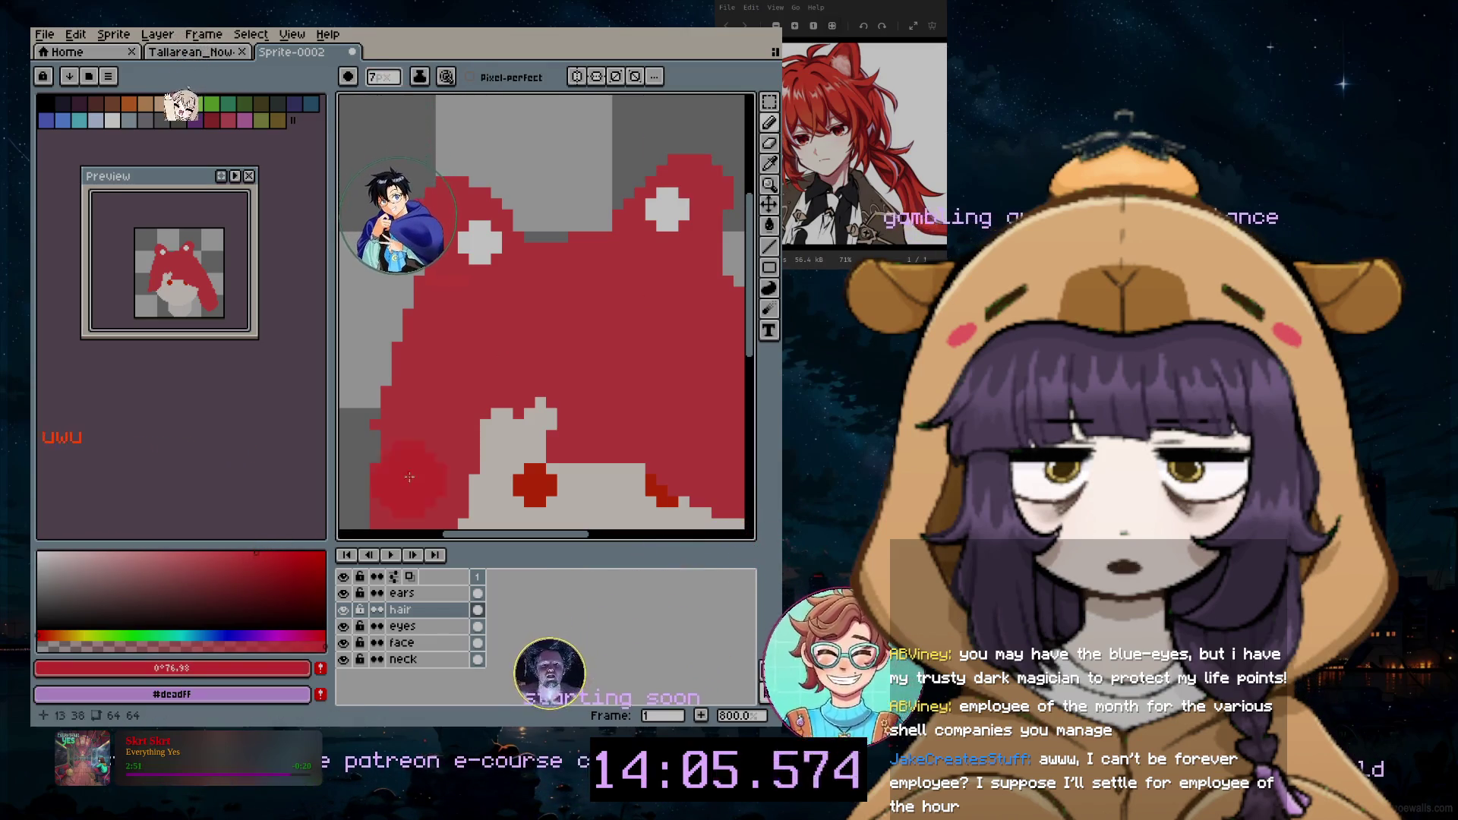
key(minus)
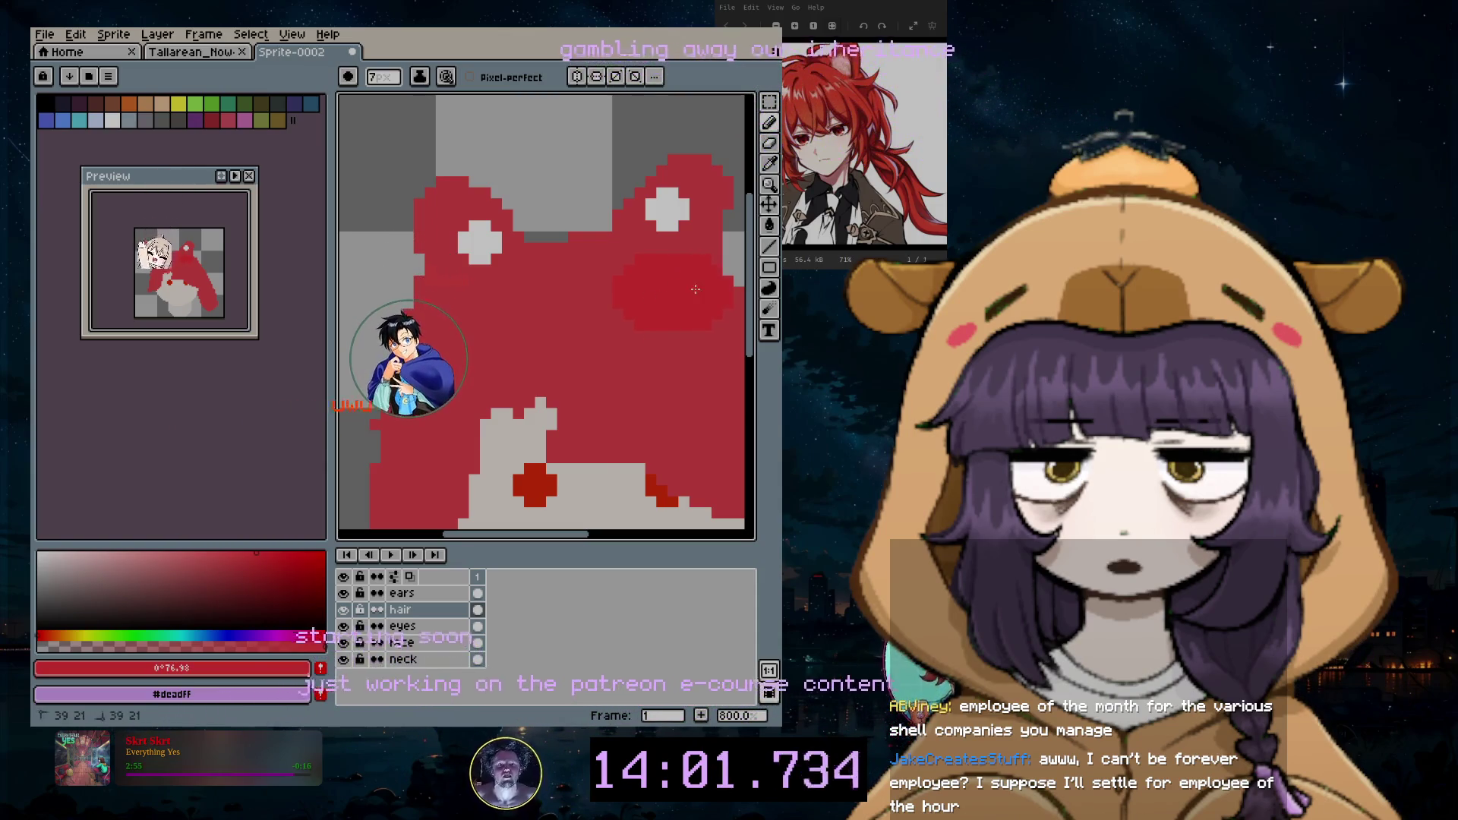
drag(536, 542, 582, 537)
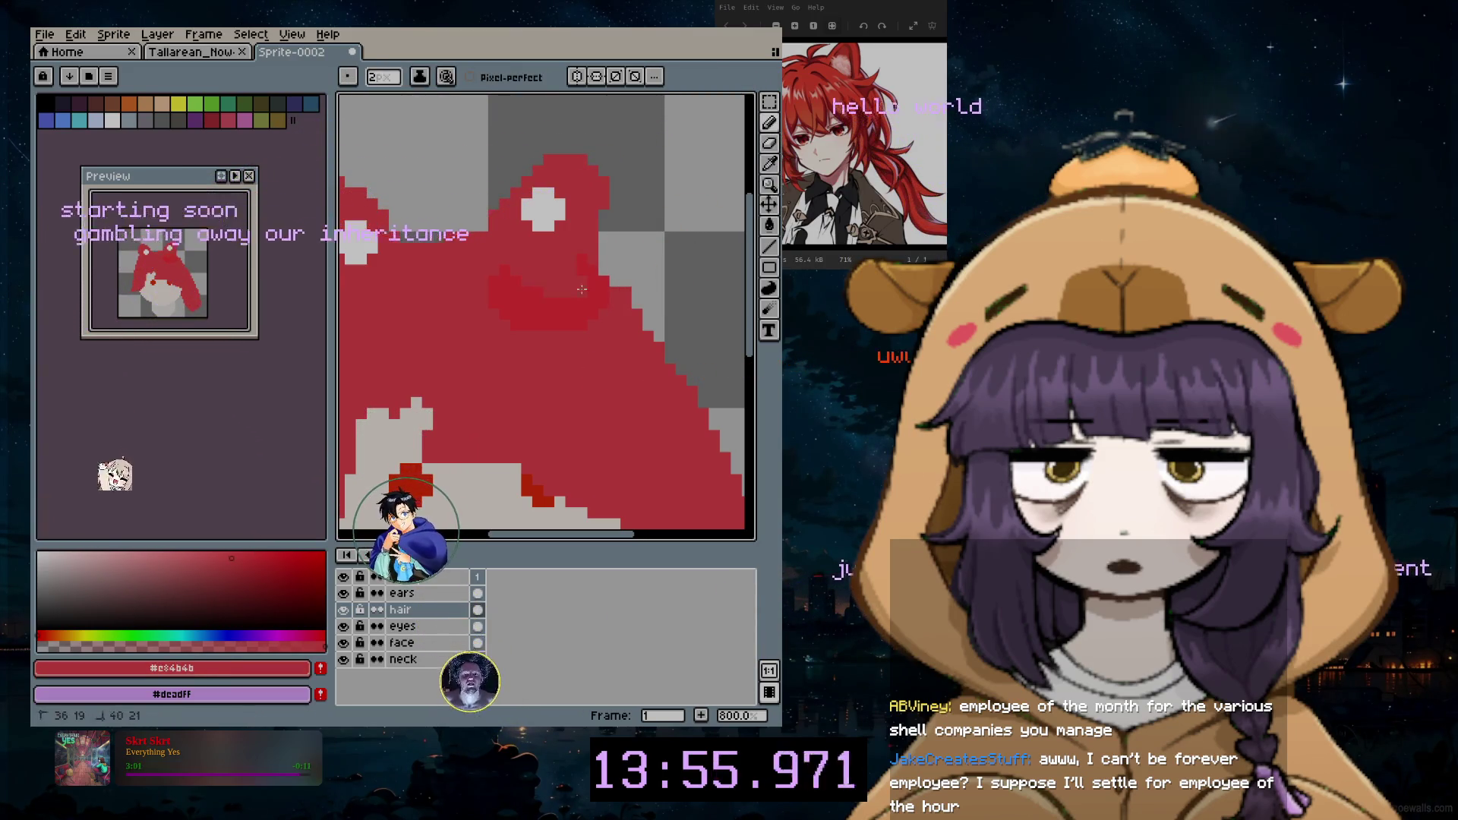
drag(559, 293, 547, 313)
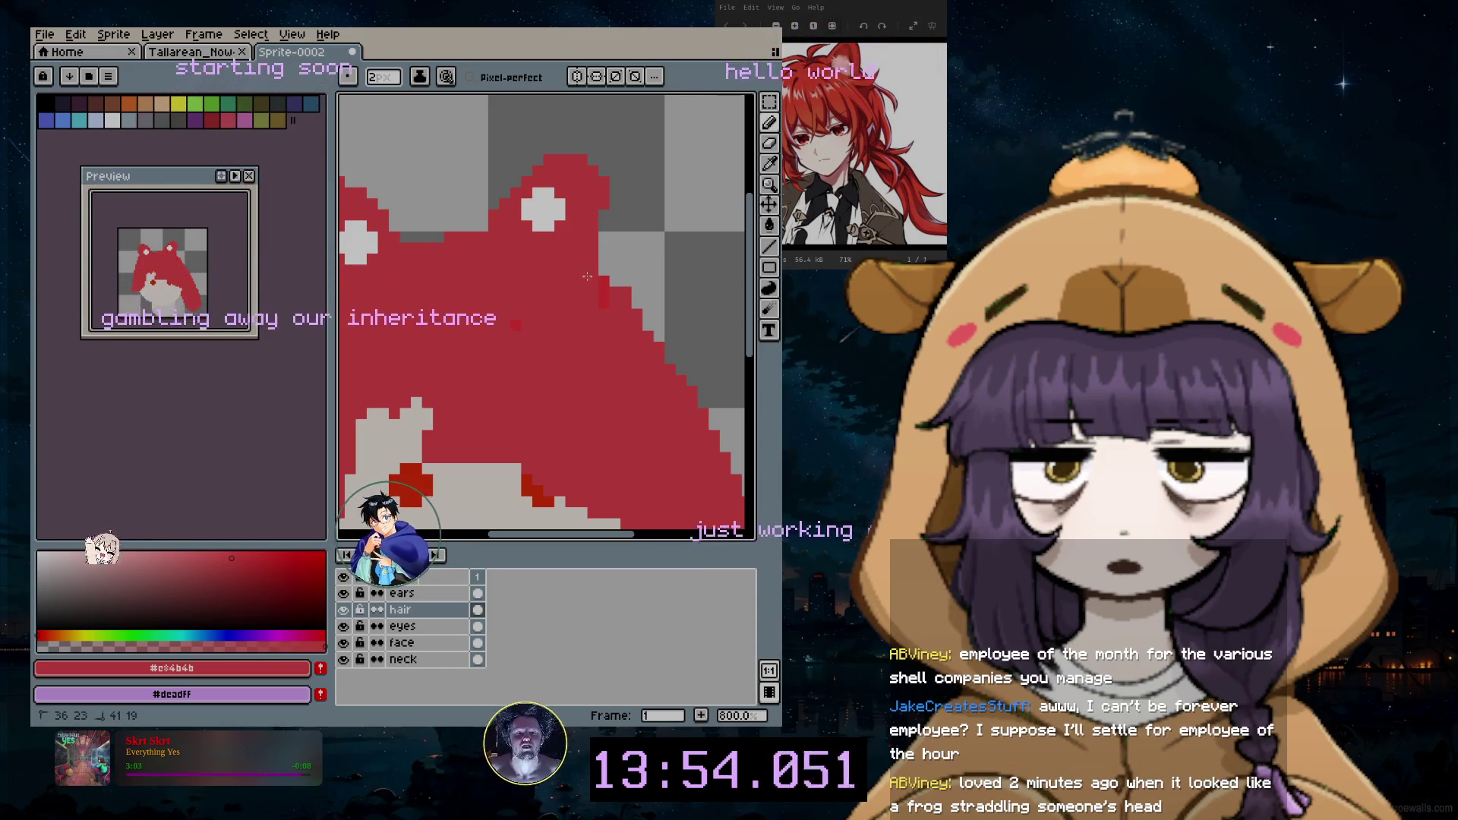
scroll(483, 342, down, 3)
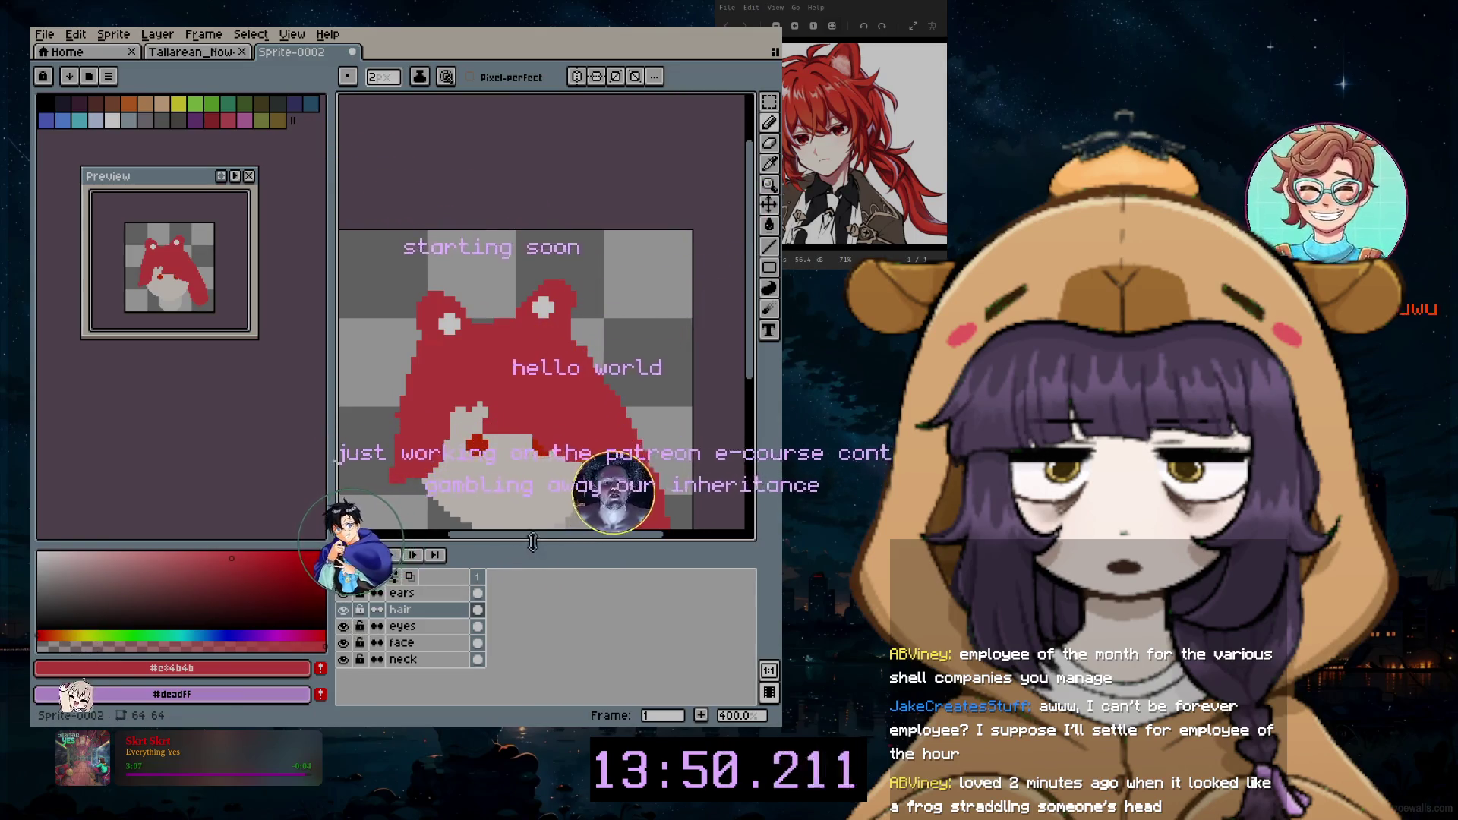
drag(532, 544, 497, 543)
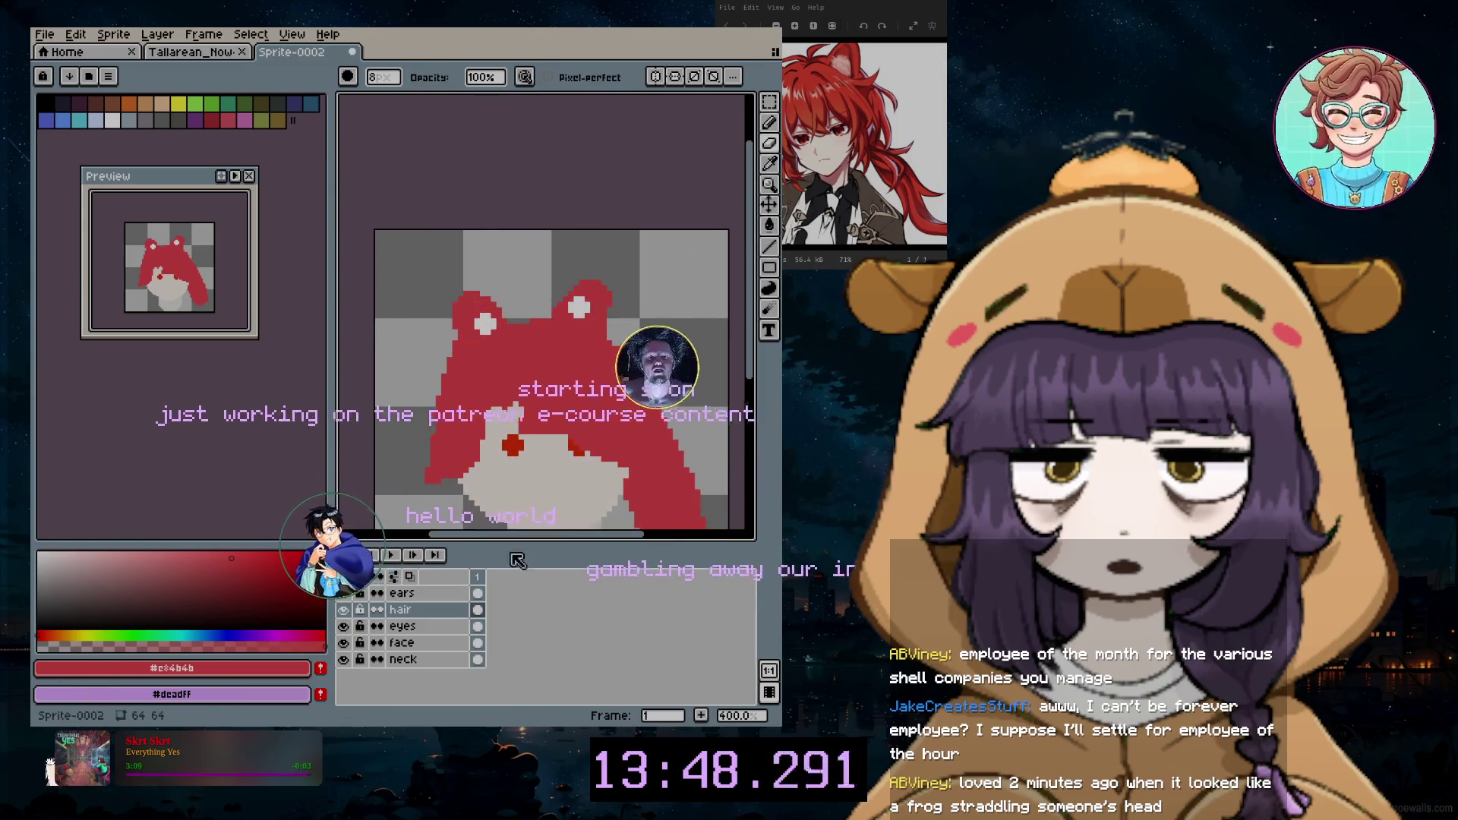
scroll(571, 438, up, 2)
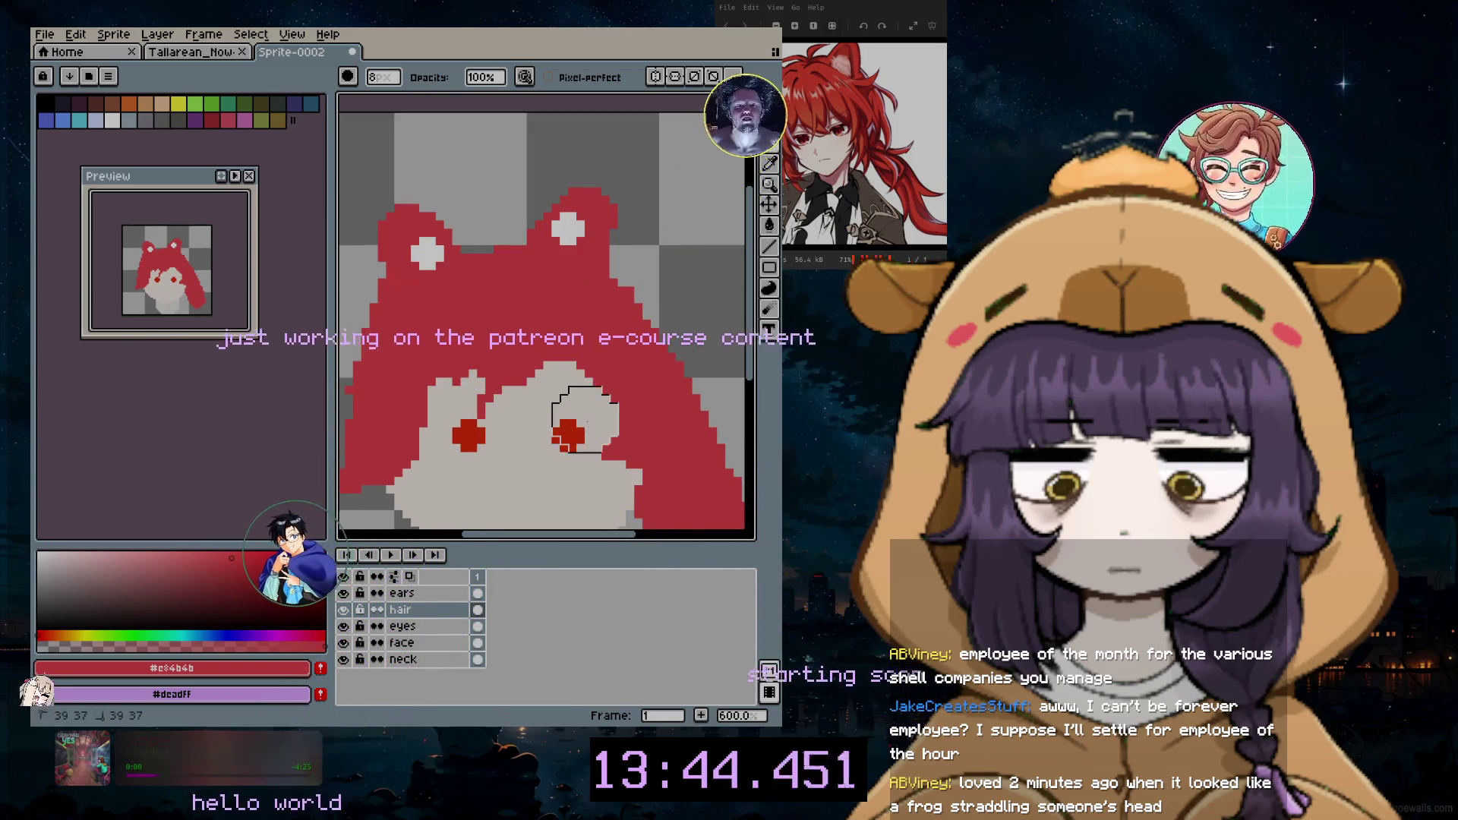
drag(537, 535, 569, 535)
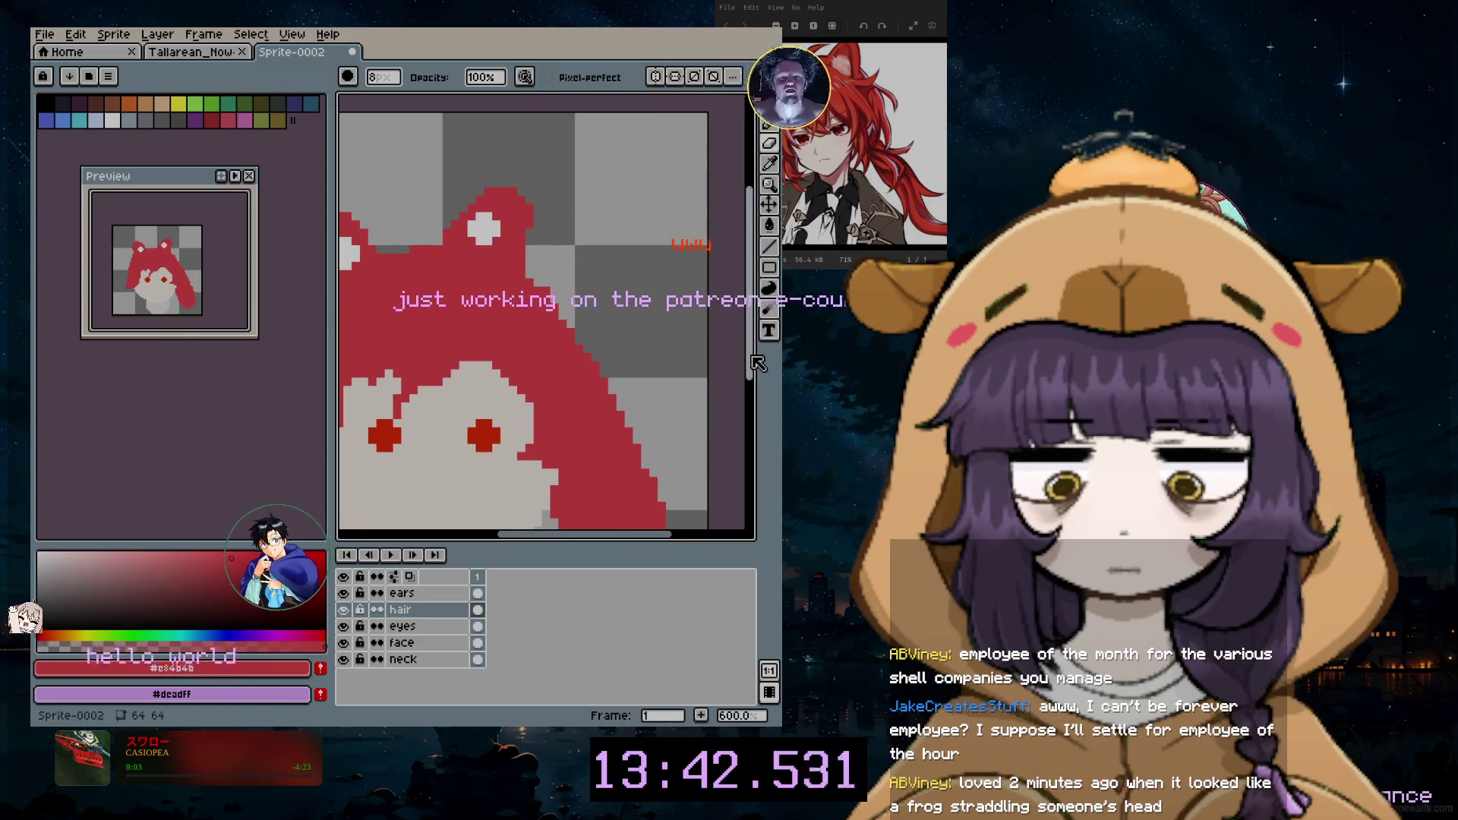
scroll(660, 347, down, 2)
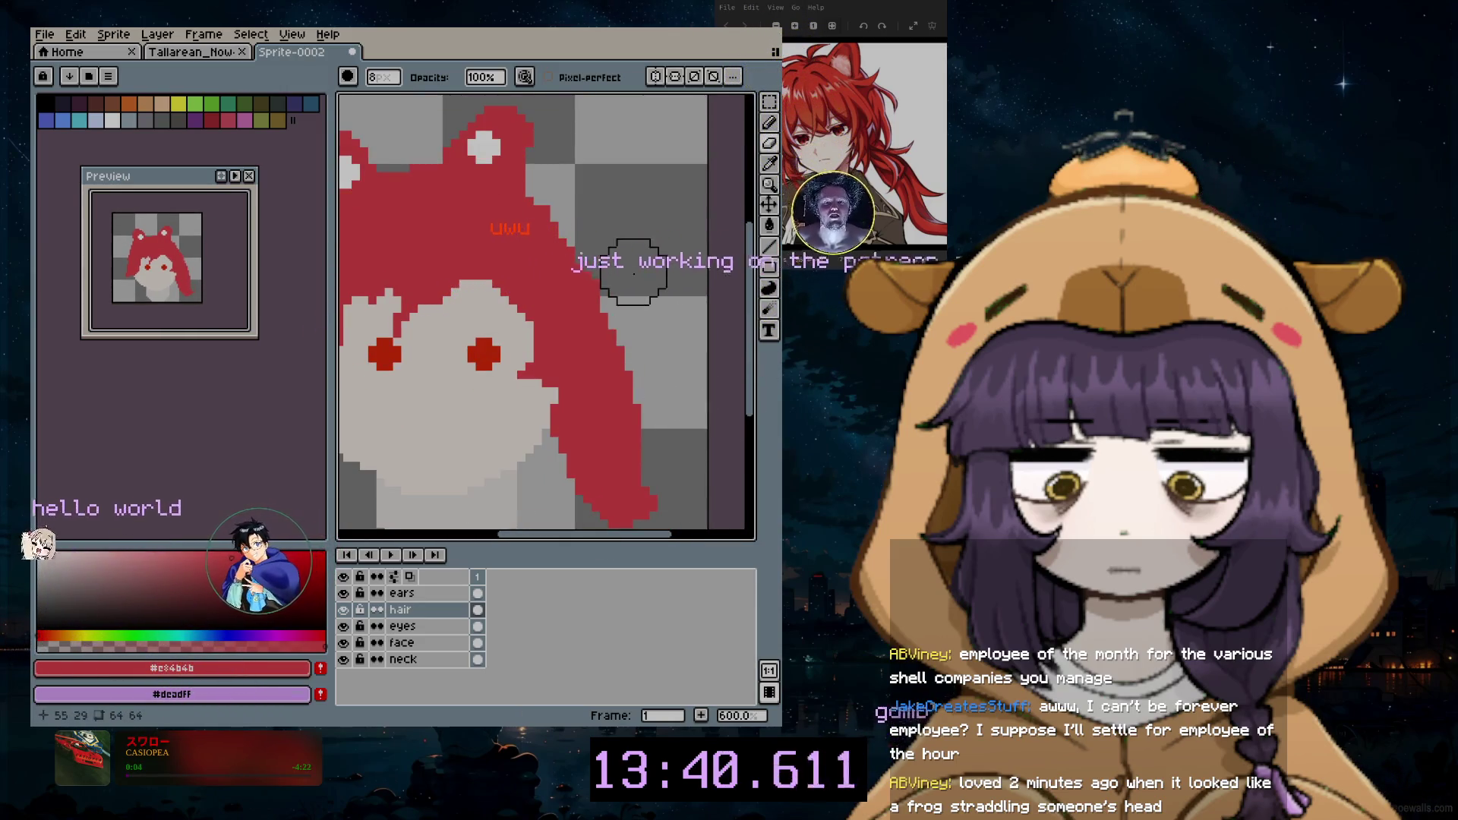
scroll(707, 489, left, 3)
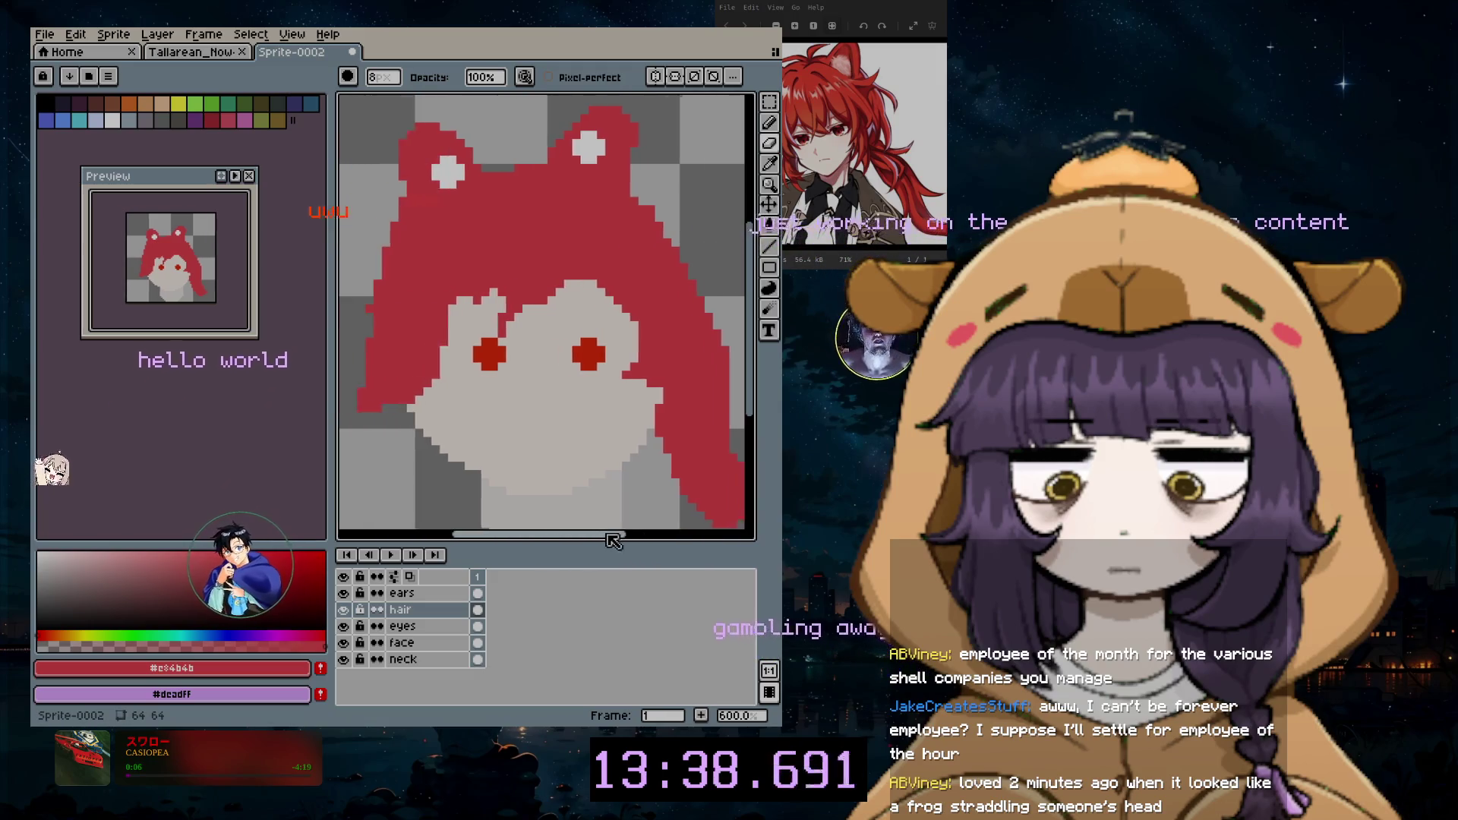
scroll(635, 433, down, 1)
scroll(634, 433, down, 2)
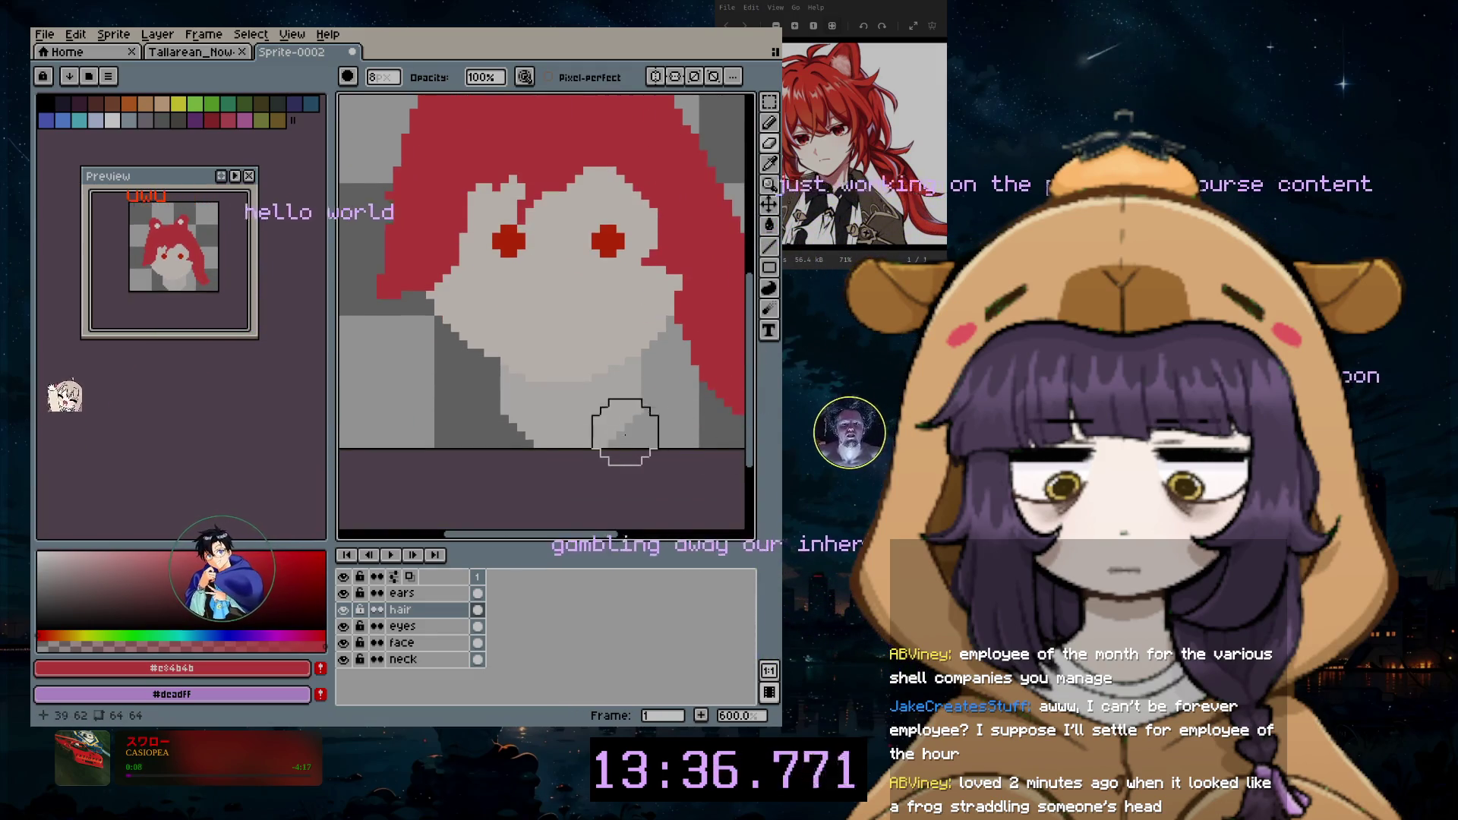
Step: Step through the neck, face and hair layers and eyedrop the light grey skin colour from the face
click(446, 659)
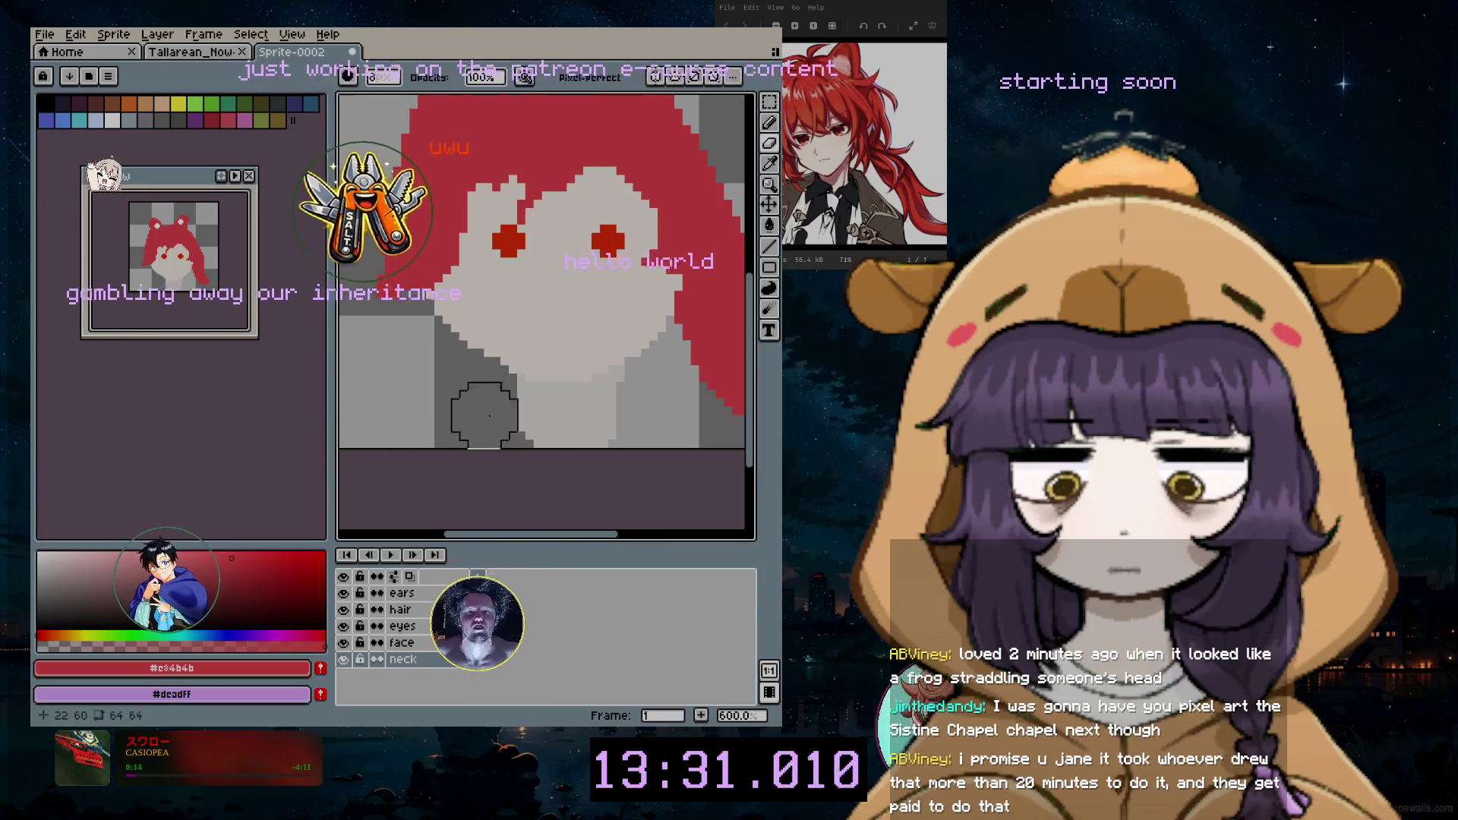
key(Up)
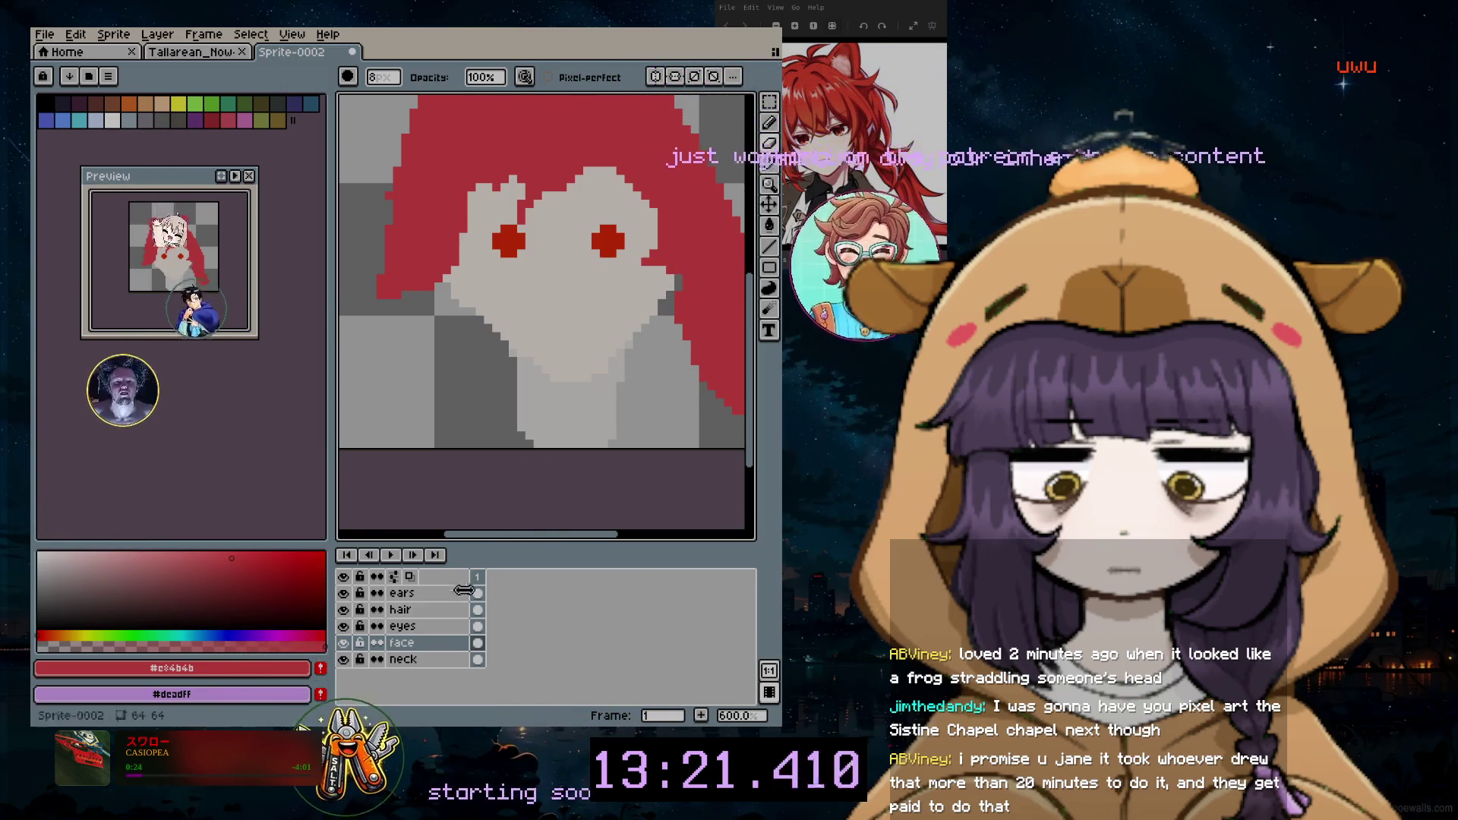
click(442, 610)
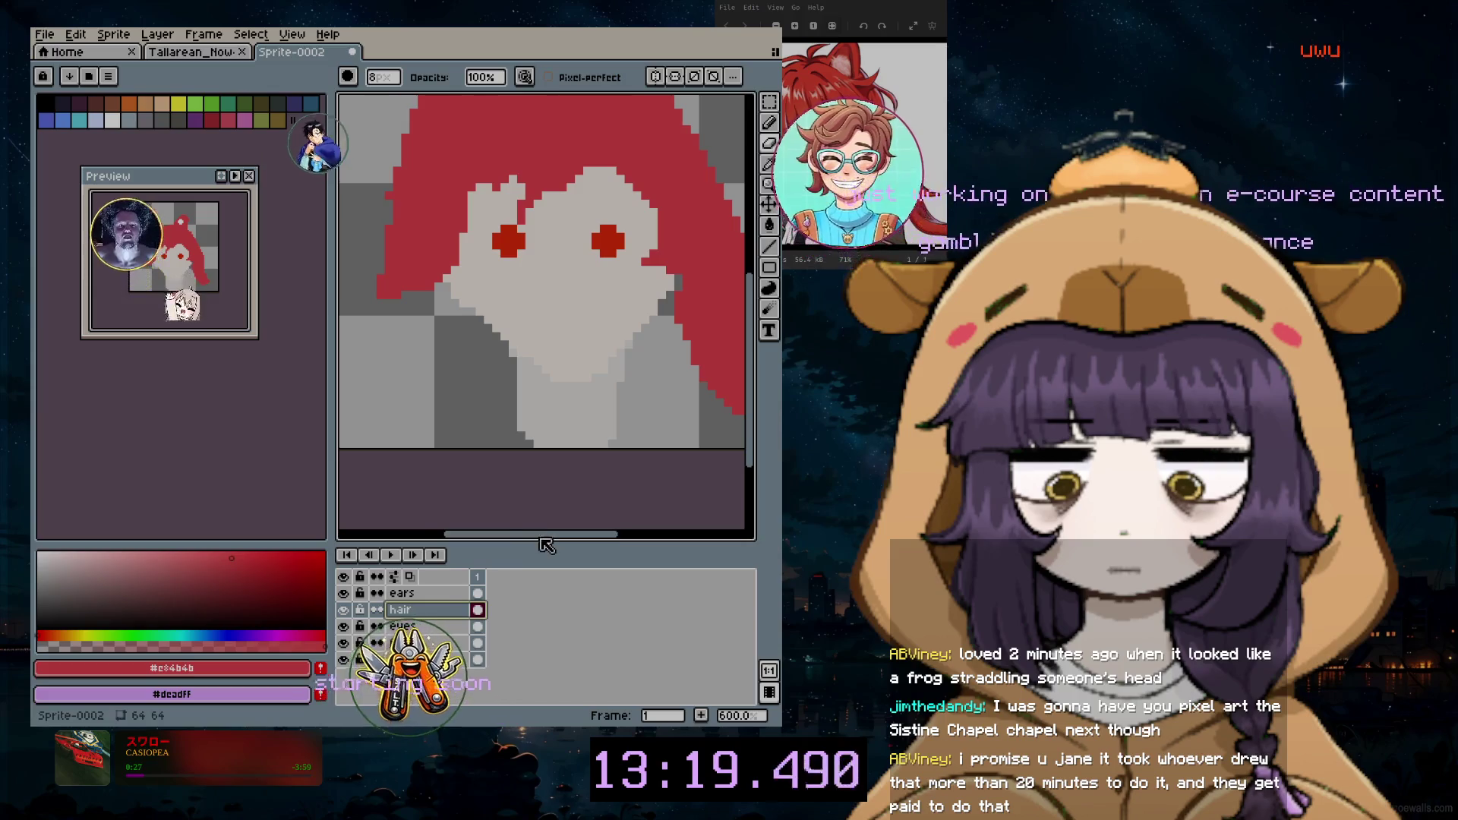
drag(546, 544, 596, 545)
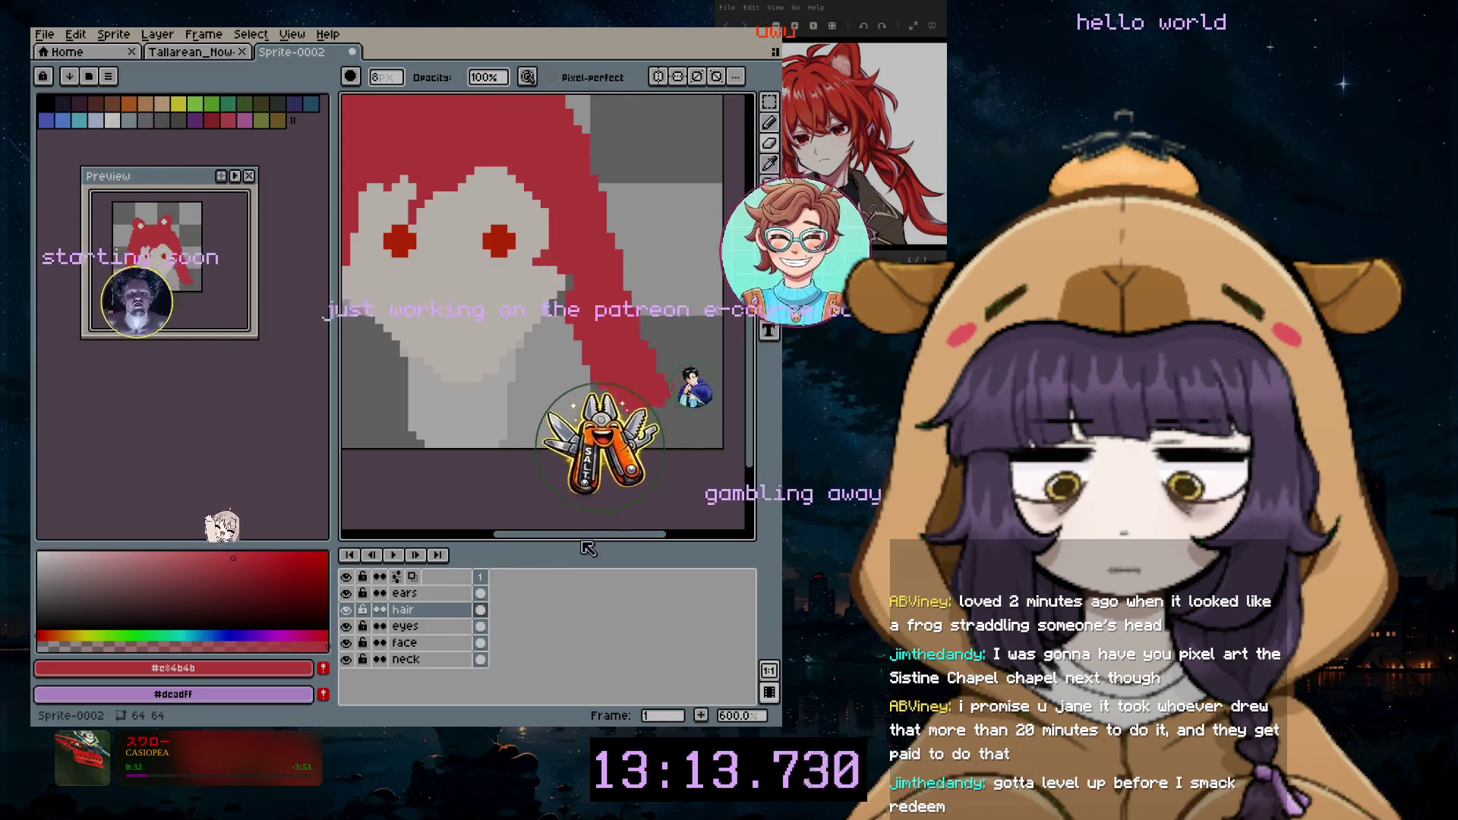
drag(587, 545, 569, 545)
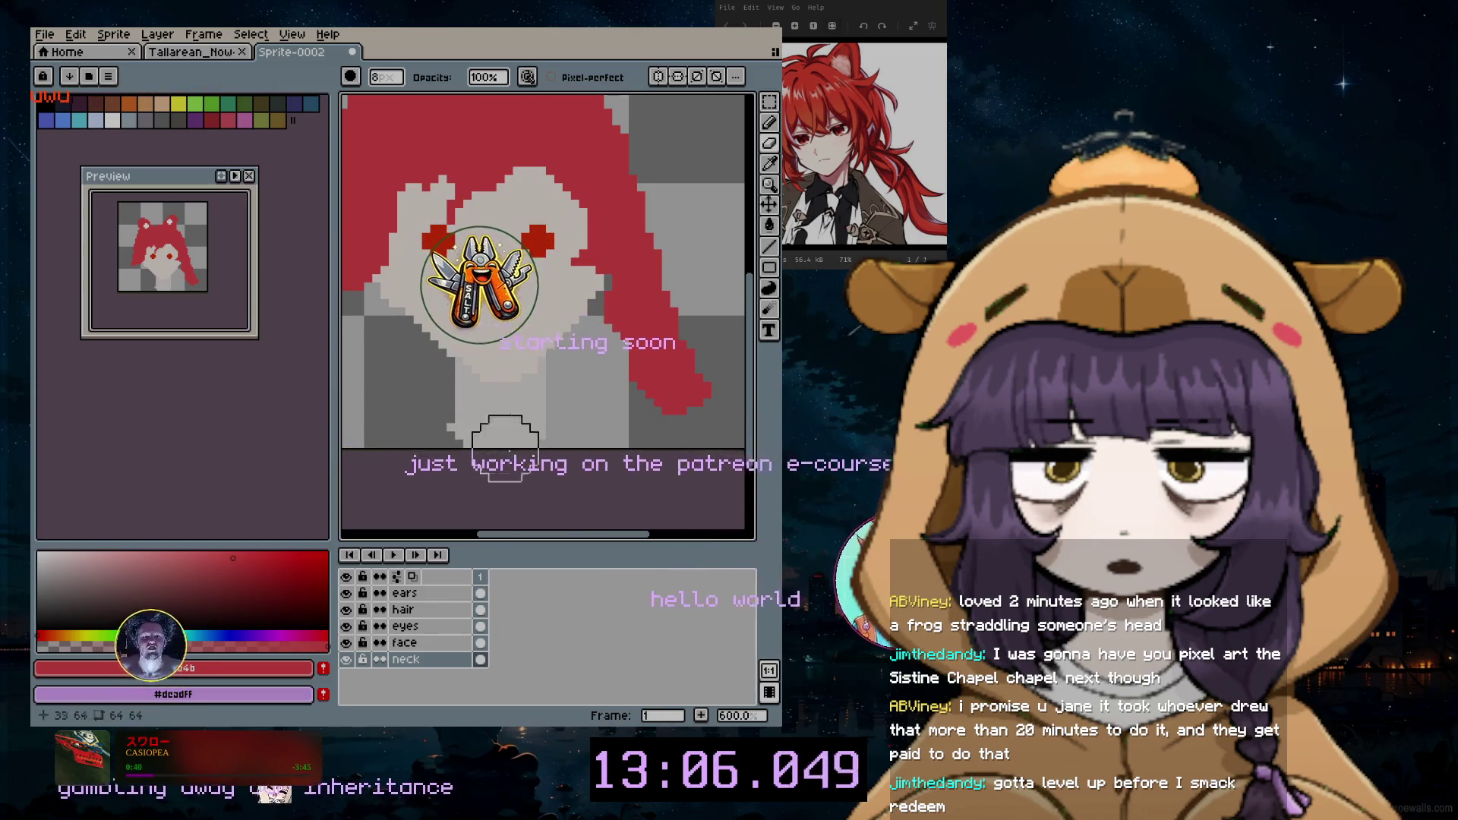
scroll(498, 434, left, 3)
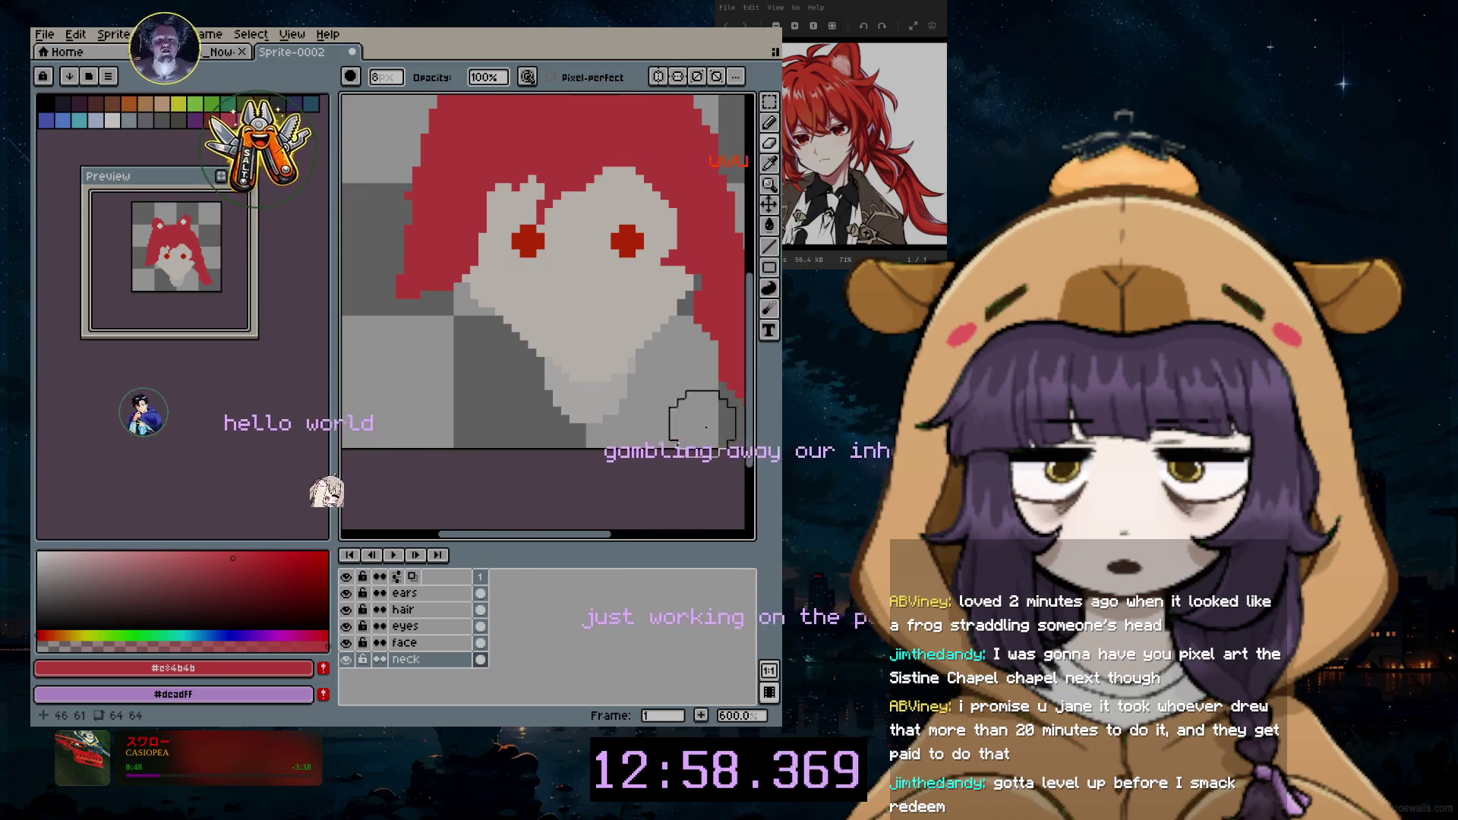
alt+click(651, 391)
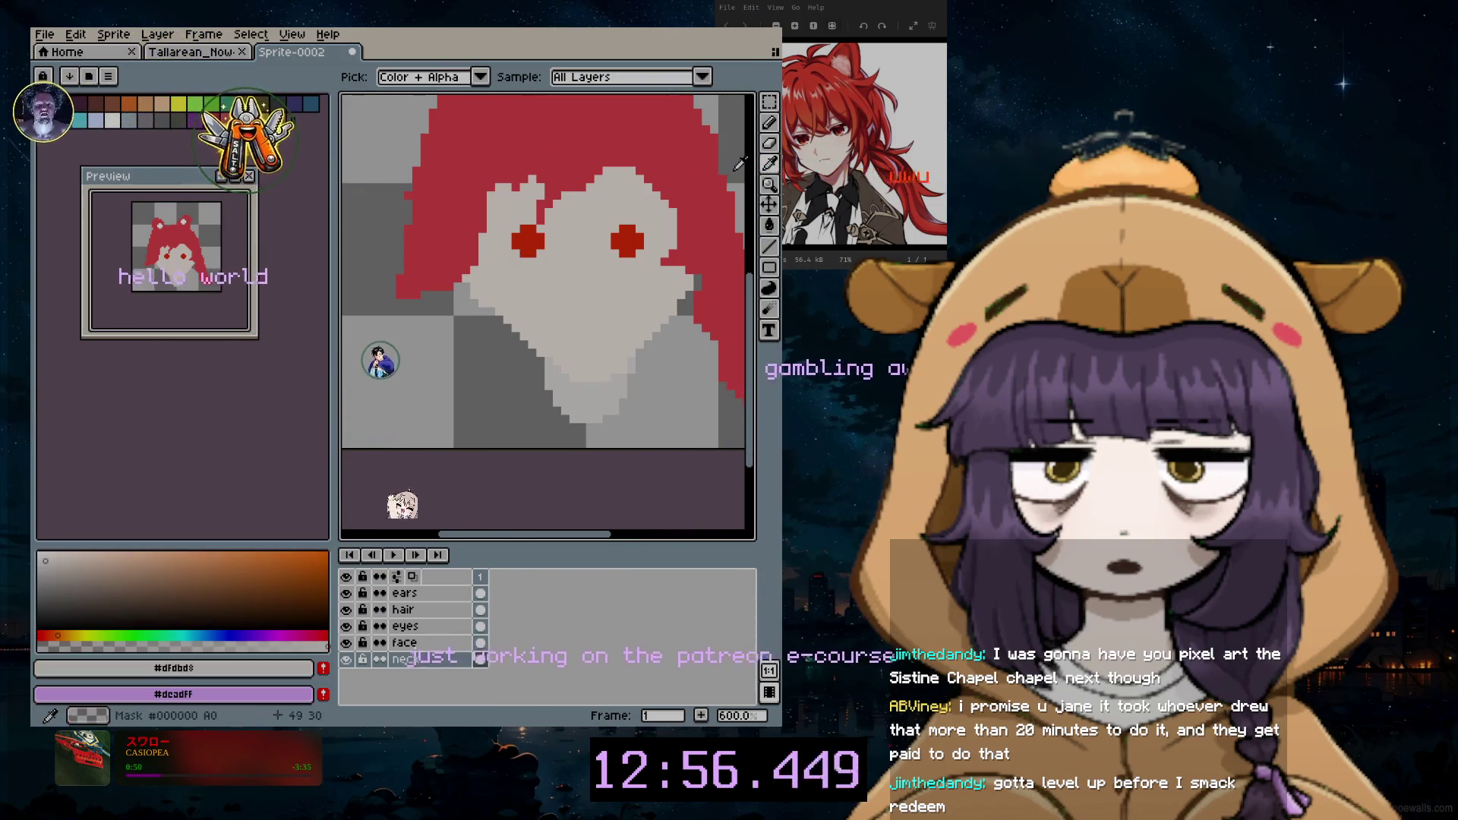
Step: Return to the pencil and lighten the sampled skin colour slightly
click(772, 123)
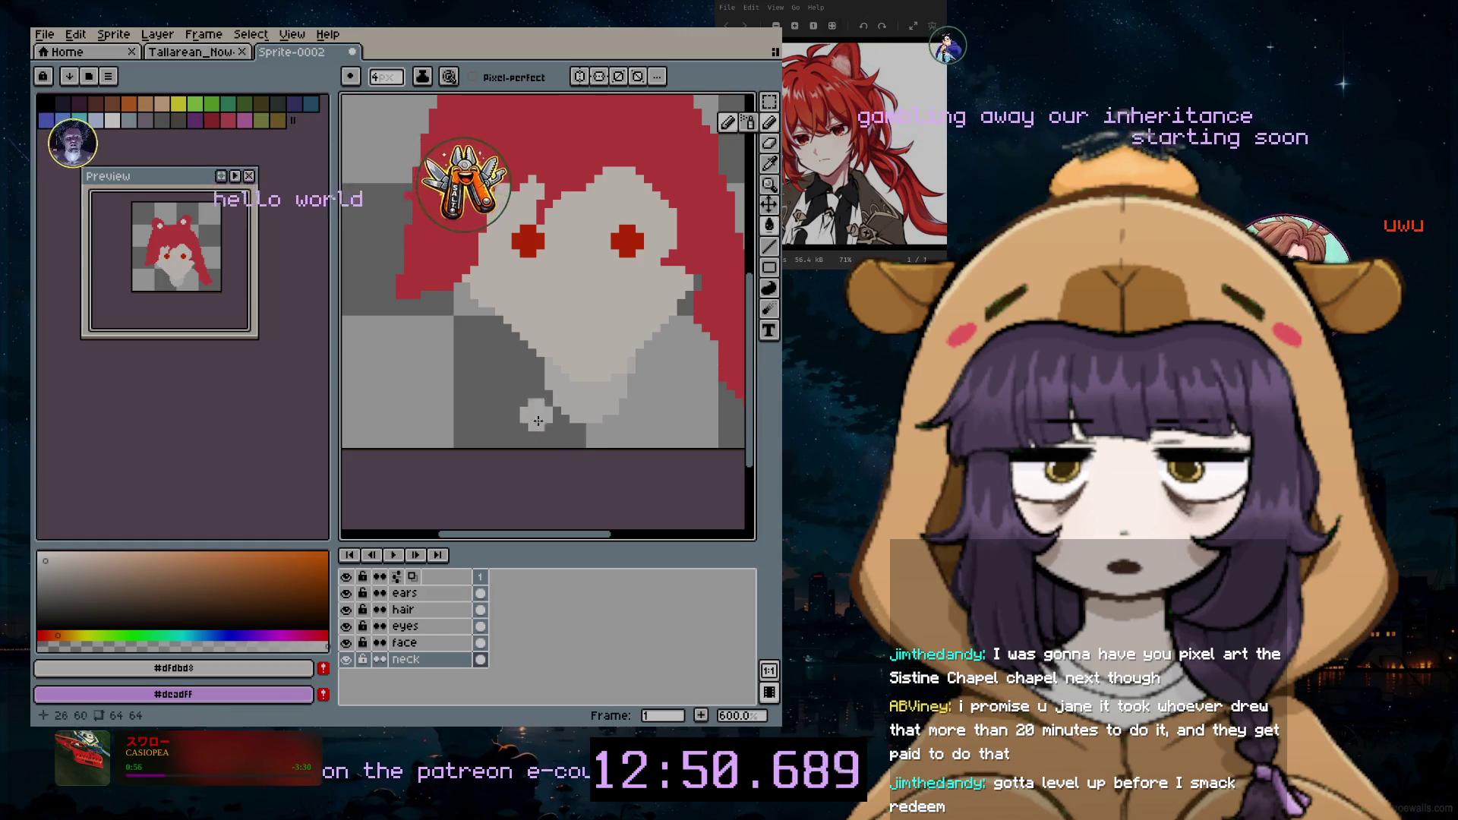
click(56, 555)
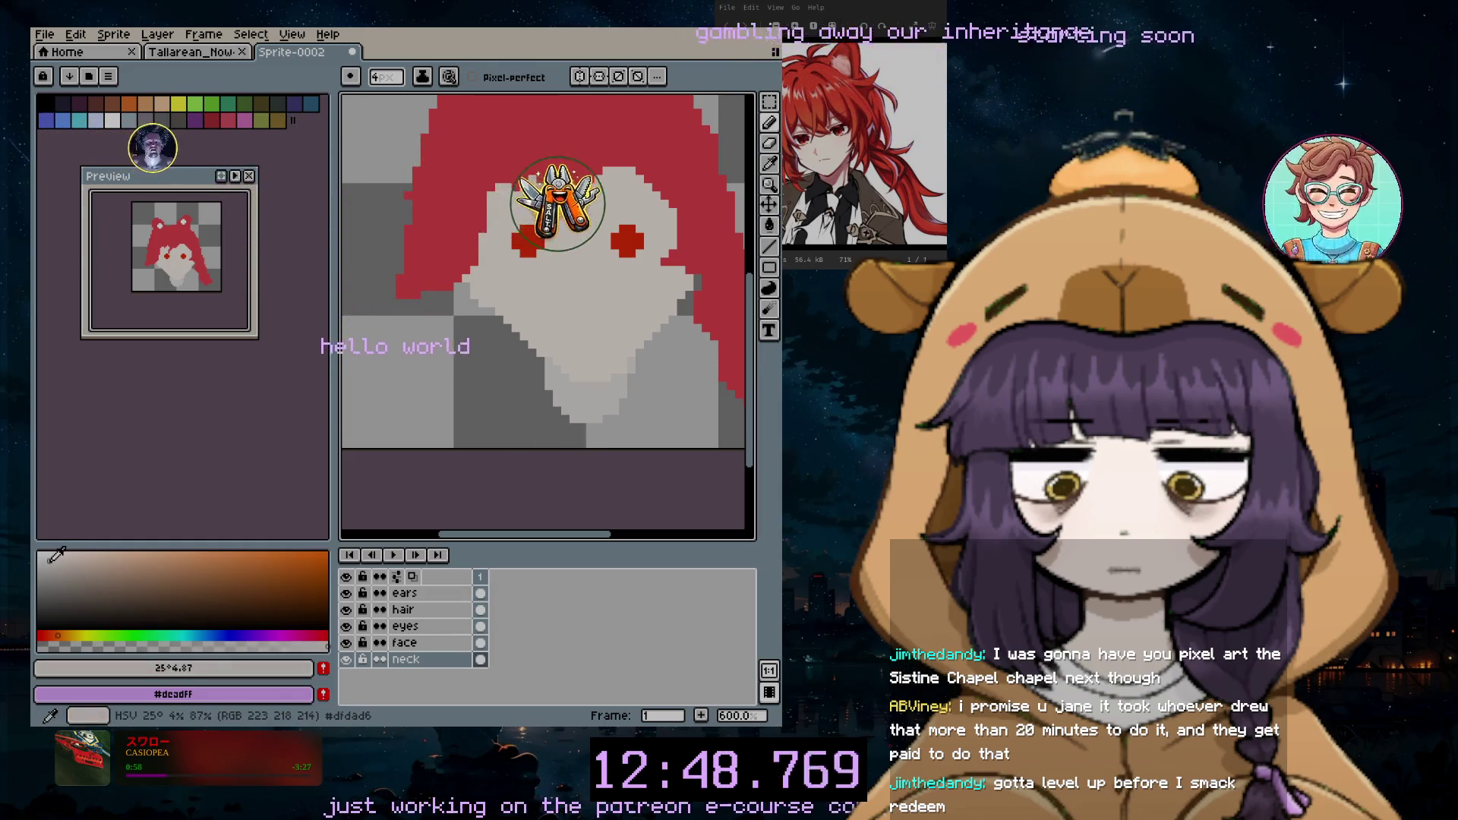
click(57, 550)
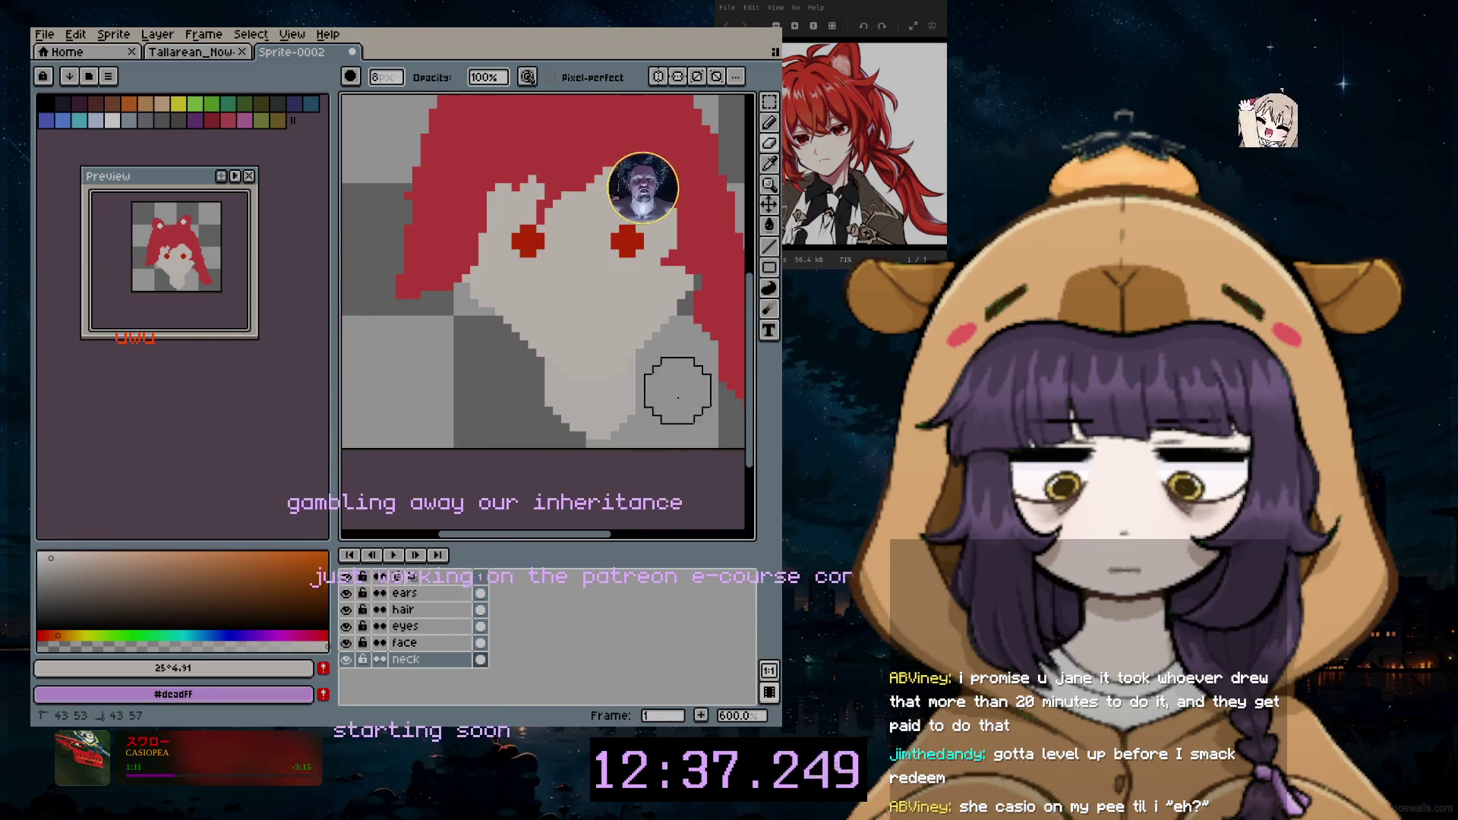
Step: Paint a dark grey shirt area below the chin with the palette's dark grey
click(771, 123)
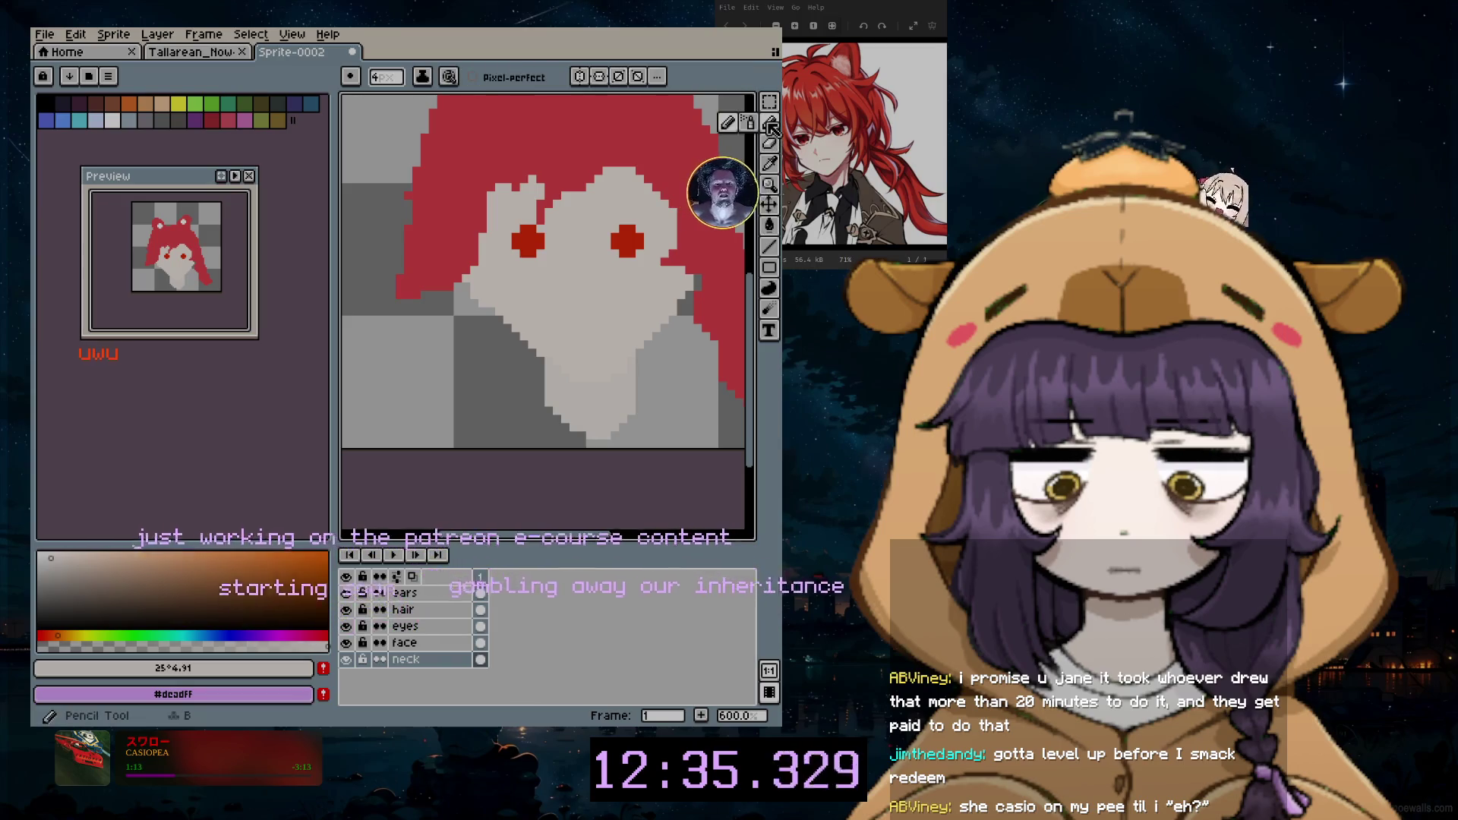
click(180, 118)
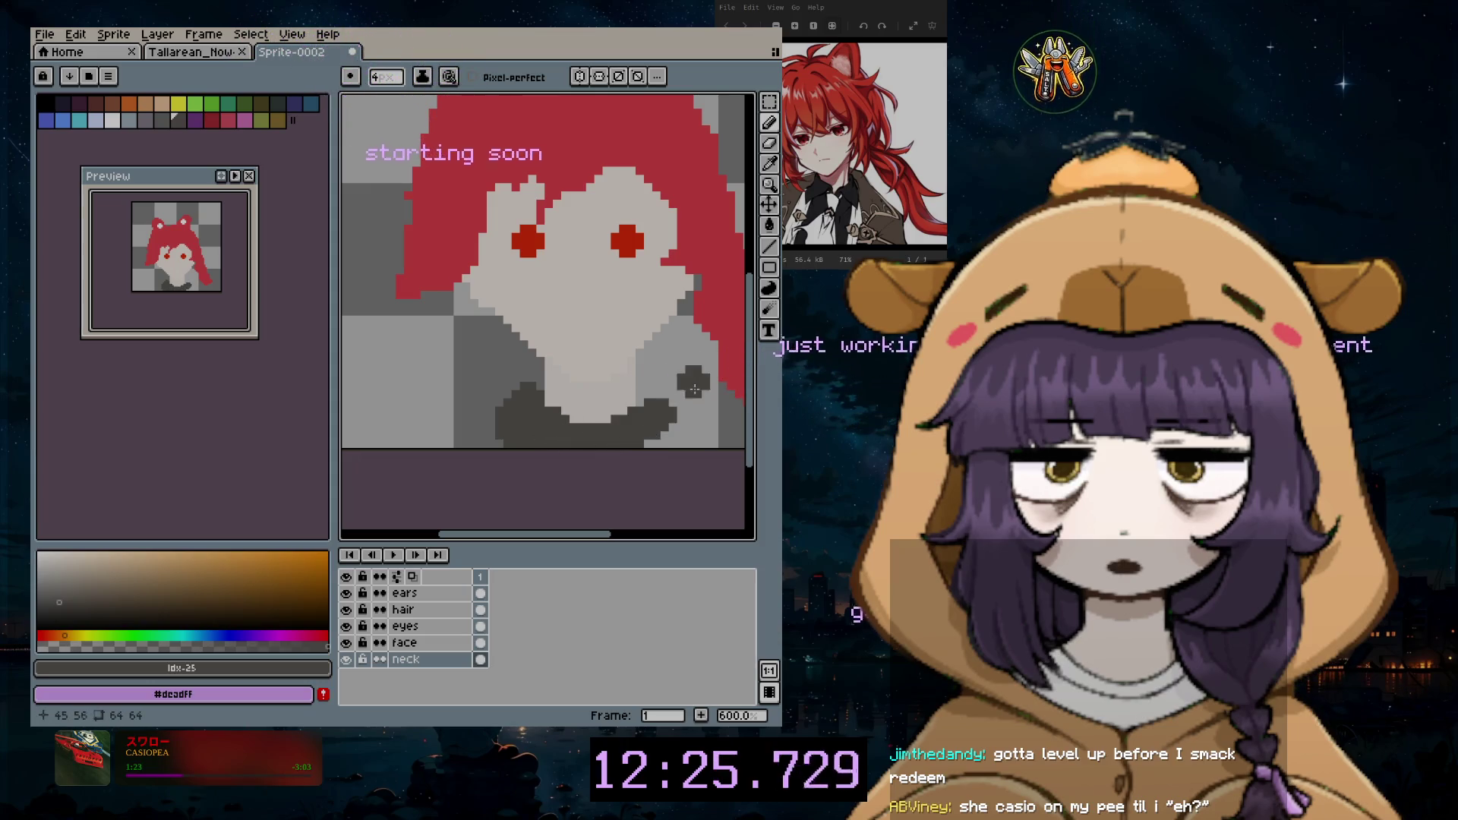
click(479, 399)
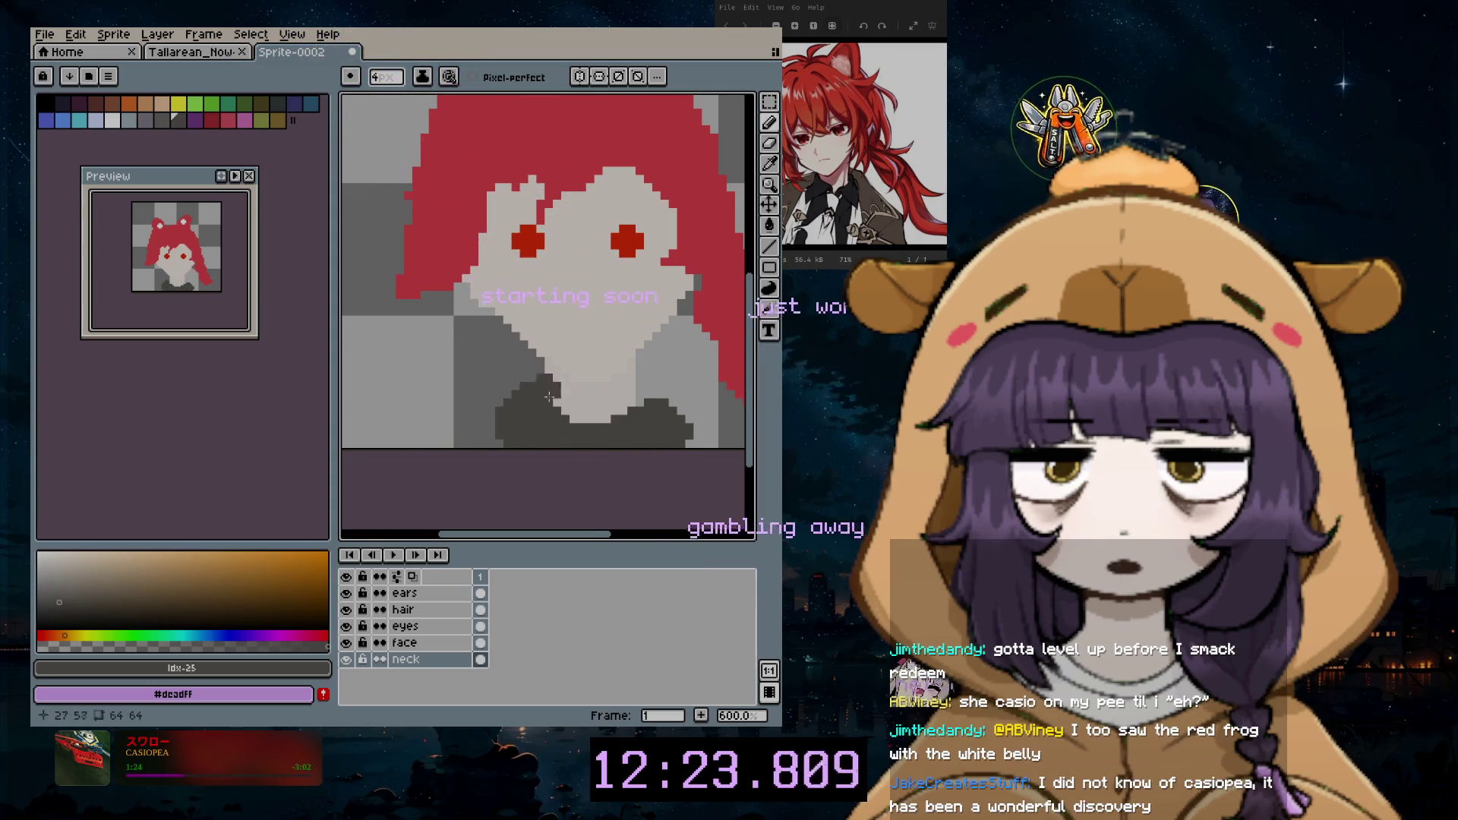
scroll(531, 398, down, 3)
scroll(618, 306, up, 1)
scroll(570, 342, up, 1)
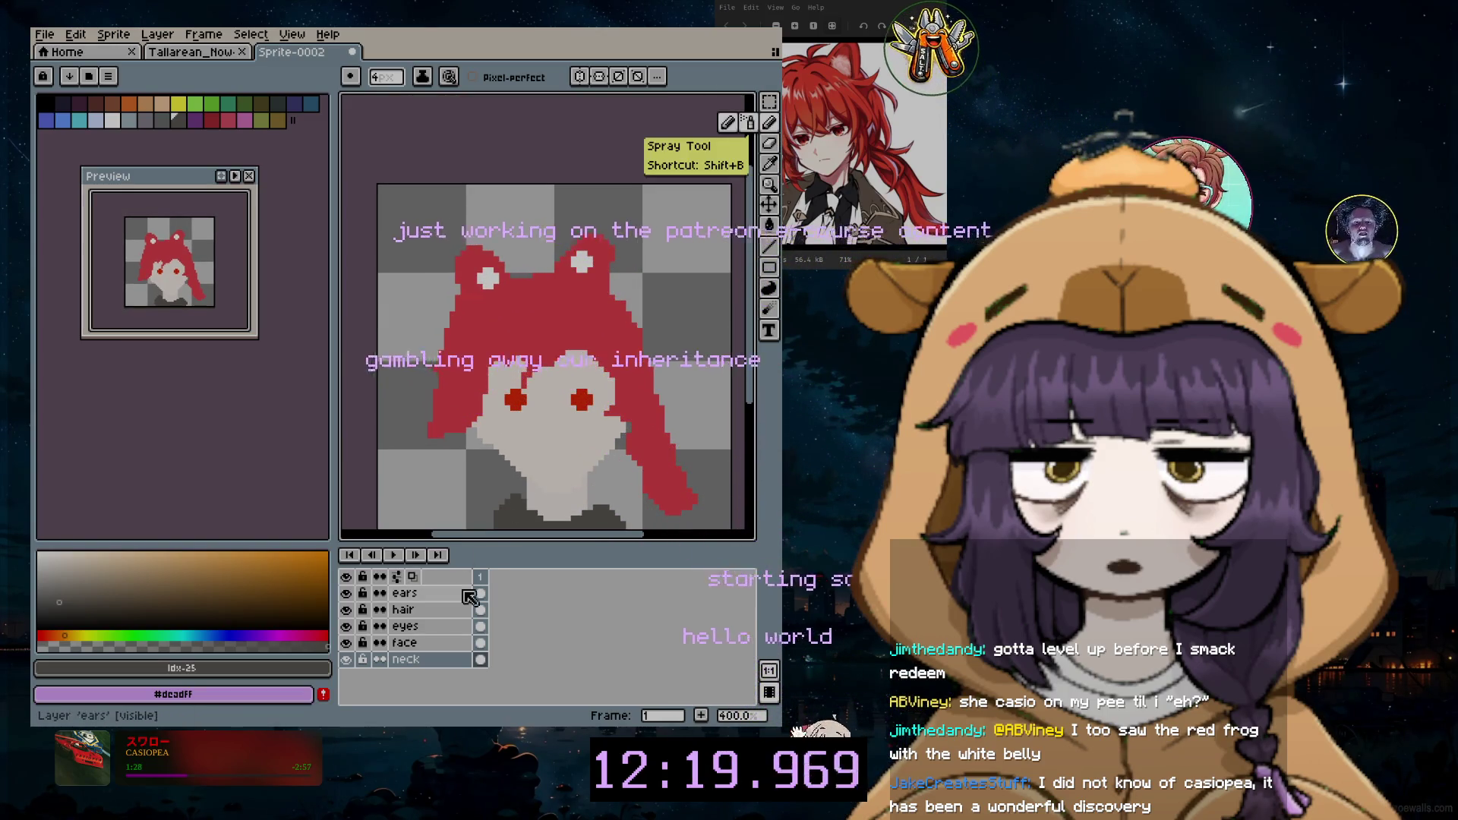
scroll(585, 334, up, 1)
scroll(585, 333, down, 1)
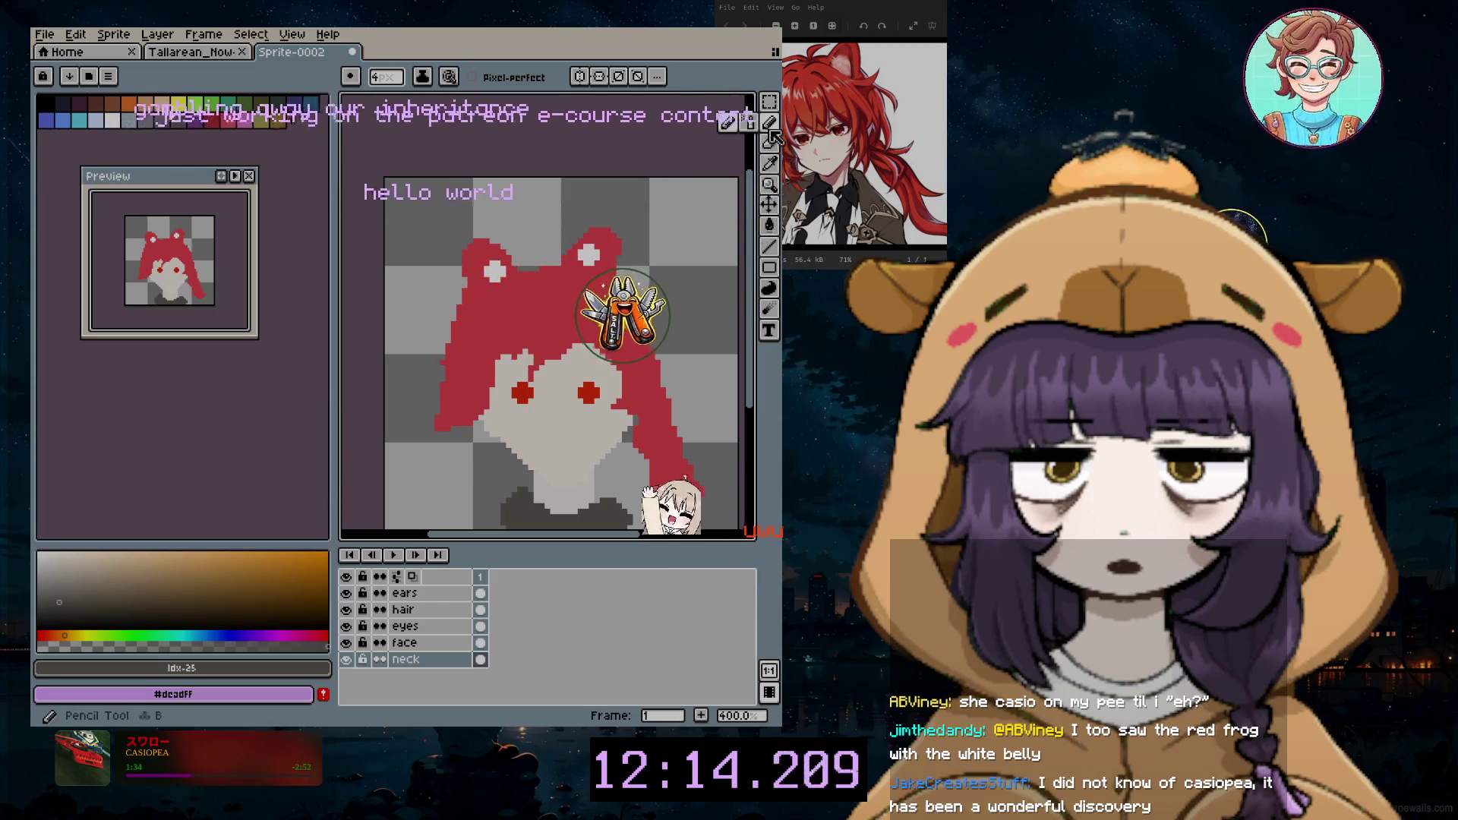
Step: Choose the red hair swatch, select the hair layer and switch to the eyedropper
click(121, 125)
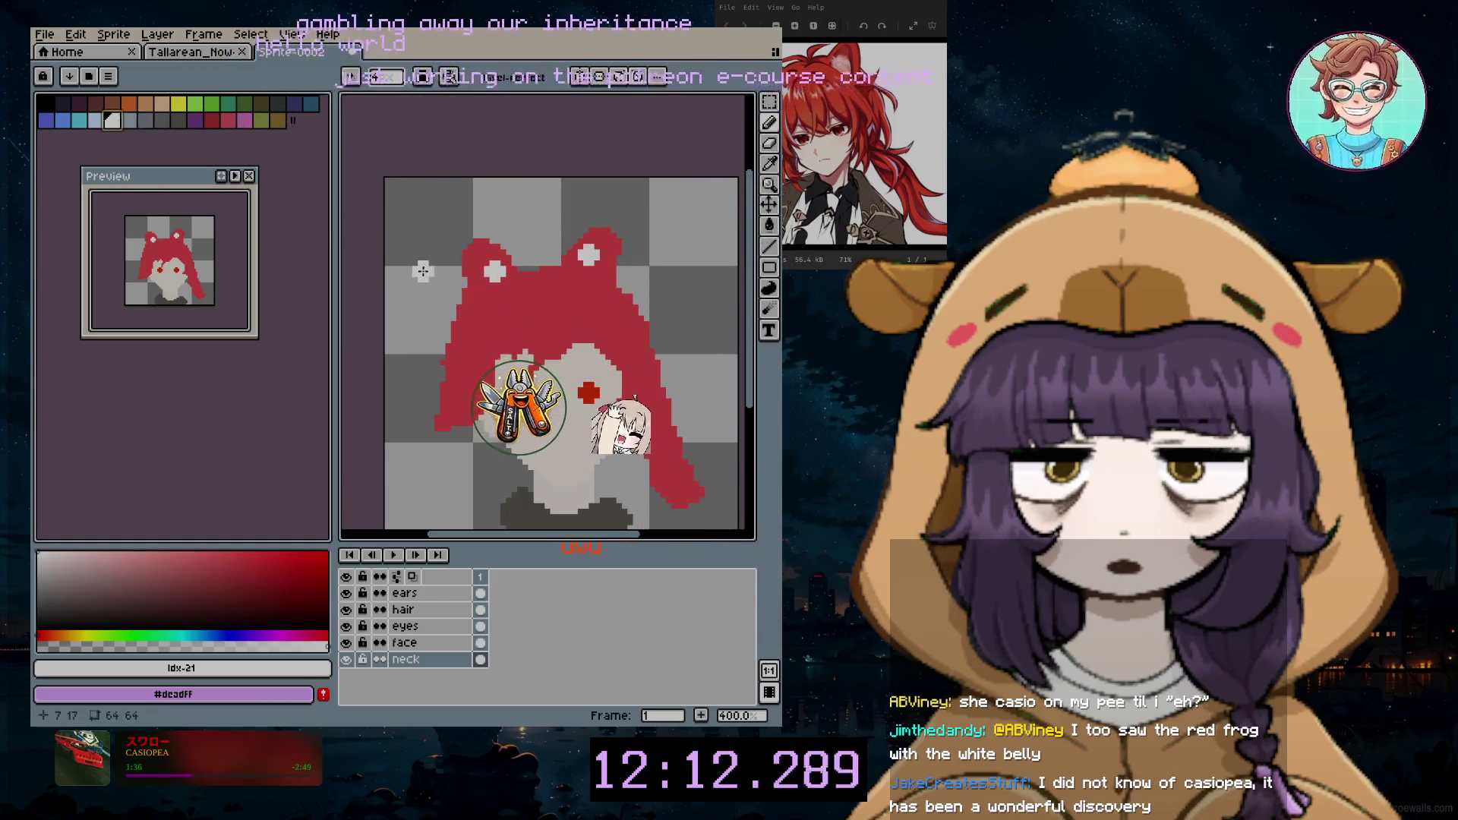
scroll(449, 411, up, 1)
scroll(448, 412, up, 2)
scroll(450, 411, up, 2)
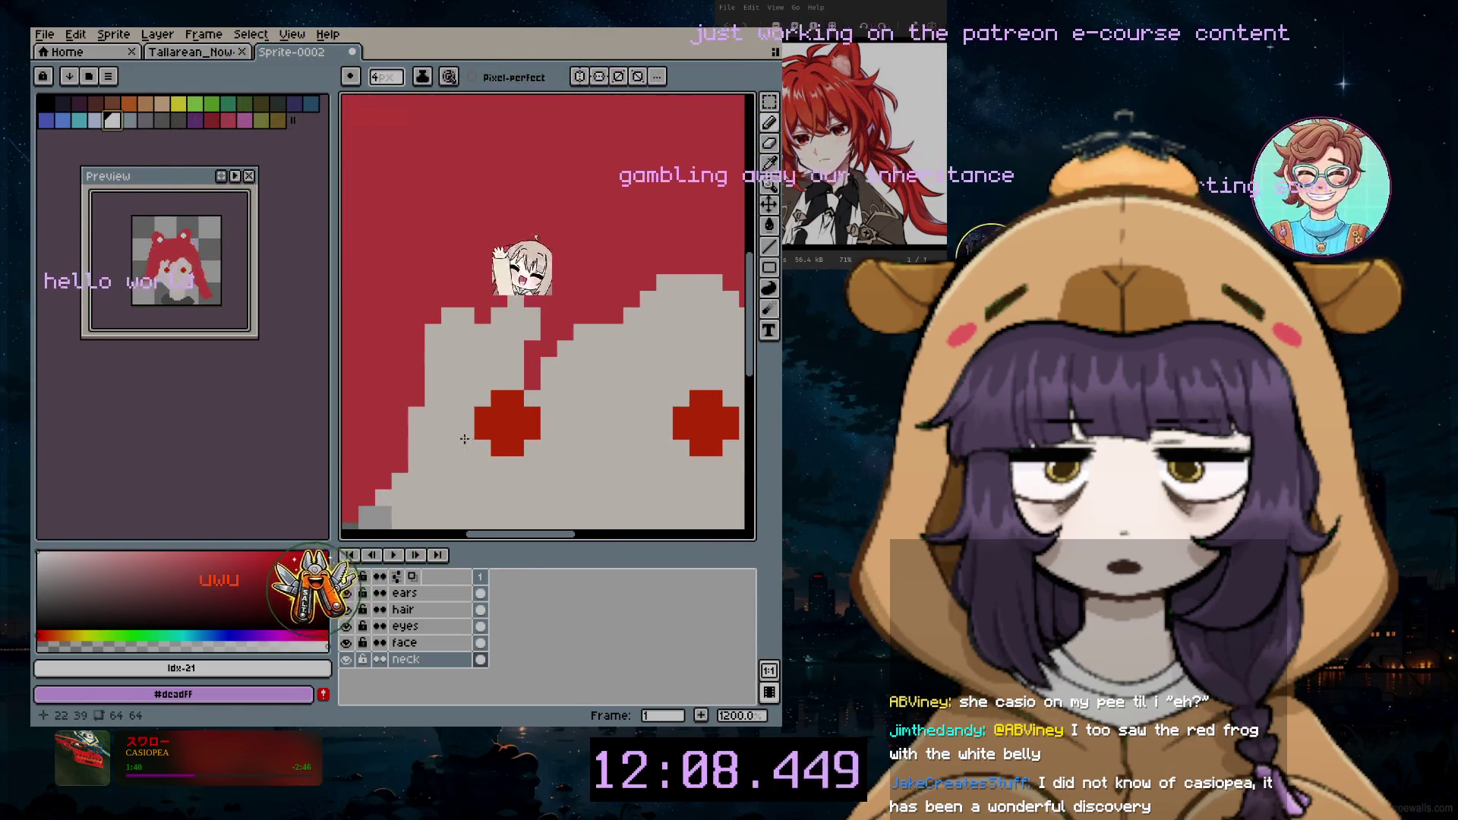
click(438, 610)
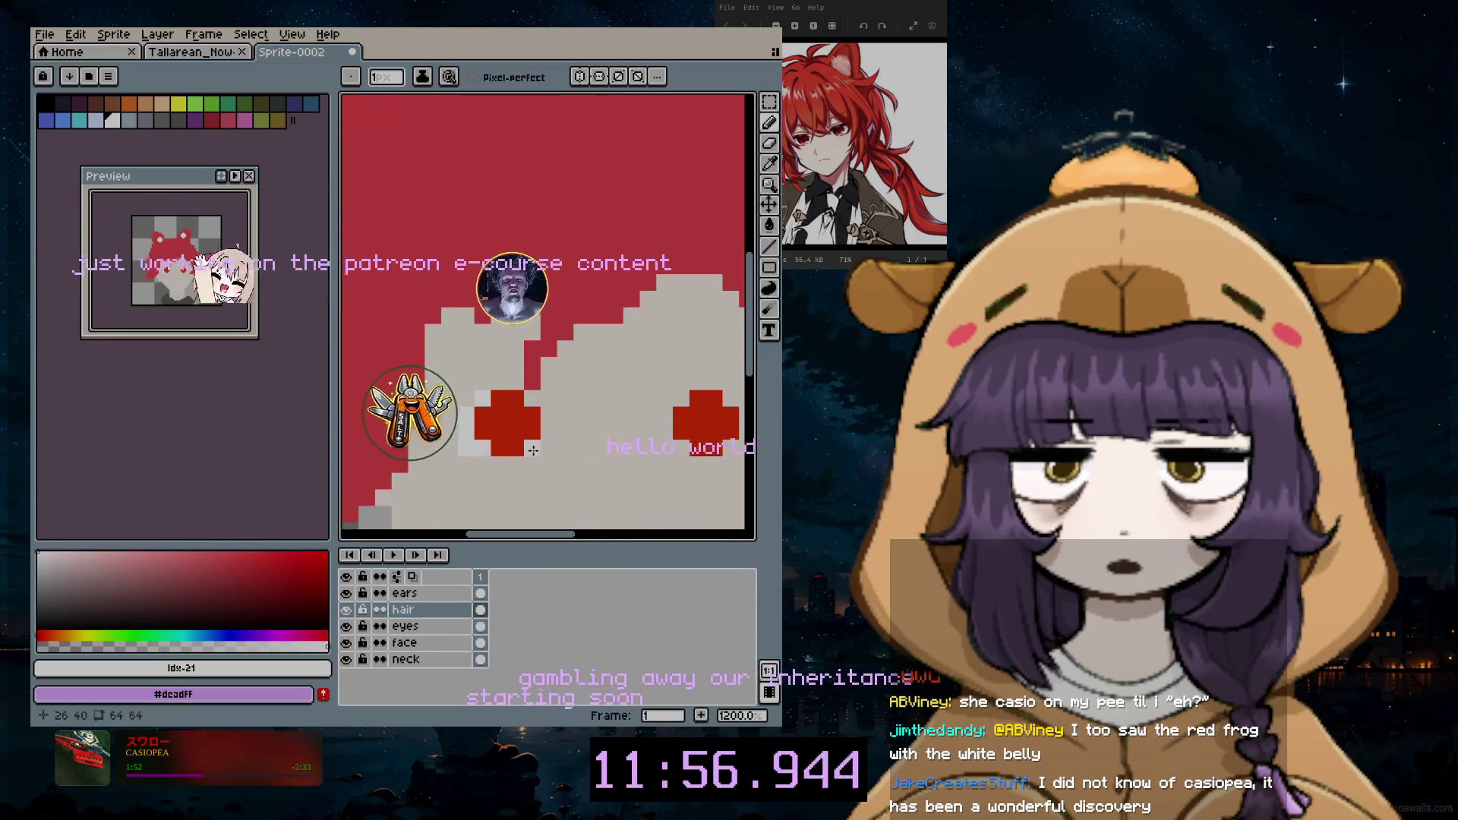
click(769, 163)
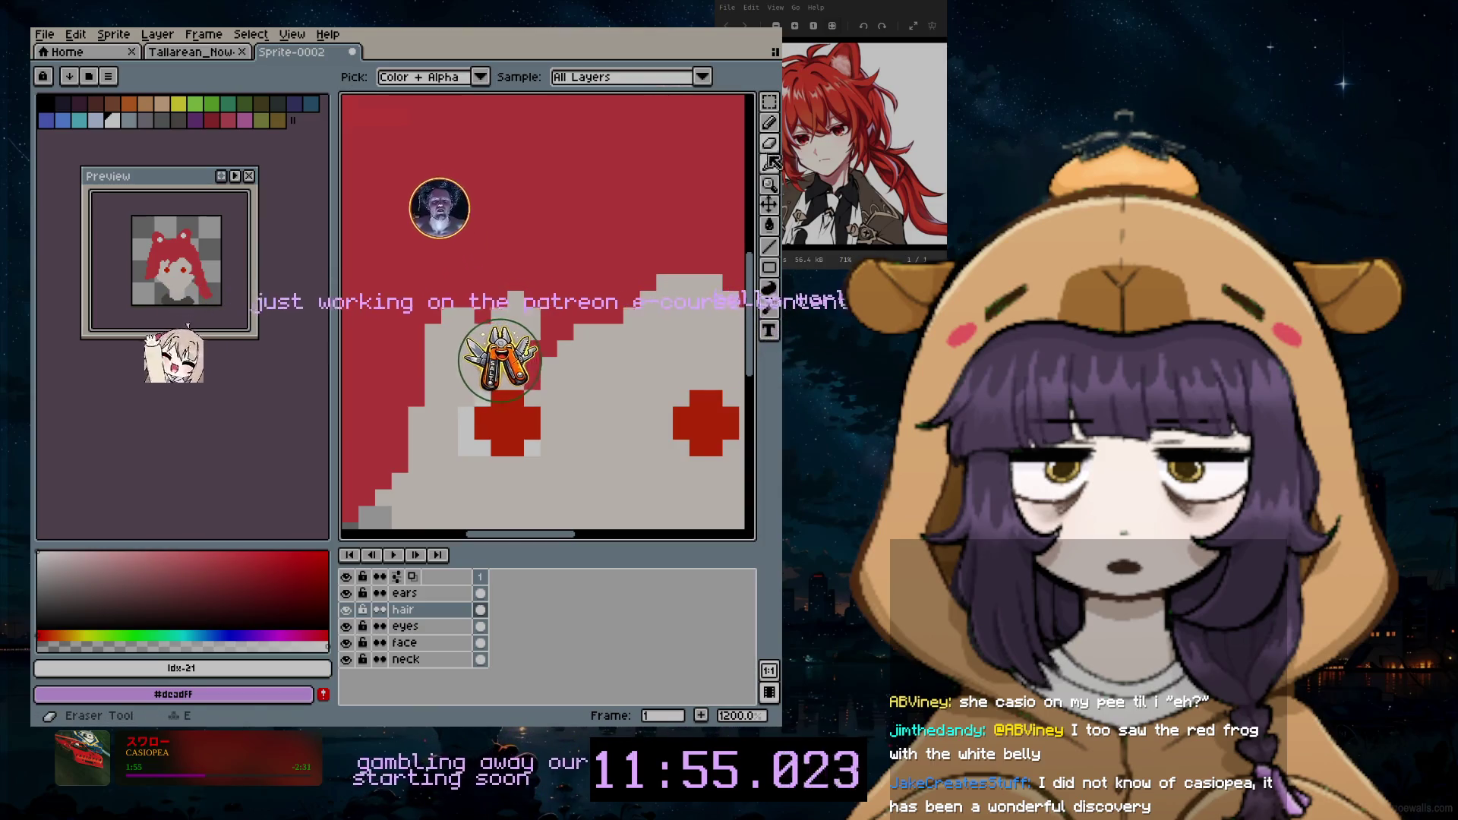
Step: Add a black pupil pixel and fill light pixels beside the red eye
click(769, 123)
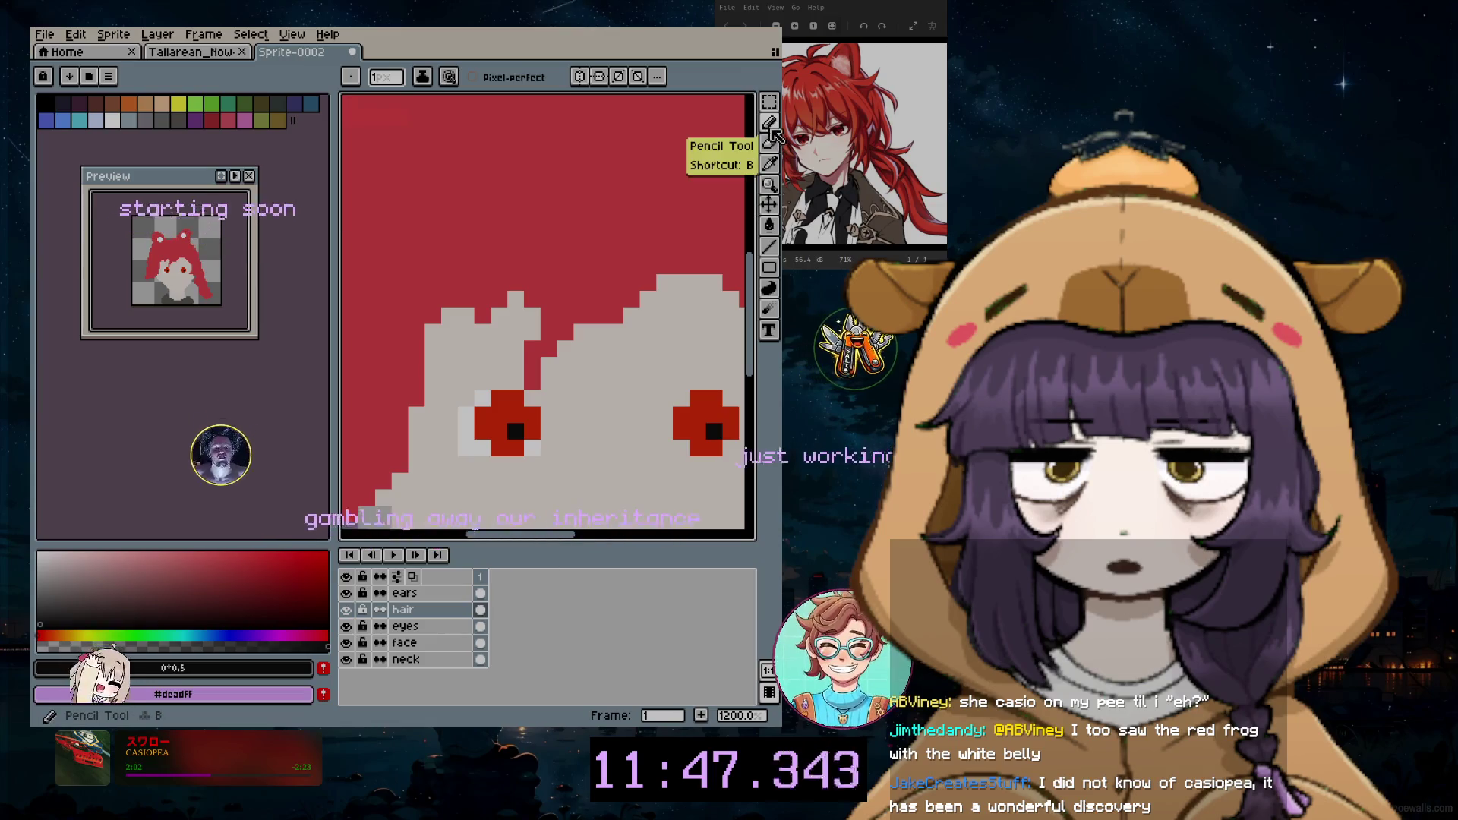
click(581, 233)
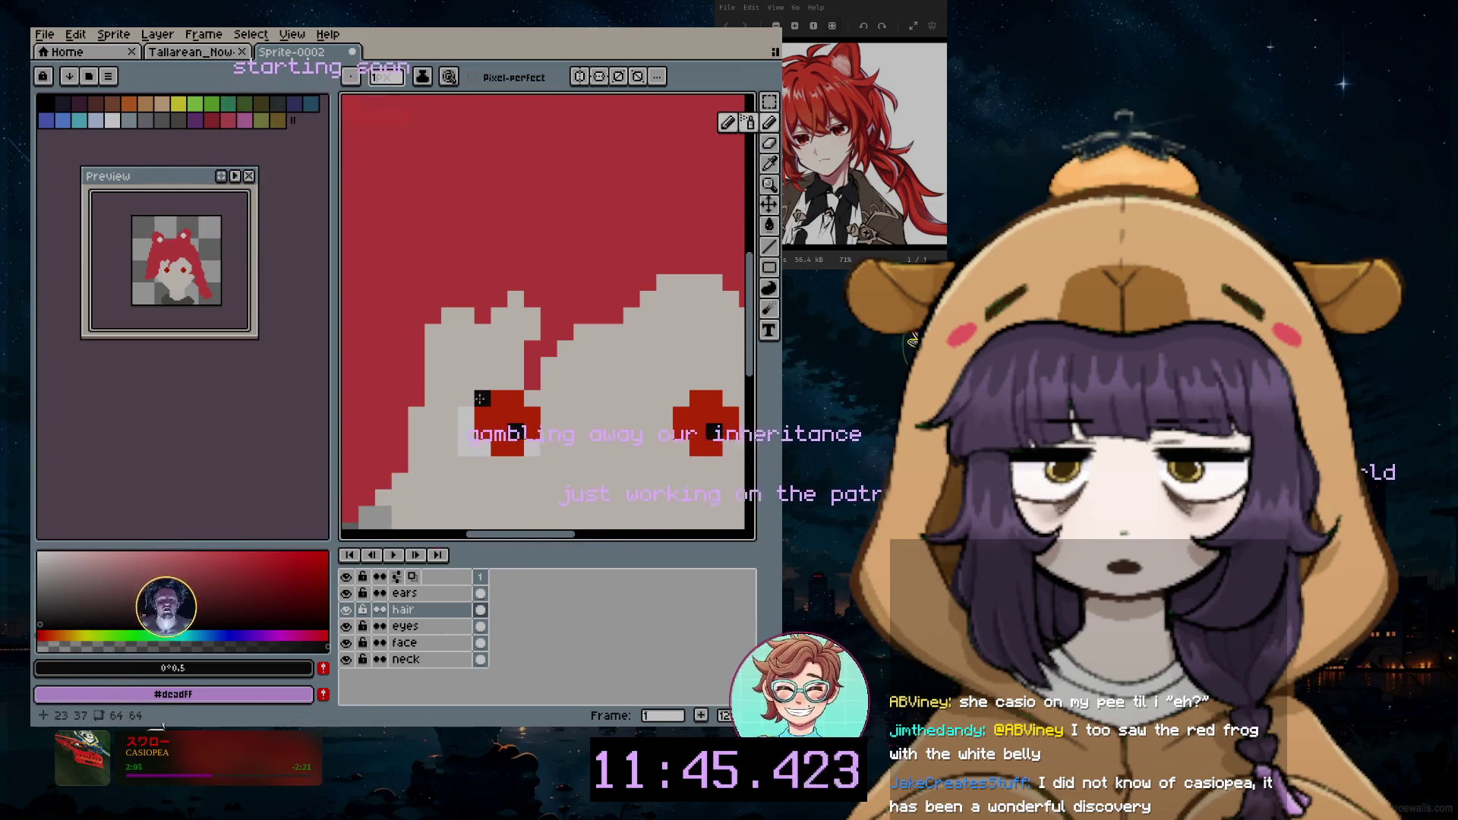
key(i)
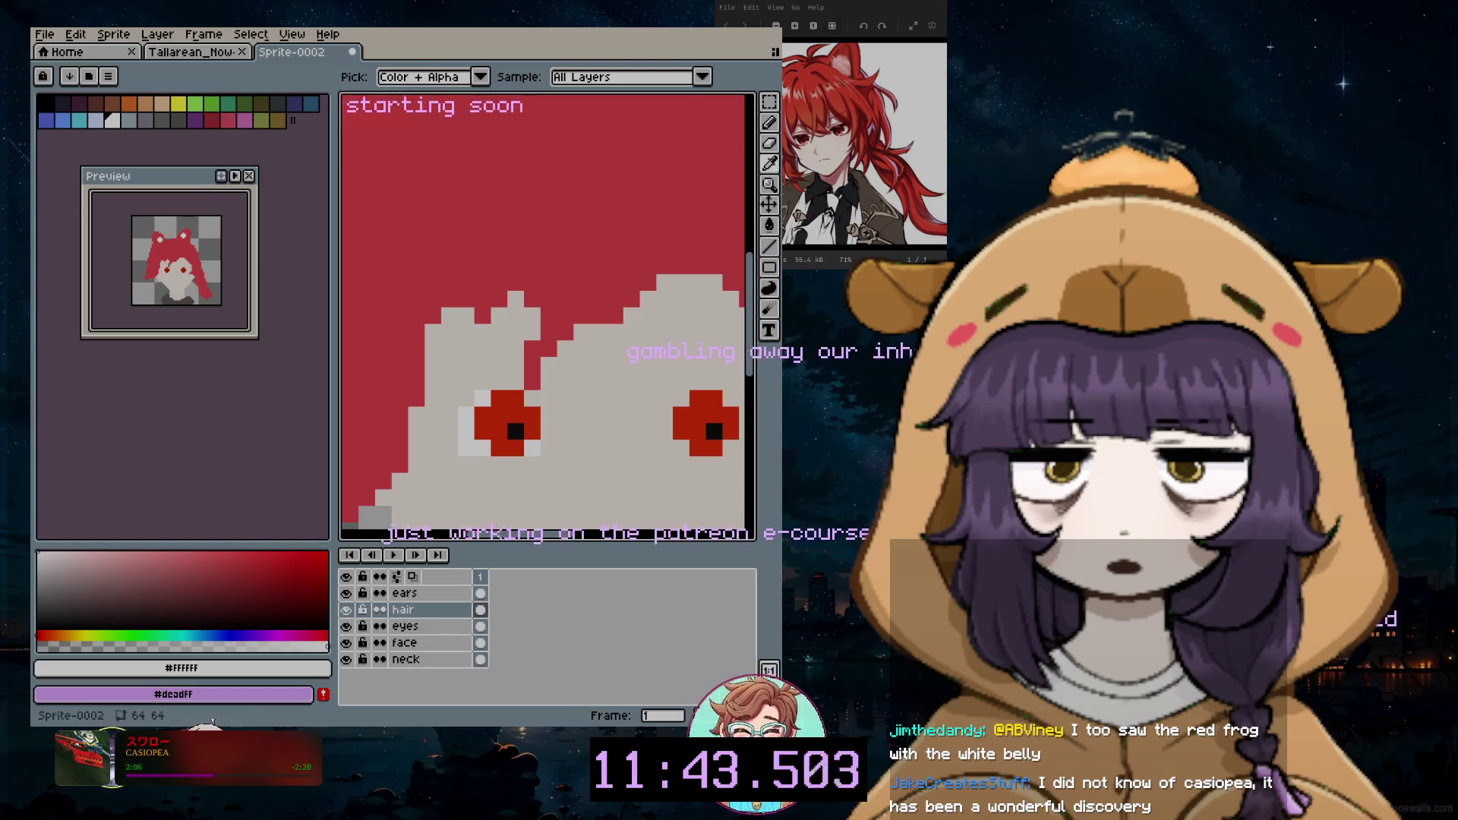
drag(539, 538, 590, 496)
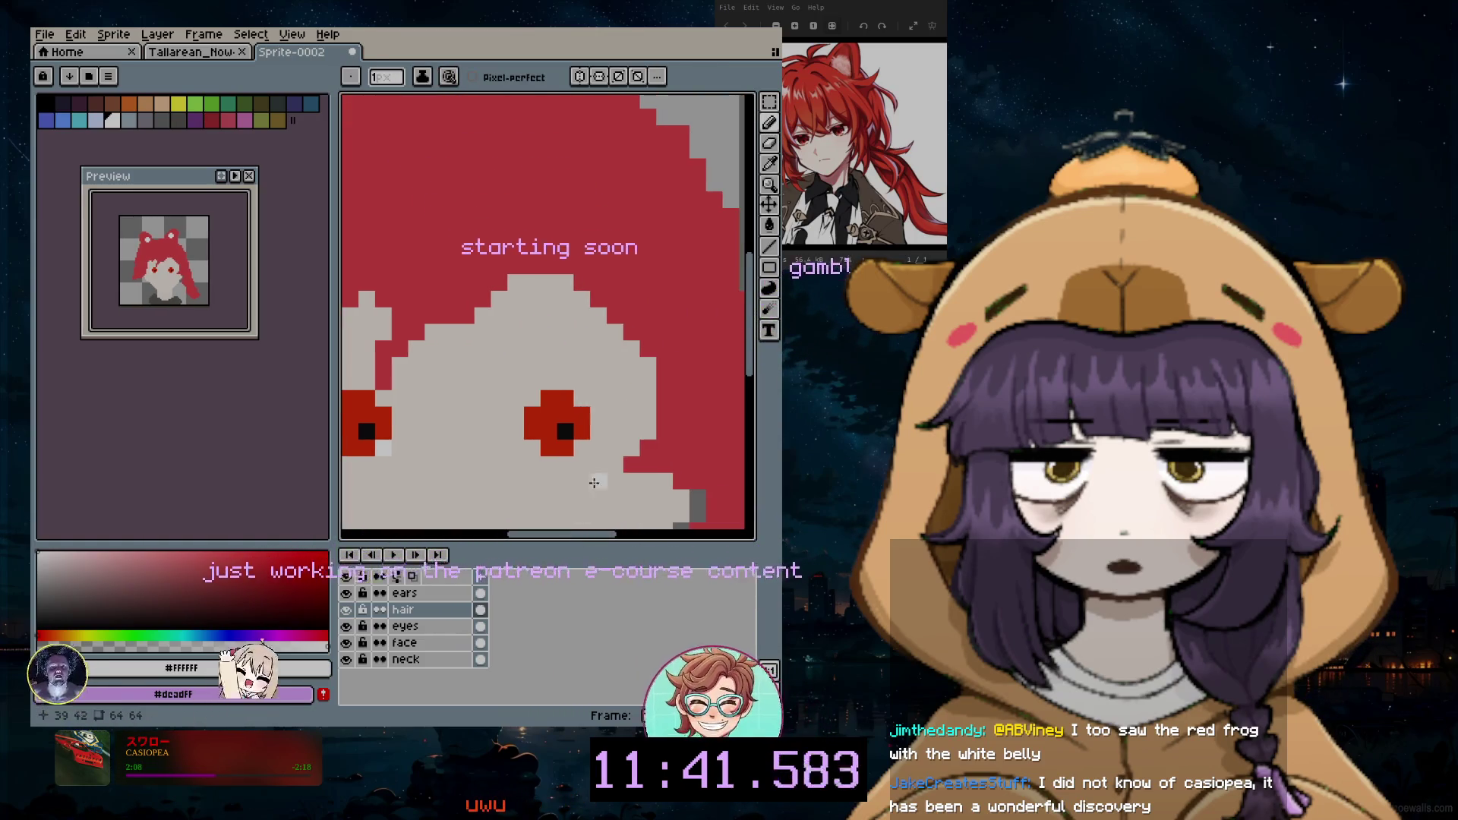
drag(597, 399, 598, 447)
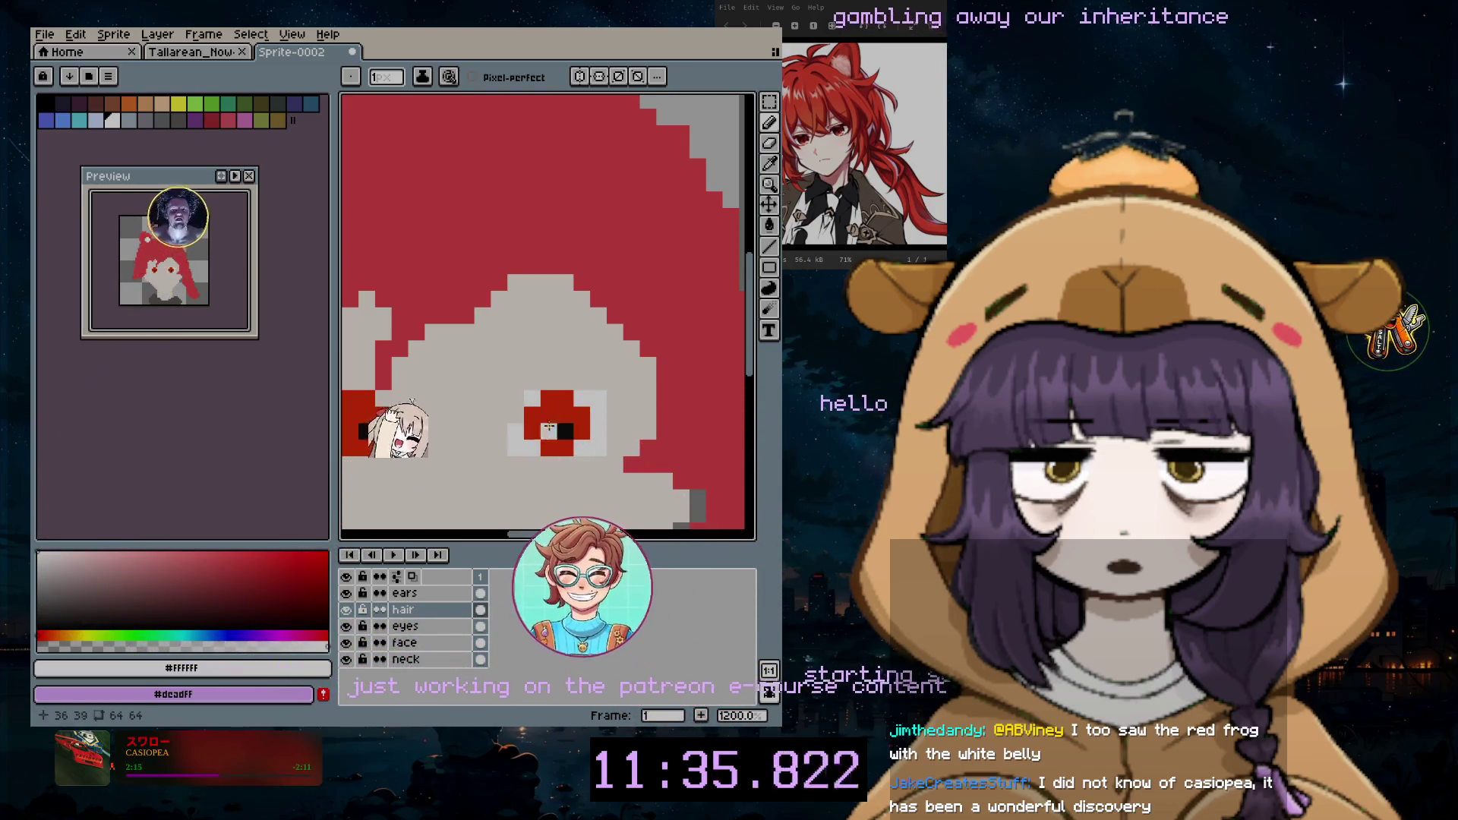
Step: Lasso the face, pick a brighter red for the eyelids, then sample the hair red
key(q)
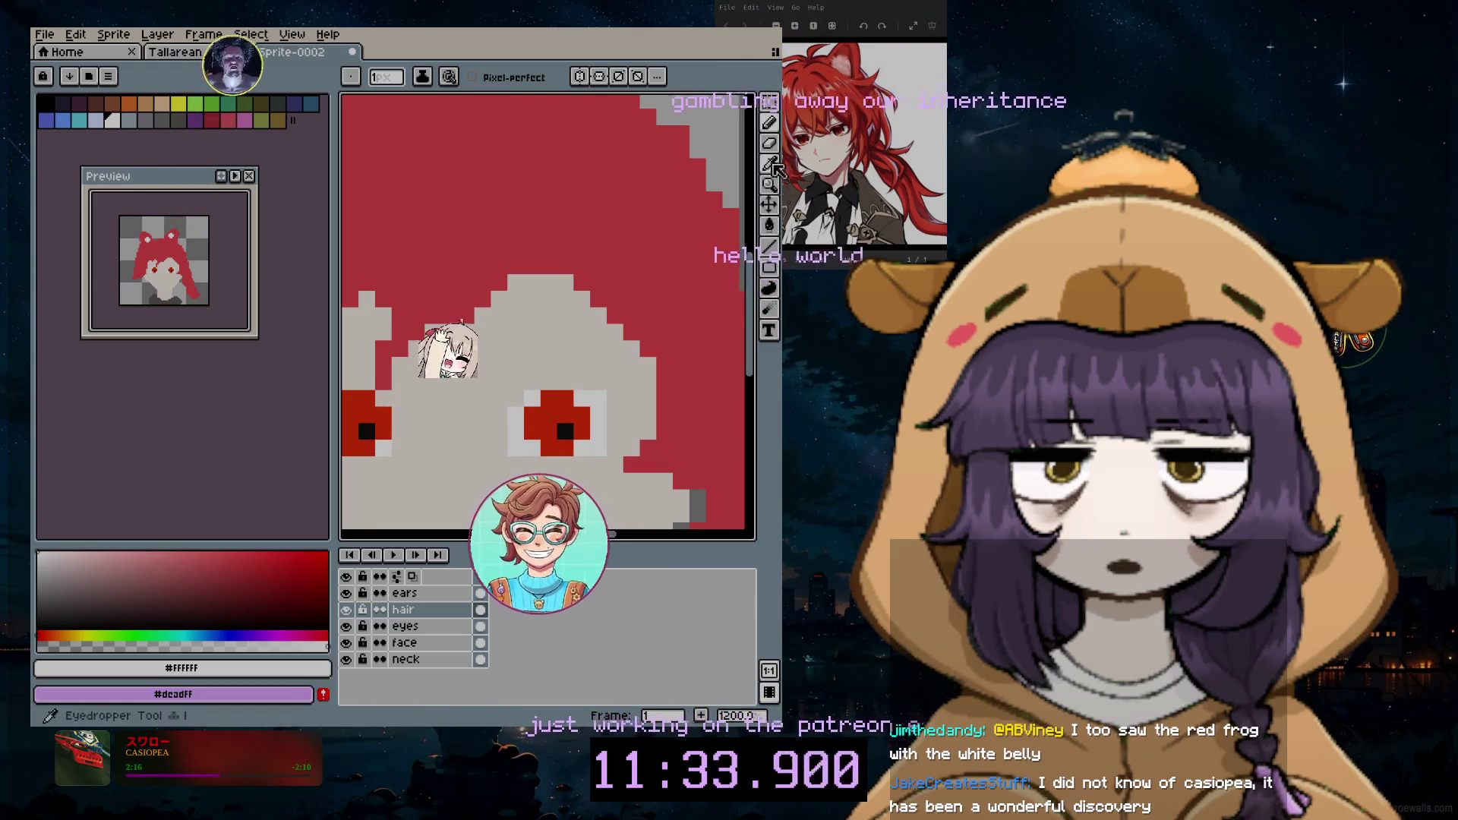
drag(510, 291, 445, 340)
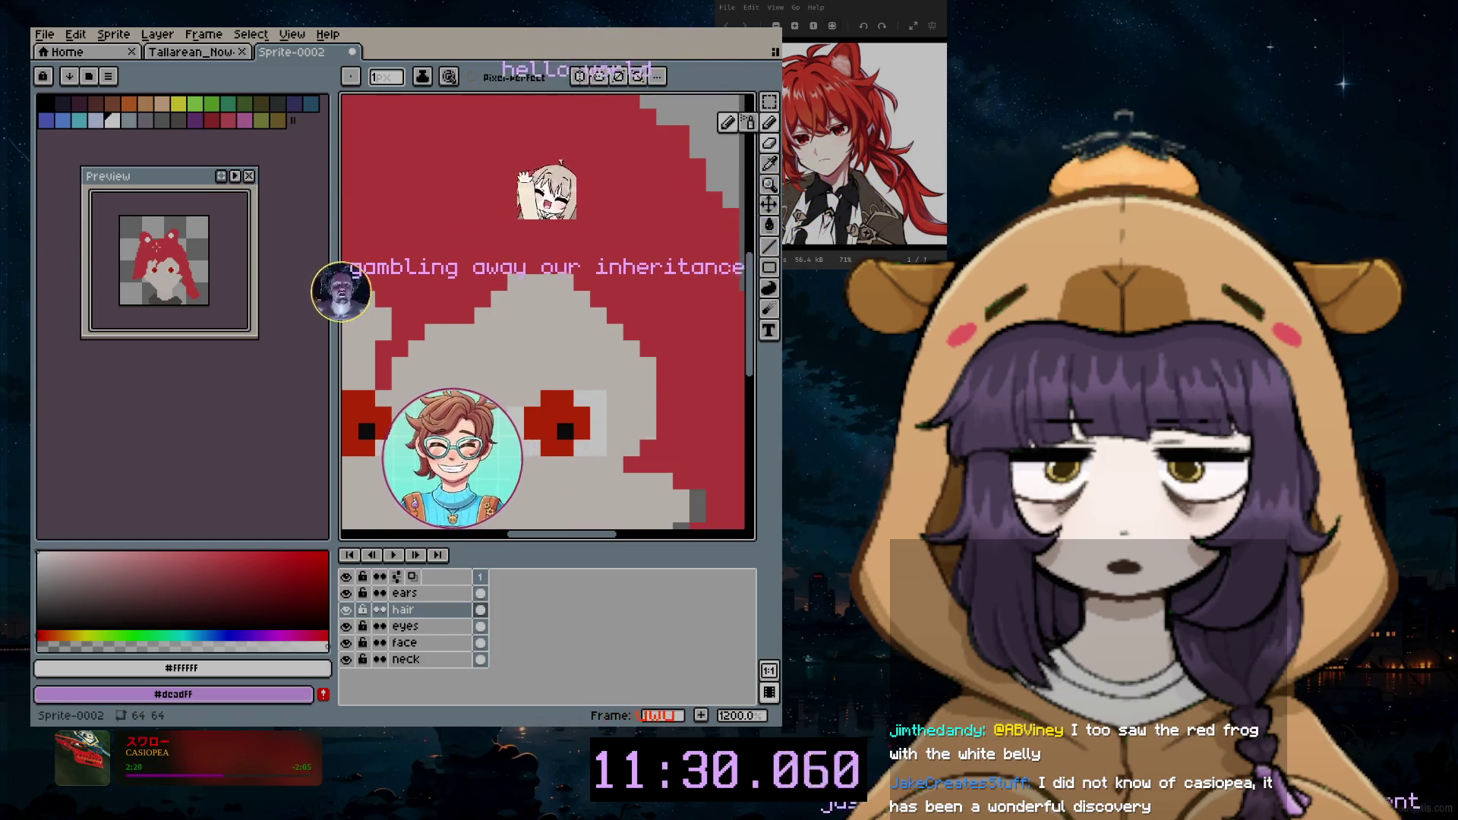
click(219, 552)
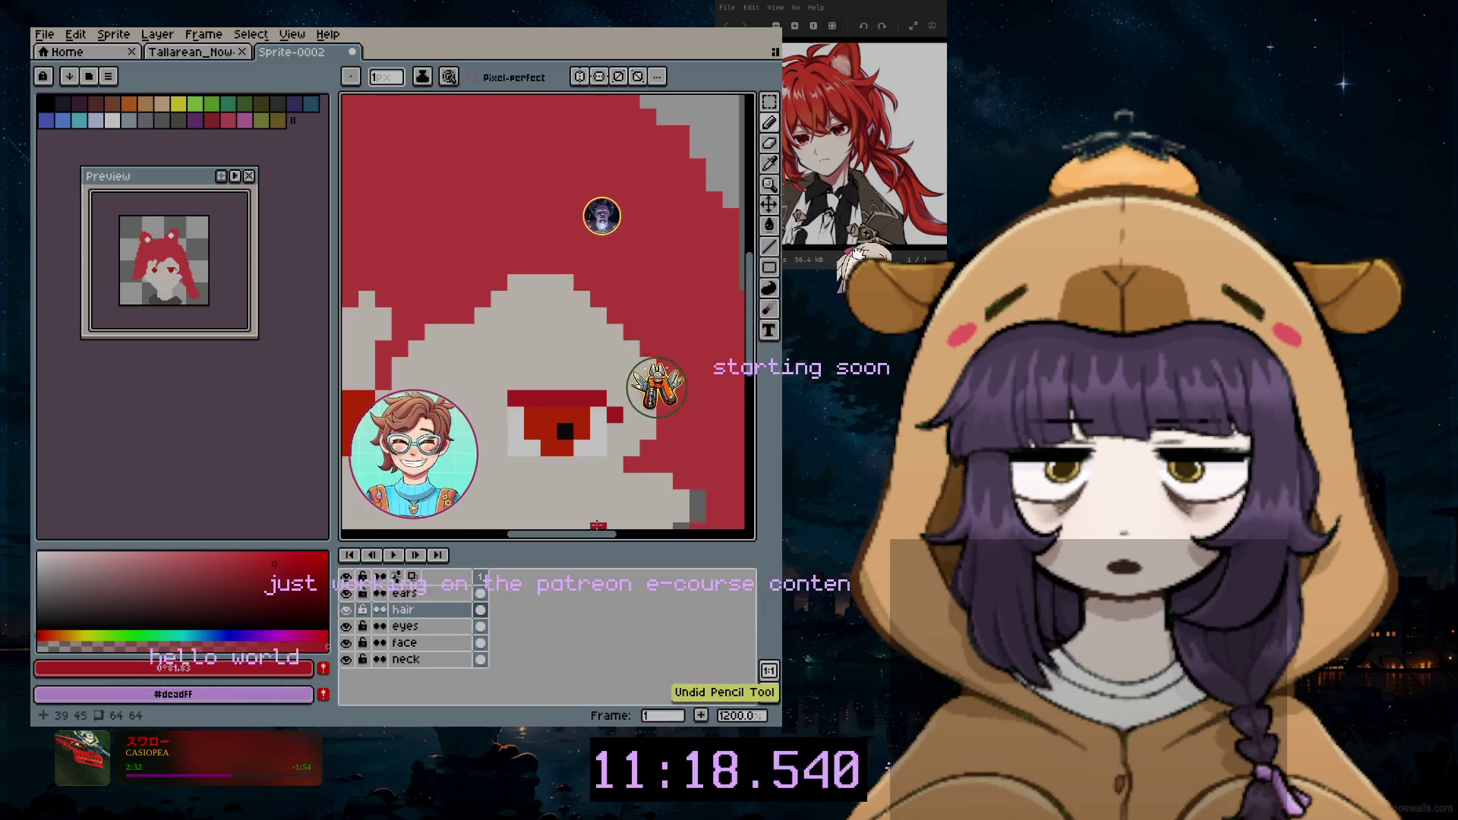
scroll(637, 387, left, 2)
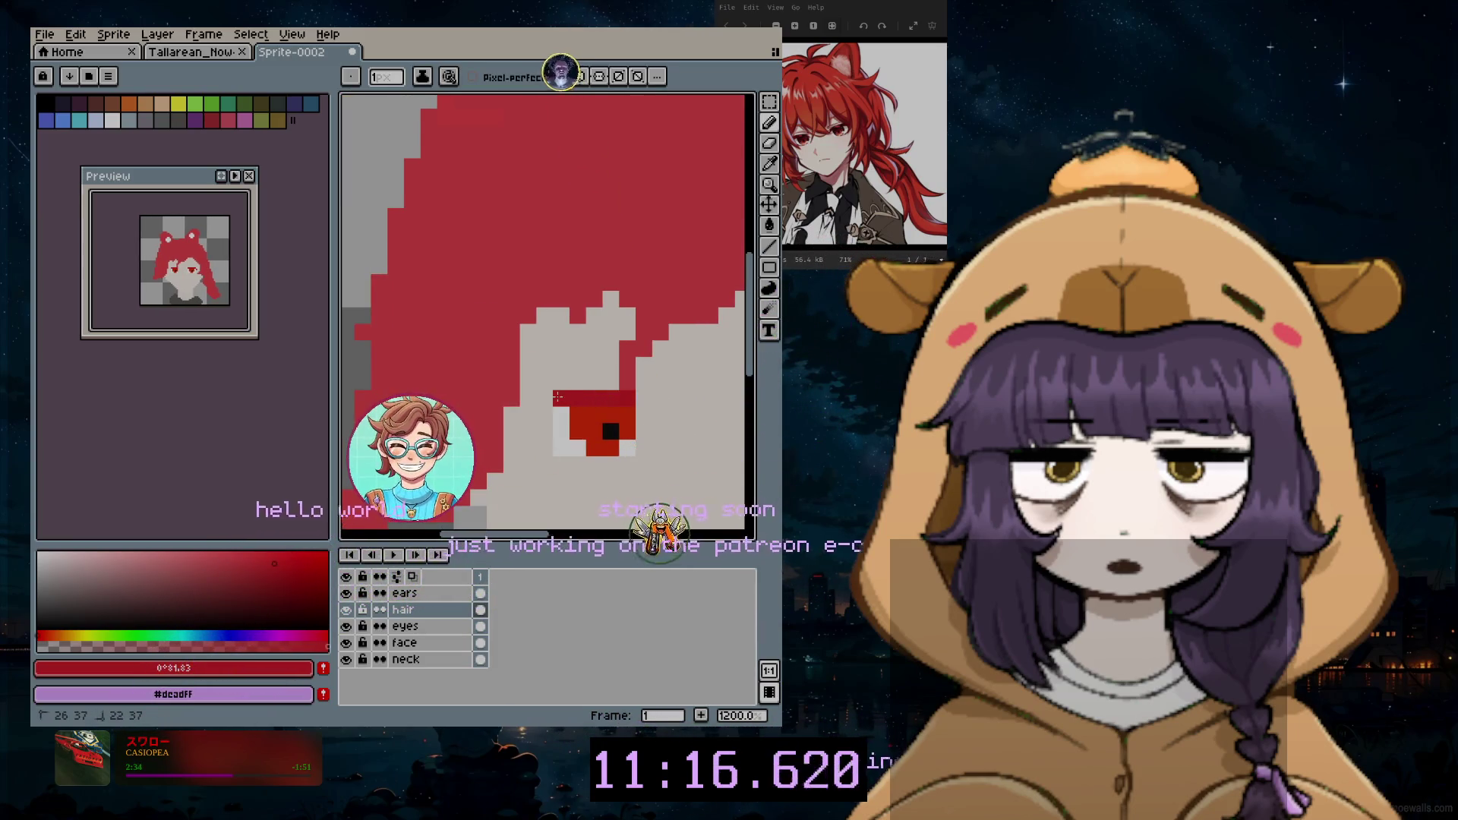
scroll(548, 546, down, 1)
scroll(559, 542, down, 1)
scroll(582, 535, down, 2)
scroll(597, 517, down, 1)
scroll(597, 516, up, 3)
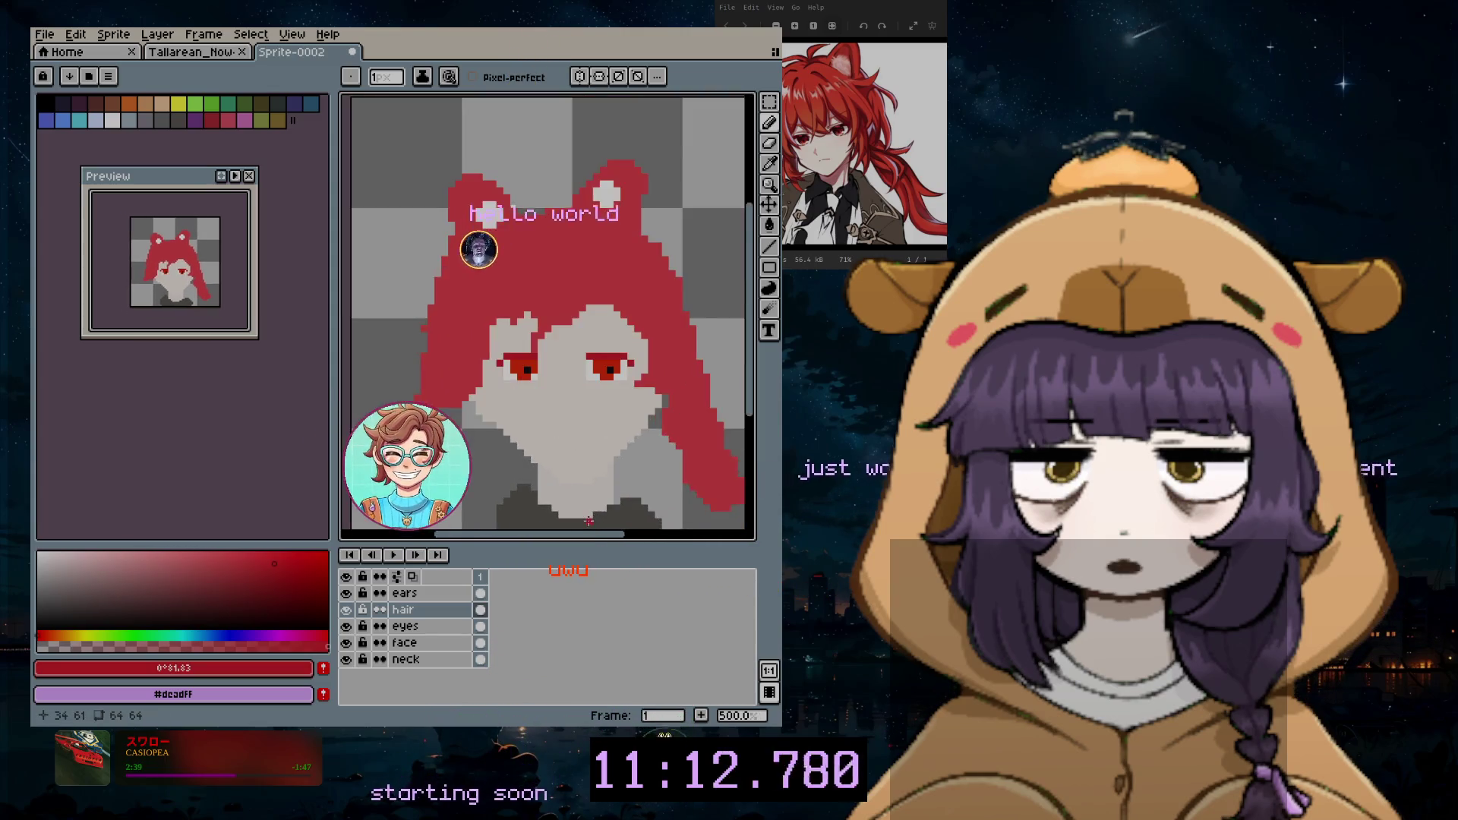
scroll(595, 536, up, 1)
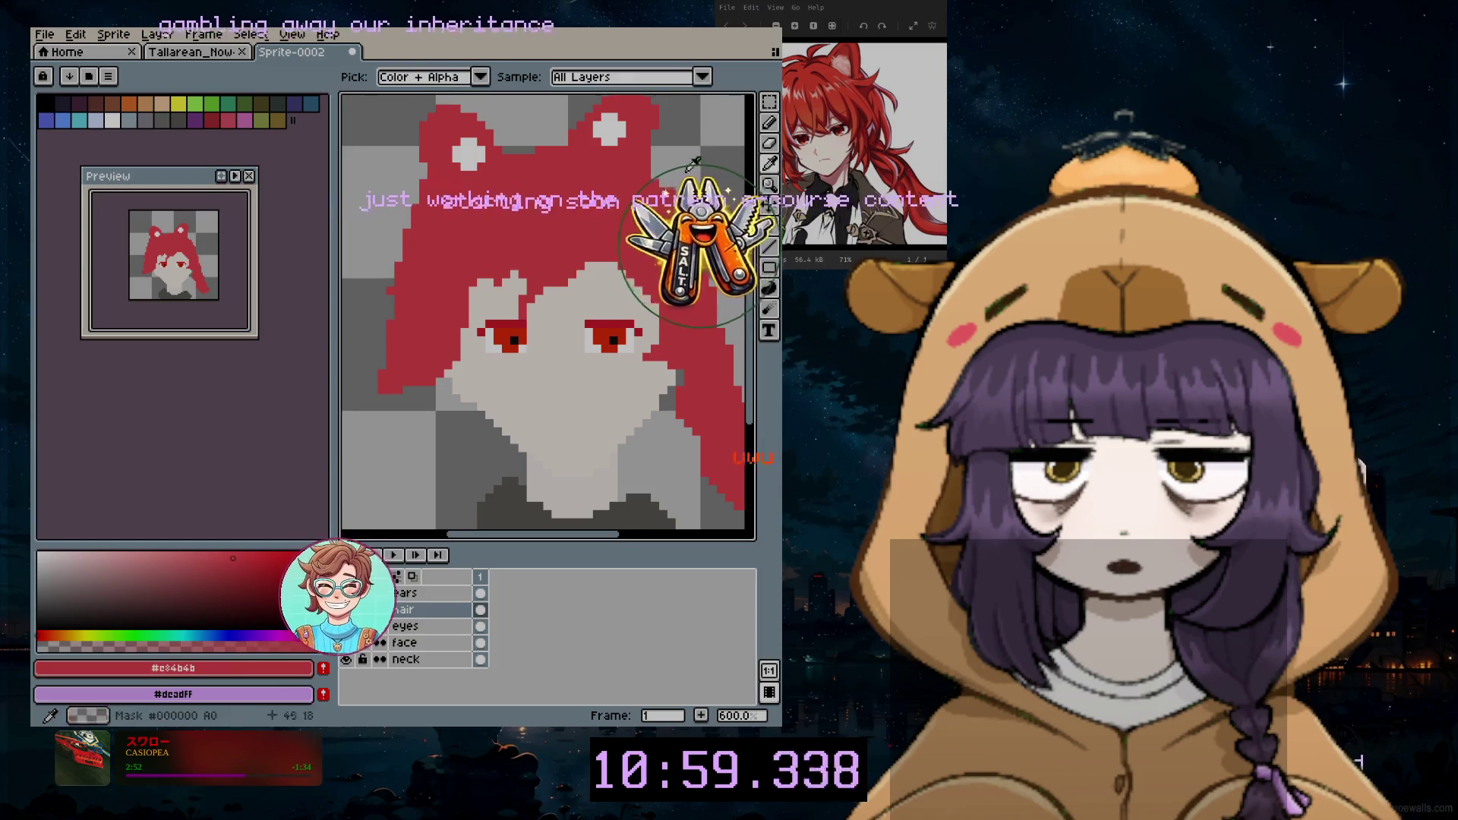
alt+click(582, 283)
scroll(583, 281, up, 1)
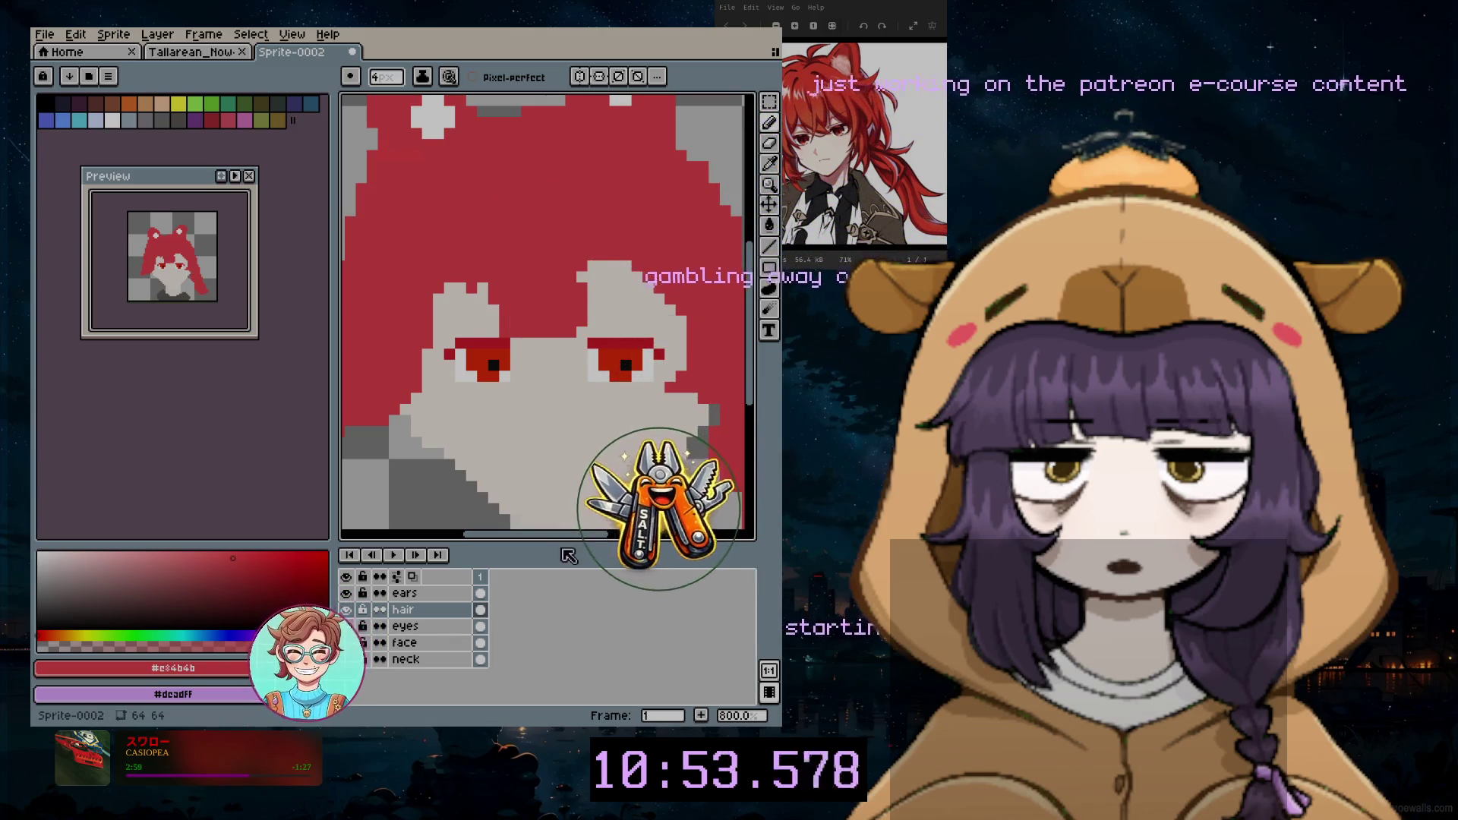
scroll(638, 330, right, 3)
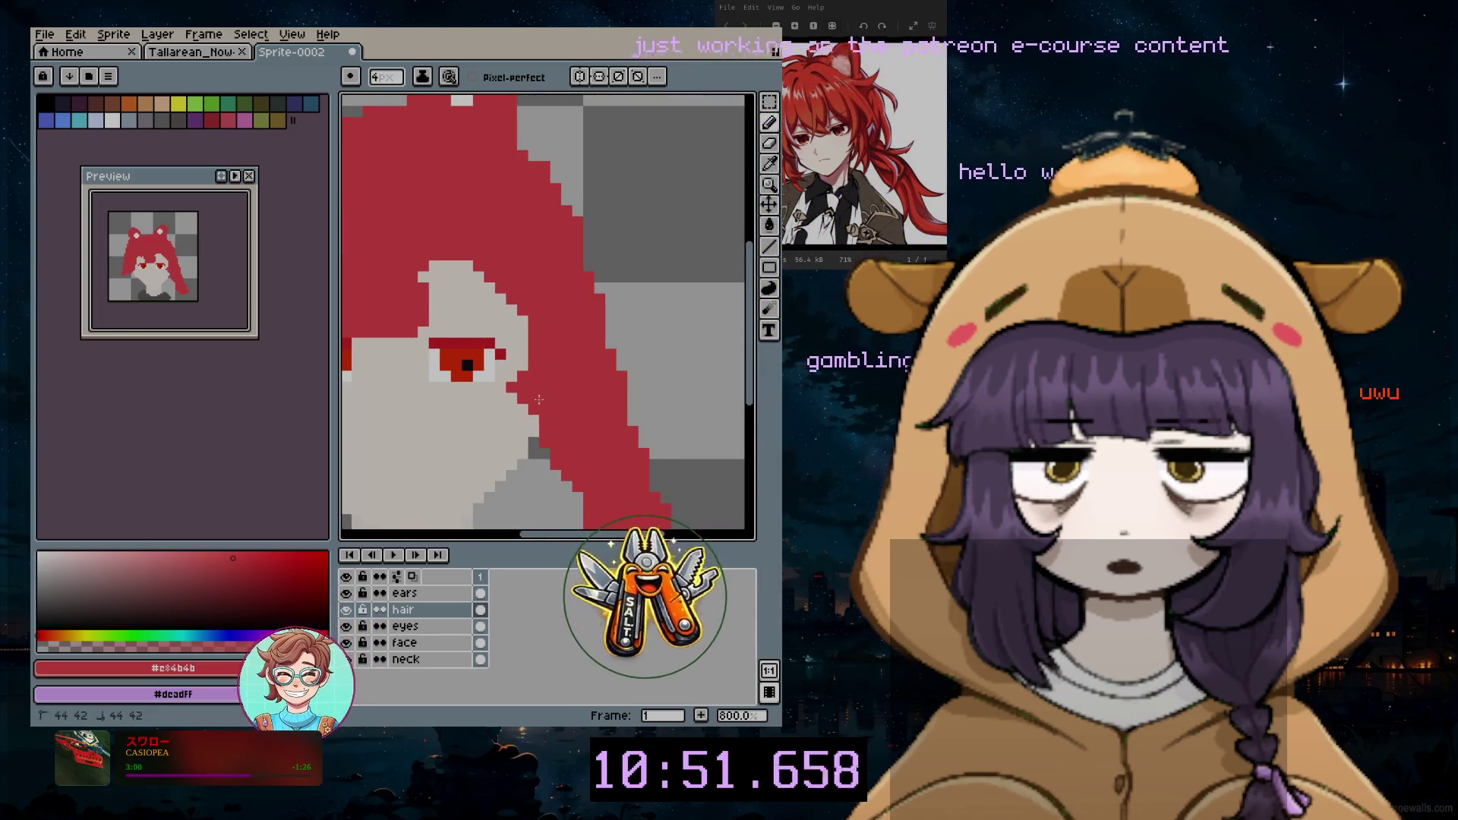
scroll(695, 387, down, 2)
scroll(624, 426, down, 2)
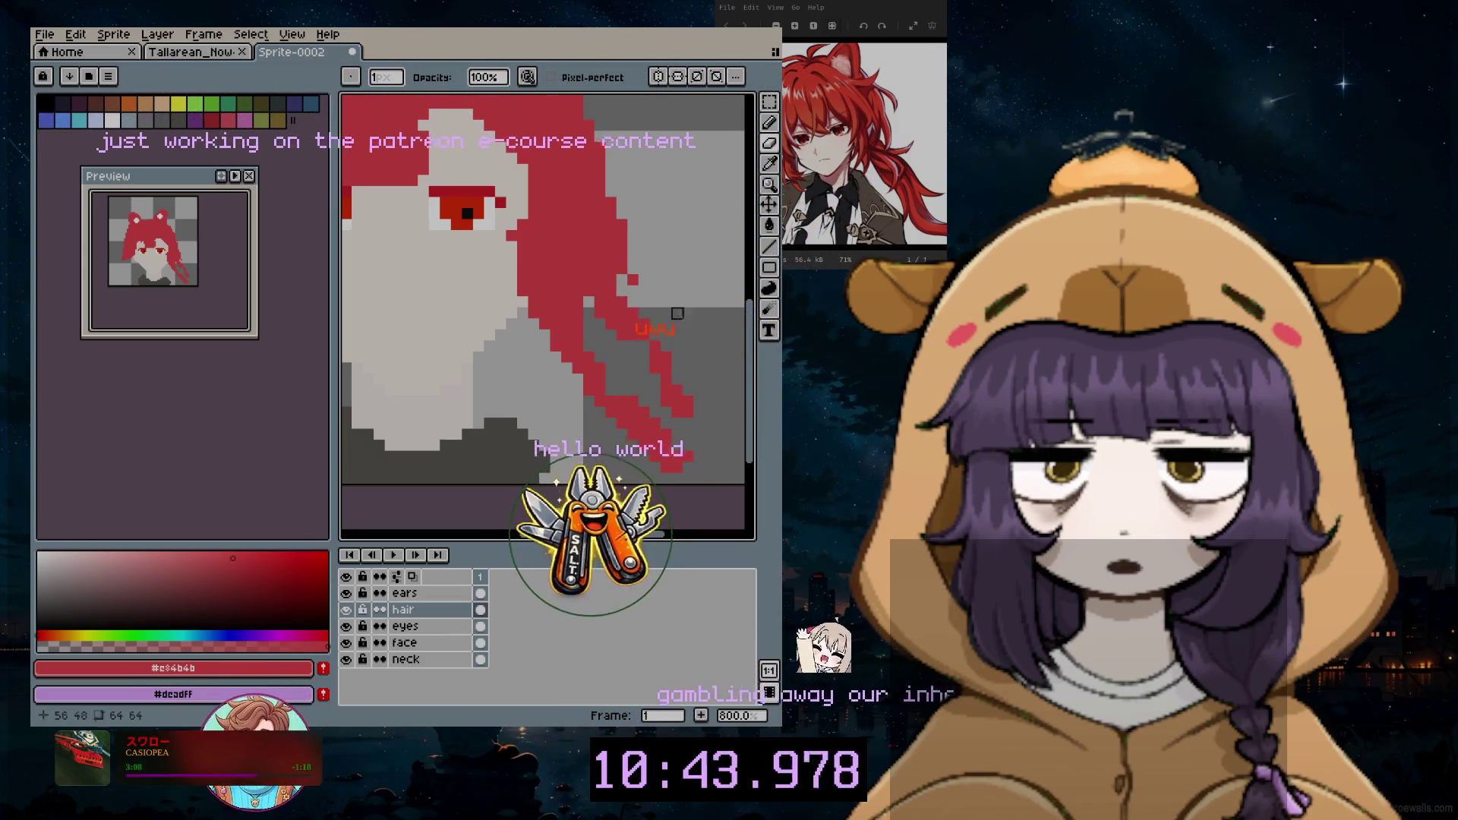
key(e)
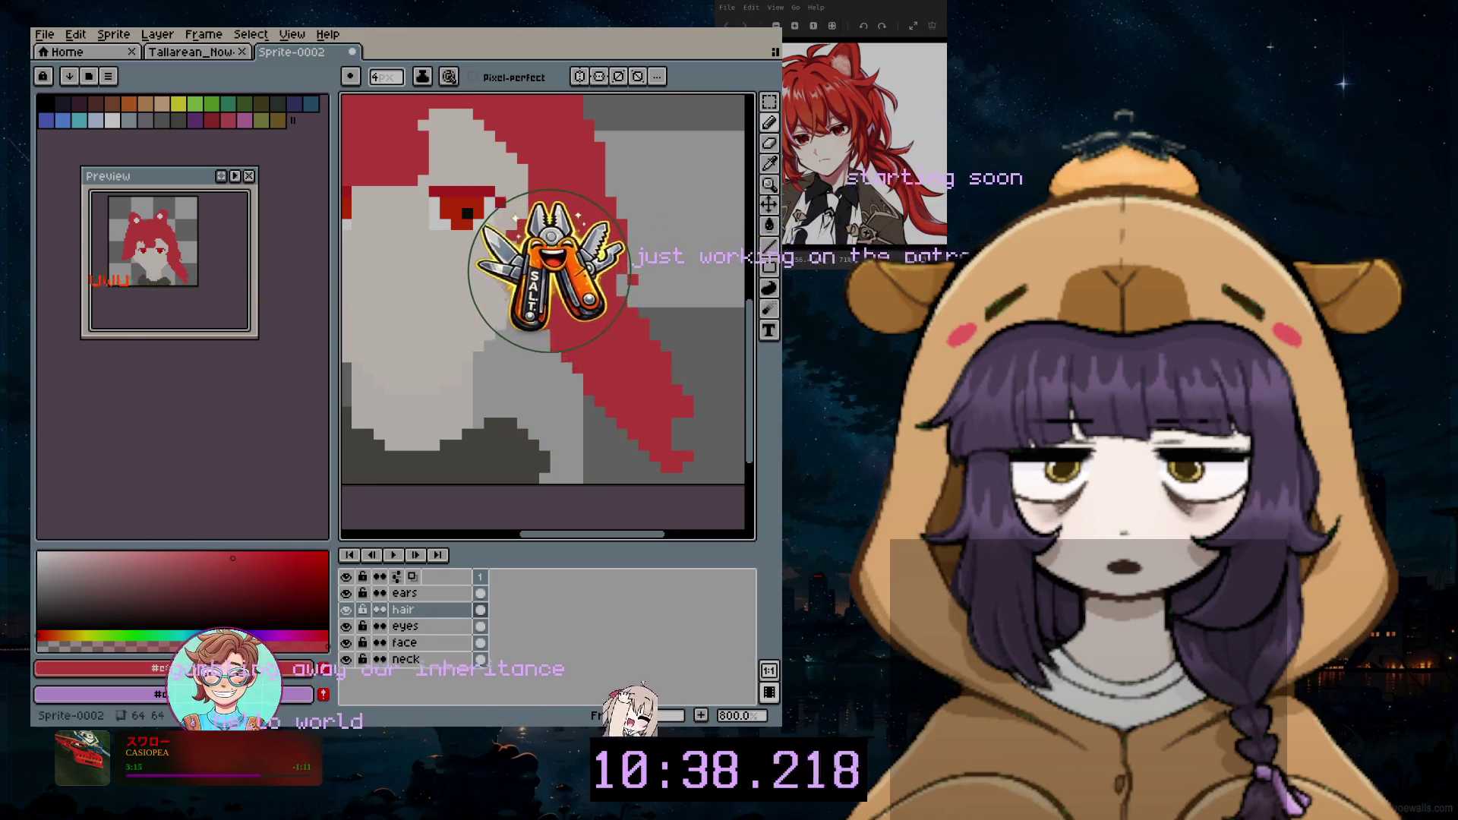
drag(762, 352, 749, 311)
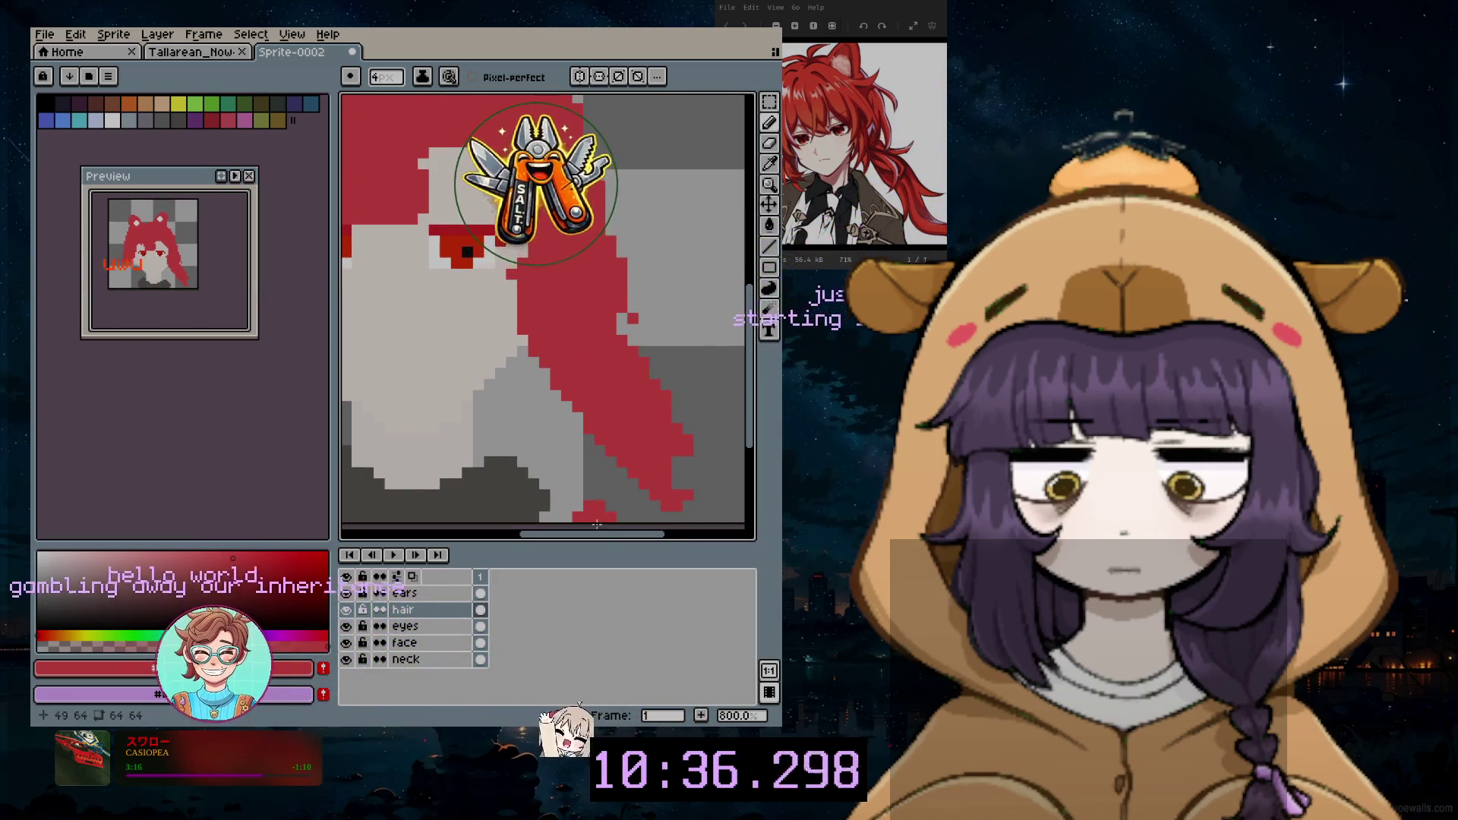
drag(596, 530, 578, 547)
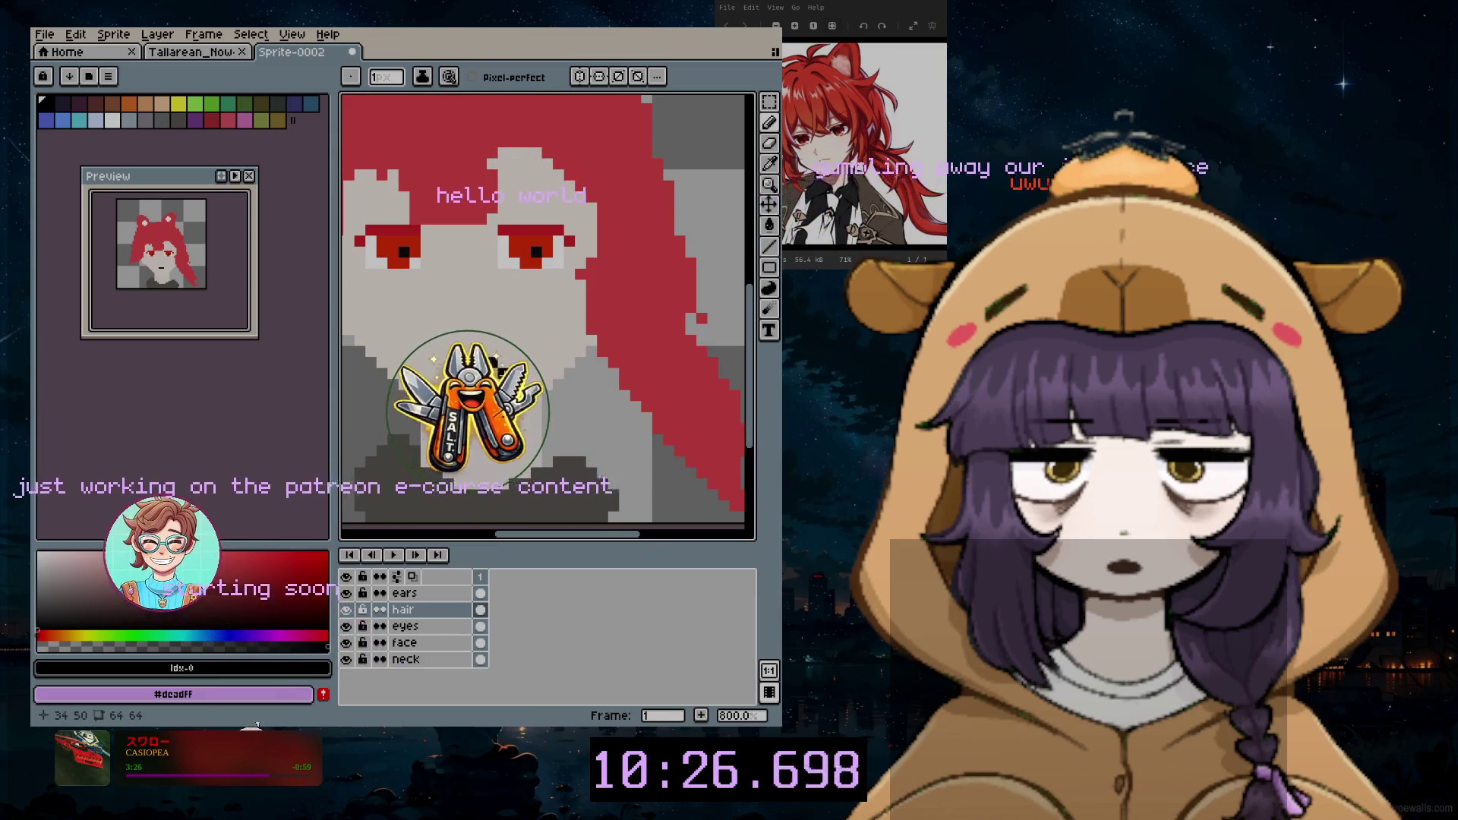
key(ctrl+z)
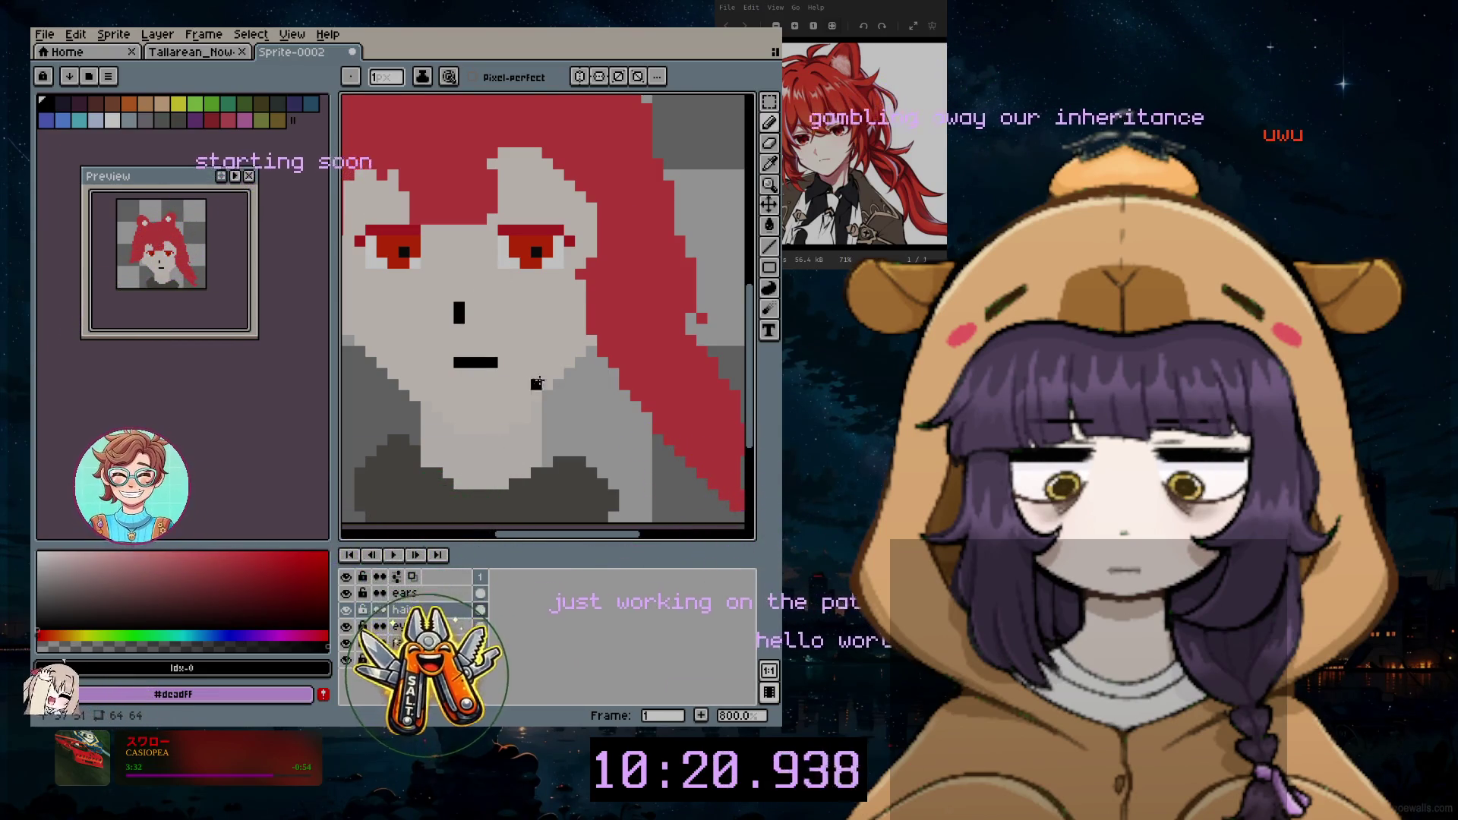
drag(541, 538, 410, 548)
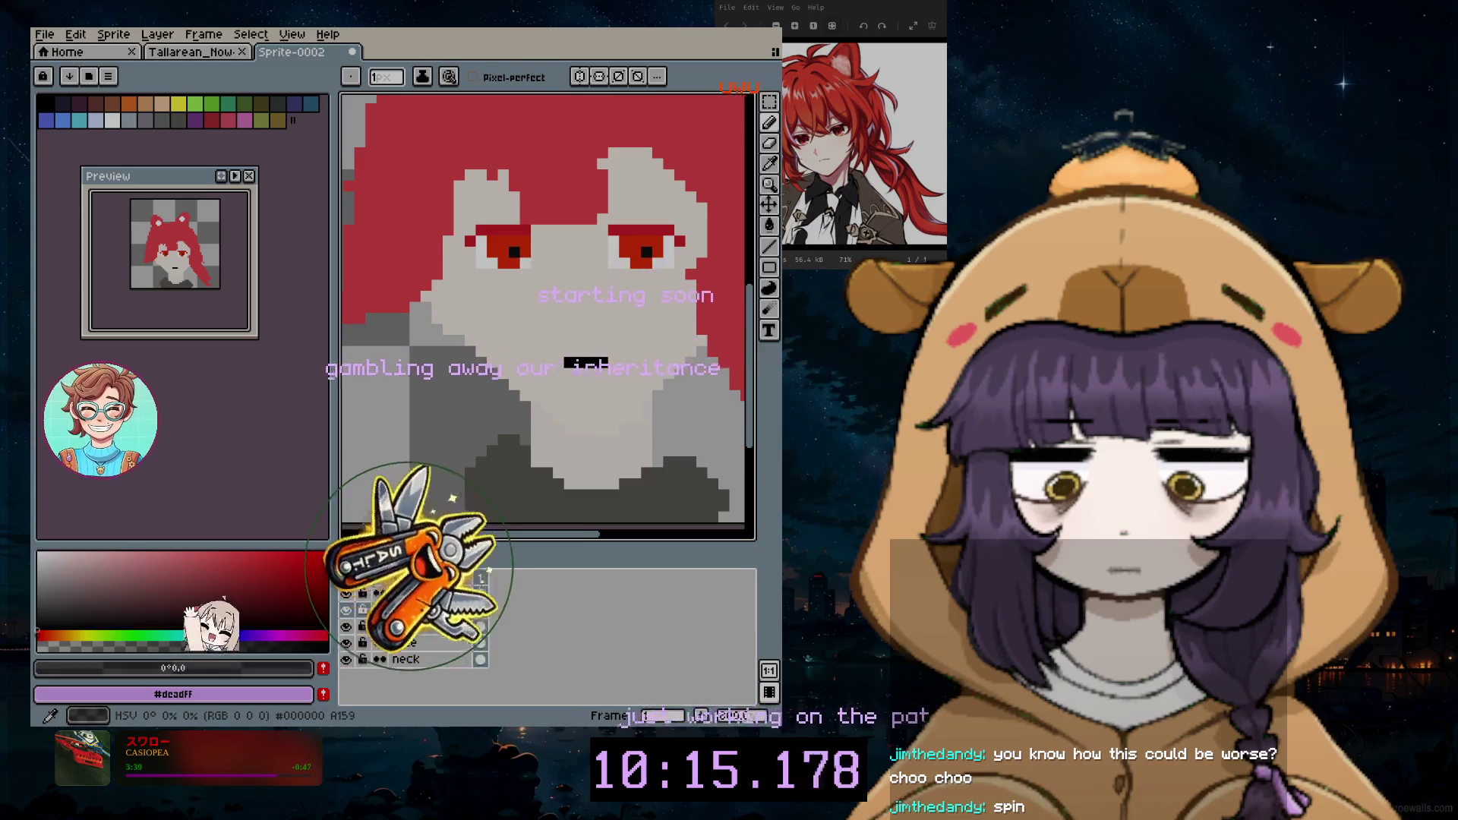
scroll(672, 366, down, 5)
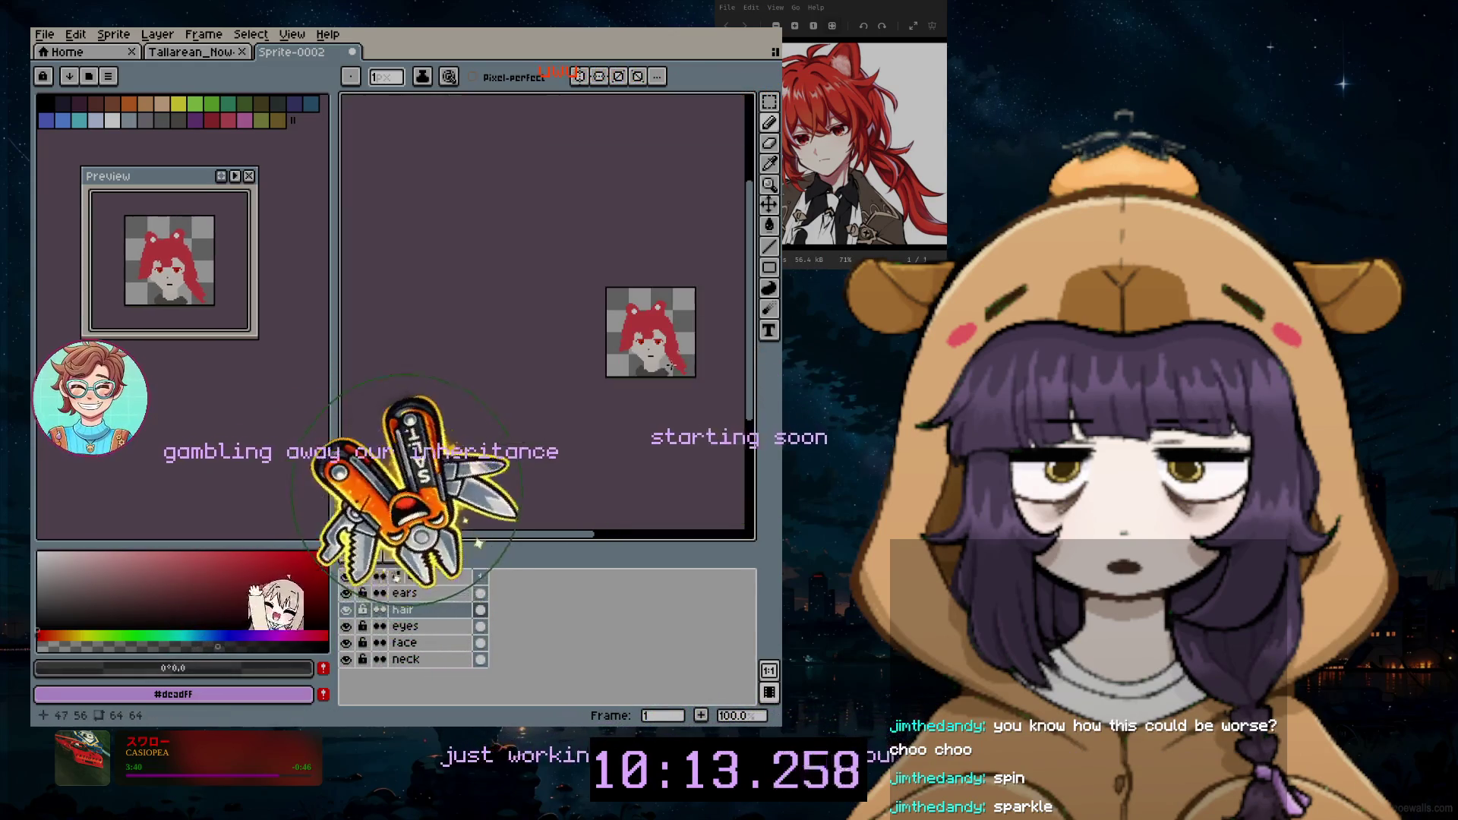
scroll(684, 319, up, 5)
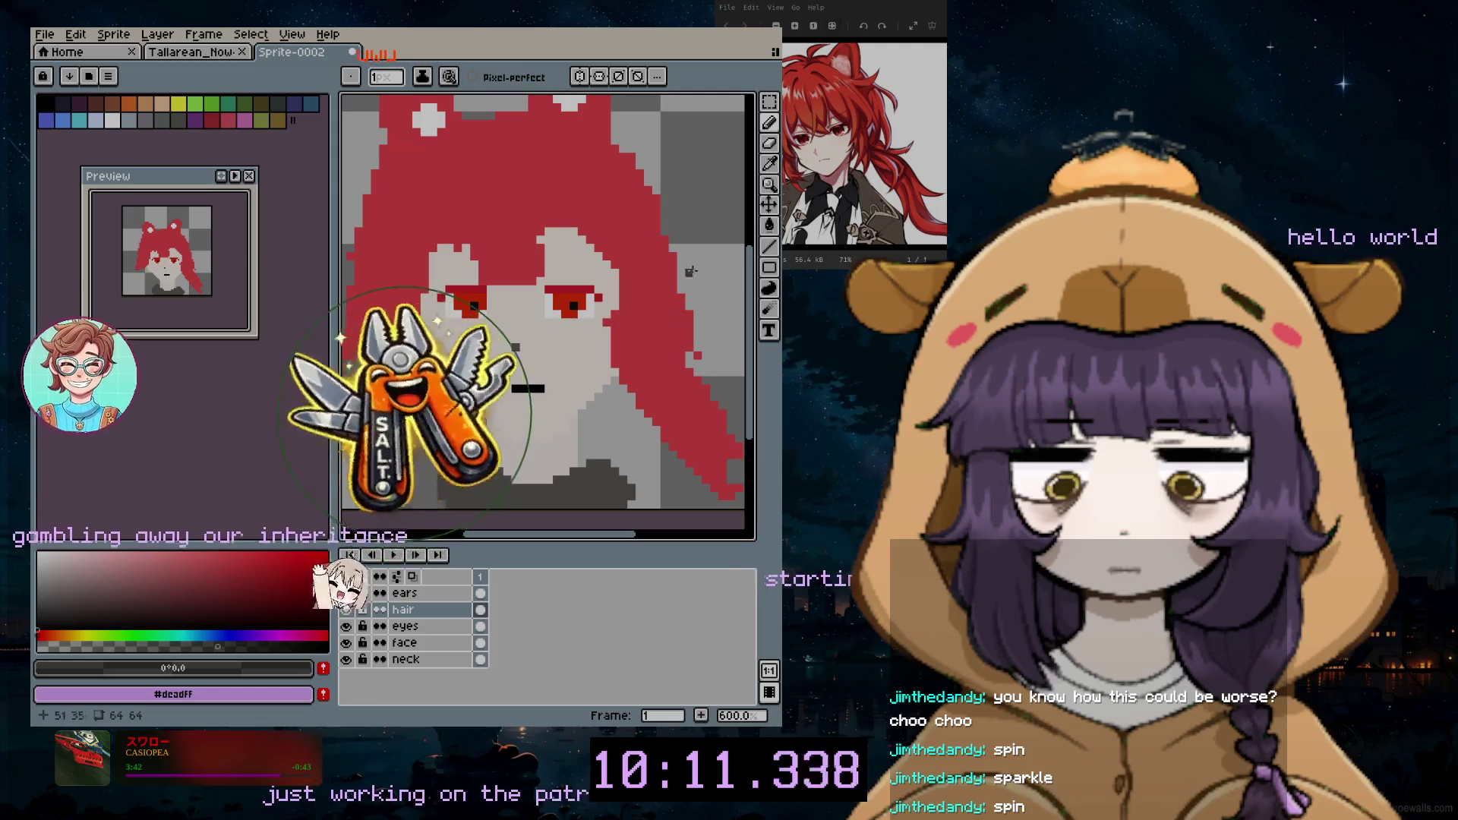
Step: Switch tools and pick up the hair's red as the drawing colour
key(b)
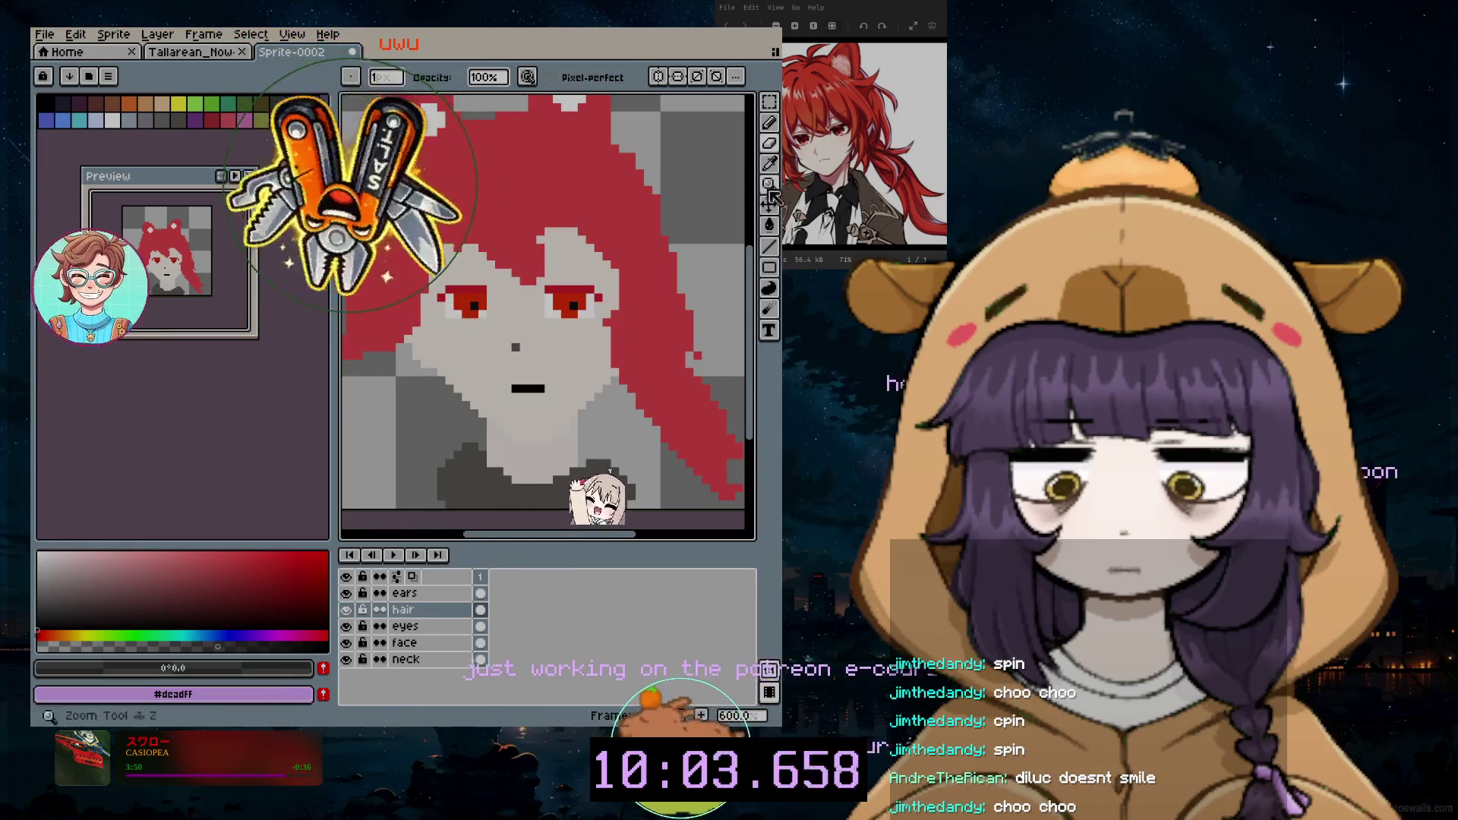
alt+click(575, 247)
Step: Erase red hair pixels near the forehead with the Eraser (E)
key(e)
drag(575, 246, 586, 269)
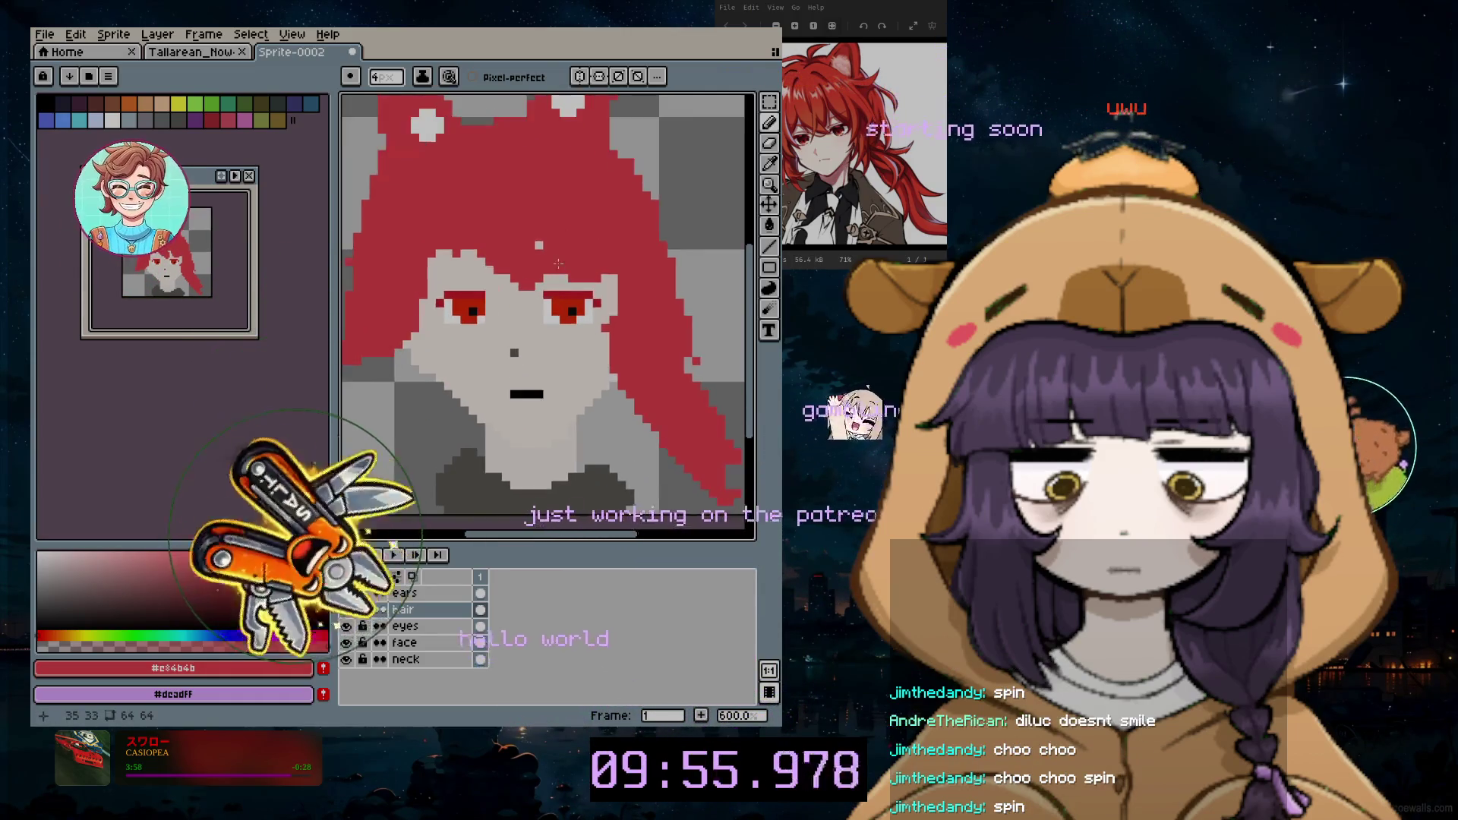
scroll(559, 264, up, 1)
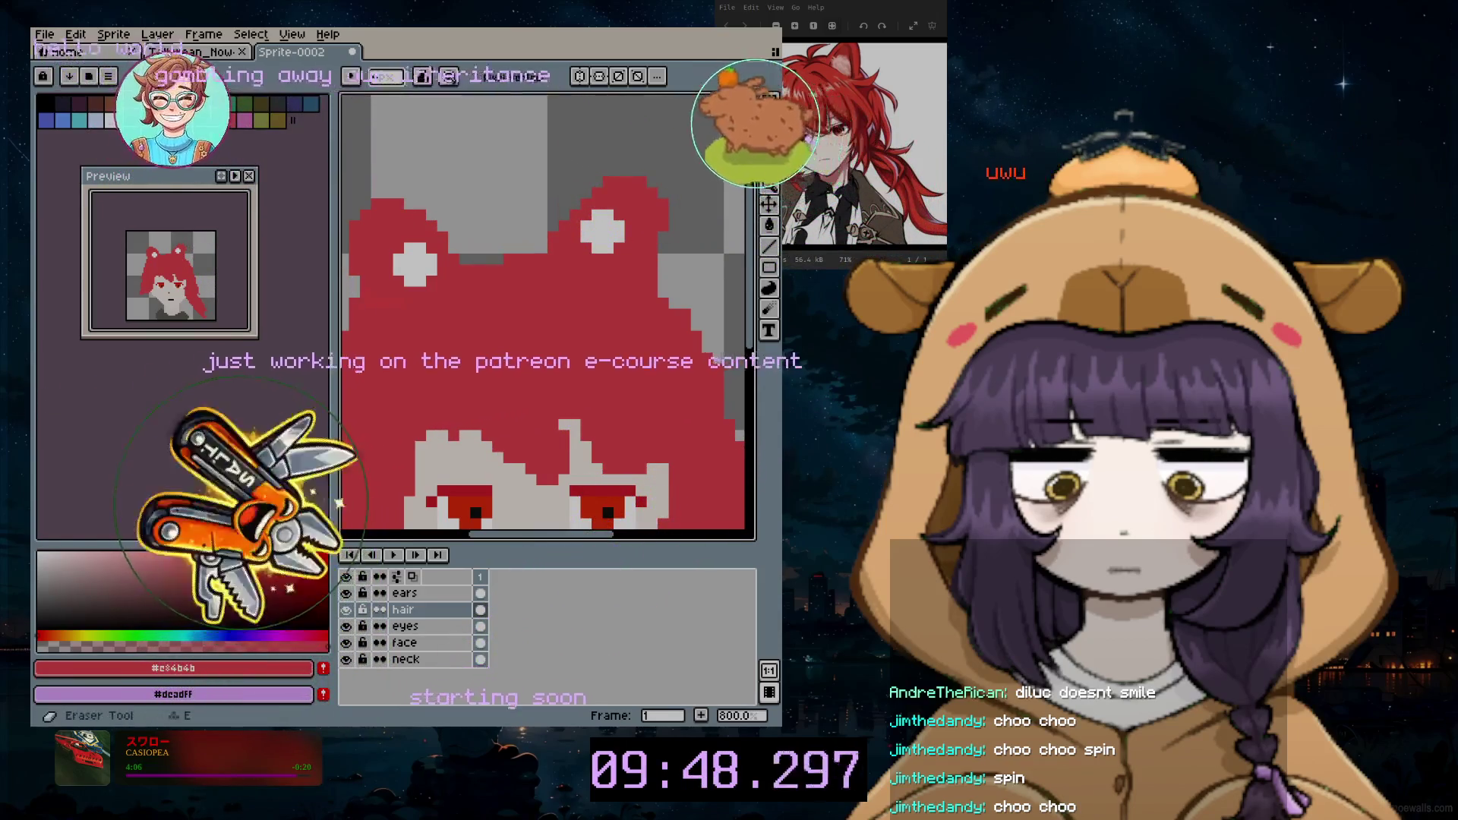
click(770, 143)
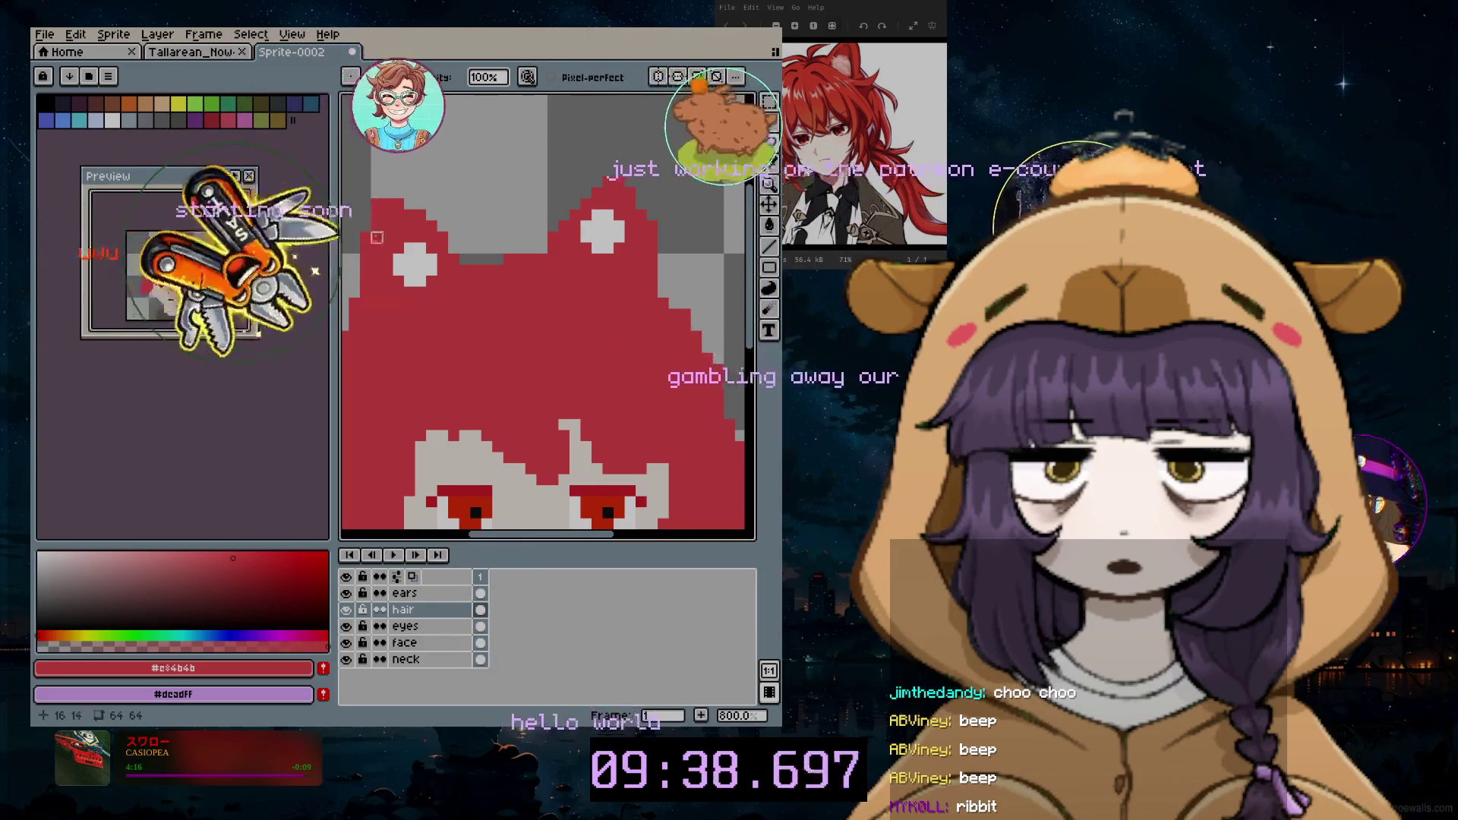
scroll(406, 491, left, 2)
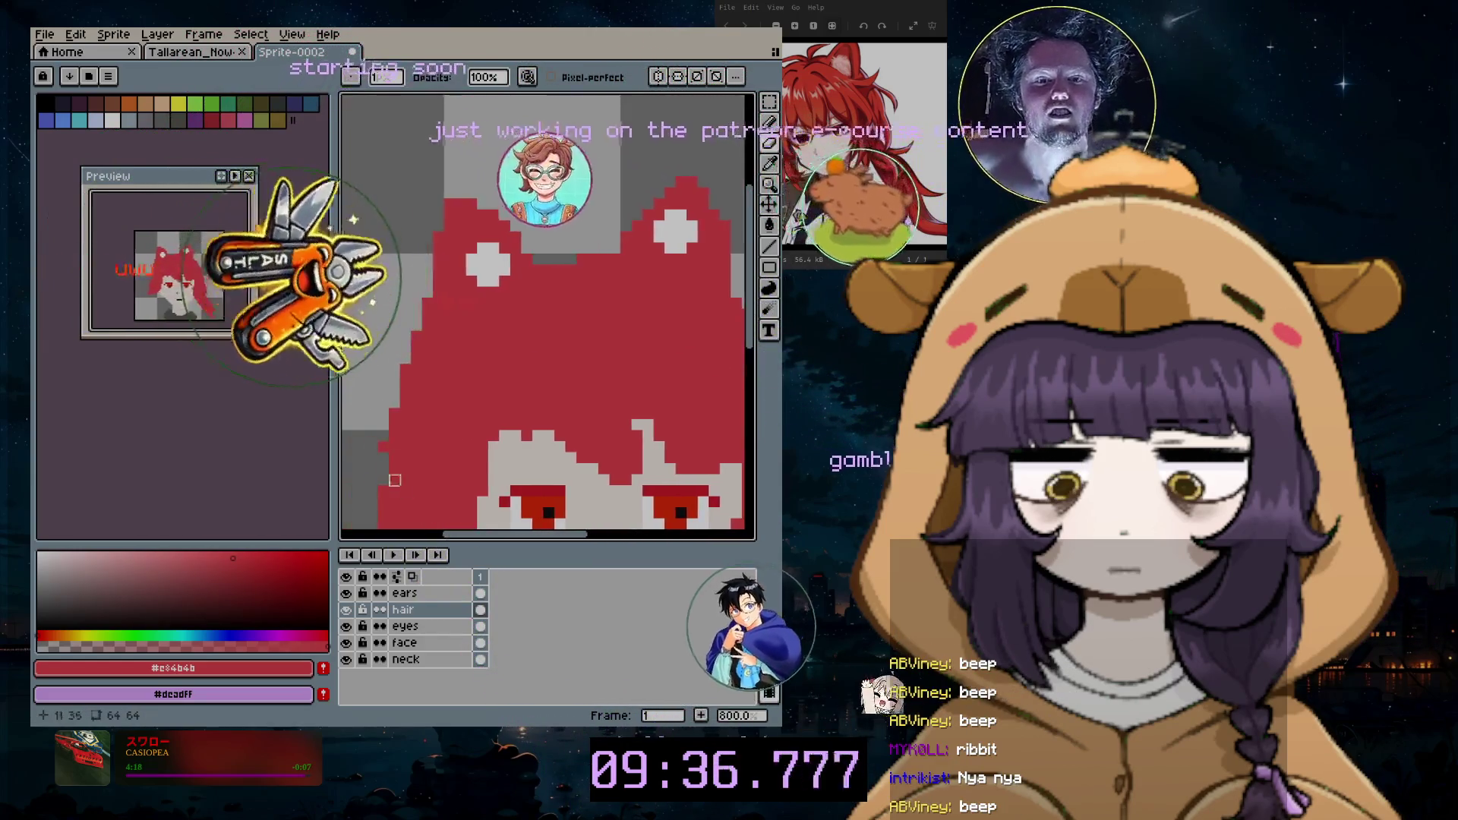
scroll(405, 491, down, 3)
scroll(522, 310, up, 1)
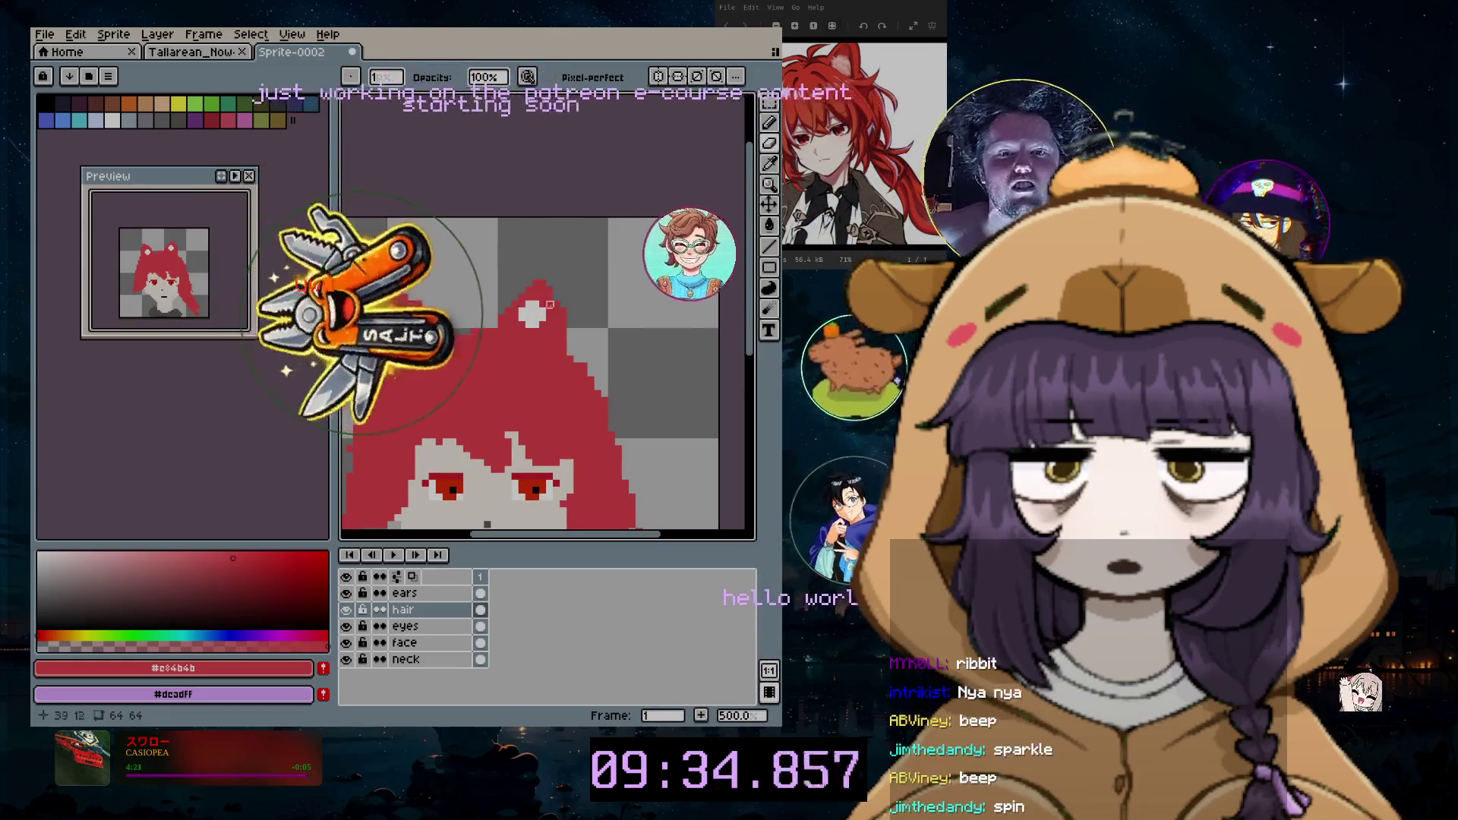
scroll(521, 312, down, 3)
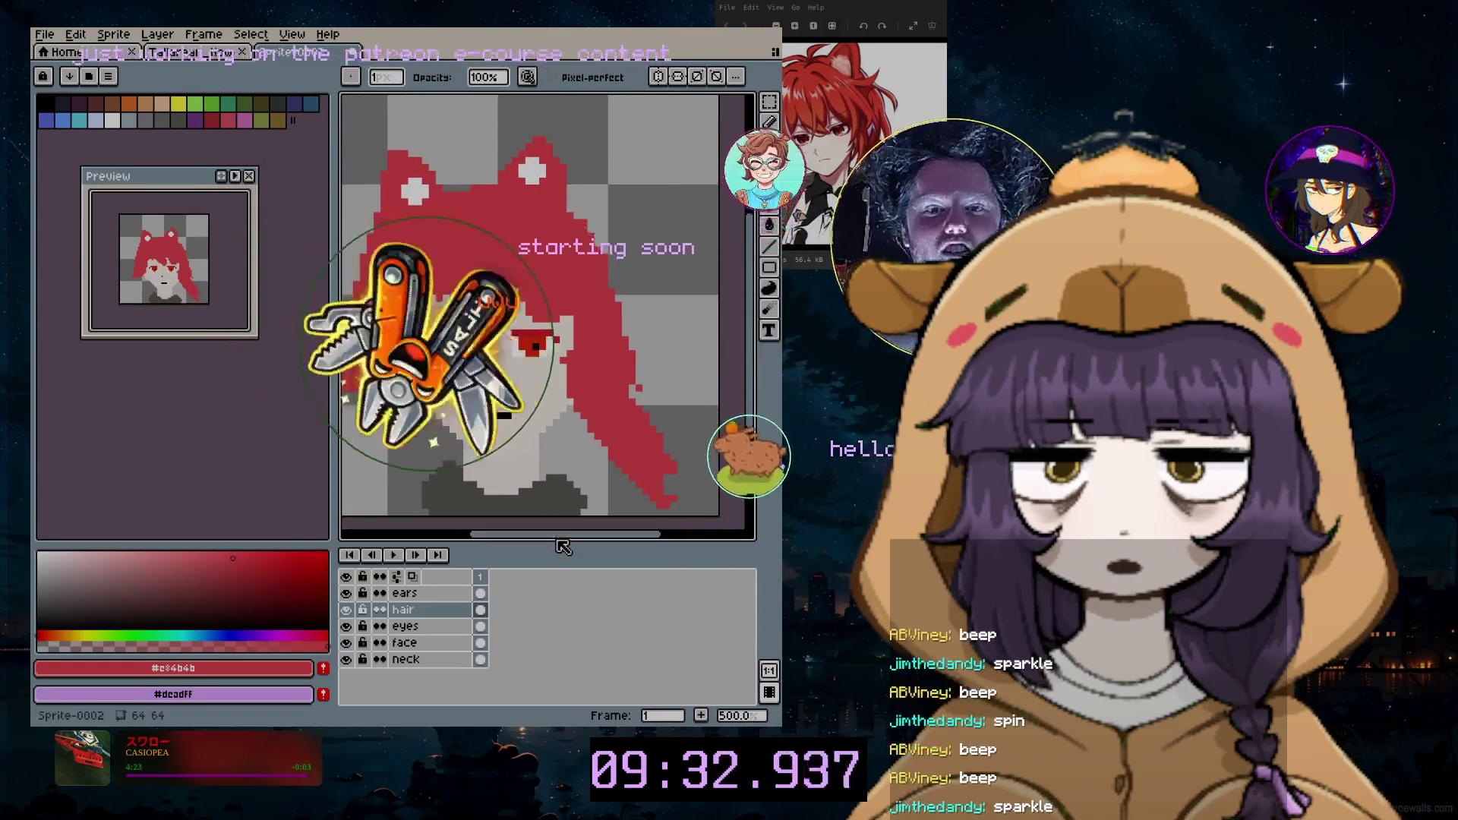
scroll(562, 548, up, 1)
scroll(505, 535, down, 1)
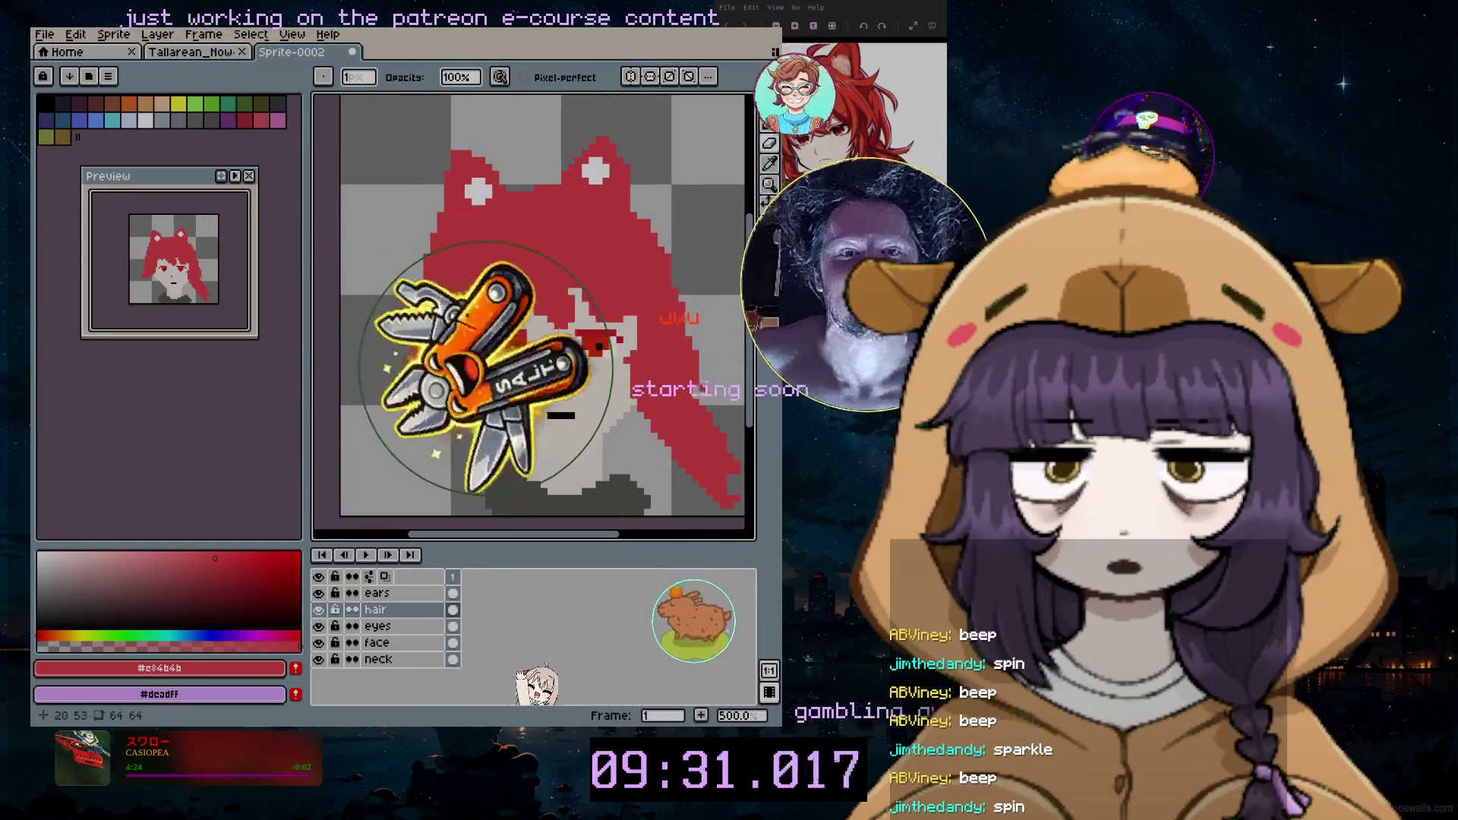
Step: Keep the Eraser active and enlarge its brush from 7 to 9, then 10
click(780, 151)
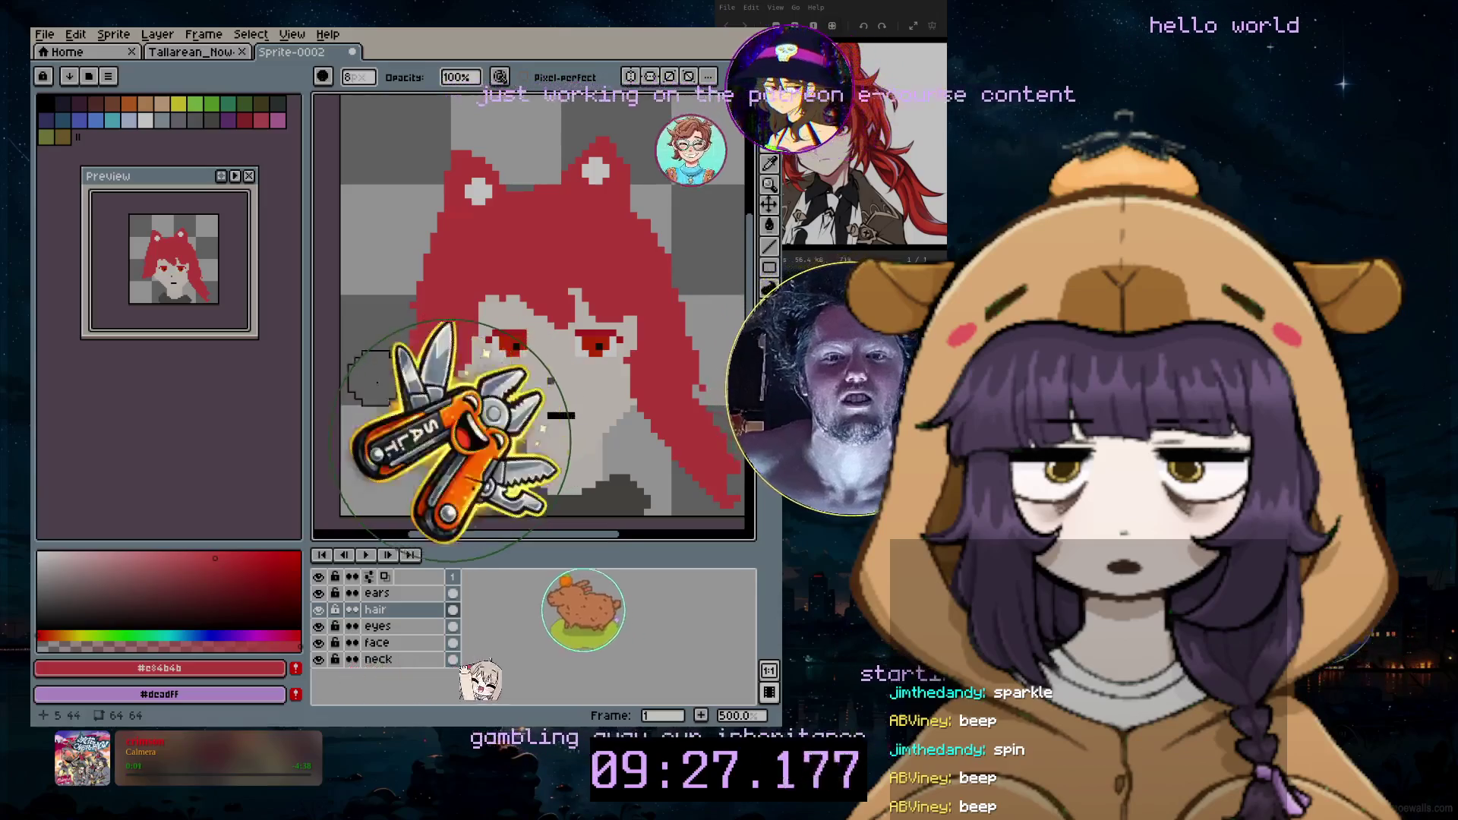
key(plus)
key(plus)
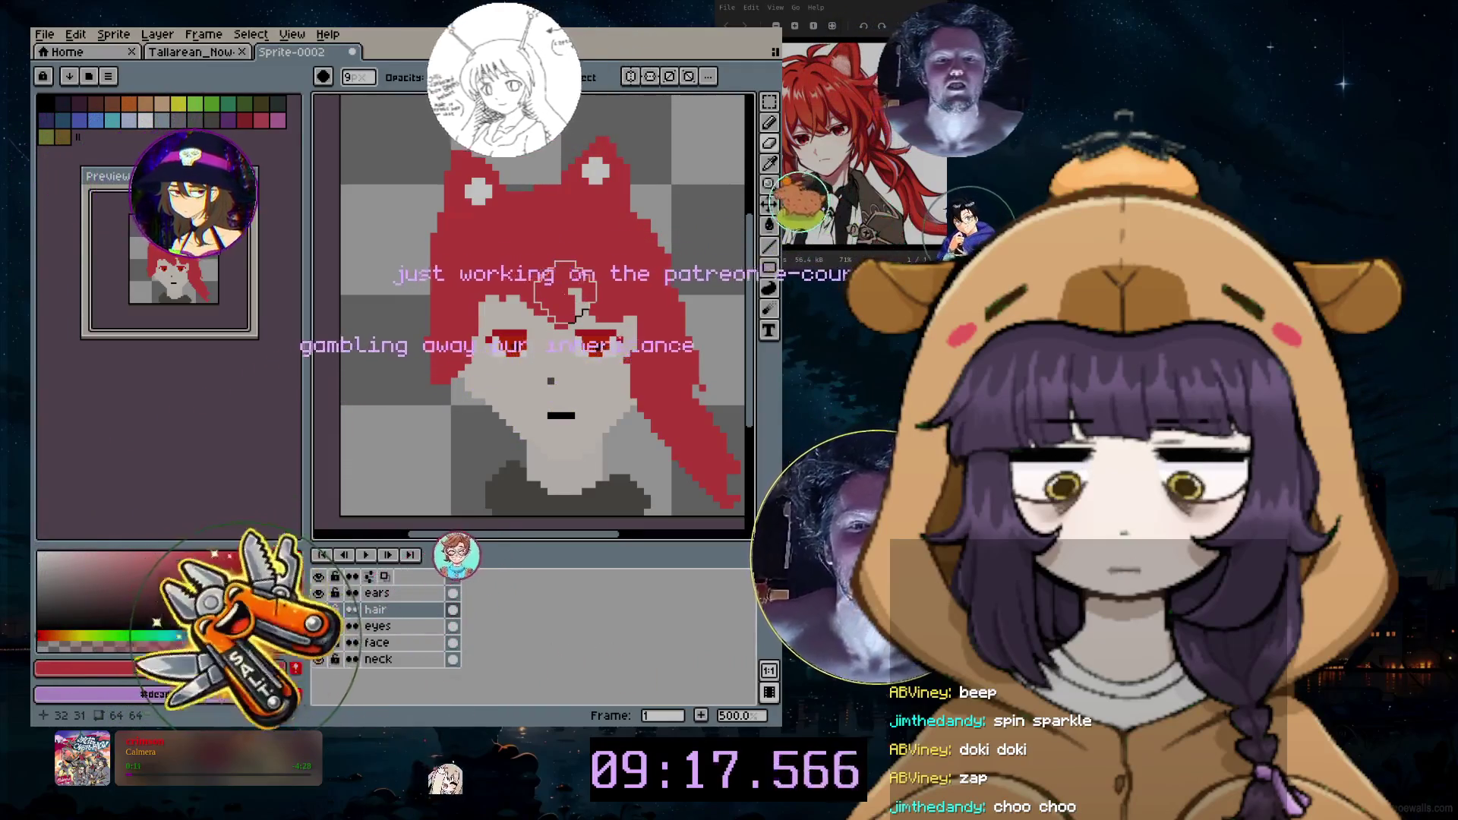
key(plus)
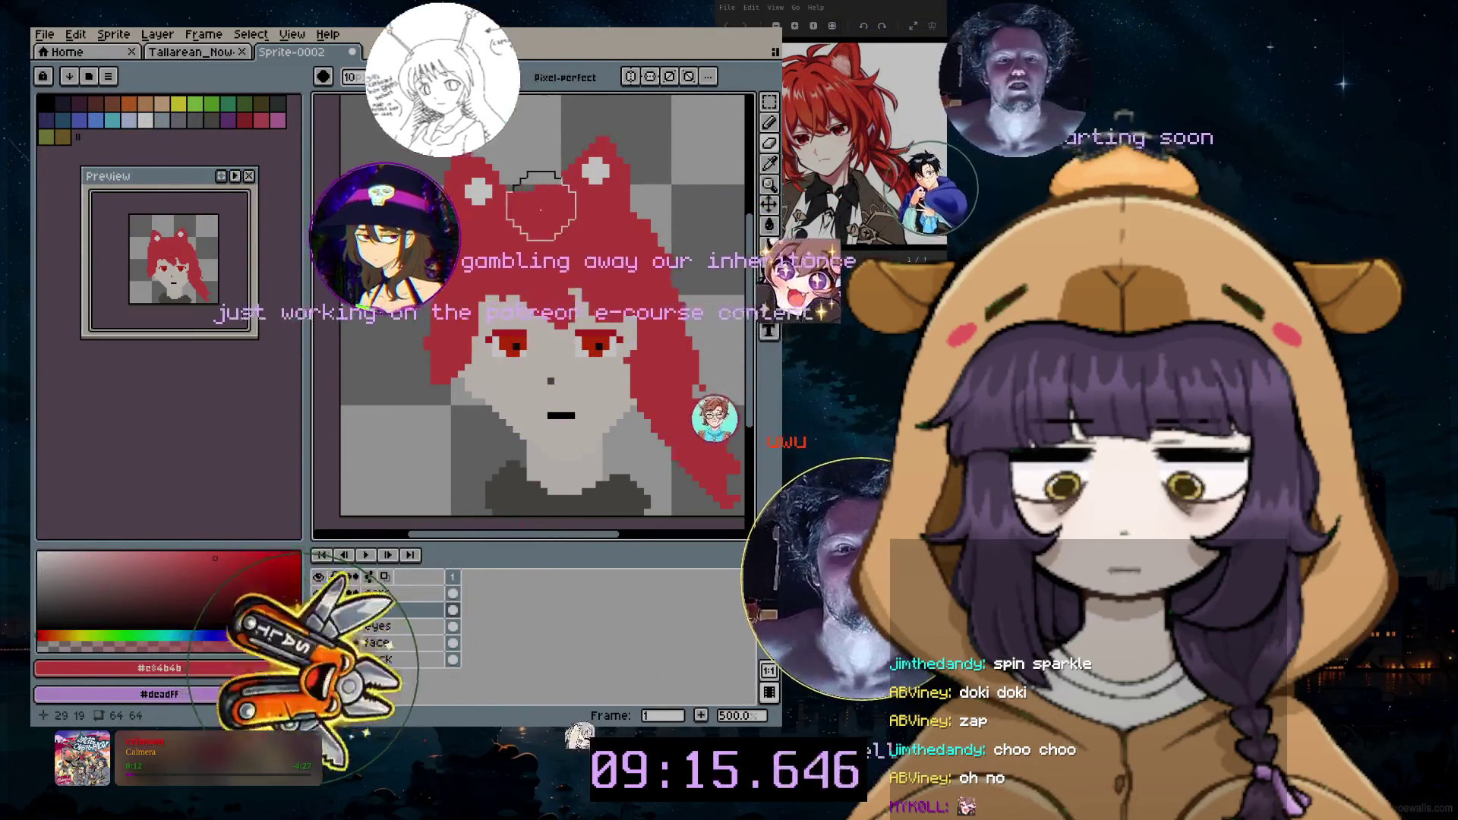
scroll(540, 205, up, 1)
scroll(536, 189, up, 1)
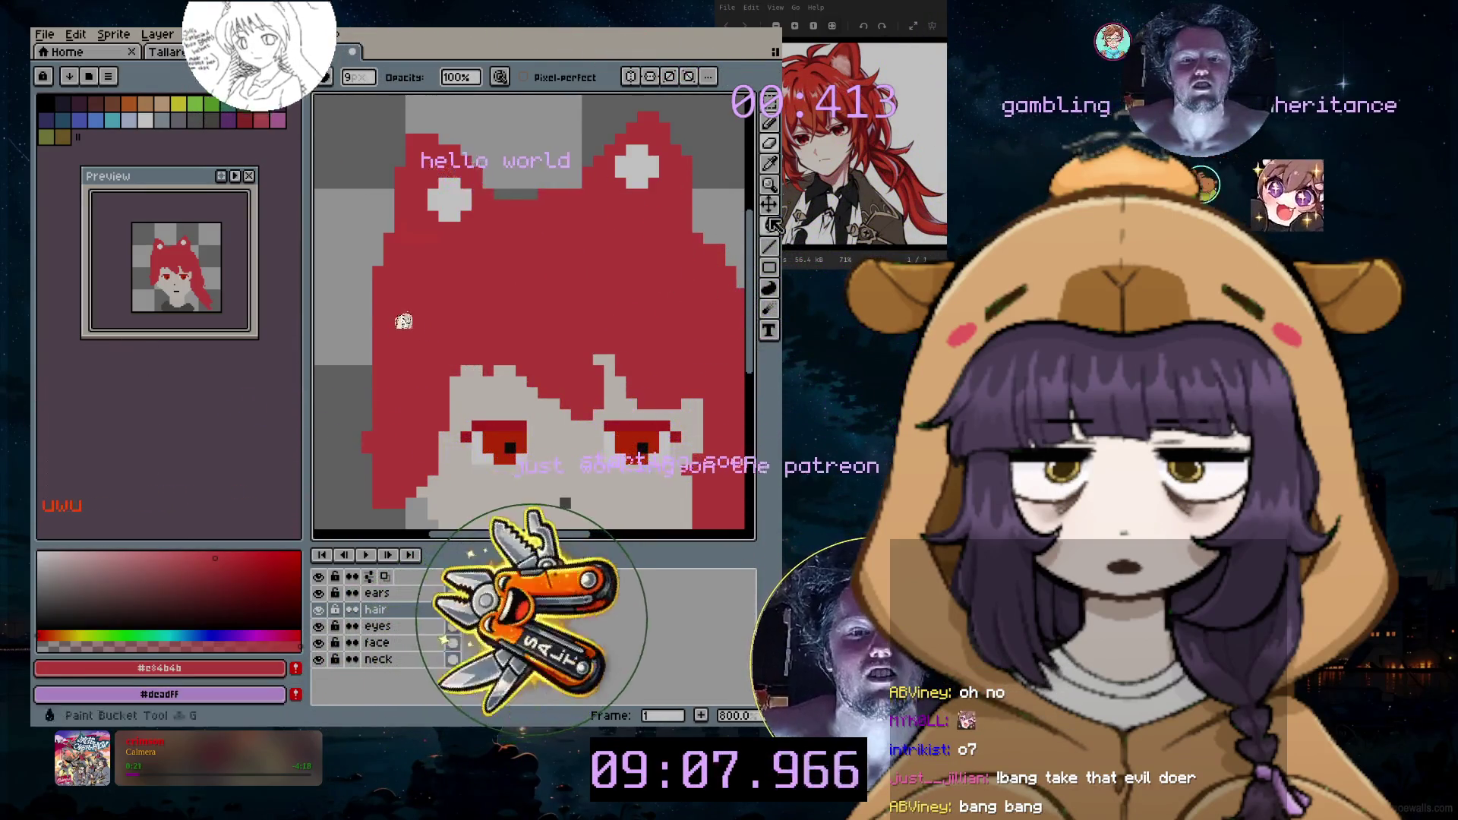
key(i)
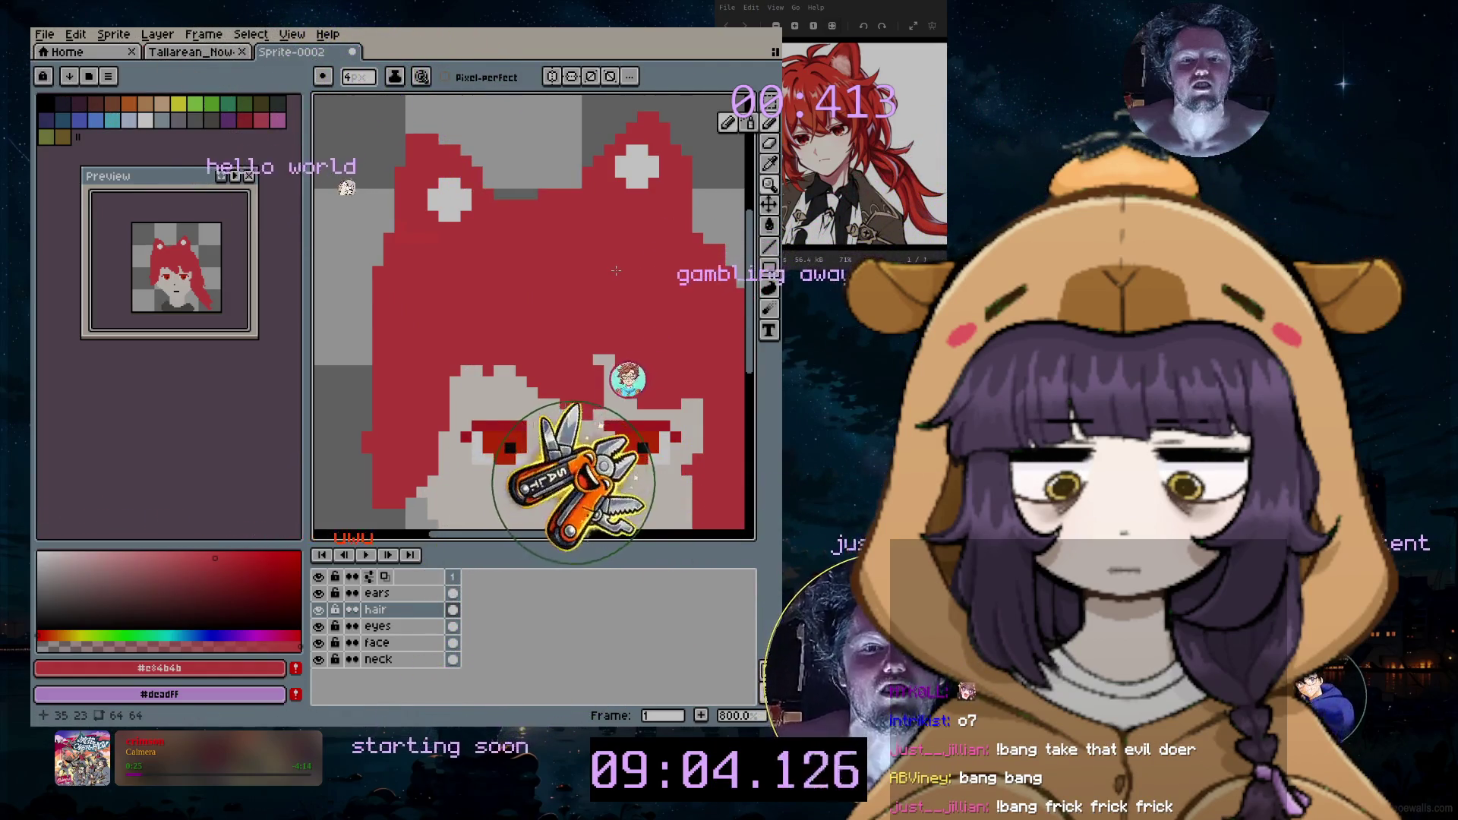
scroll(506, 363, right, 2)
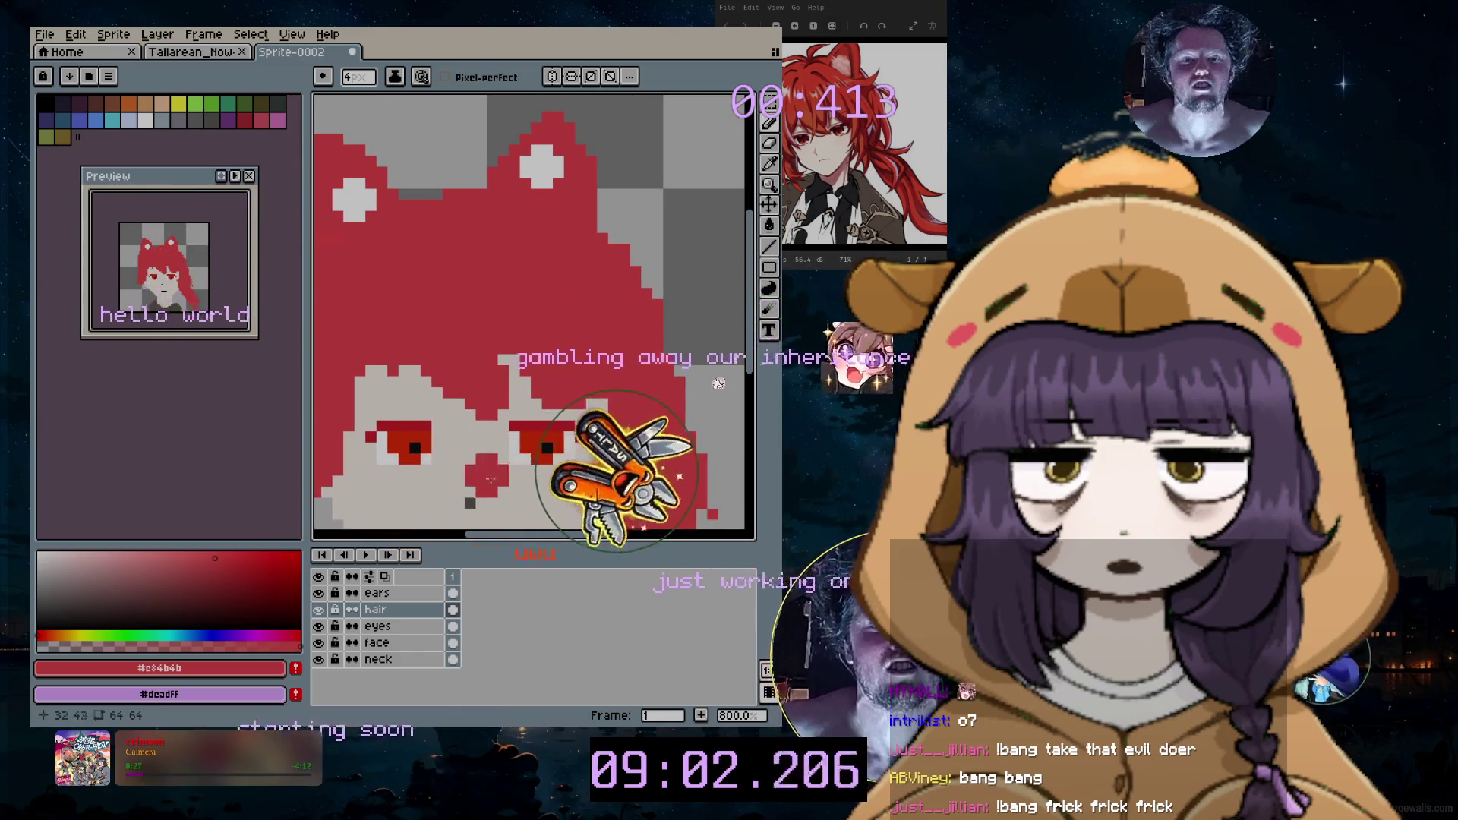
drag(513, 541, 485, 544)
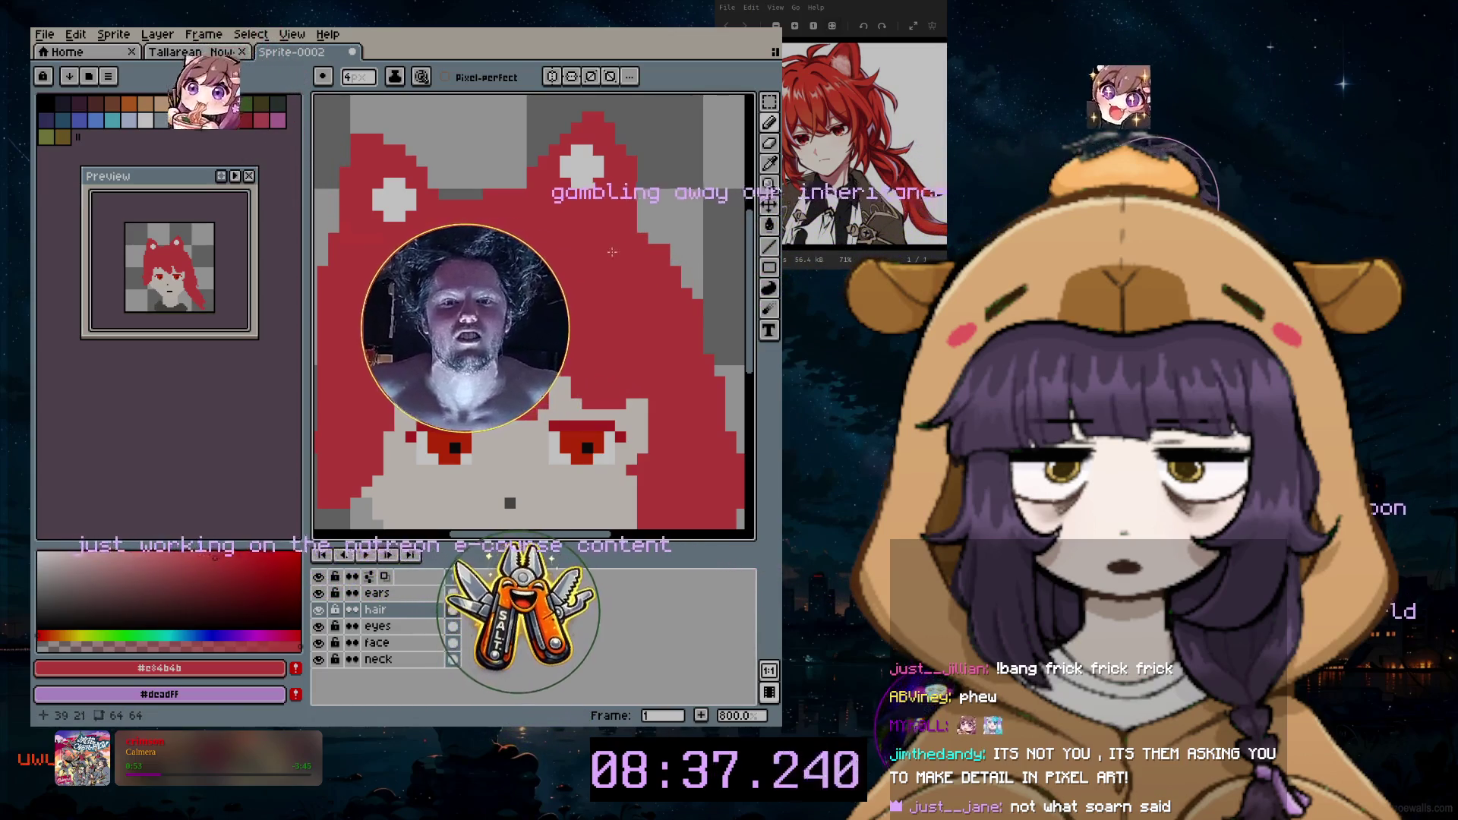
Step: Create a new blank 64x64 sprite, Sprite-0003, via File > New
click(45, 34)
click(63, 56)
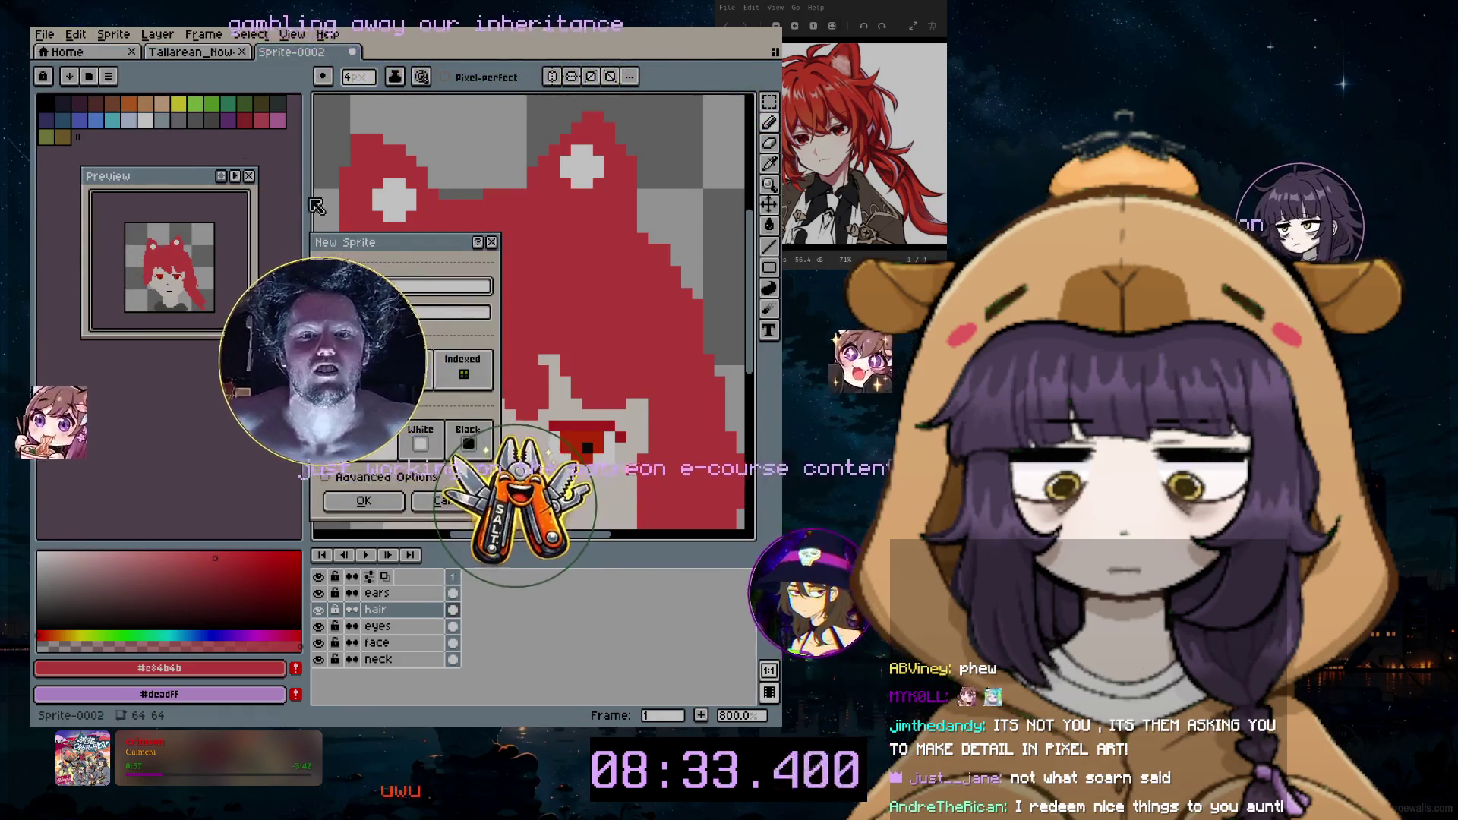
key(Return)
scroll(695, 287, up, 1)
scroll(673, 364, up, 1)
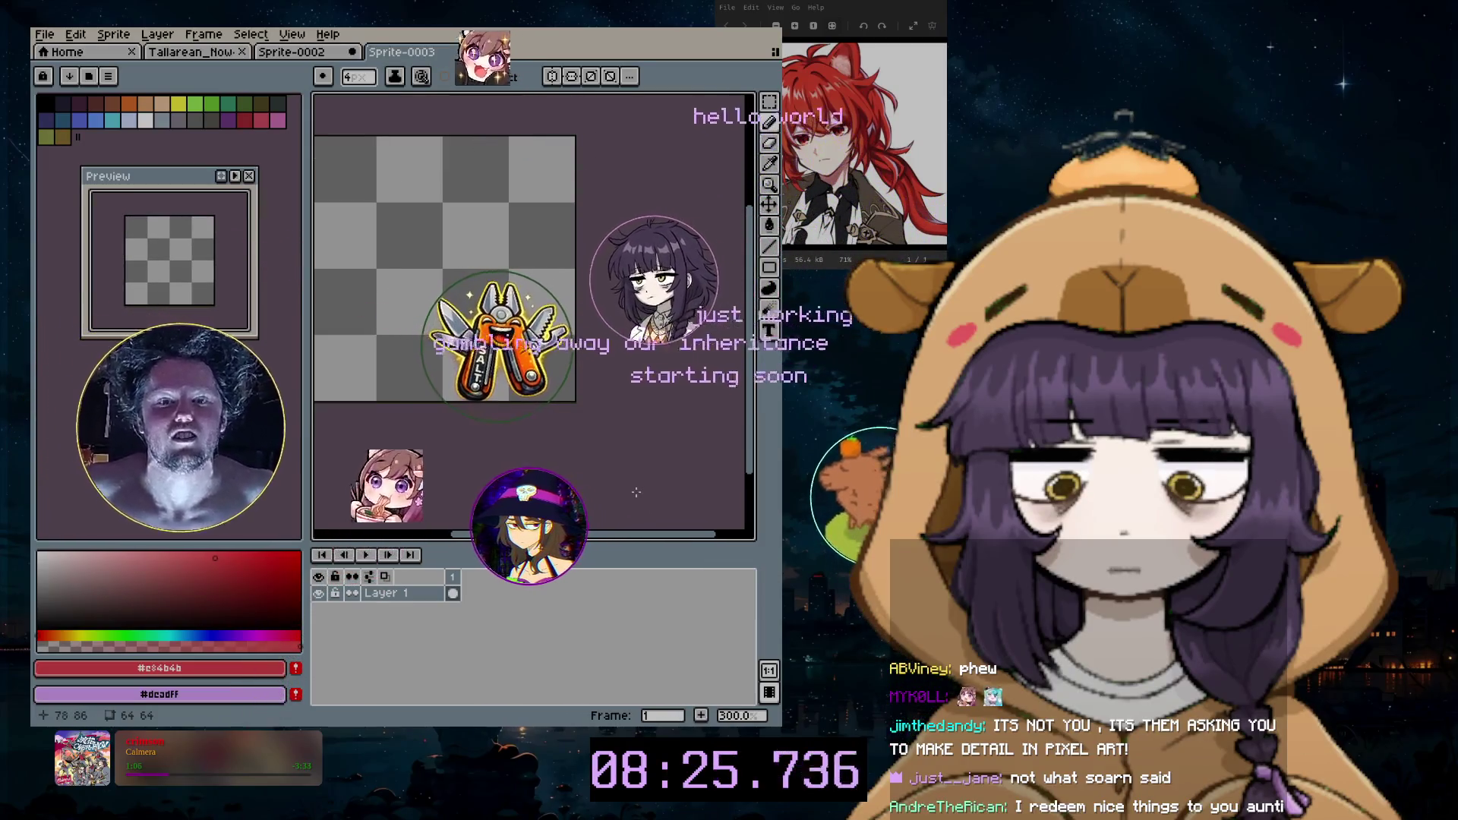
scroll(551, 268, up, 1)
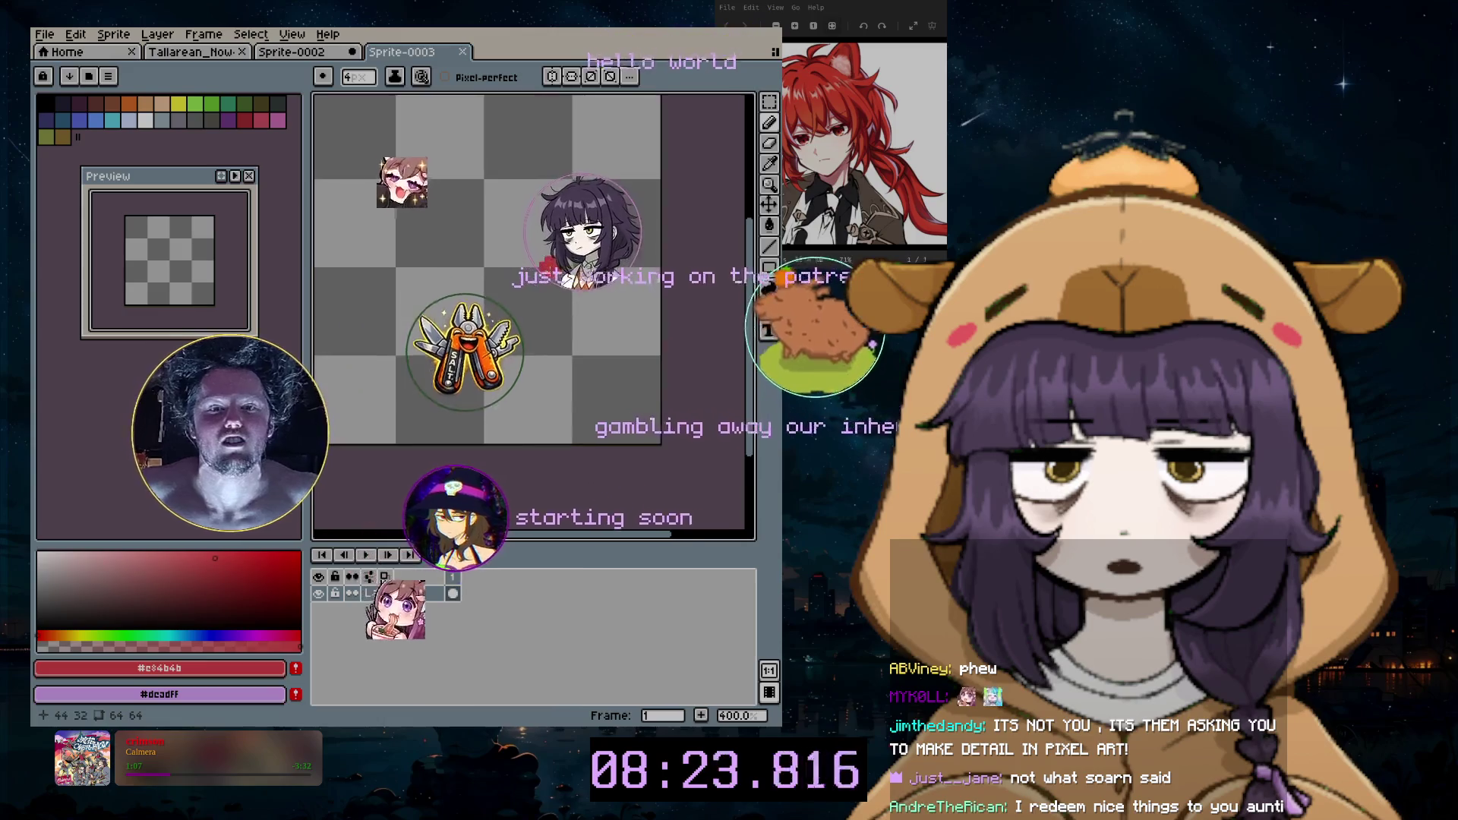
scroll(621, 541, up, 2)
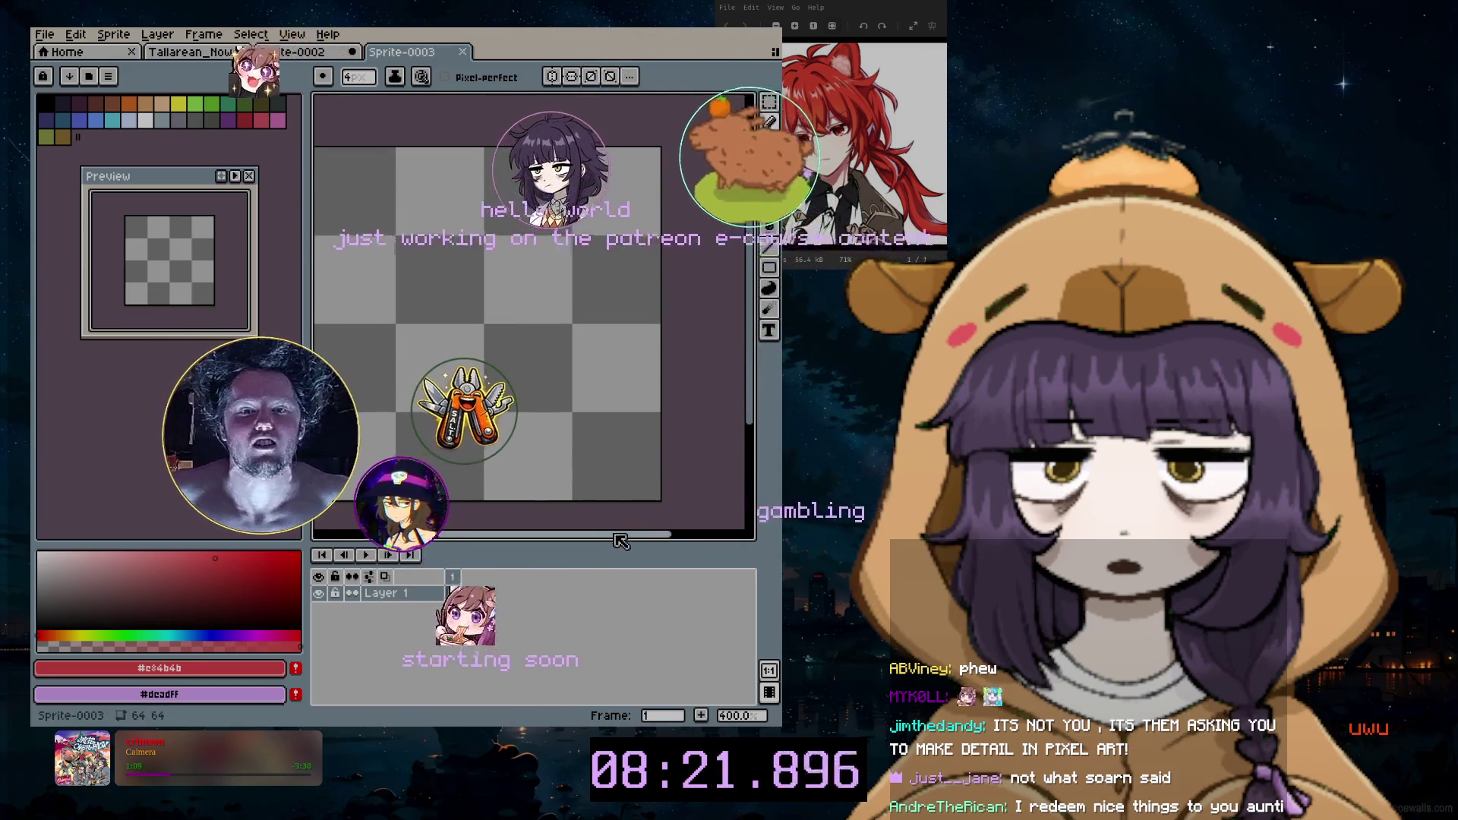
scroll(621, 541, left, 2)
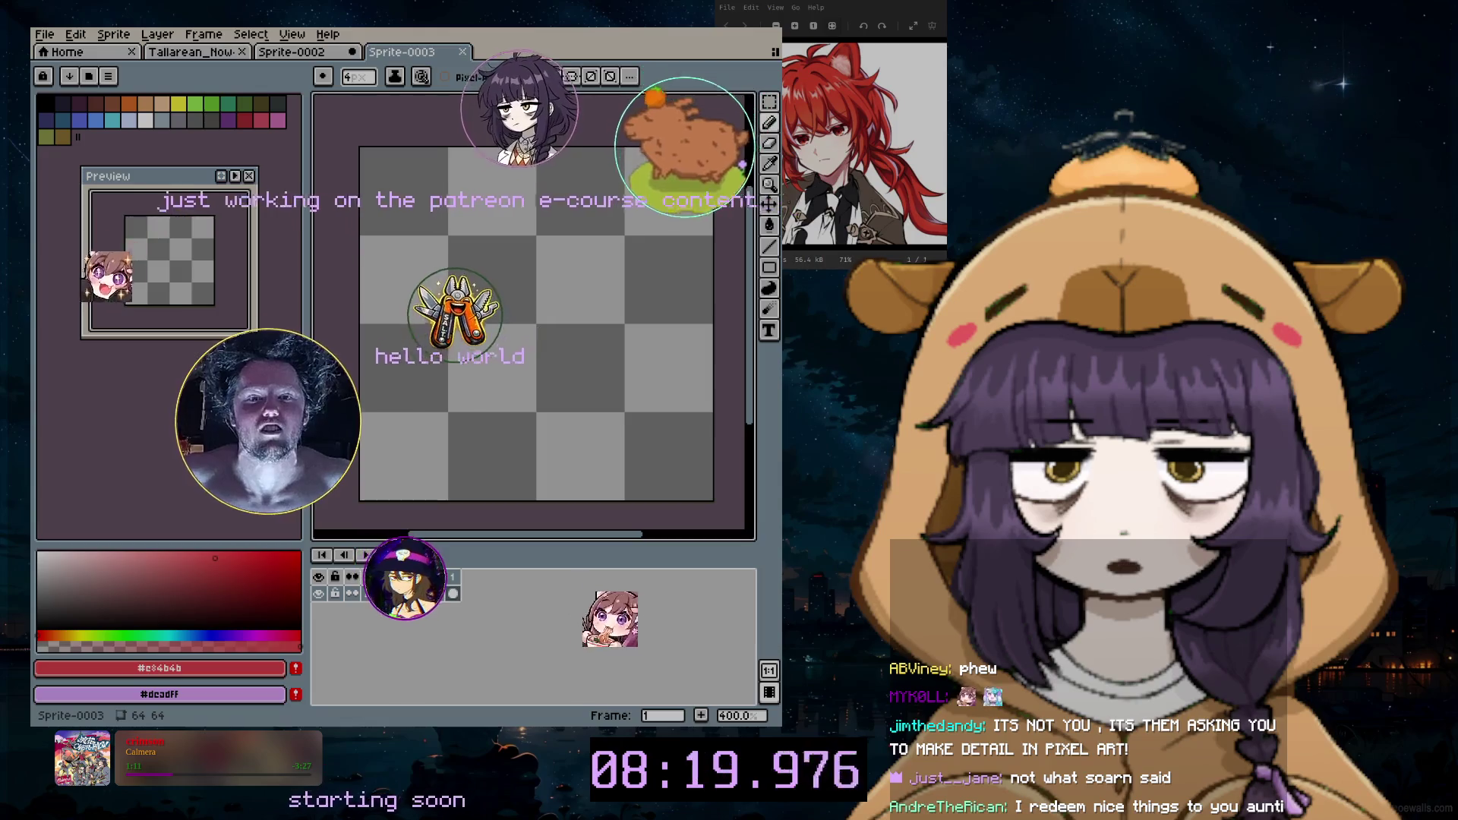
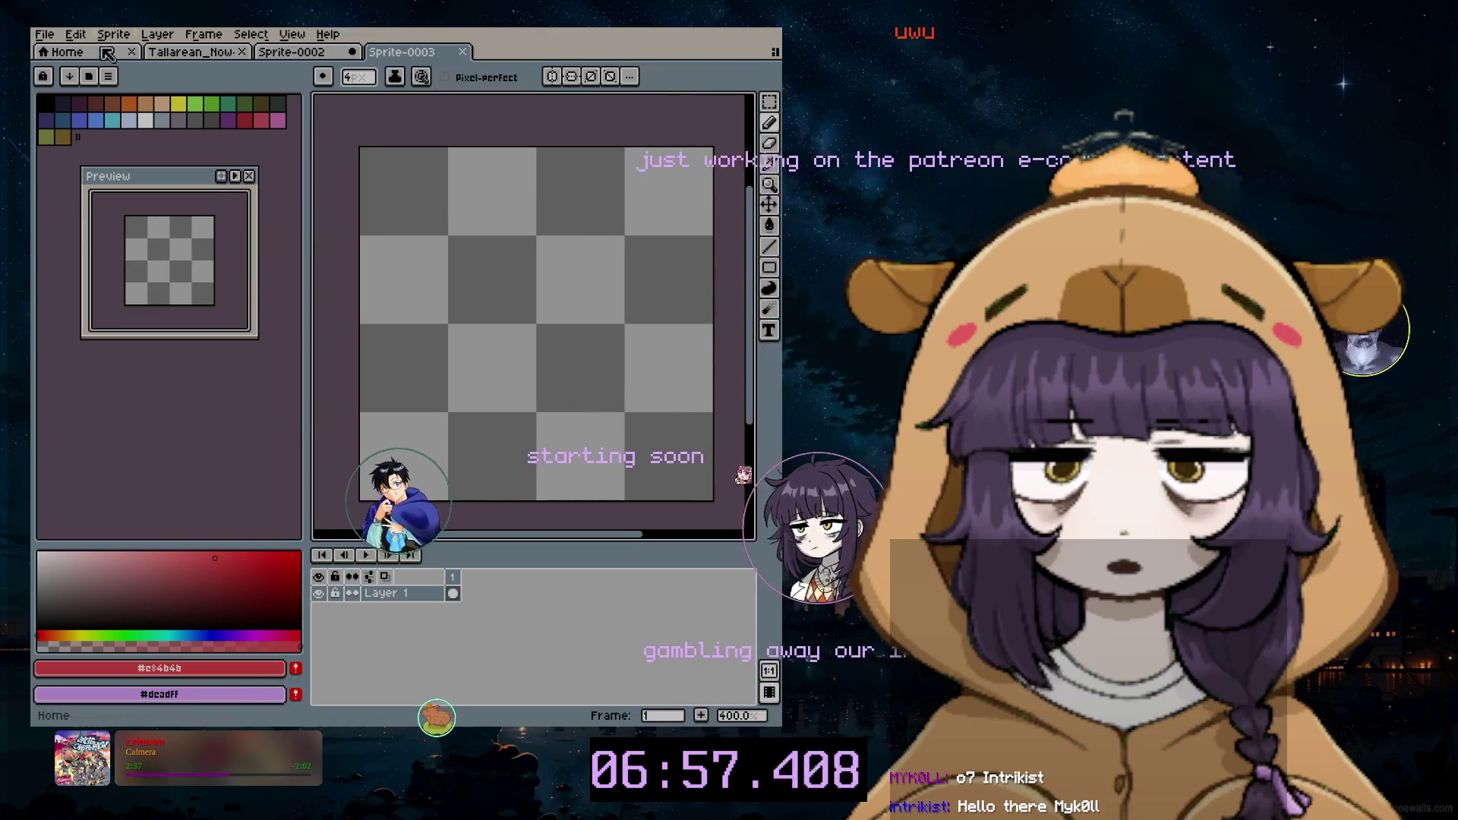
Step: Mark an elliptical selection across the canvas centre and fill it with black
click(43, 33)
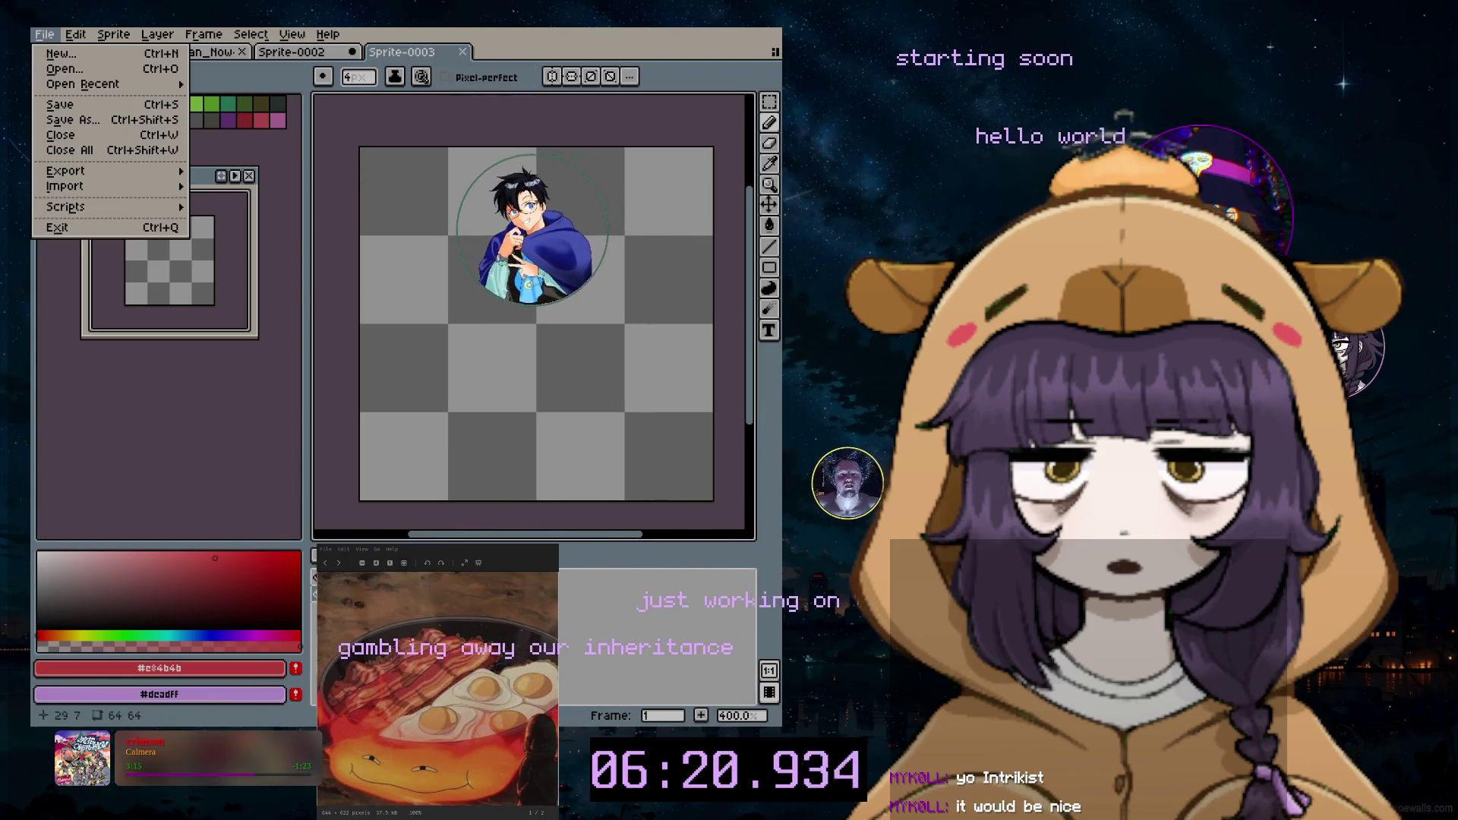
click(462, 99)
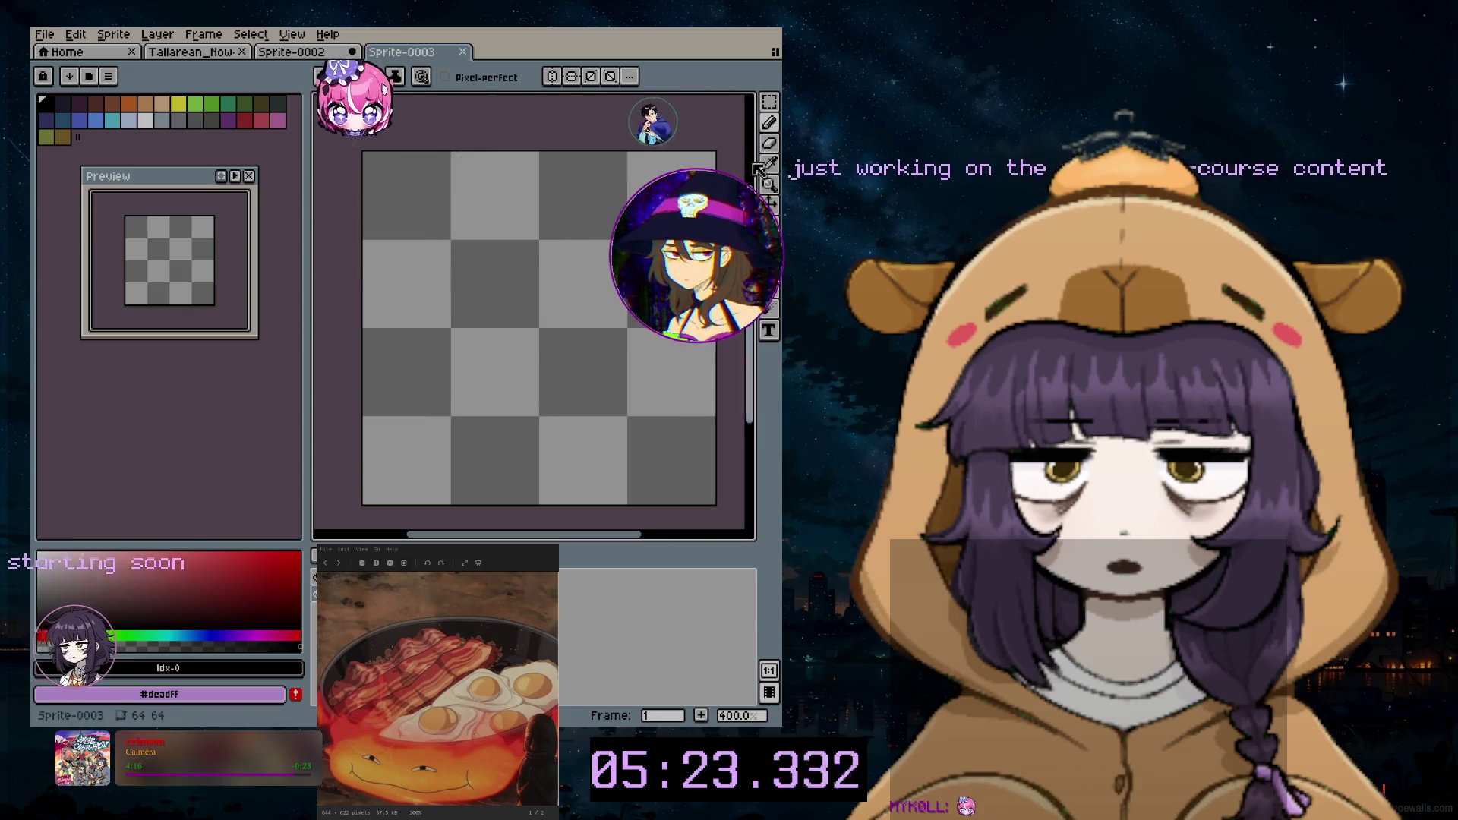
click(686, 104)
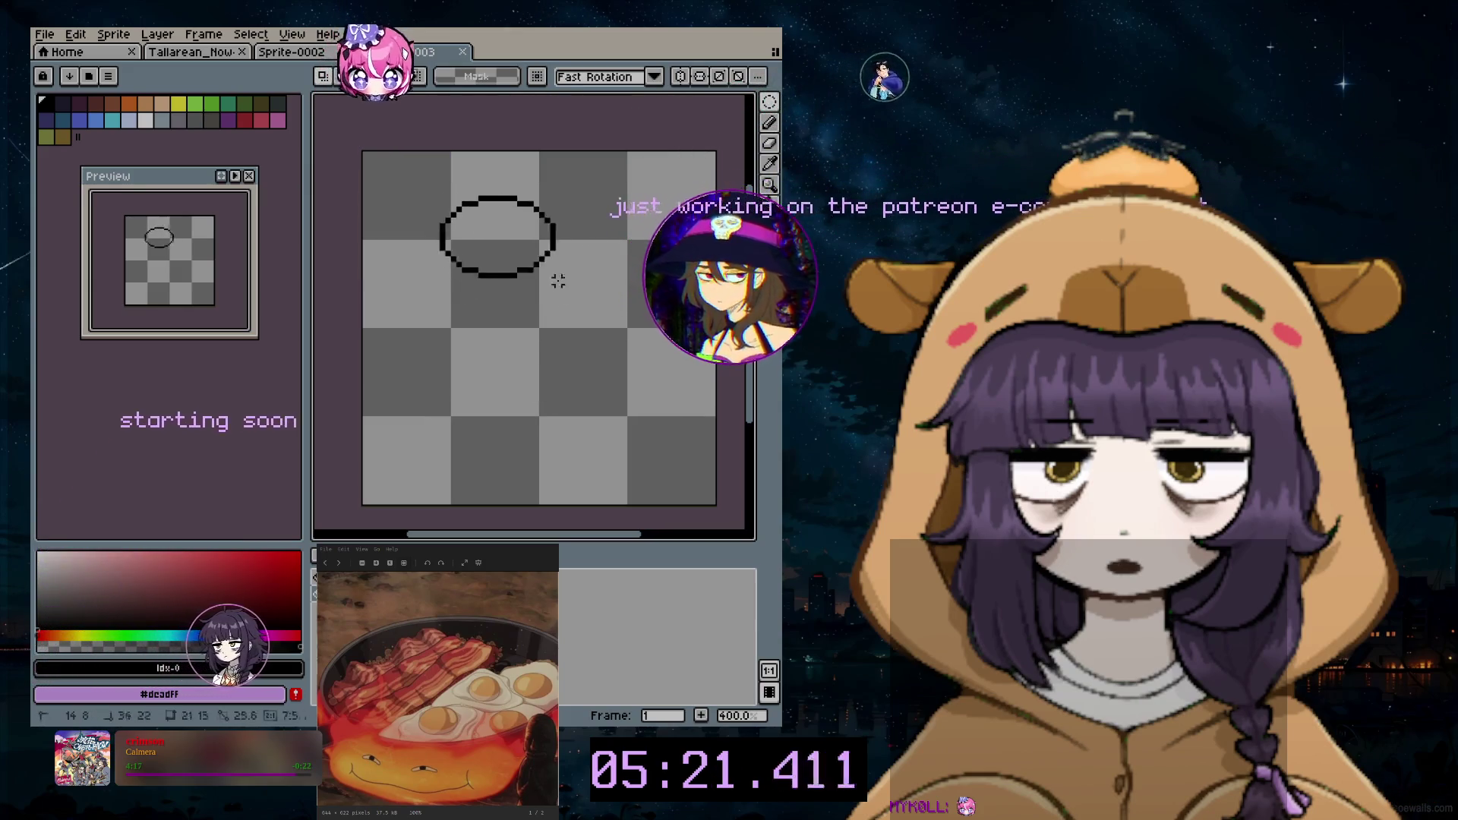
drag(547, 275, 703, 419)
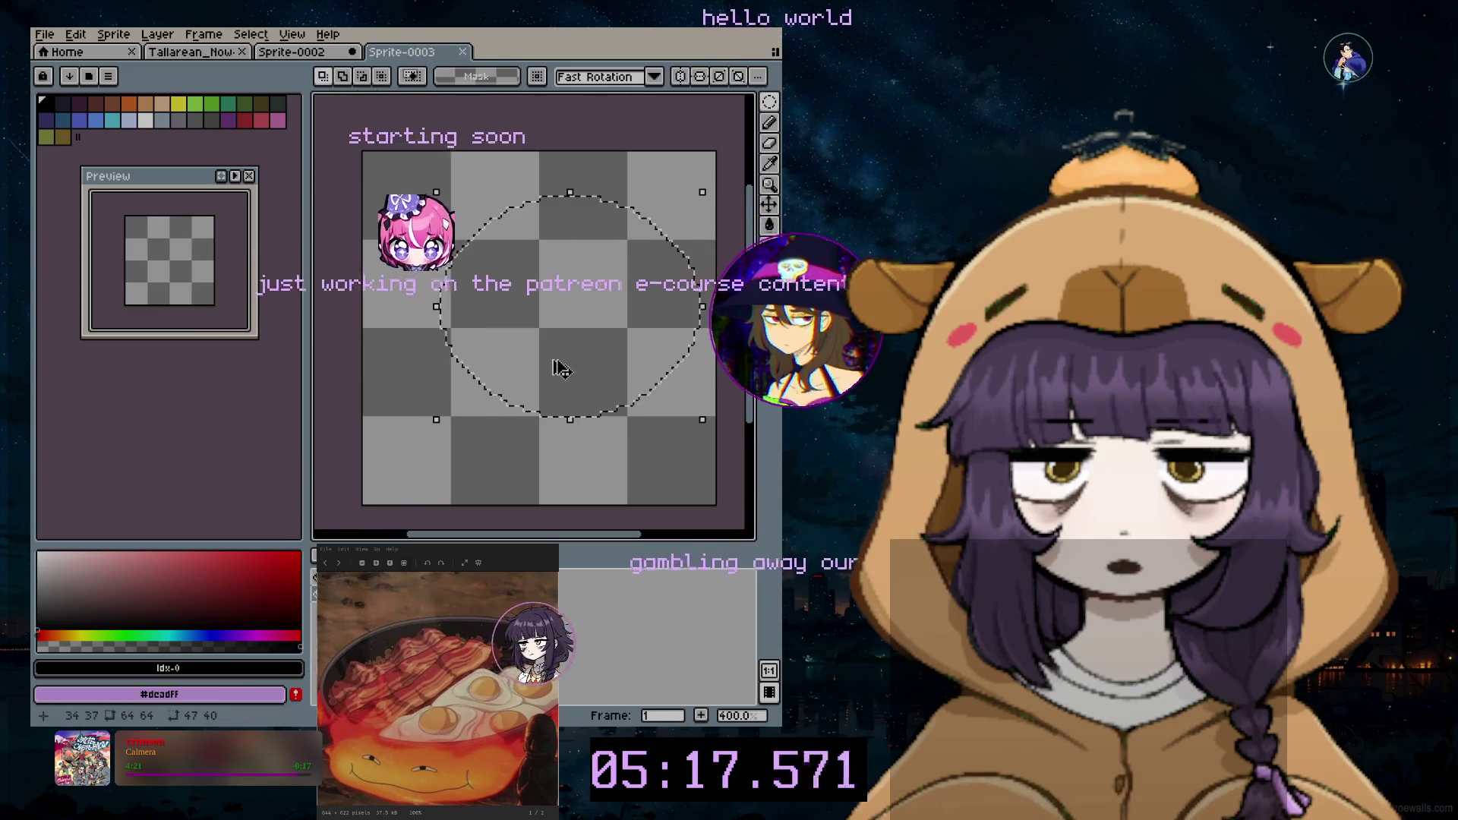
mouse_move(405, 188)
mouse_down()
mouse_move(649, 436)
mouse_move(702, 423)
mouse_move(684, 441)
mouse_up()
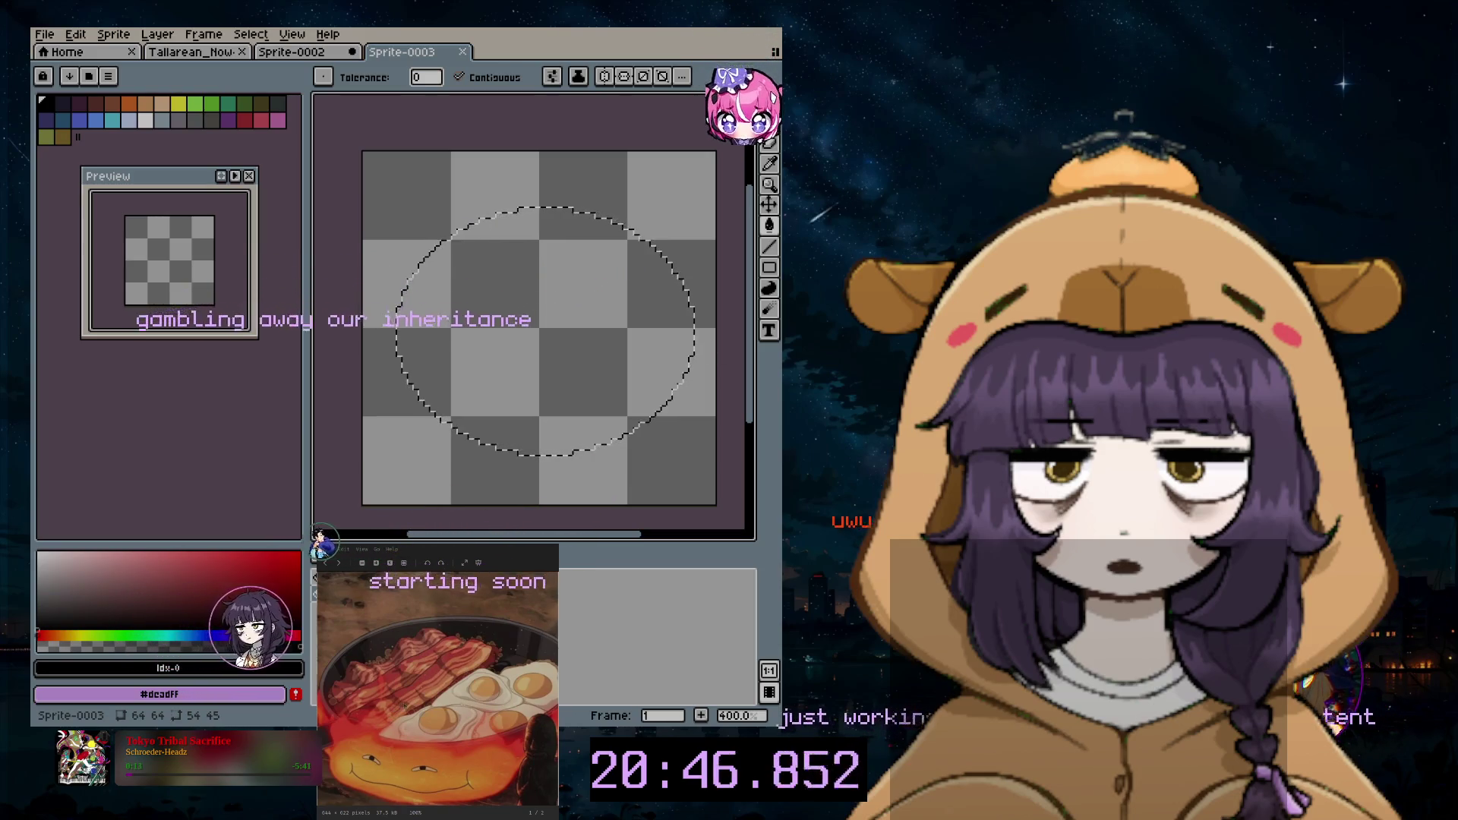
click(528, 293)
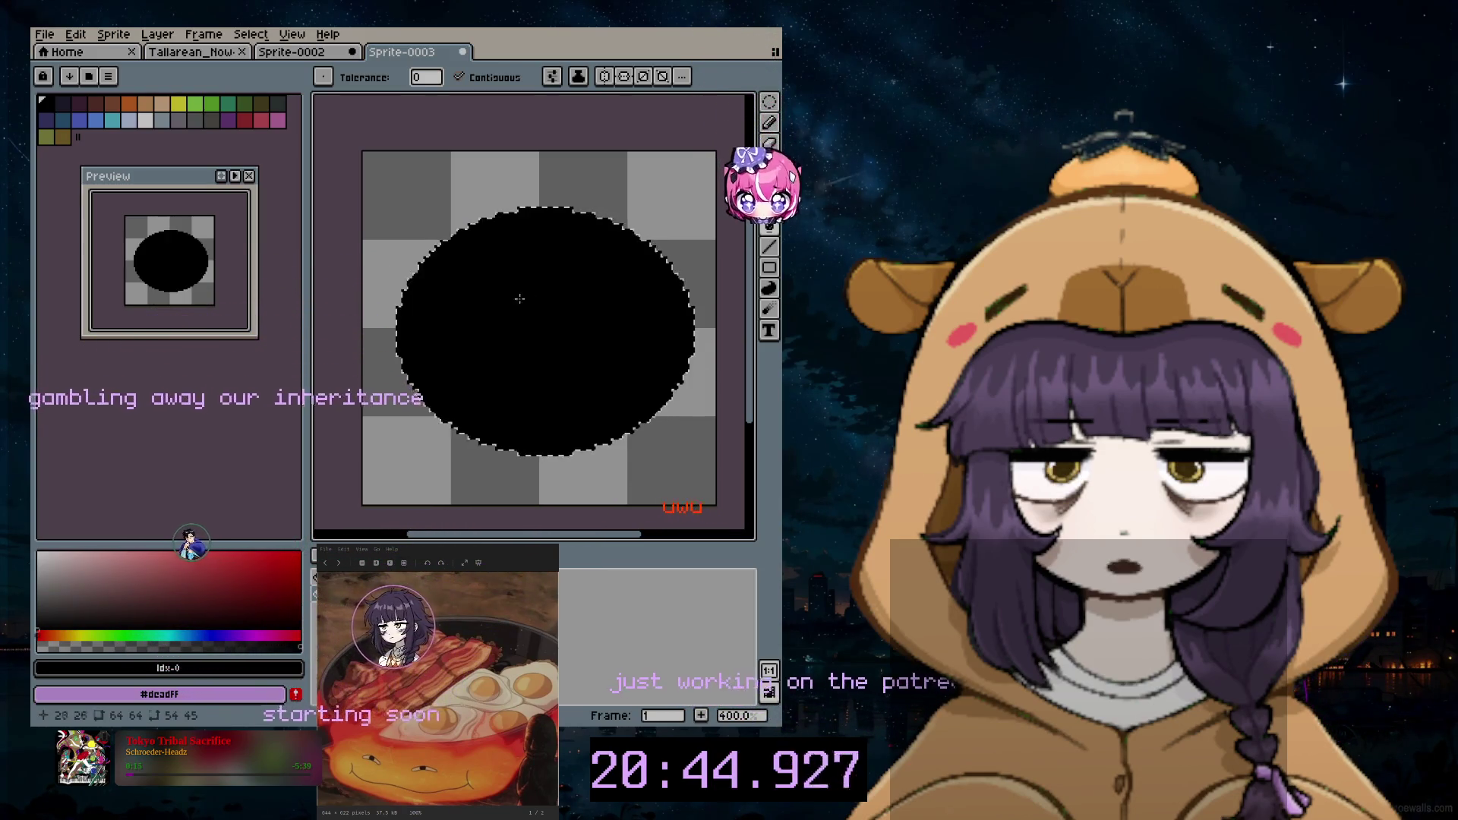
Step: Try a dark grey fill on the oval, undo it, and settle on a solid black fill
key(ctrl+z)
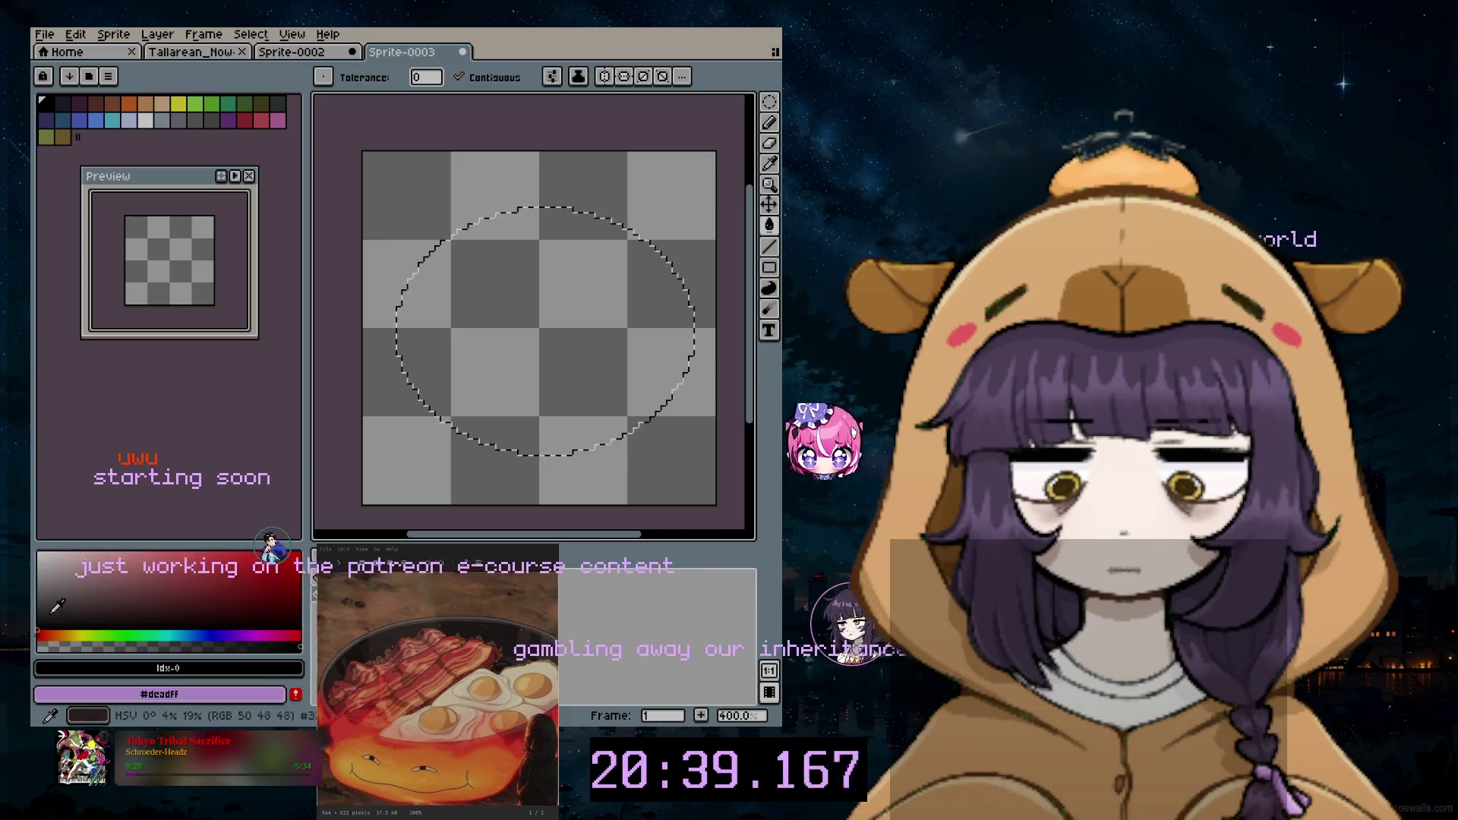
click(571, 358)
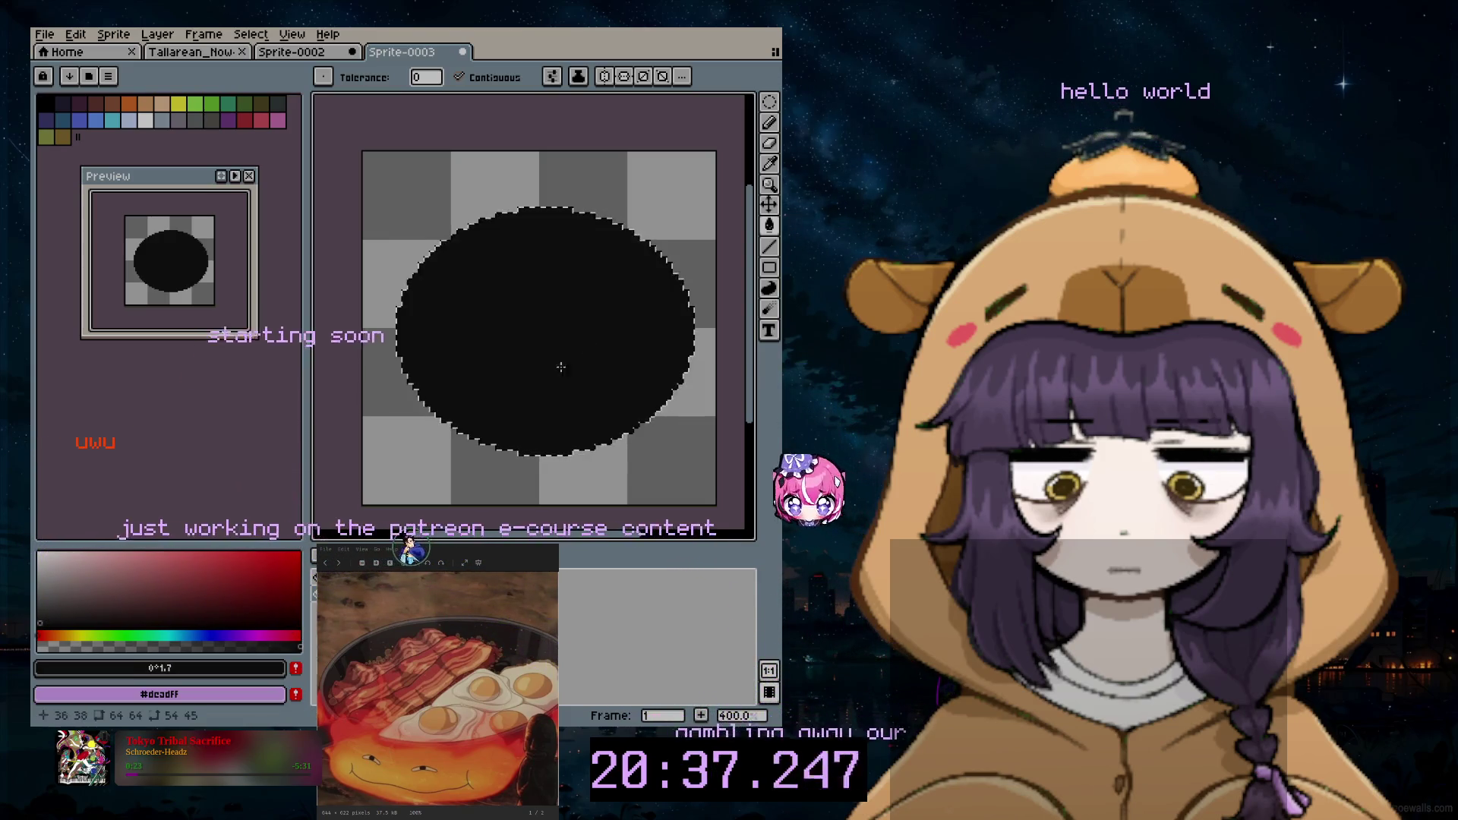
key(ctrl+z)
click(440, 411)
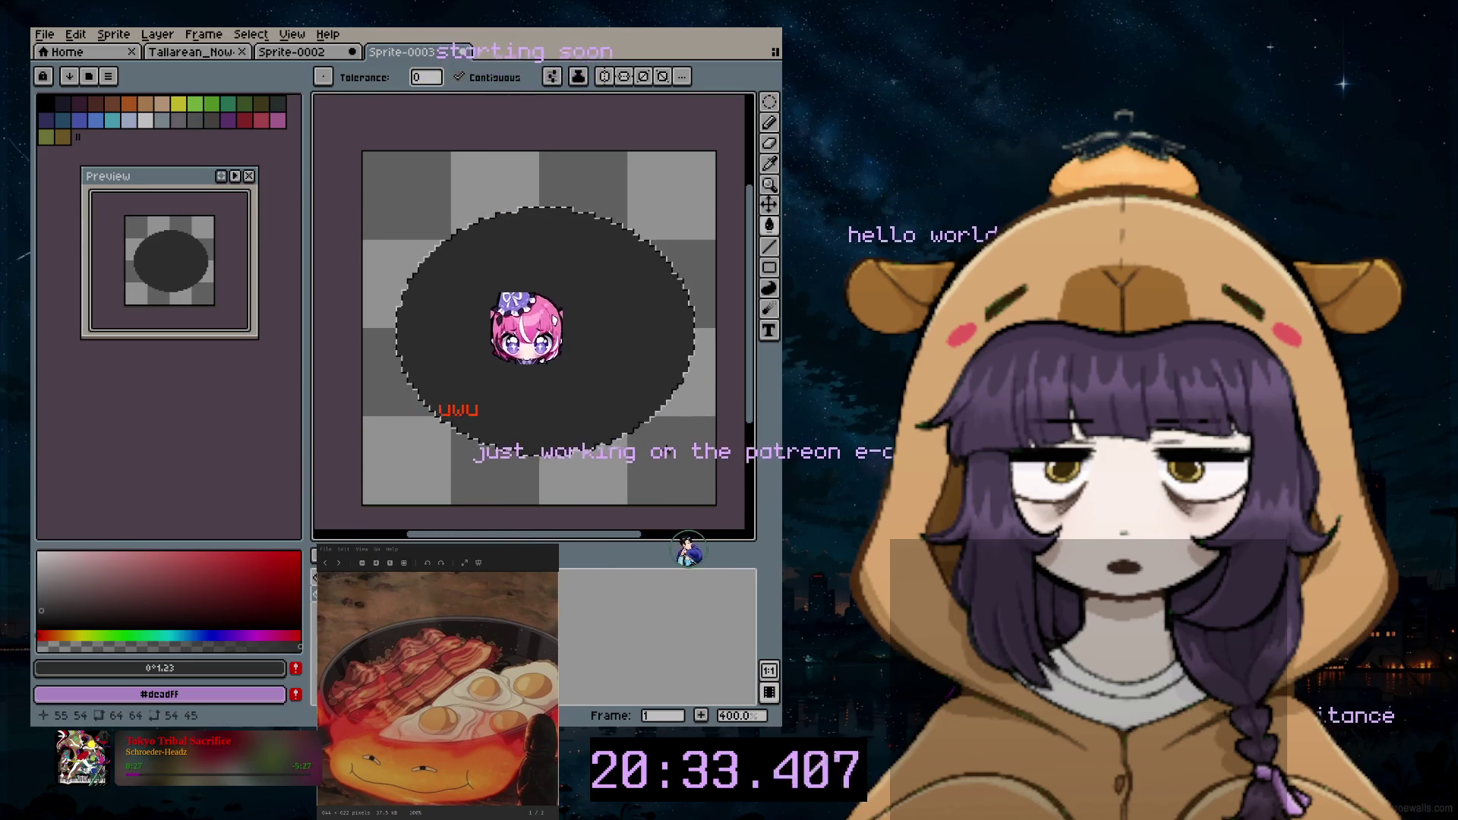
key(ctrl+z)
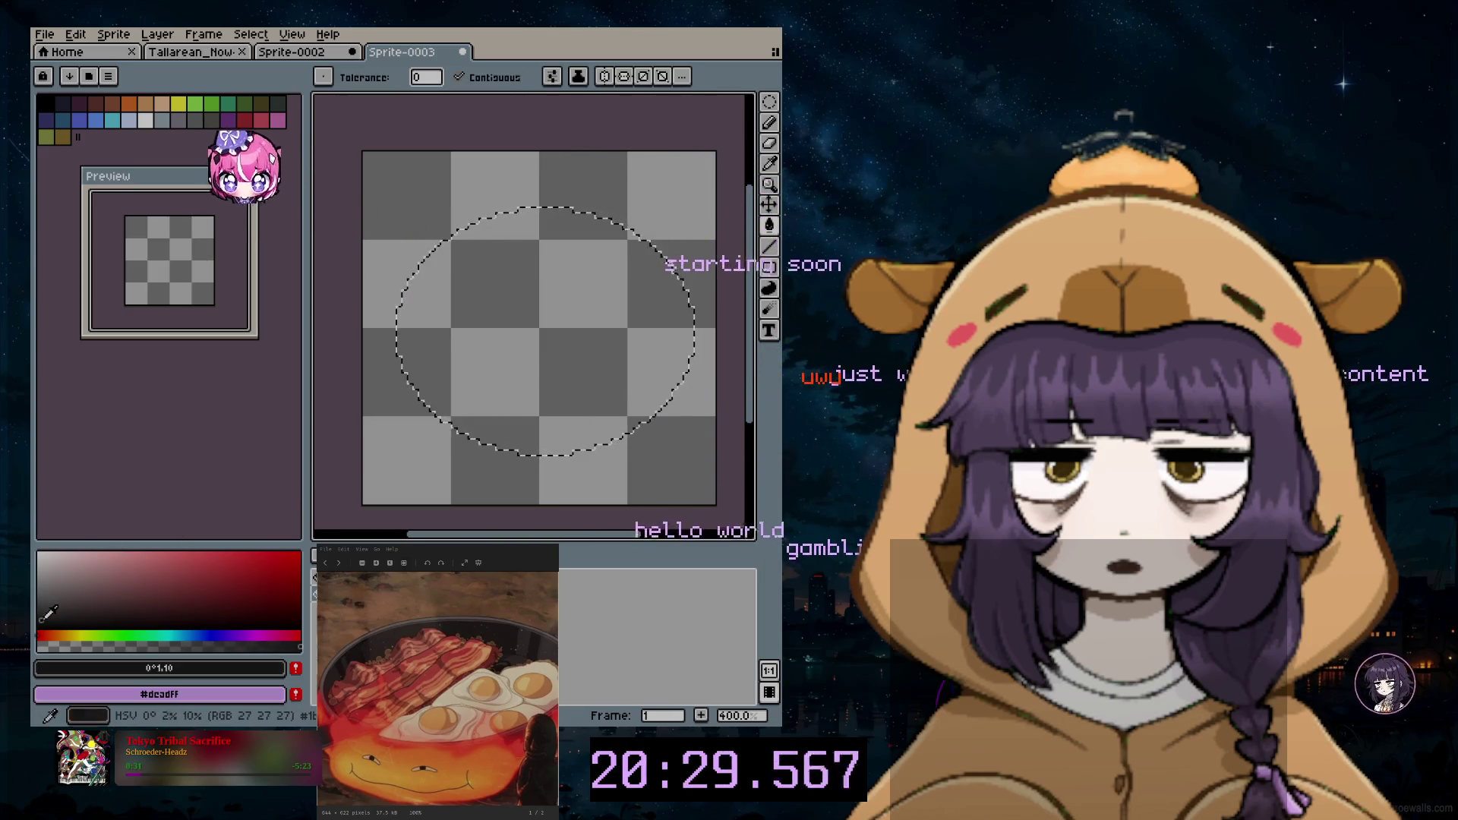
click(573, 346)
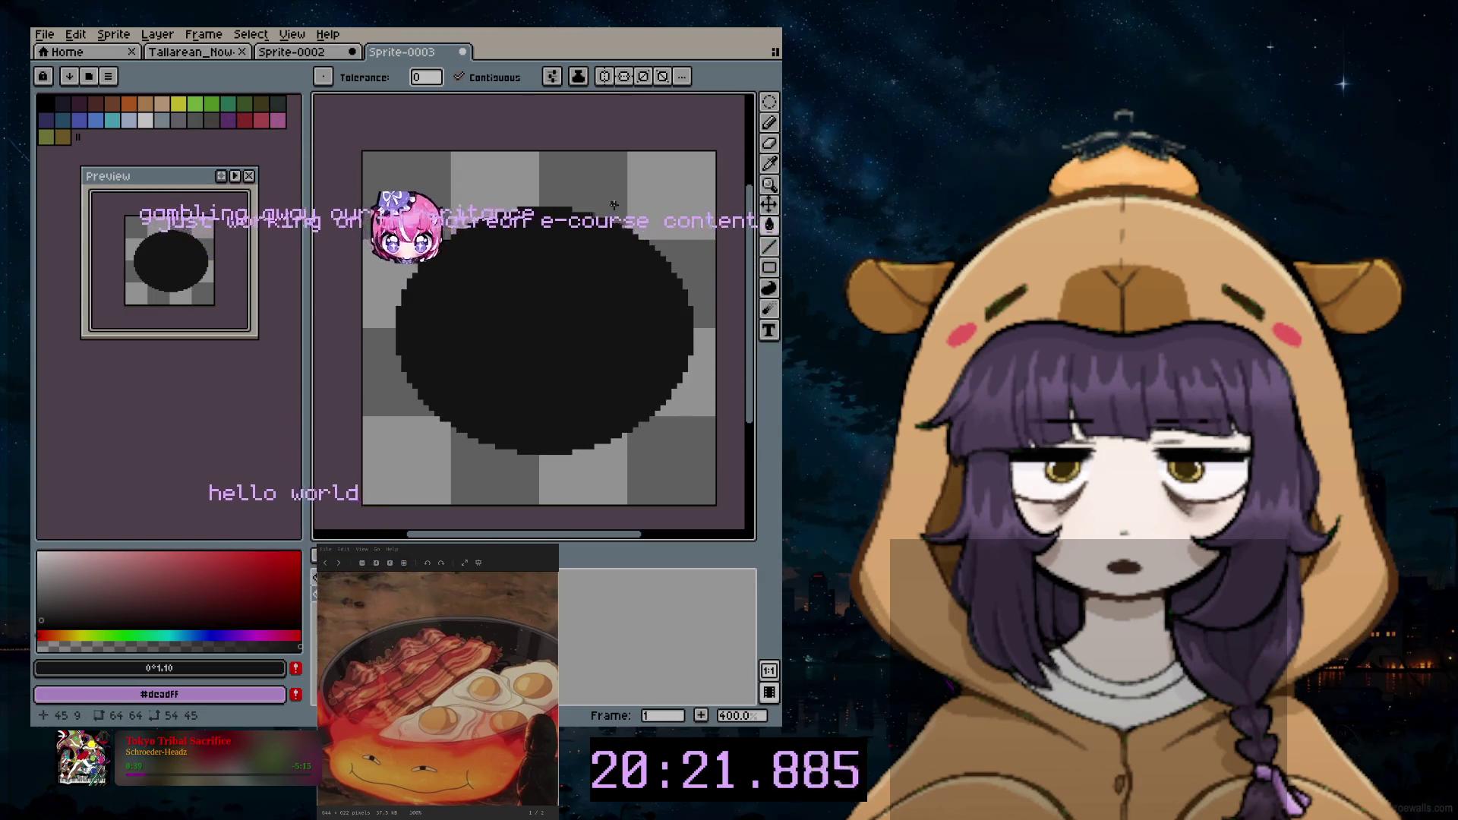
click(770, 105)
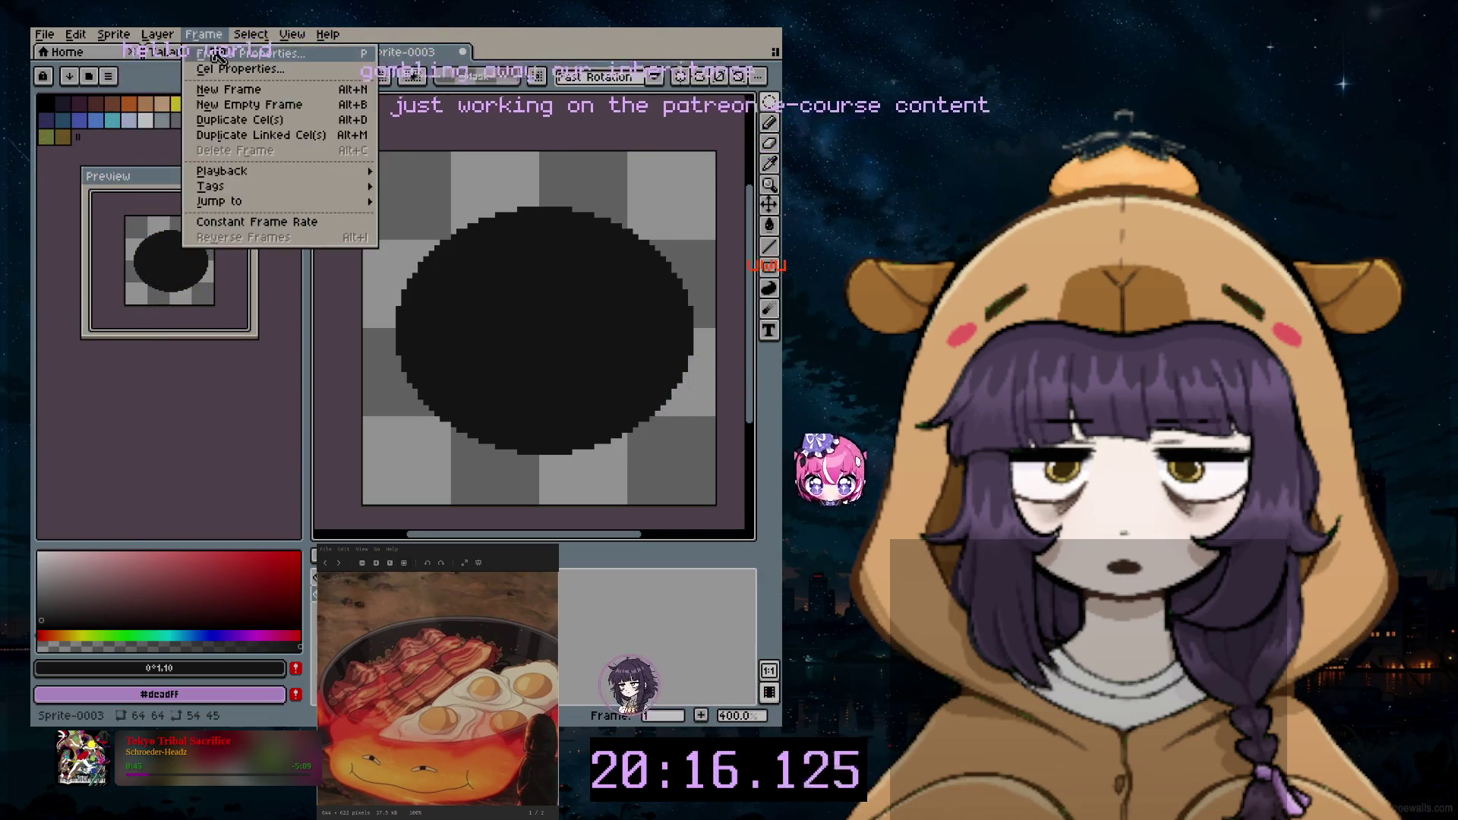
Step: Create Layer 2, then dab a trial black pencil stroke and enlarge the brush
click(158, 34)
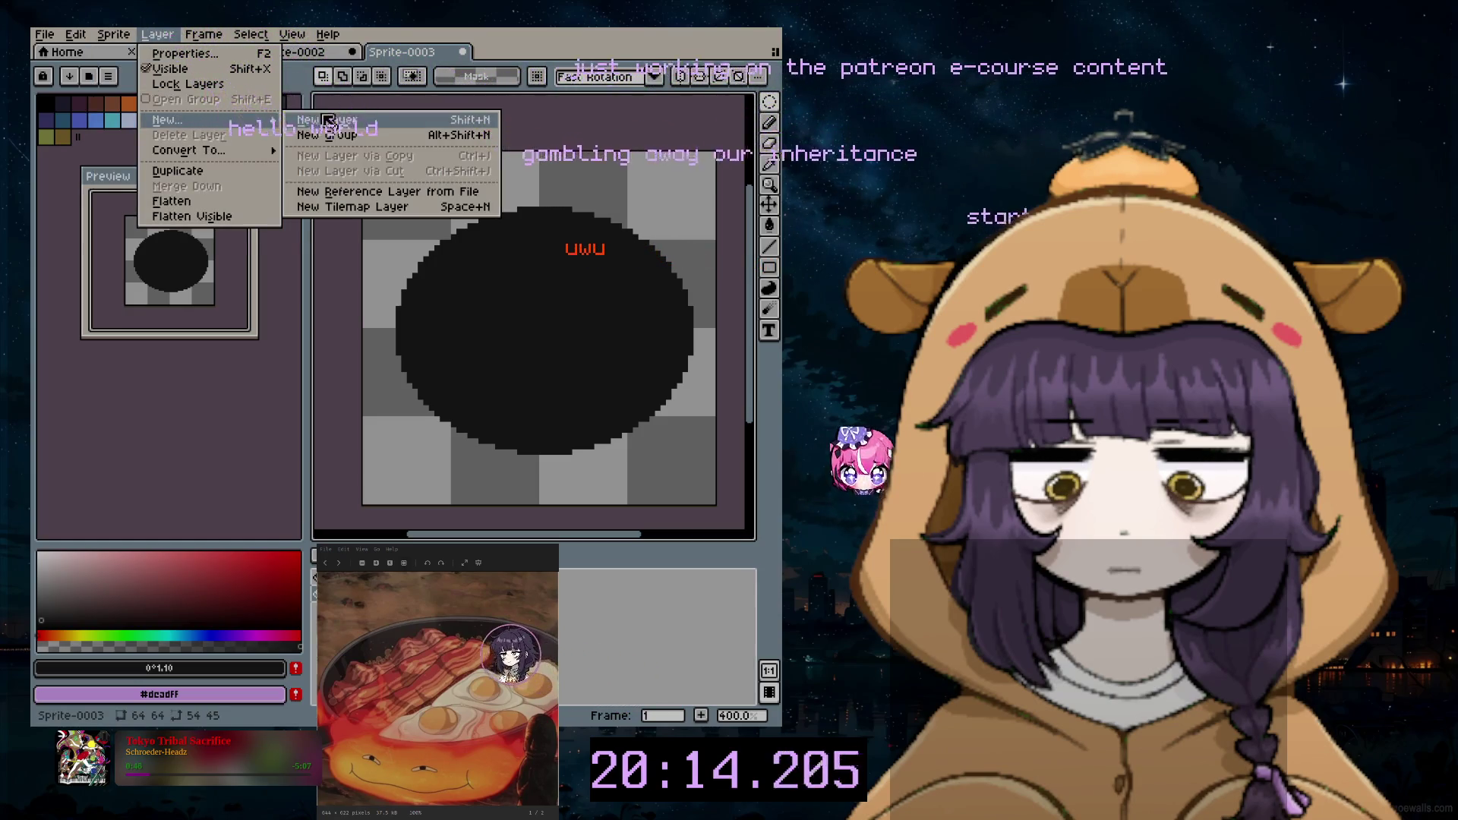
click(328, 120)
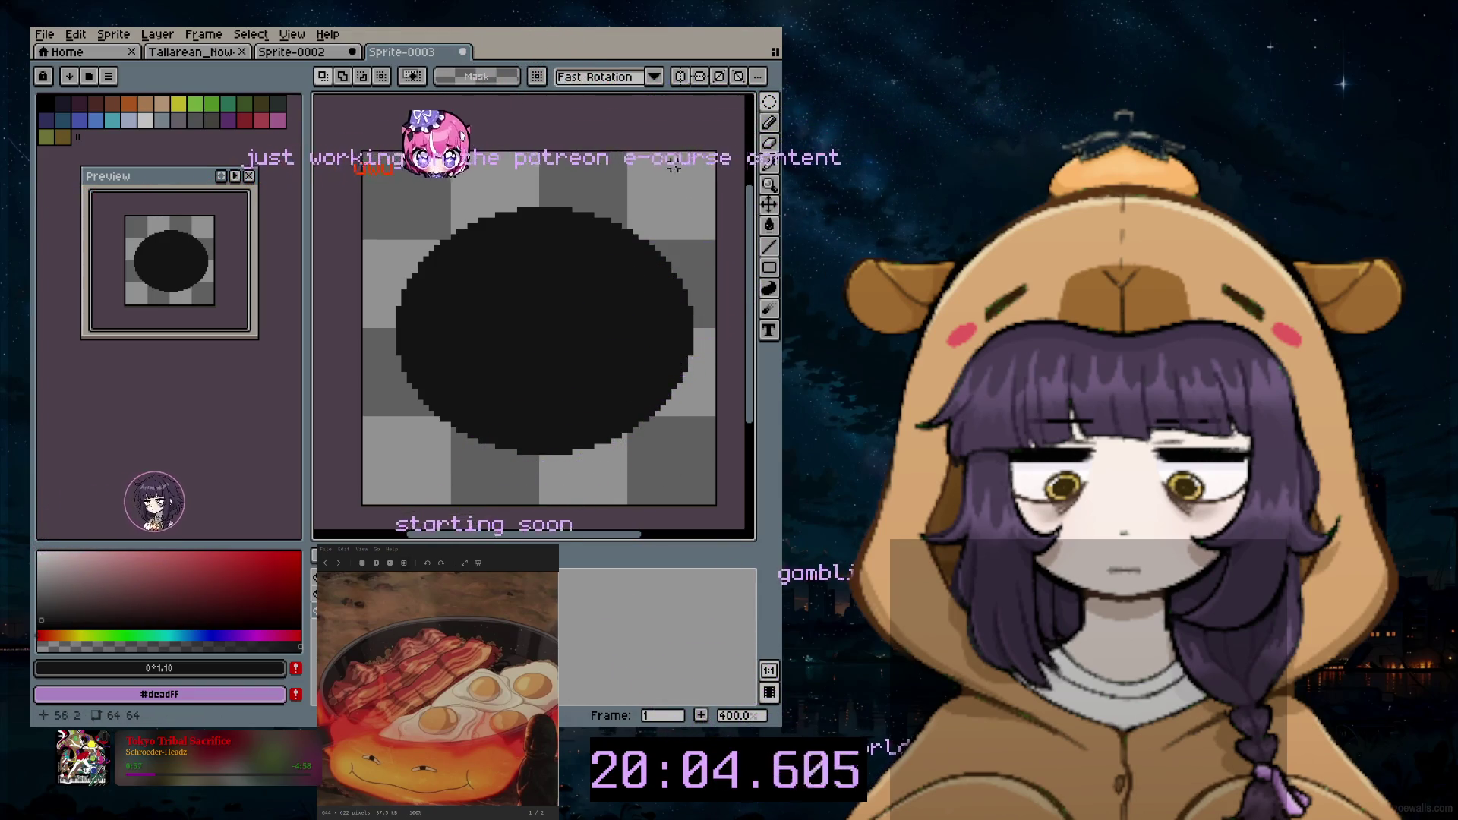
click(769, 122)
click(579, 287)
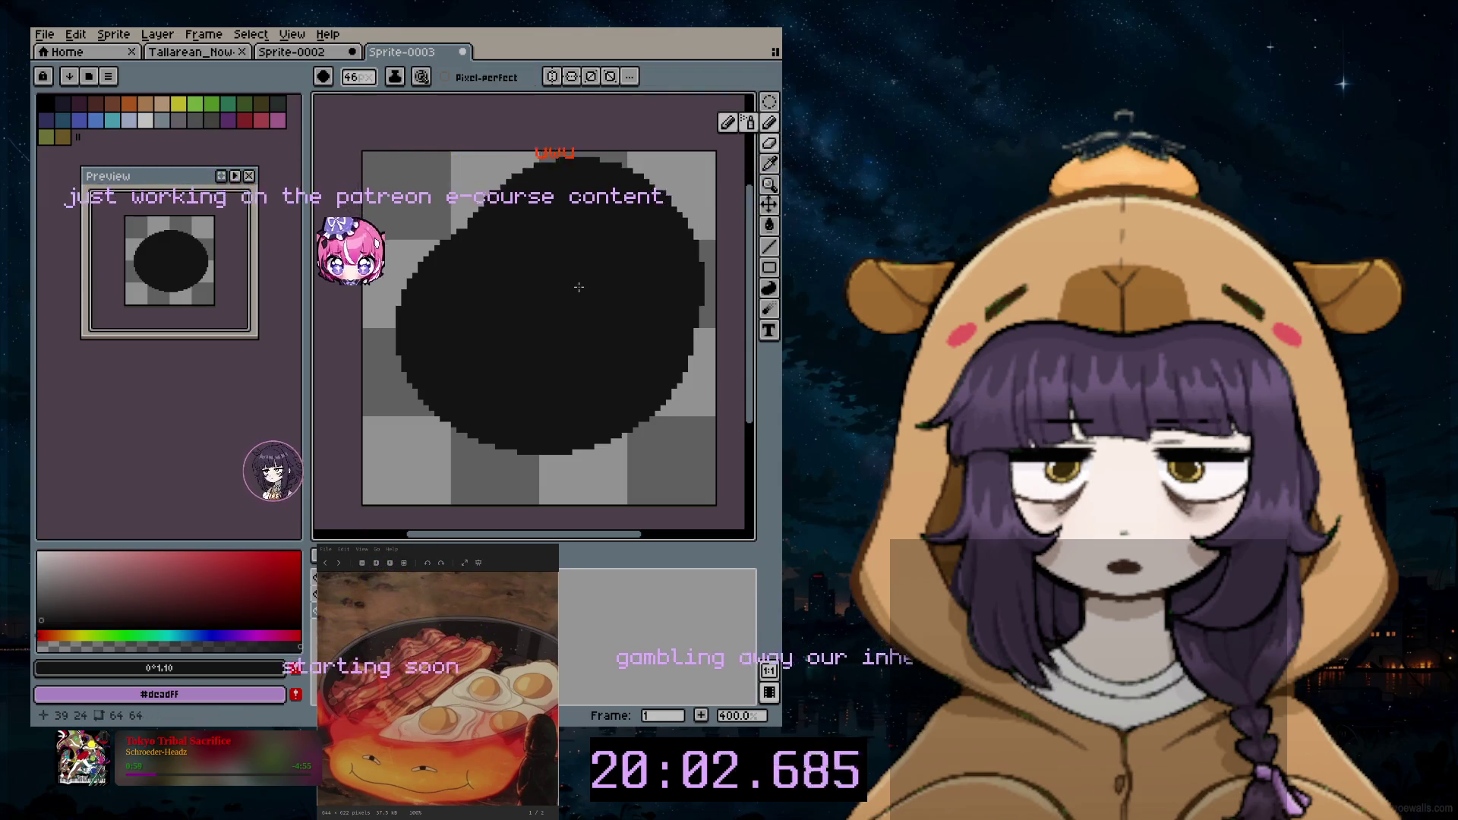
key(plus)
key(plus)
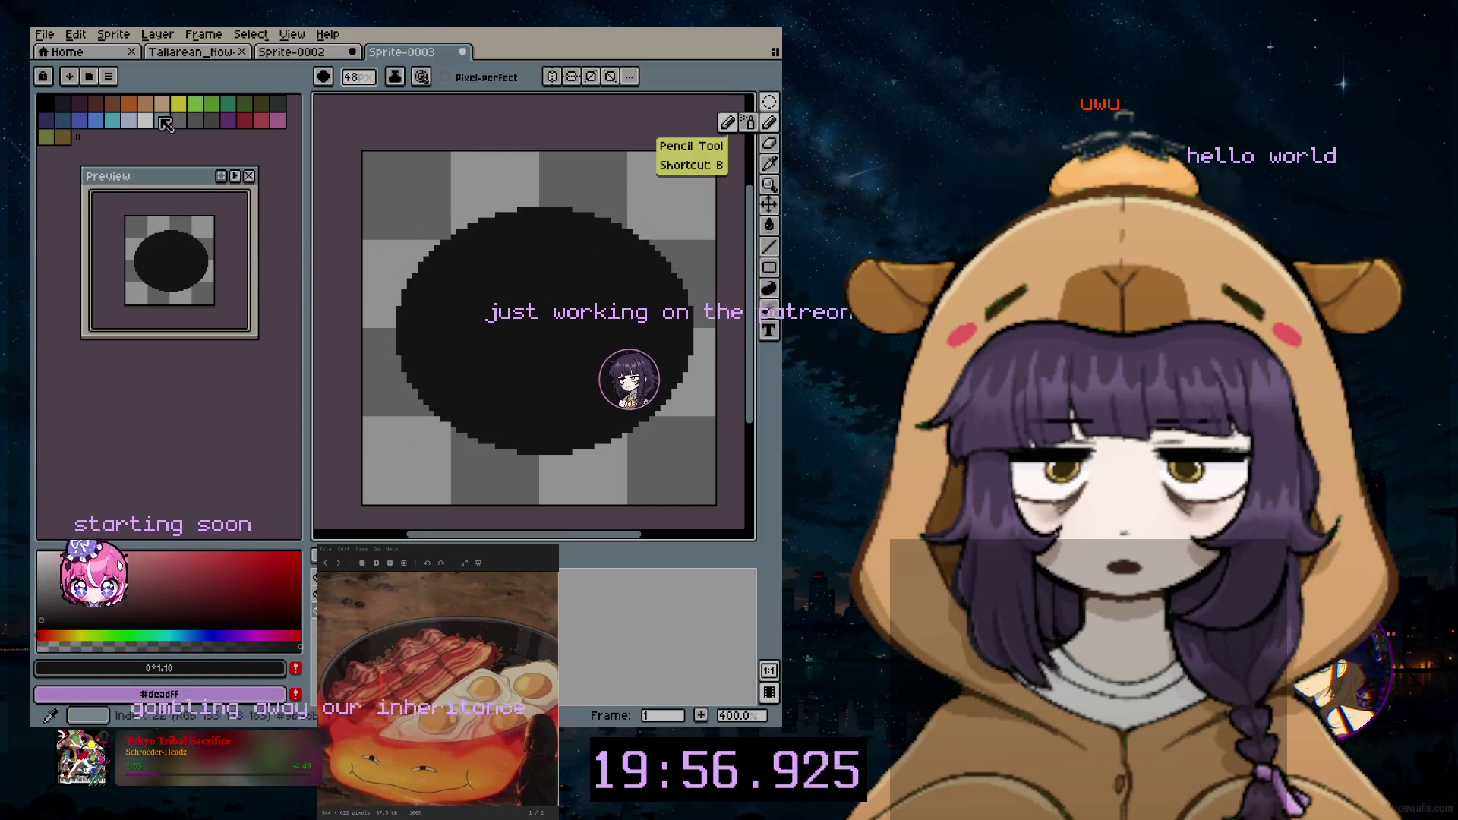
Step: Try a light grey arc, undo it, and eyedrop the dark grey #1b1b1b from the oval
click(145, 120)
drag(592, 206, 501, 444)
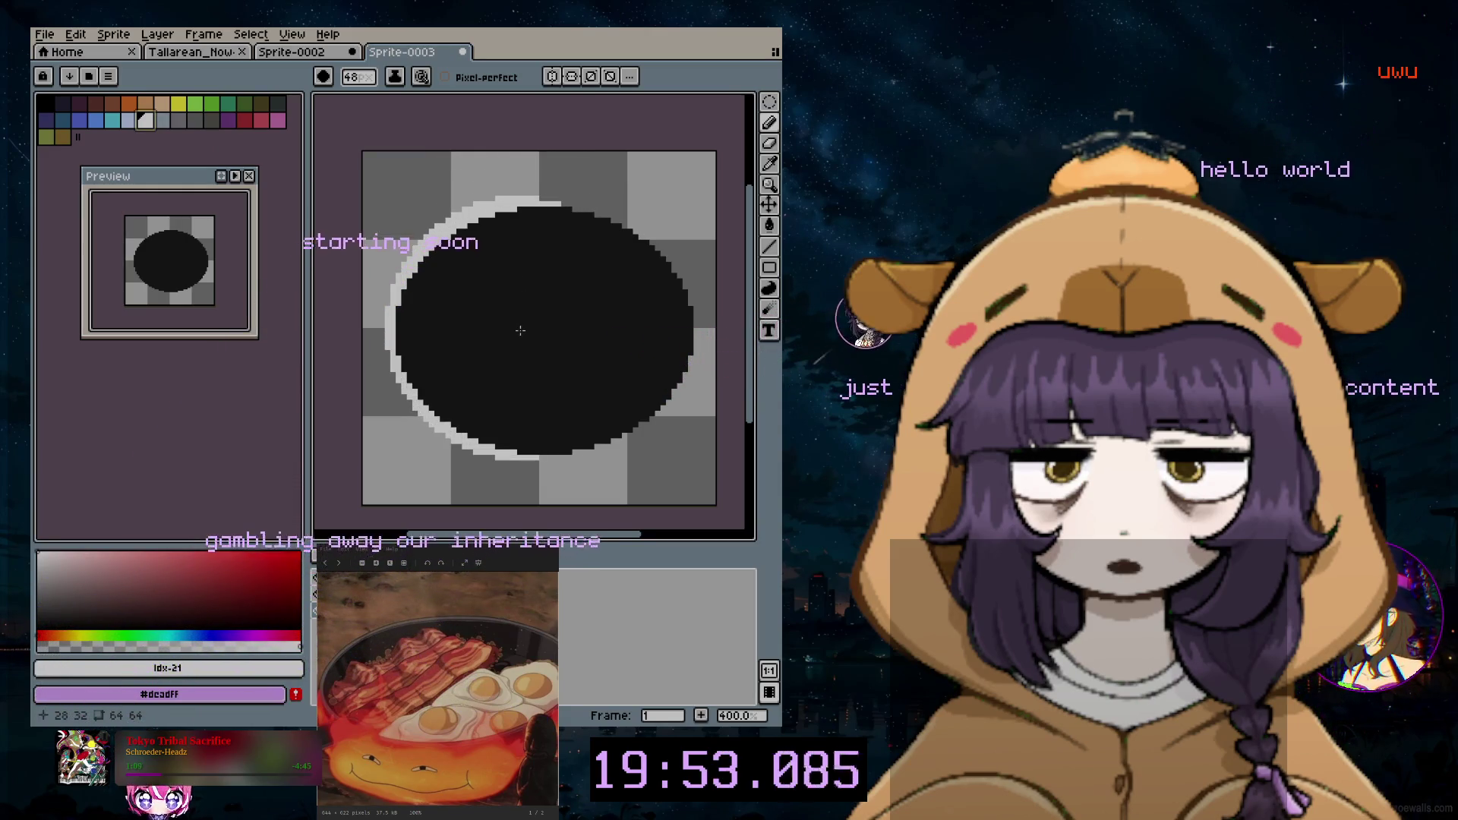
key(ctrl+z)
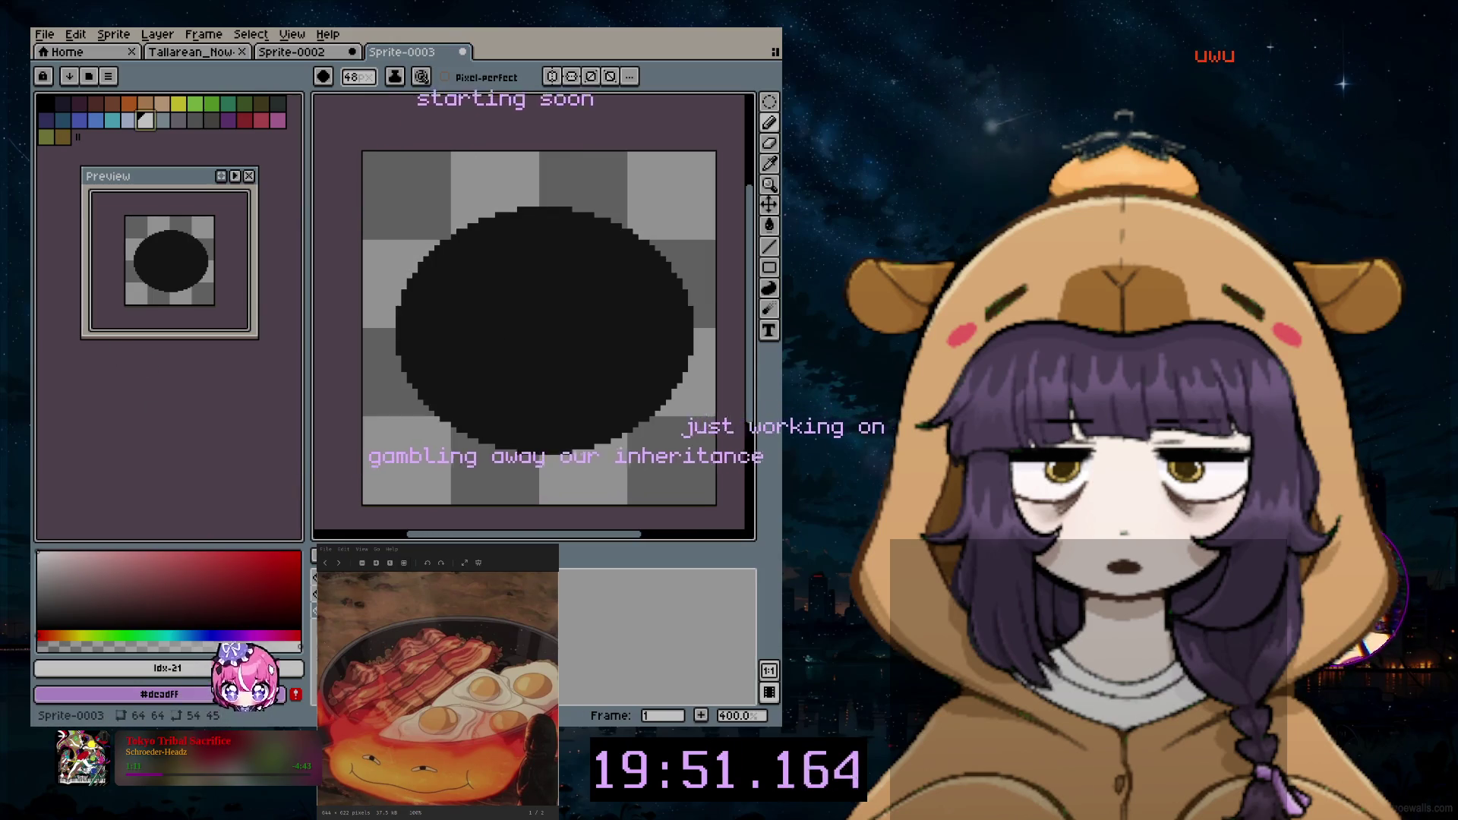
click(769, 165)
click(611, 260)
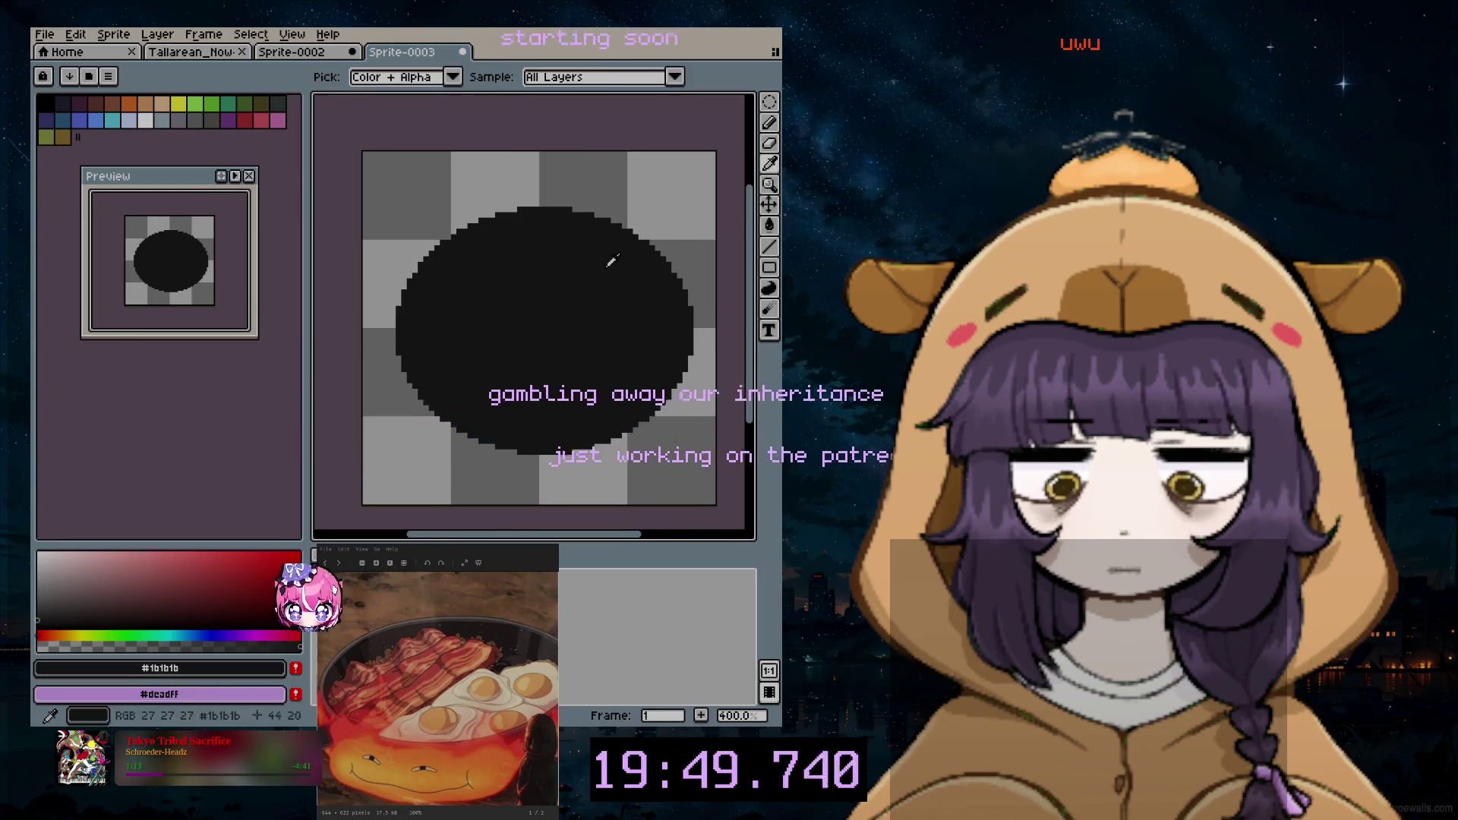
Step: Paint dark grey dabs around the oval's edge with the pencil to form the rim
click(771, 121)
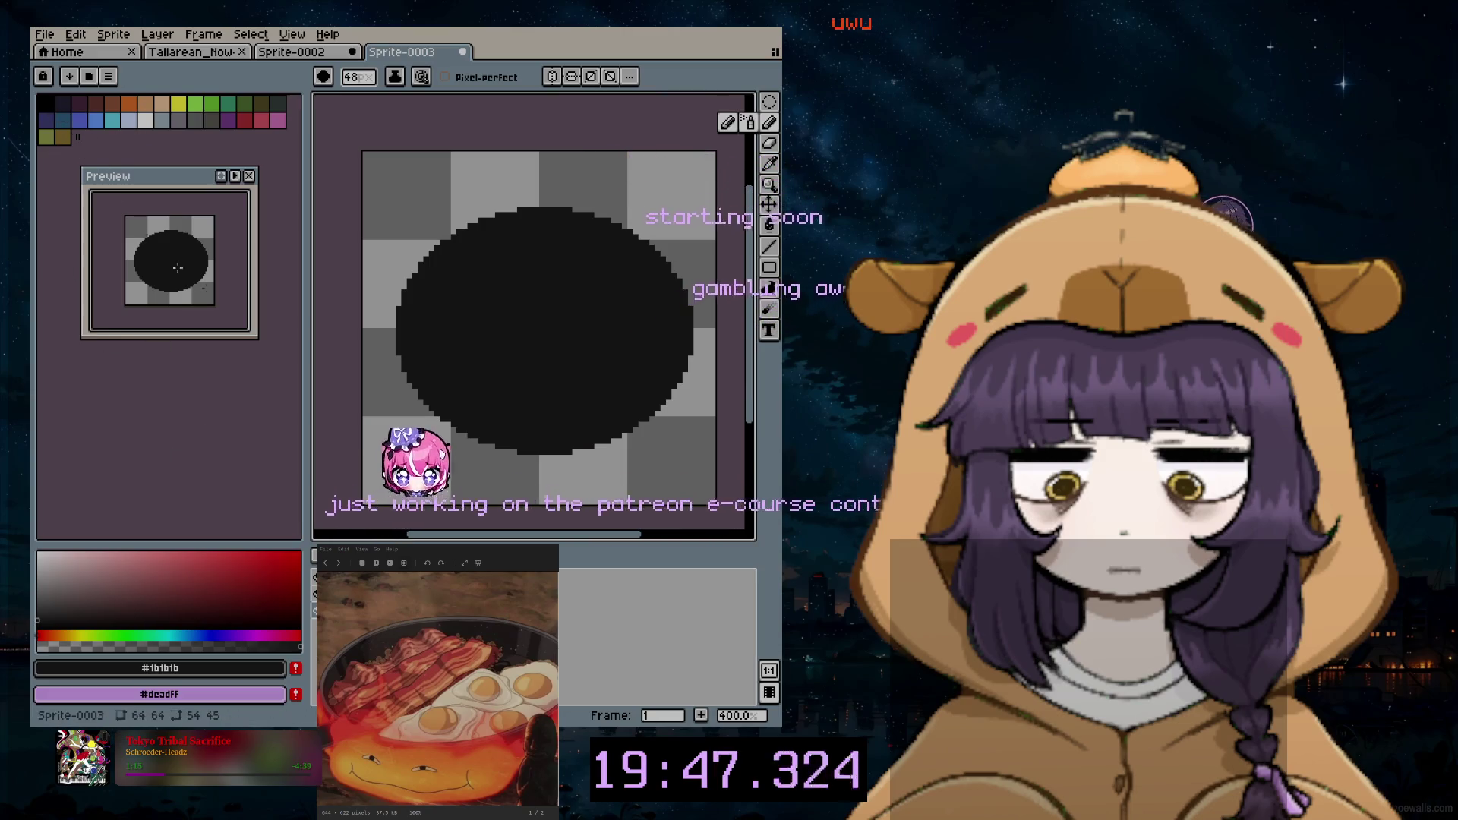
click(522, 322)
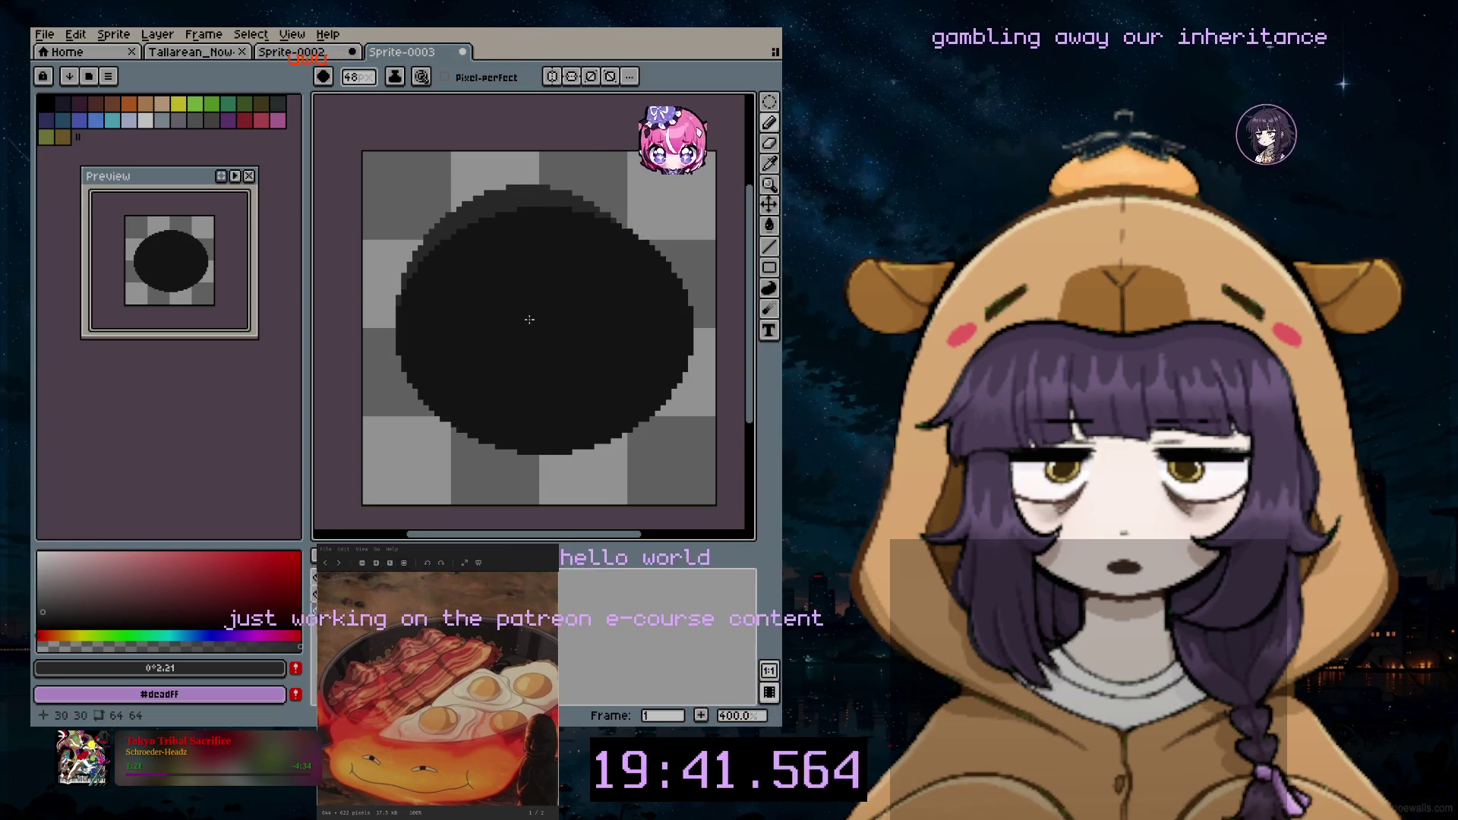
click(515, 329)
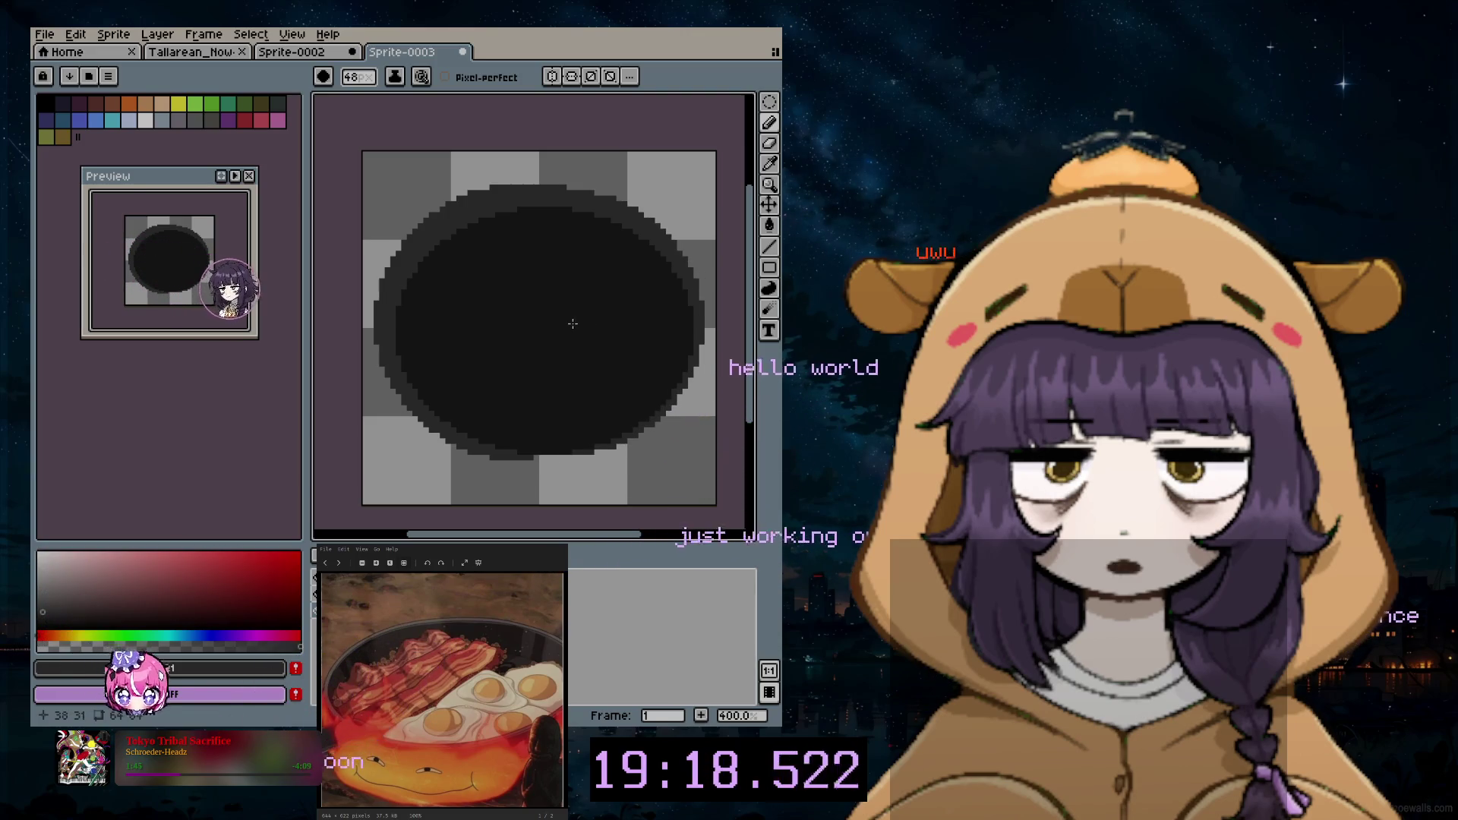
click(770, 101)
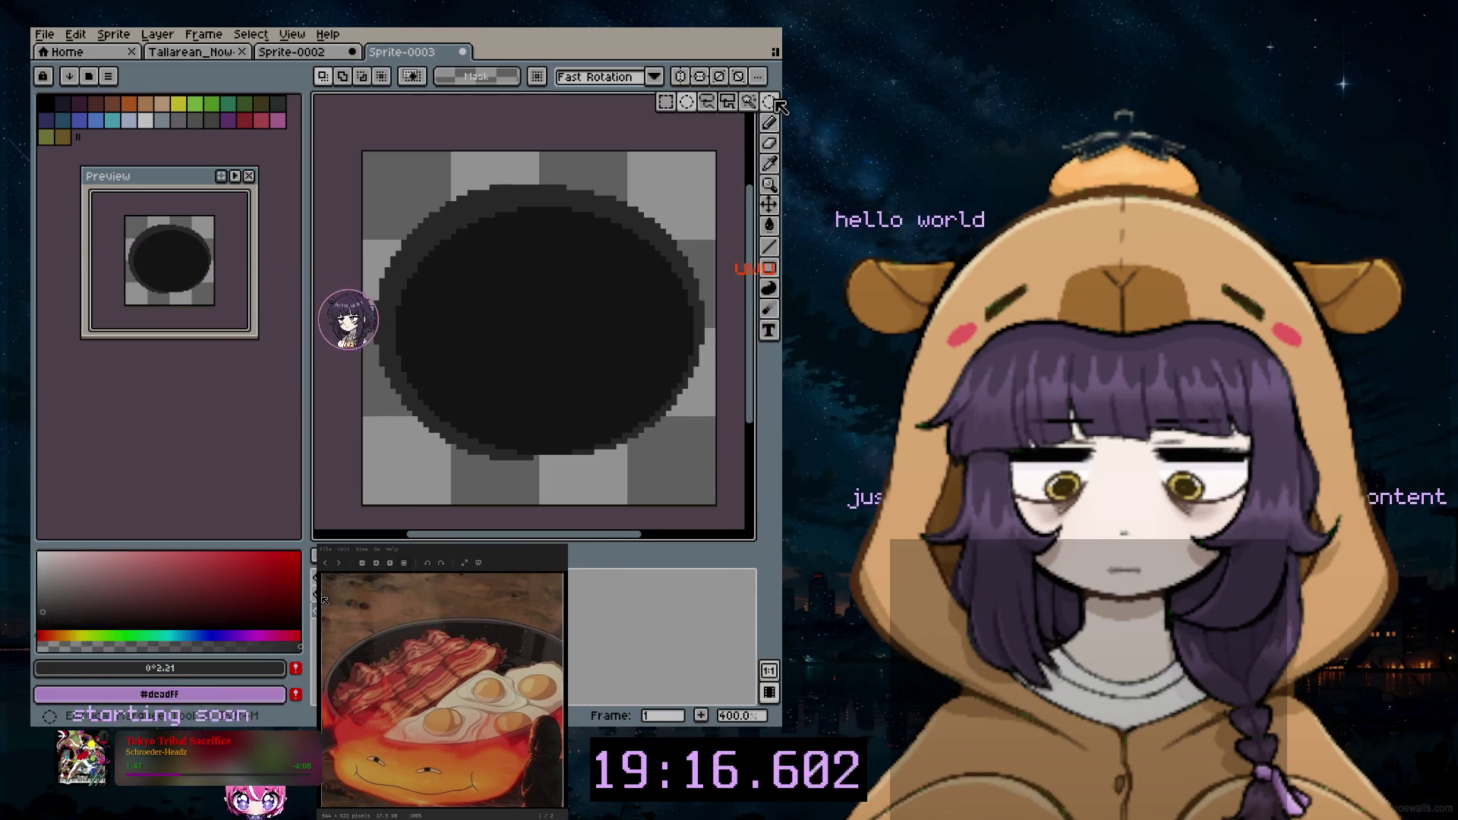
Step: Select the black circle and drop it slightly left and down after a cancelled first move
drag(365, 155, 723, 513)
drag(549, 379, 589, 384)
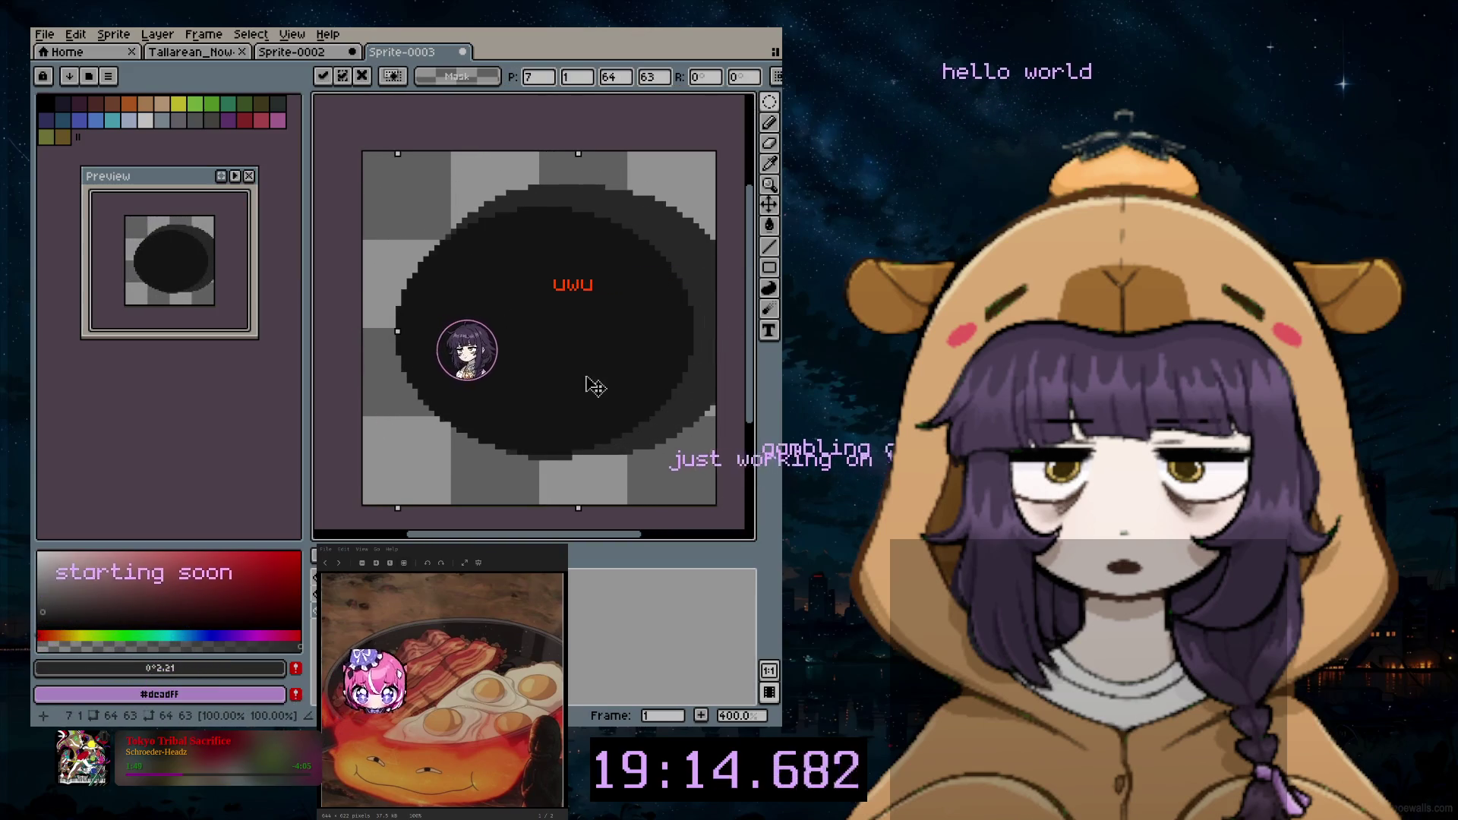
key(Escape)
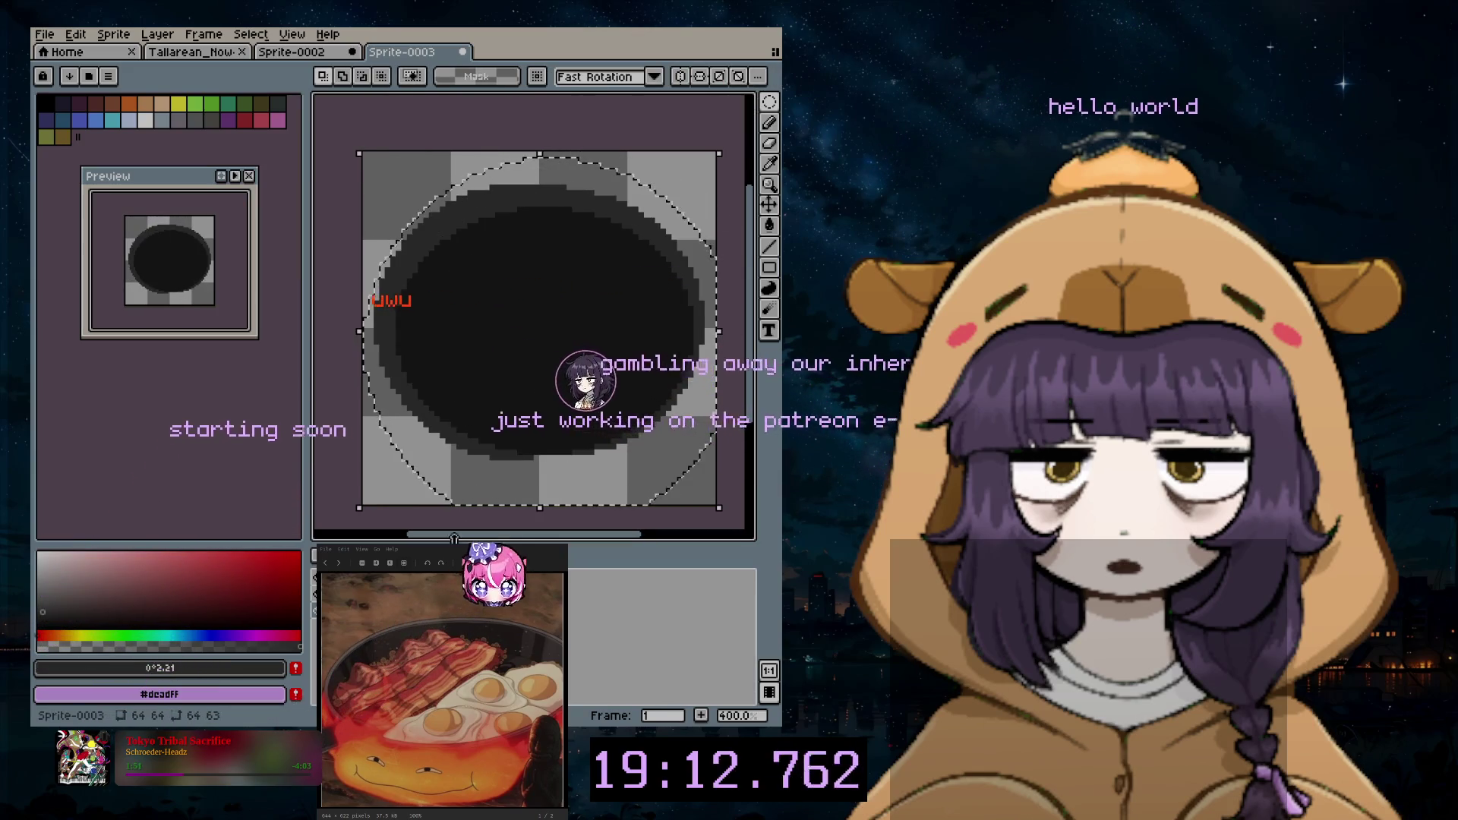
drag(461, 285, 460, 287)
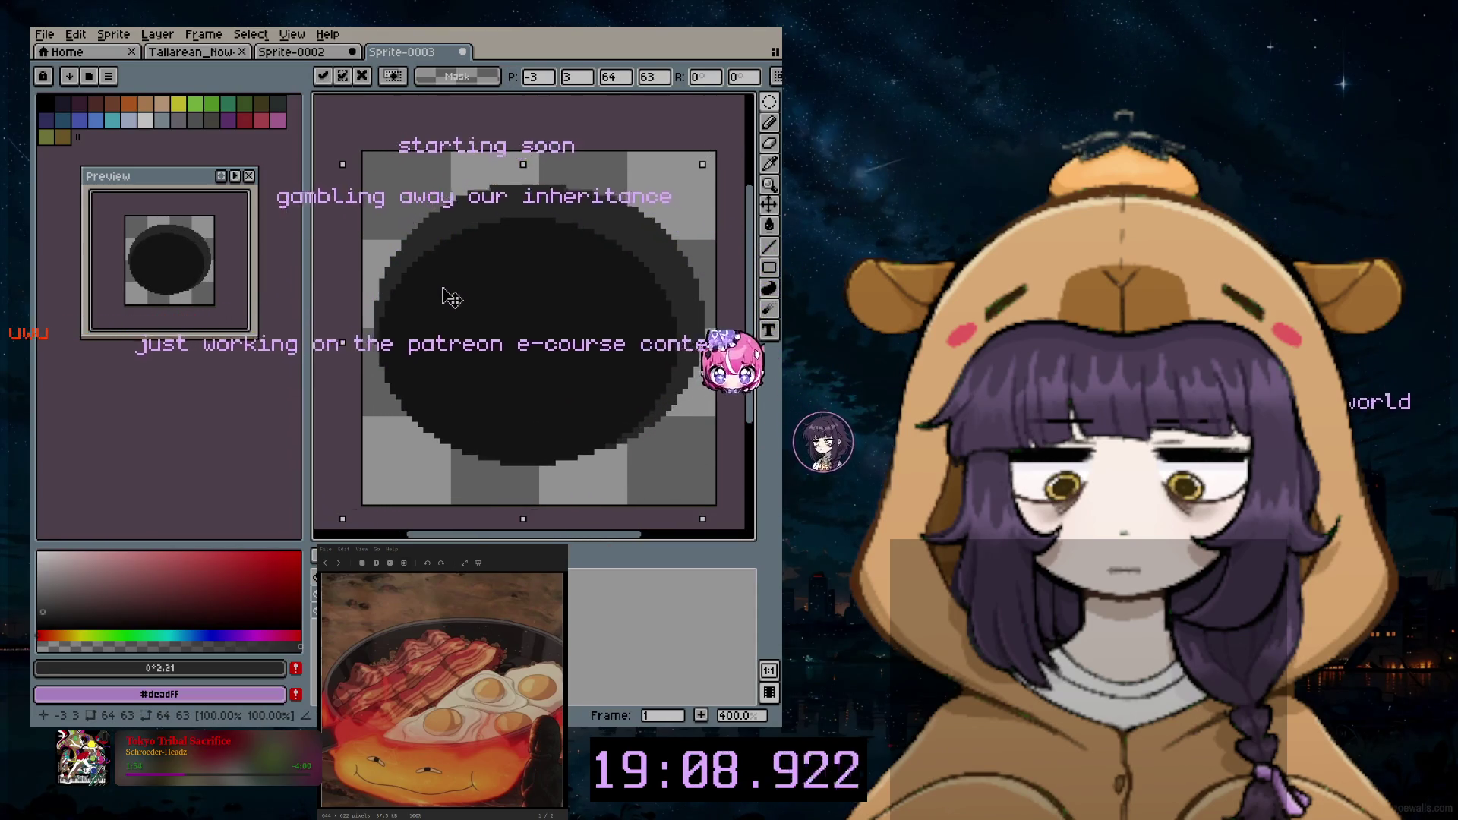
drag(459, 288, 453, 298)
key(ctrl+d)
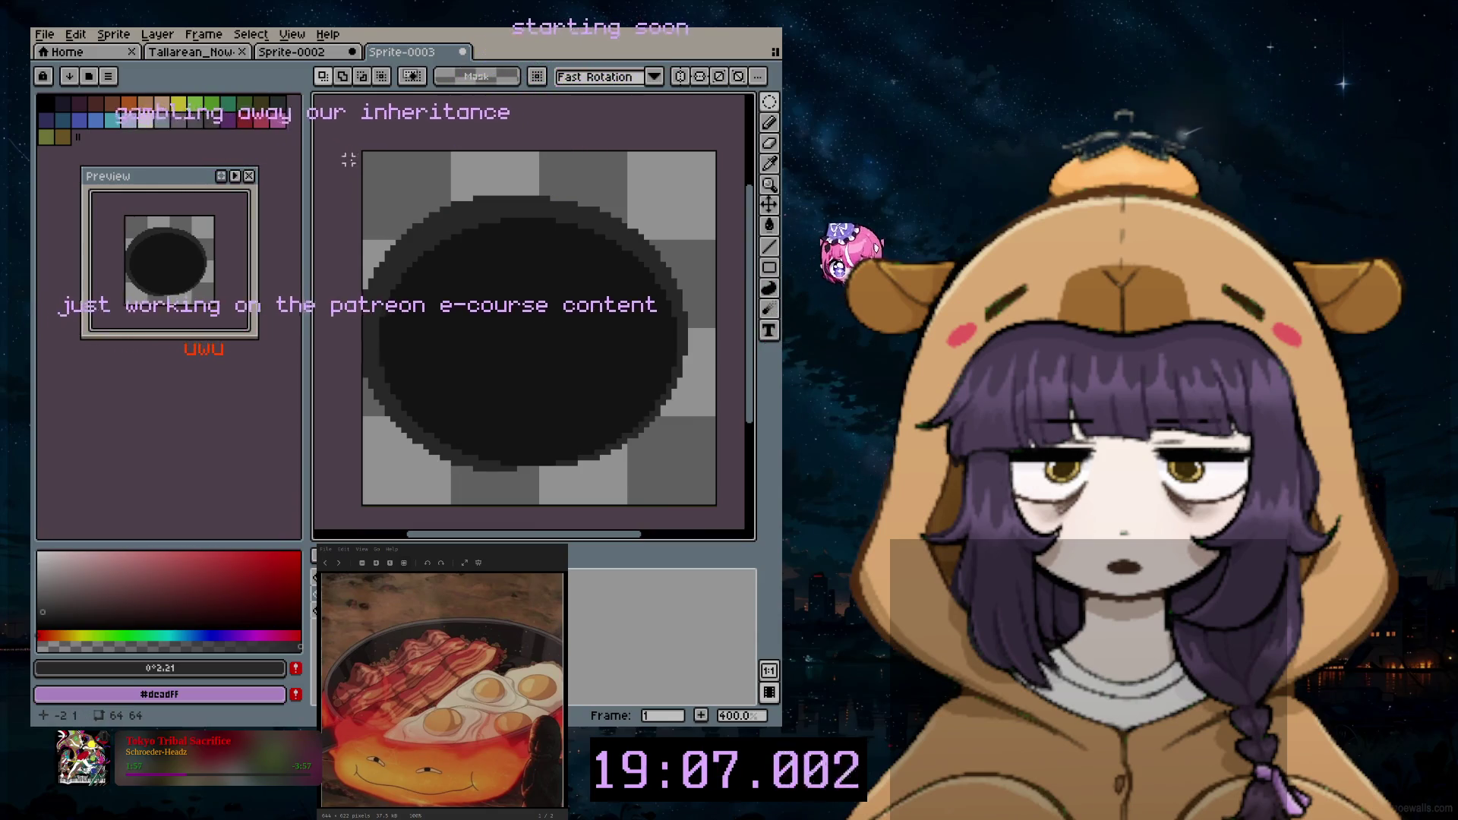
Step: Scale the circle up, then reposition it toward the lower right so the rim widens upper-left
key(ctrl+shift+d)
drag(365, 169, 404, 170)
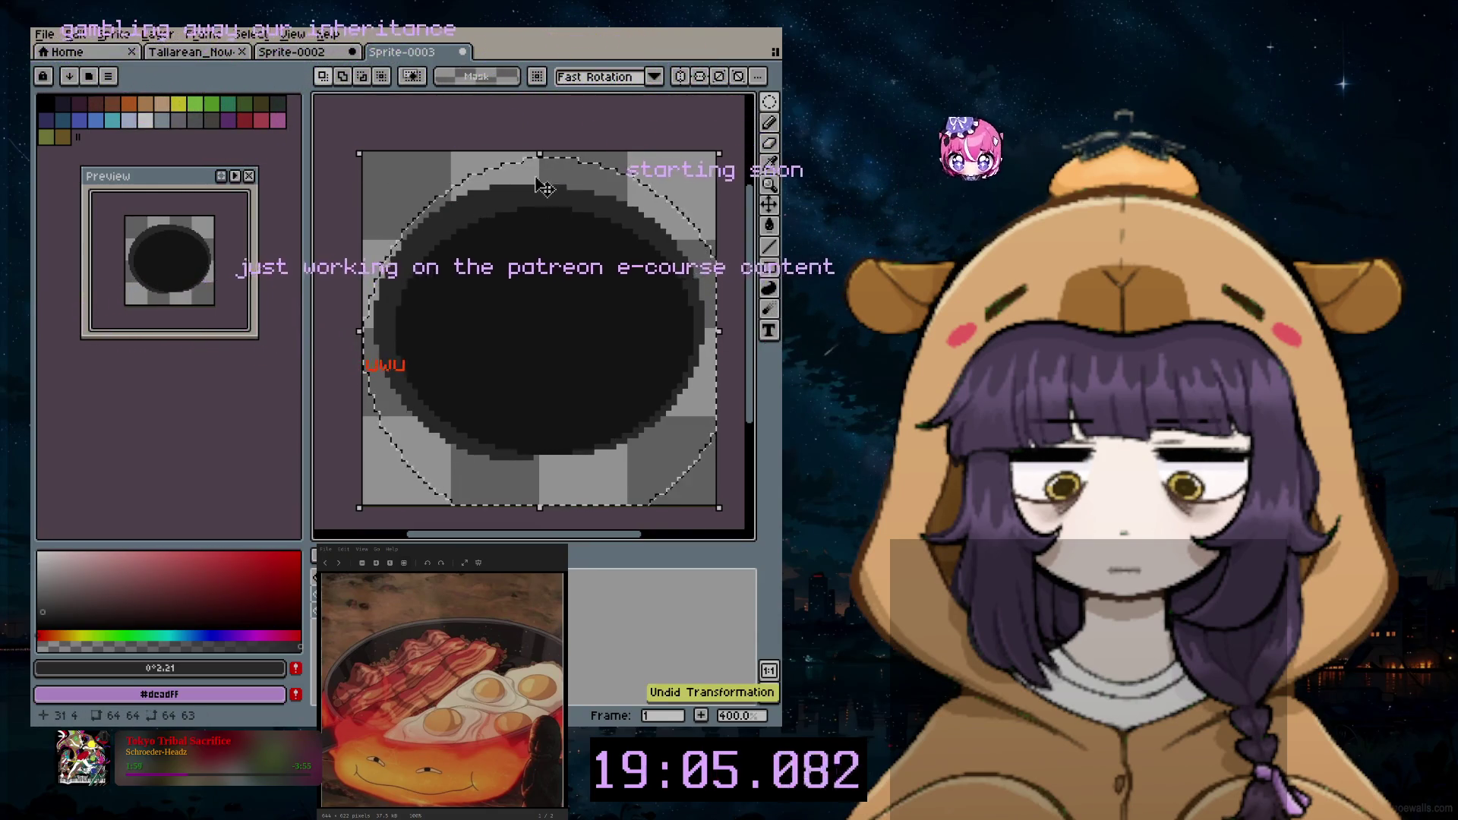
key(ctrl+d)
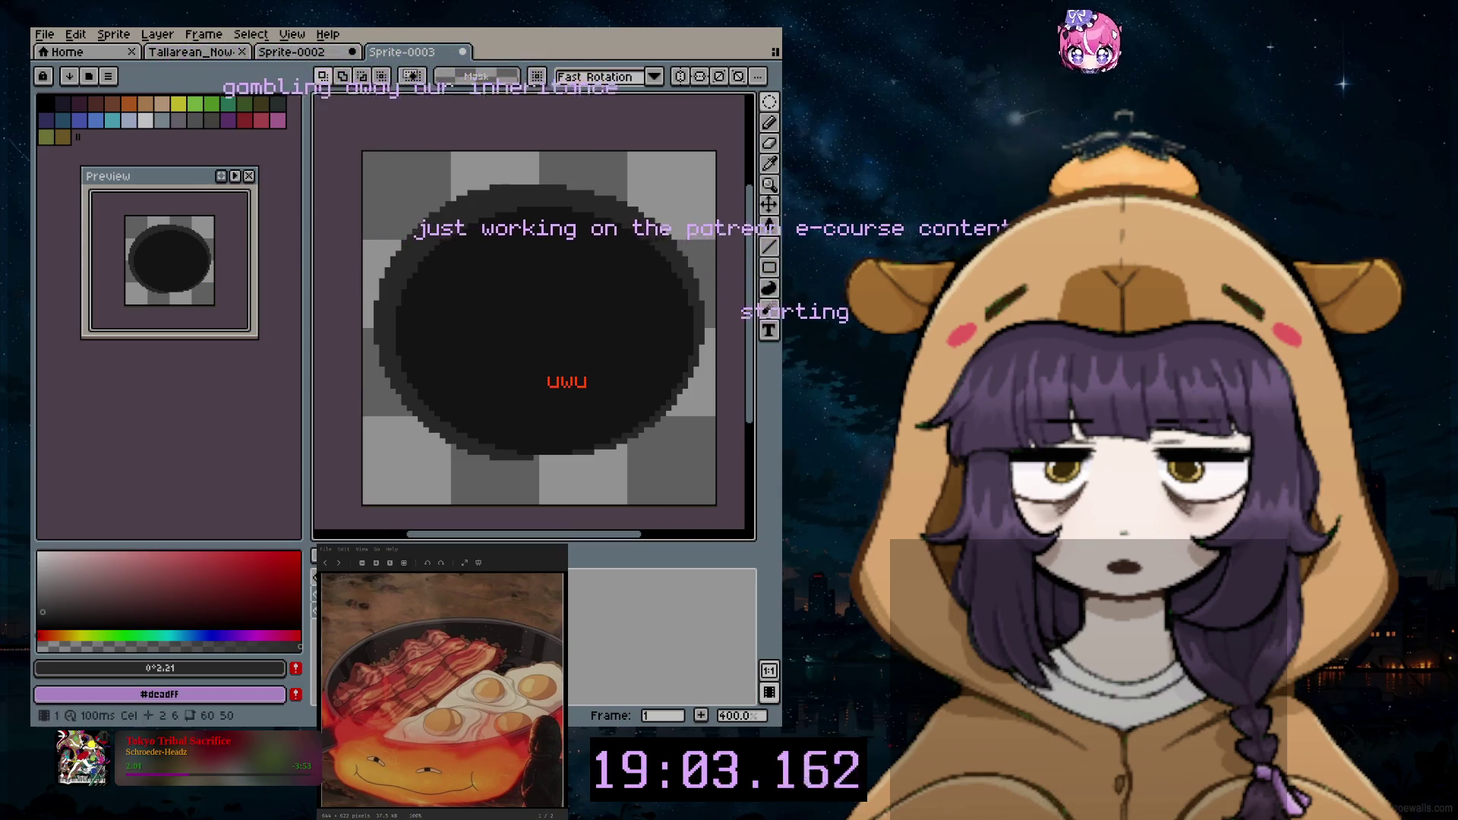
key(ctrl+shift+d)
drag(579, 348, 545, 334)
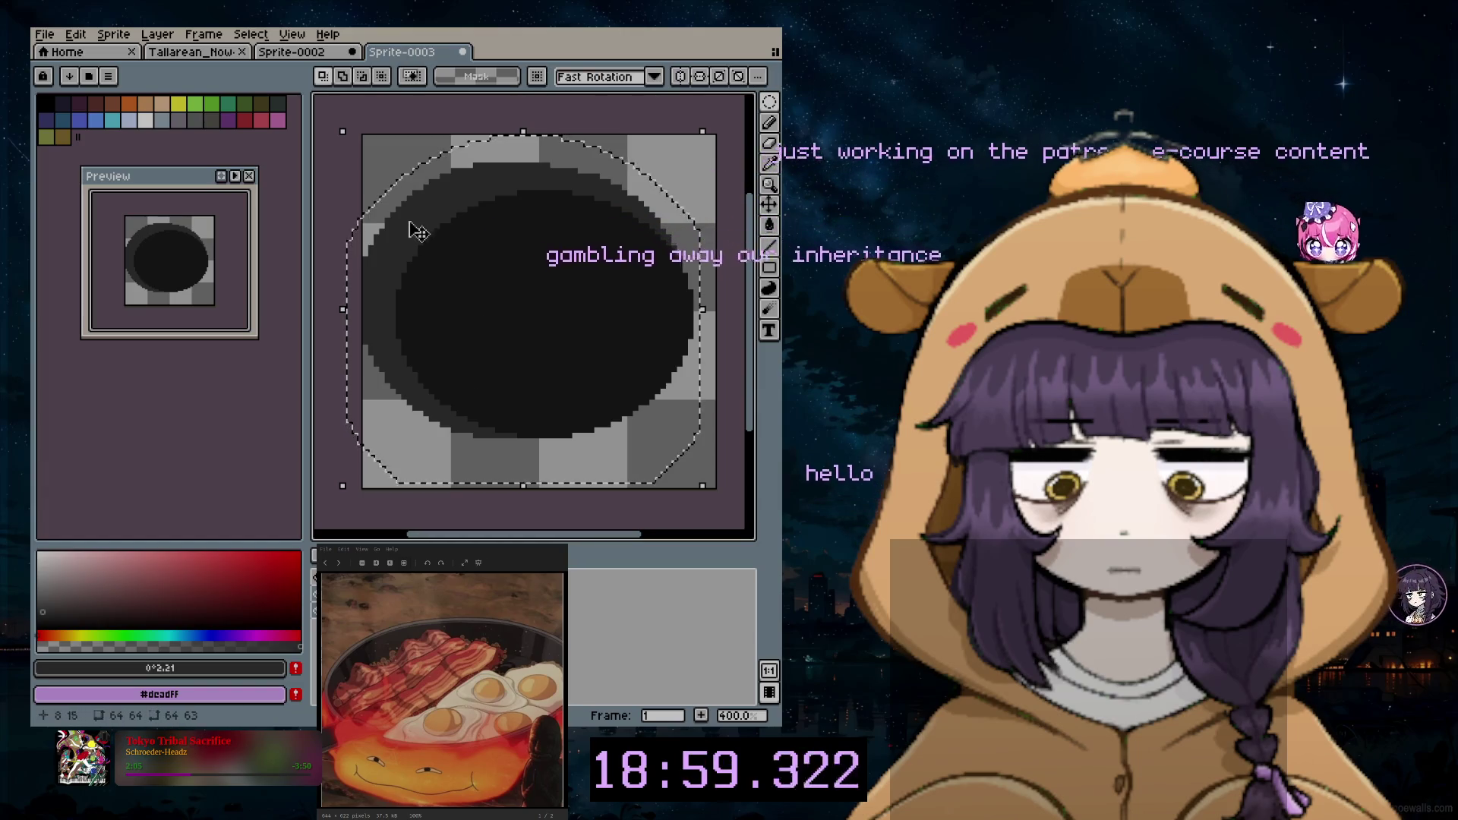
drag(418, 235, 455, 232)
drag(544, 321, 509, 330)
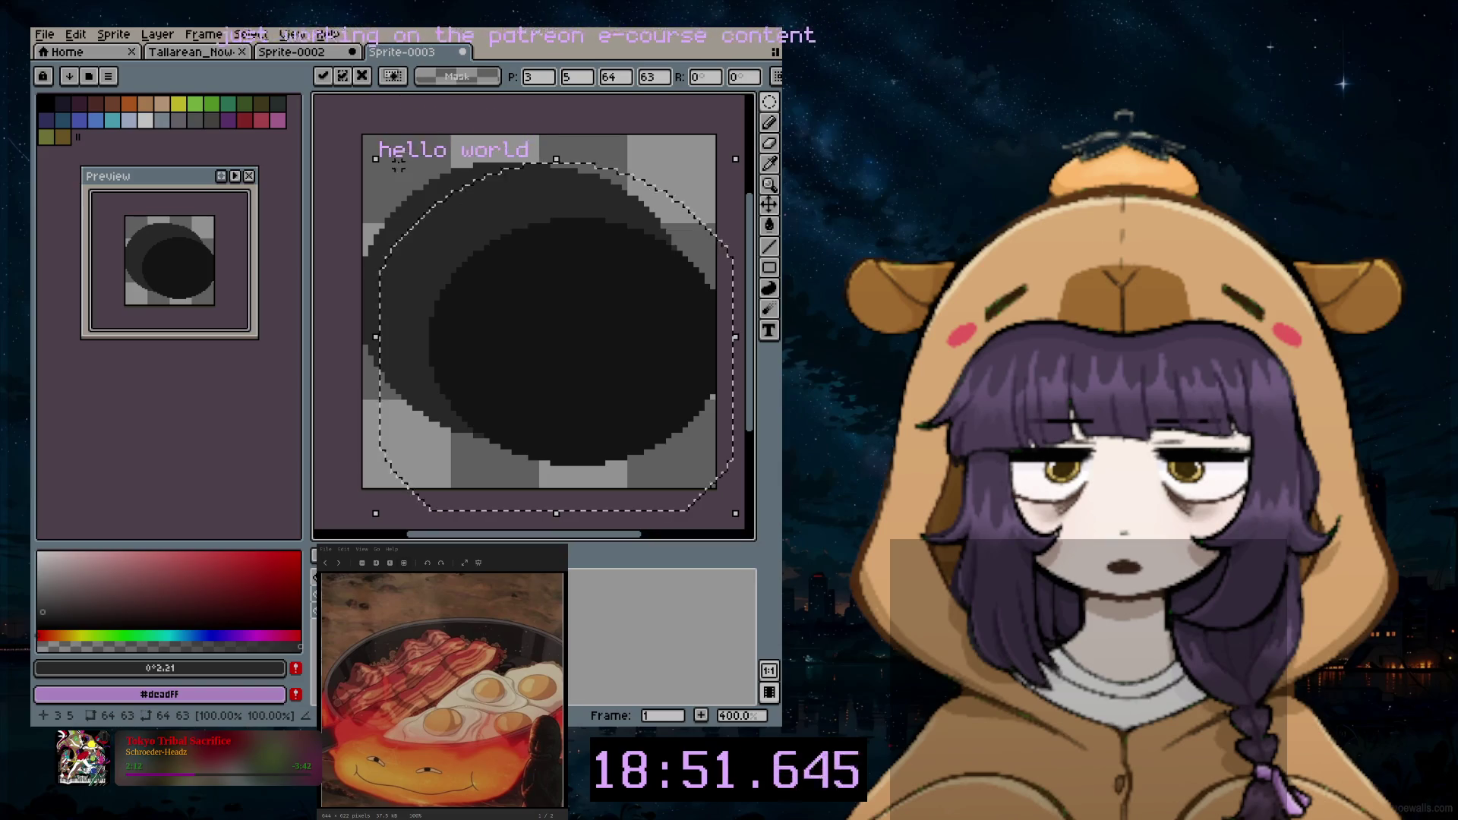
key(Escape)
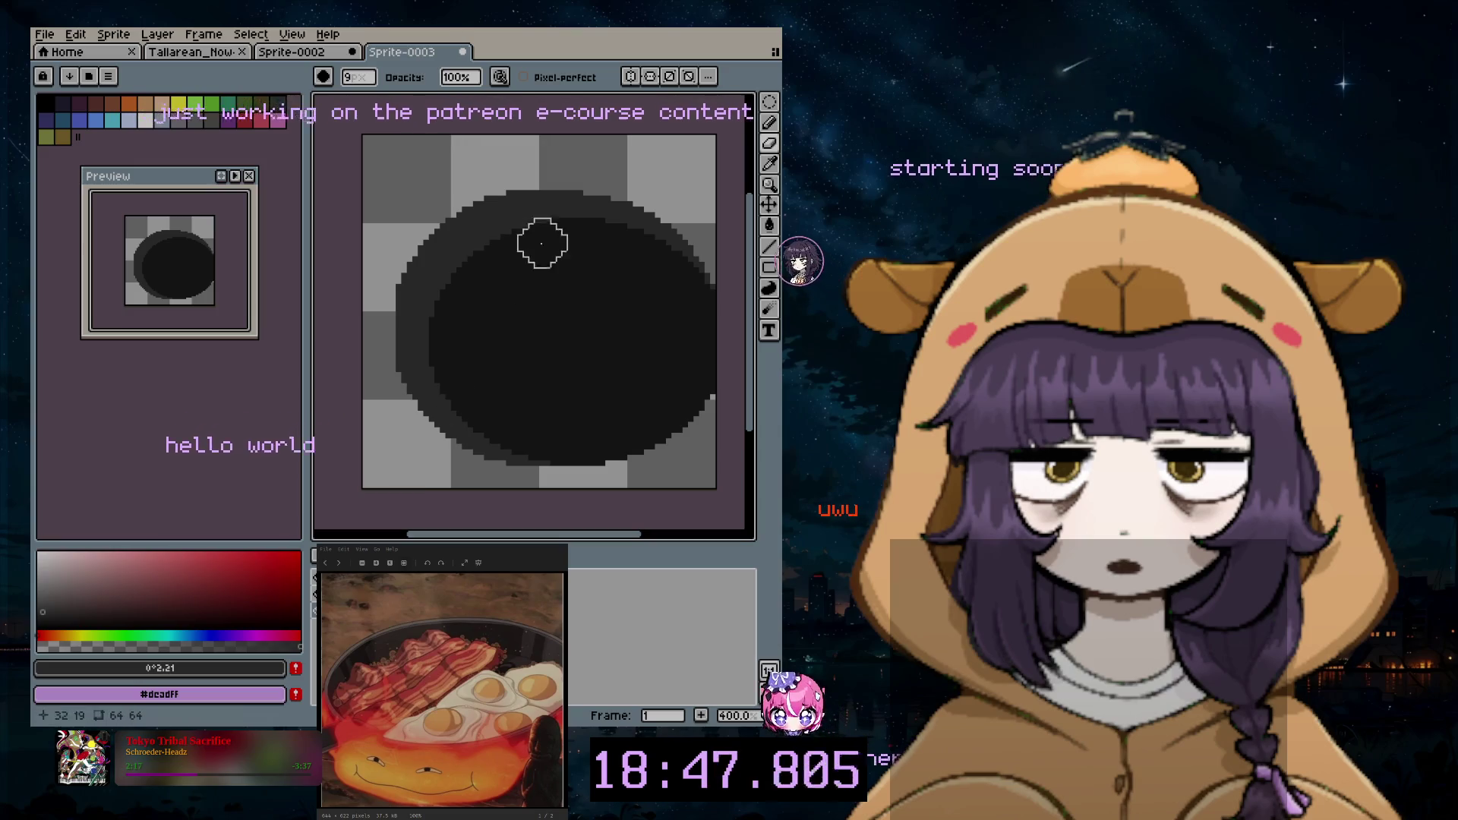
Step: Undo a trial rim erase and trial light-grey crescents at the pan's top right
mouse_move(489, 446)
mouse_down()
mouse_move(417, 339)
mouse_move(543, 243)
mouse_up()
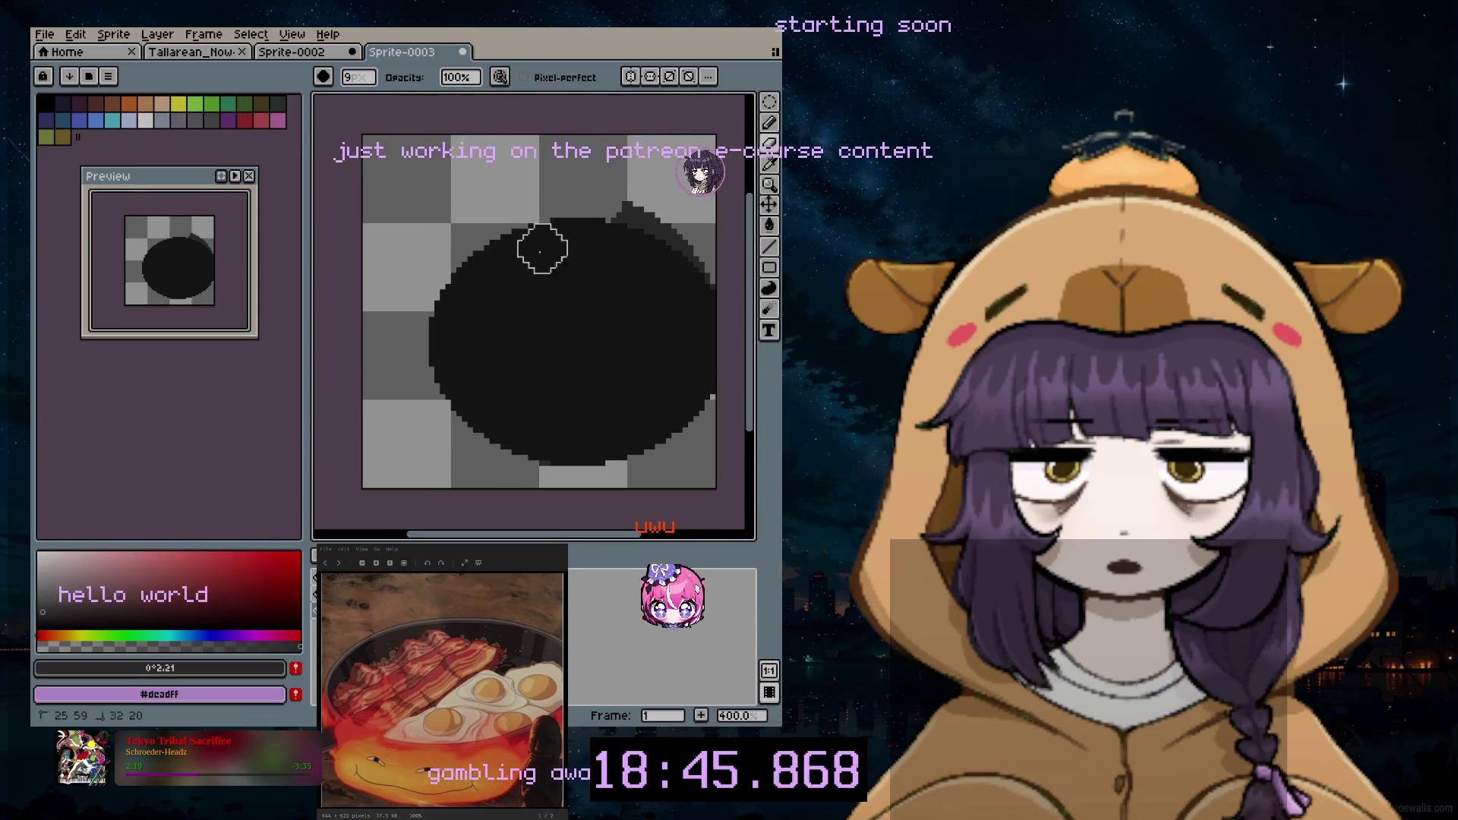
key(ctrl+z)
key(ctrl+z)
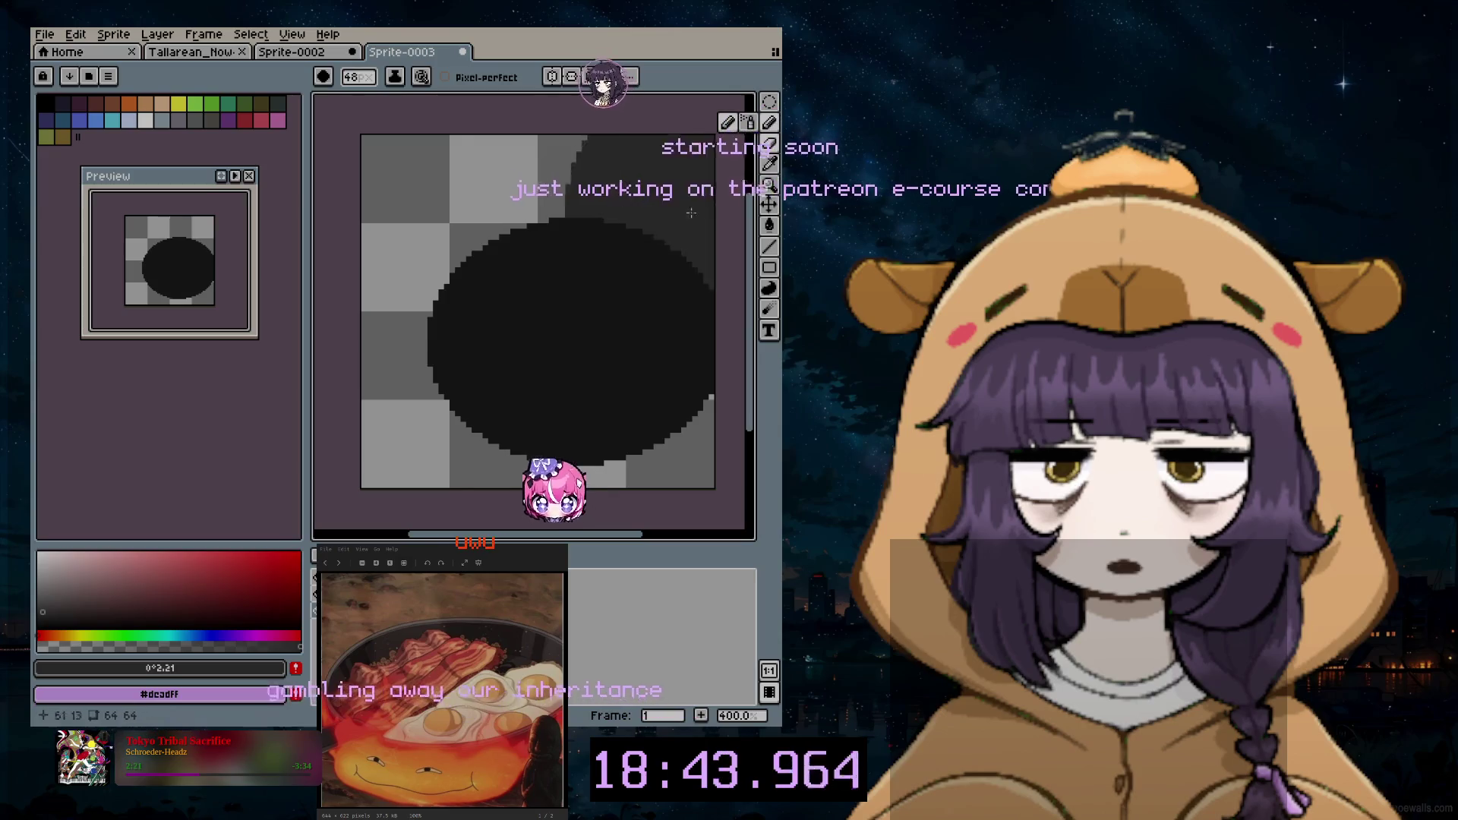
key(b)
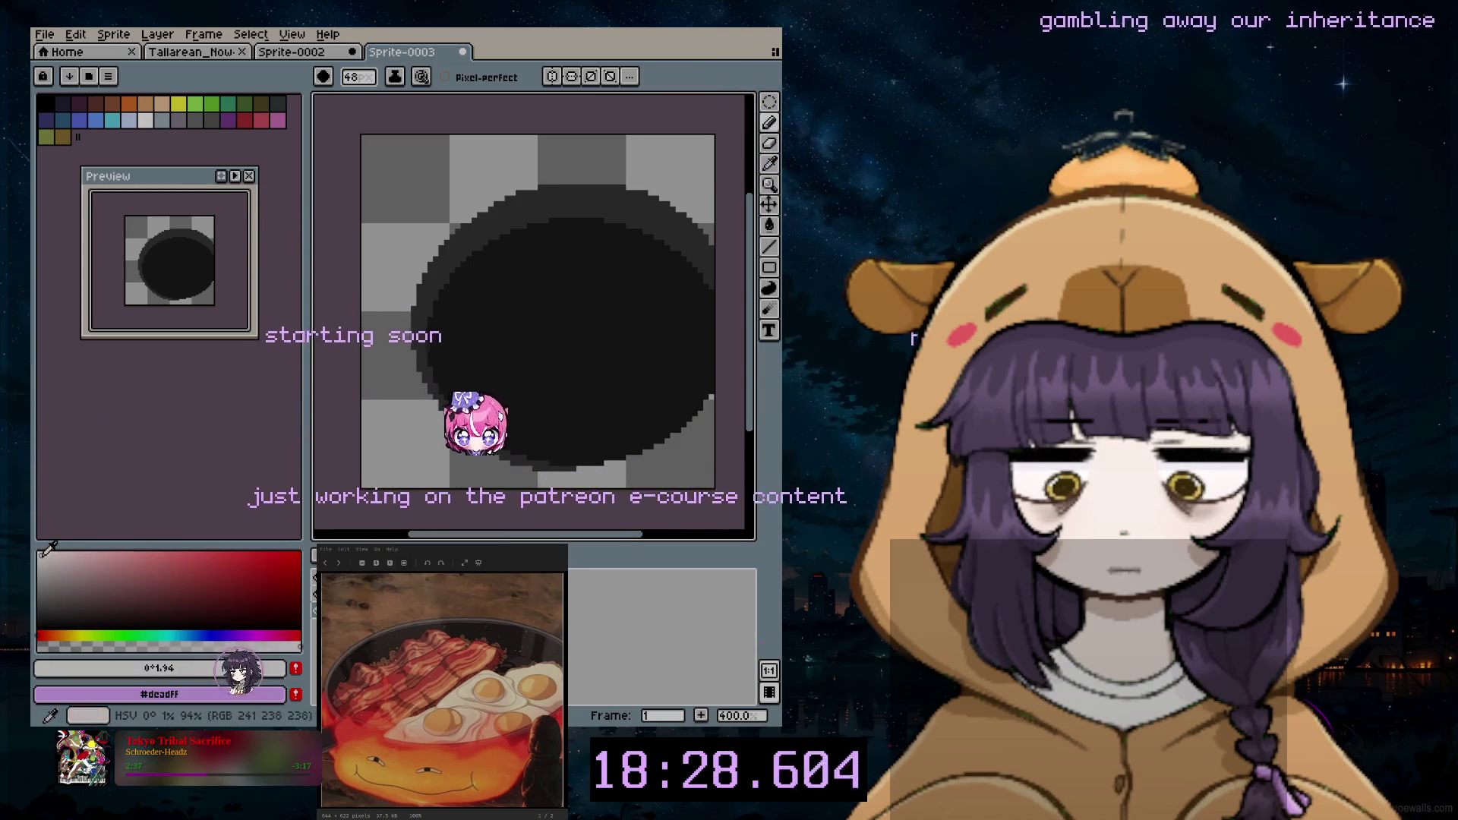
drag(684, 217, 619, 297)
drag(684, 182, 571, 204)
key(ctrl+z)
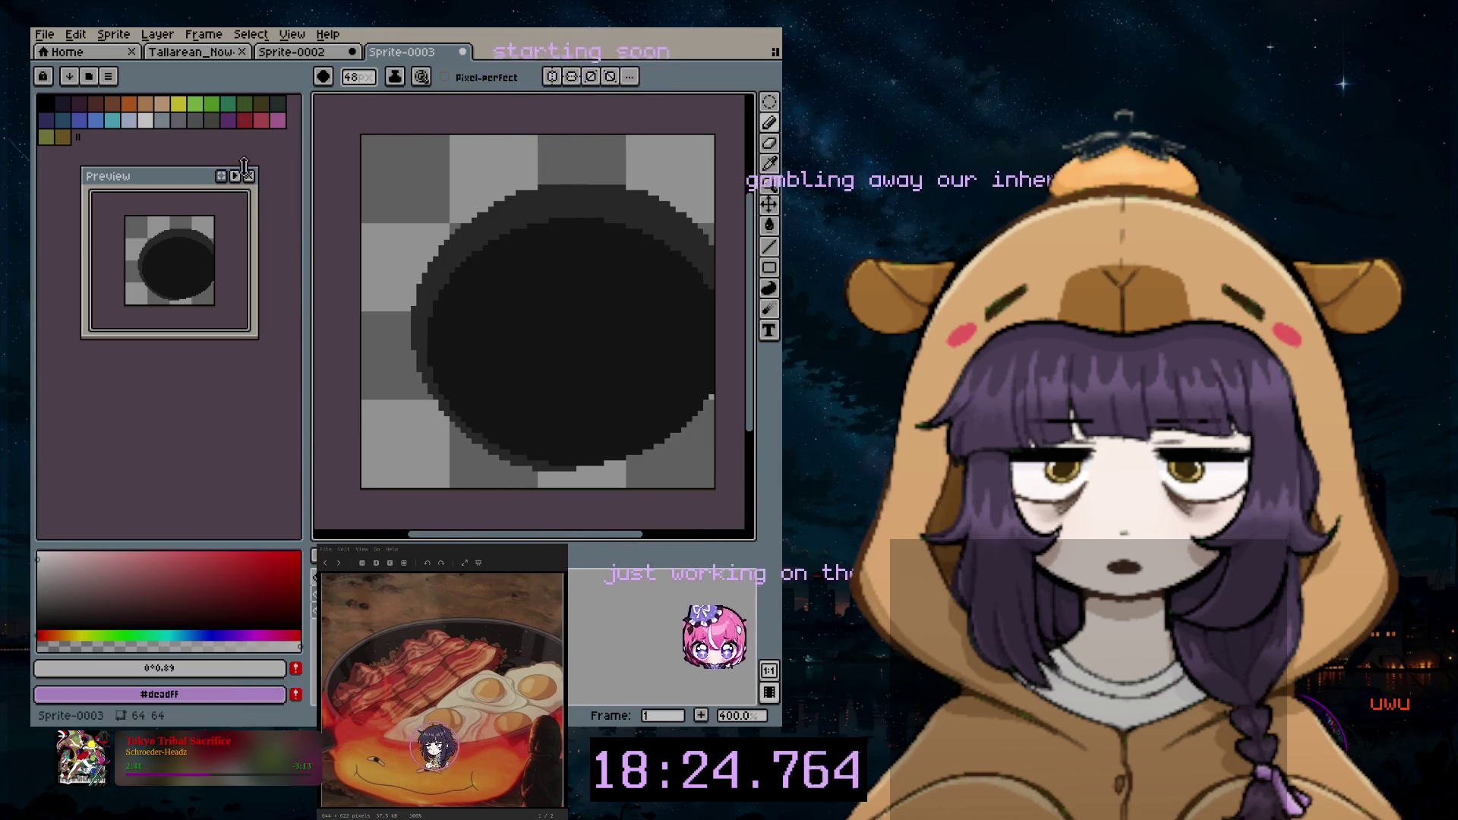
Step: Flatten the layers into one, shrink the brush and choose green as the paint colour
click(156, 34)
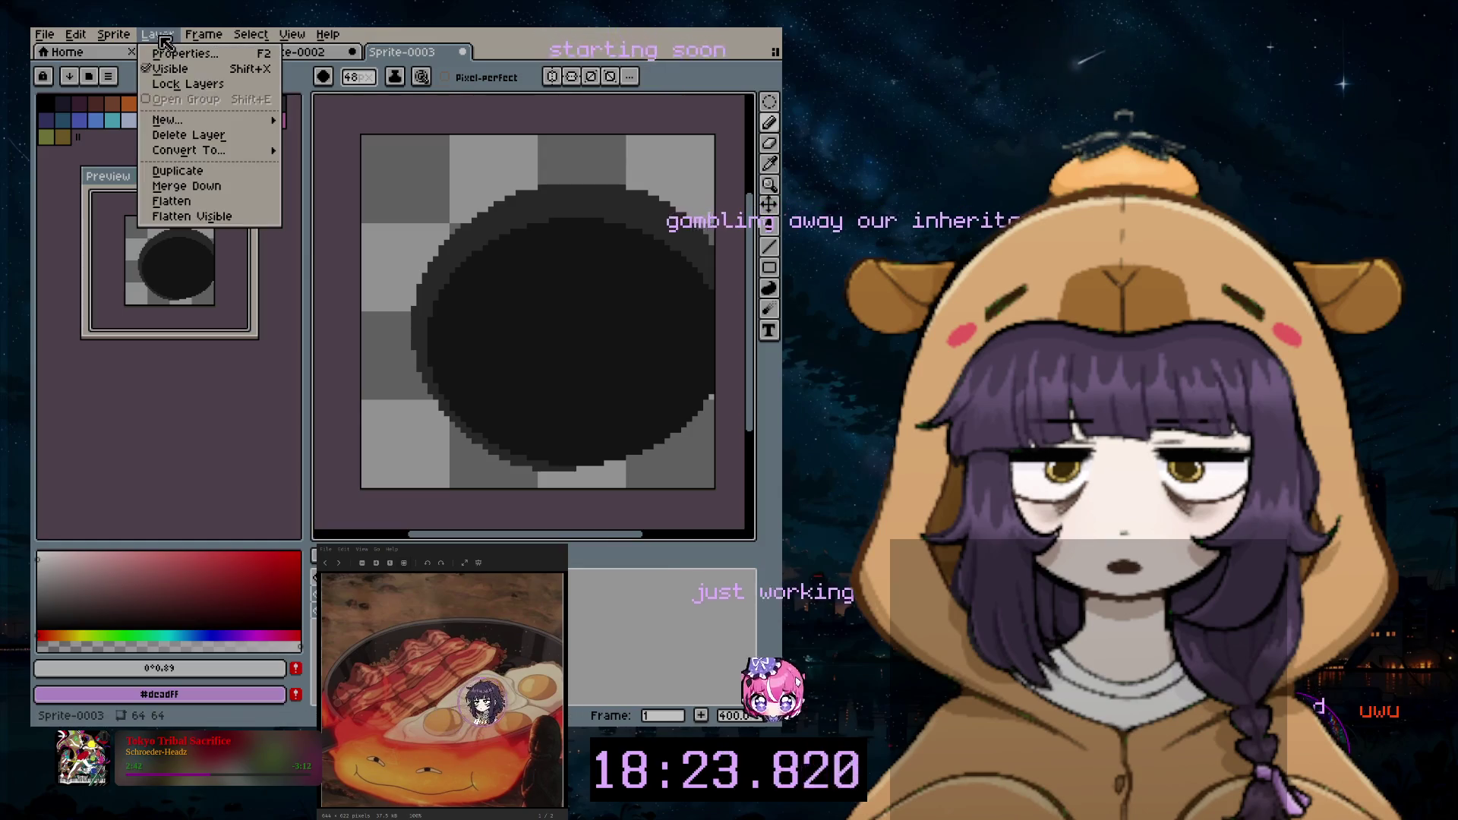
click(223, 196)
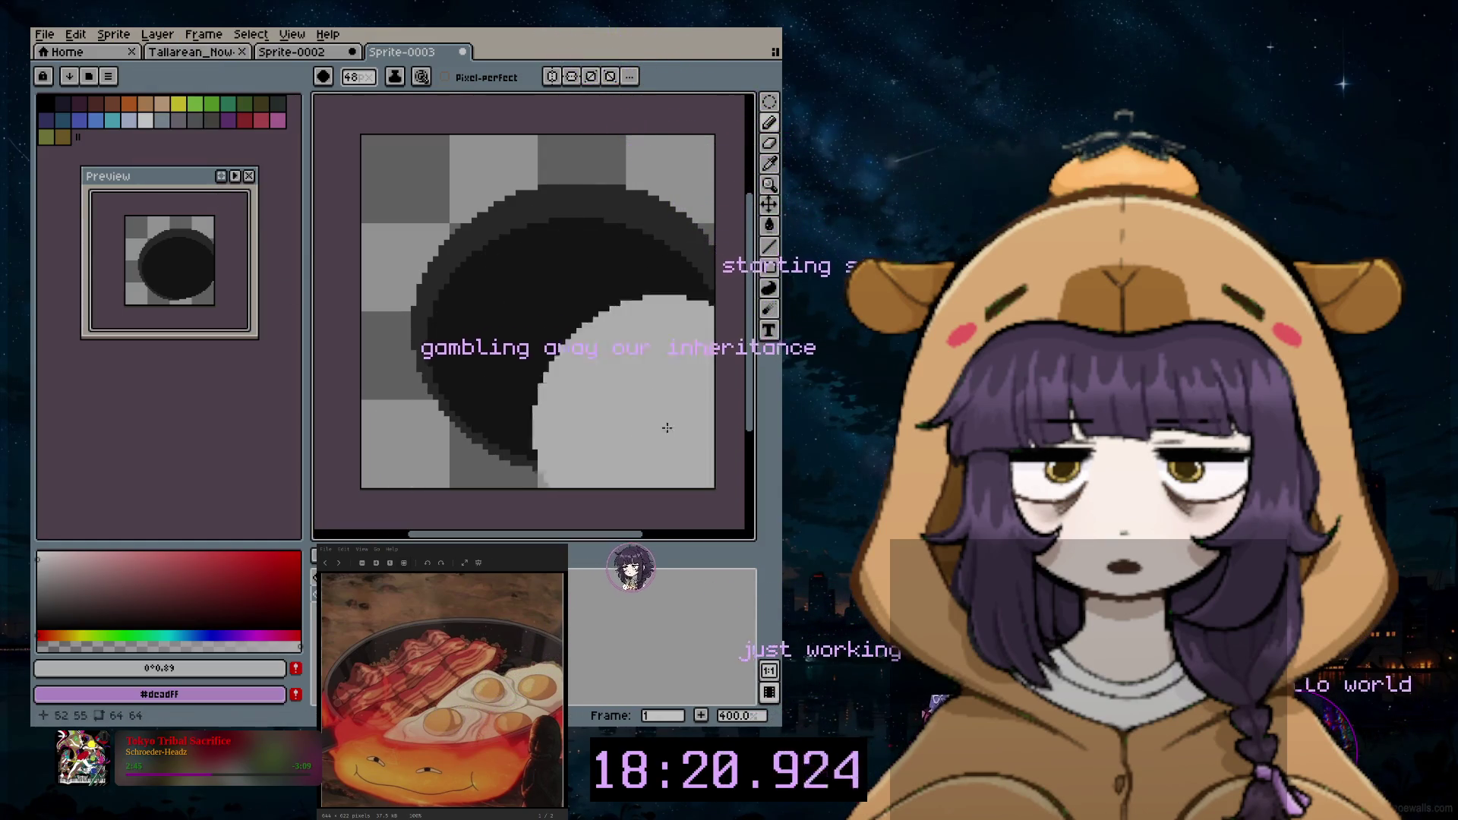
key(minus)
key(minus)
key(minus)
key(minus)
key(minus)
key(minus)
key(minus)
key(minus)
key(minus)
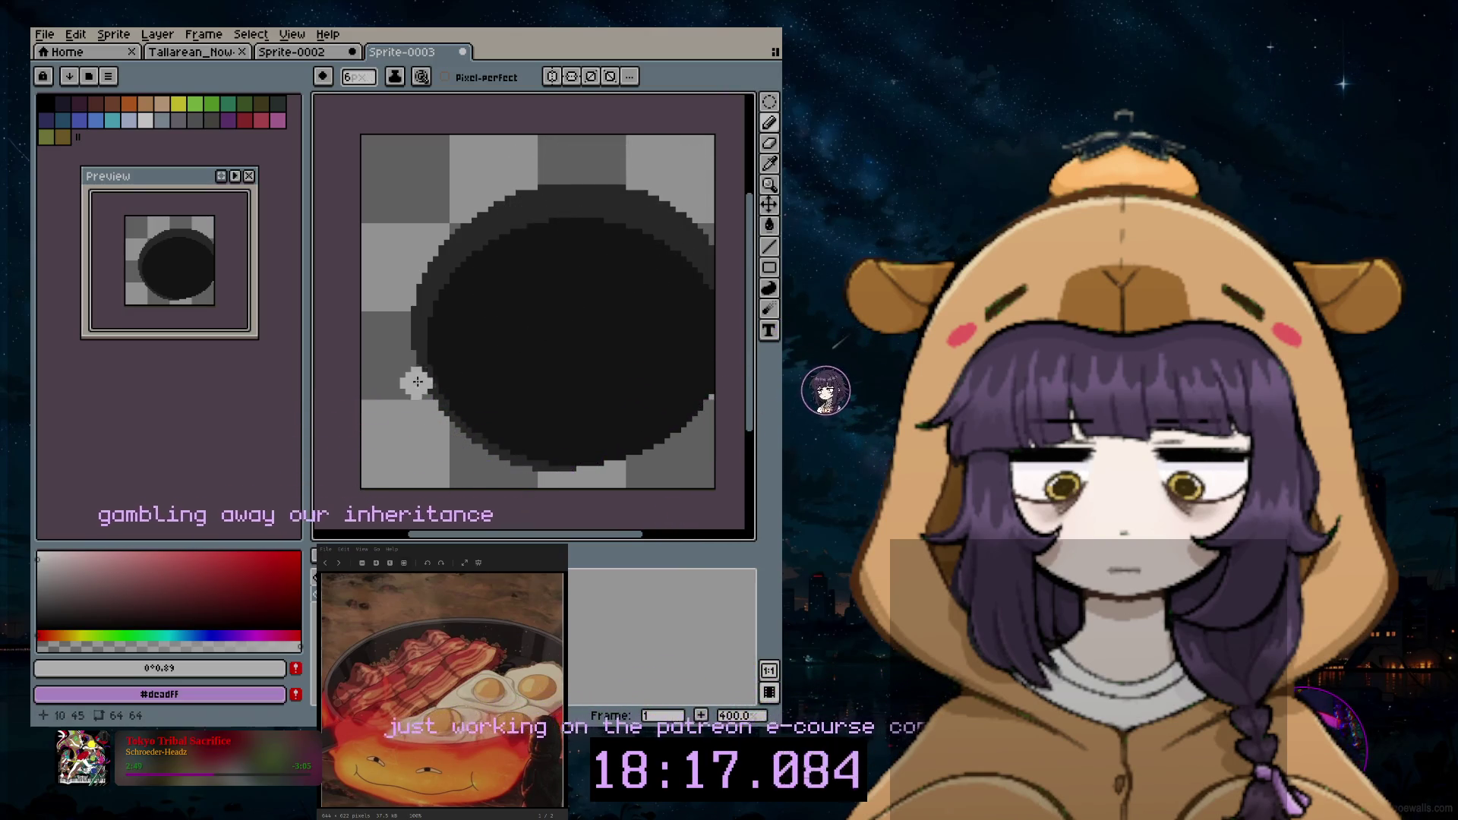
click(127, 637)
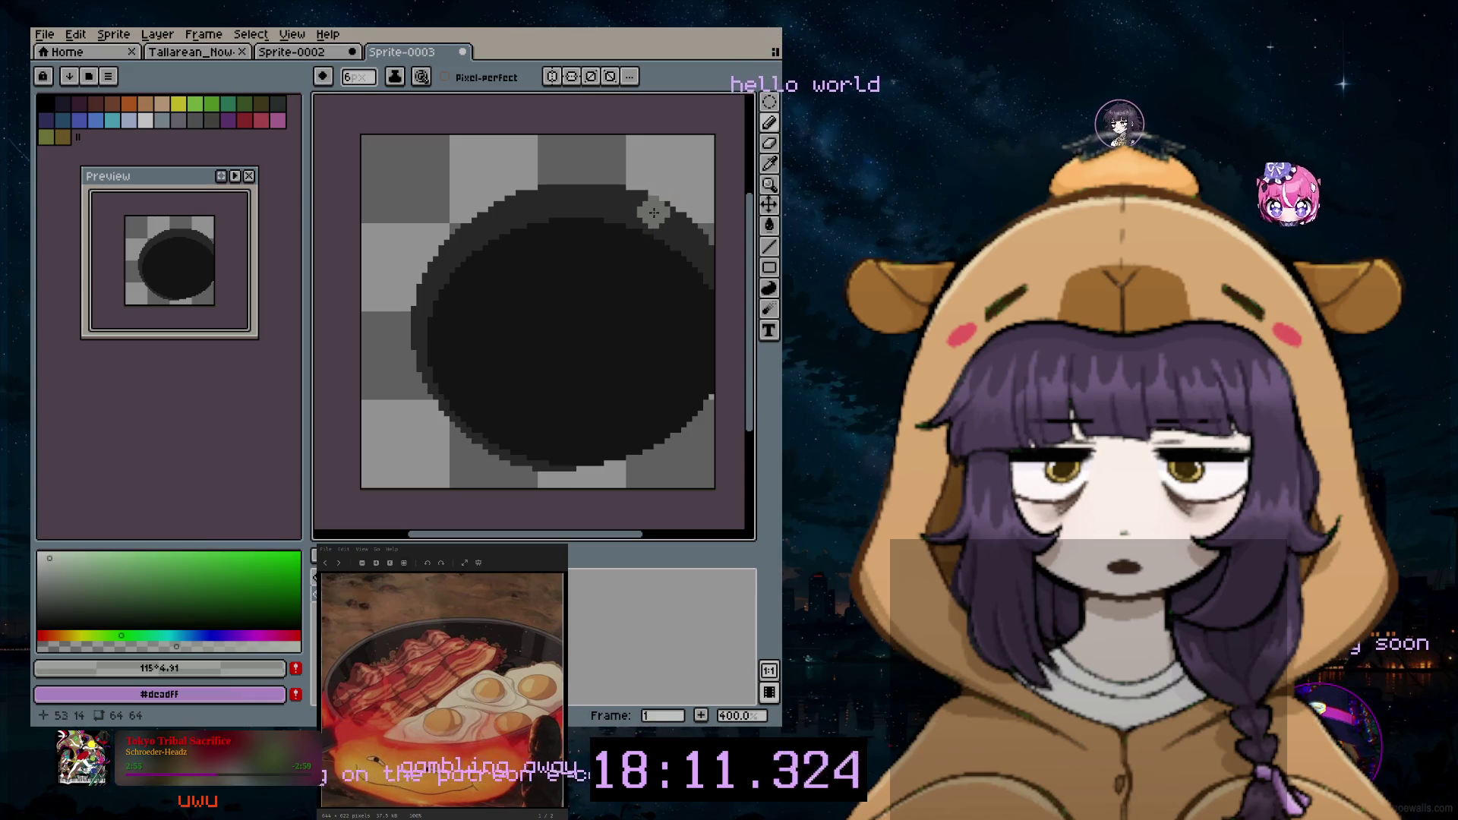
scroll(645, 214, up, 2)
scroll(635, 206, up, 1)
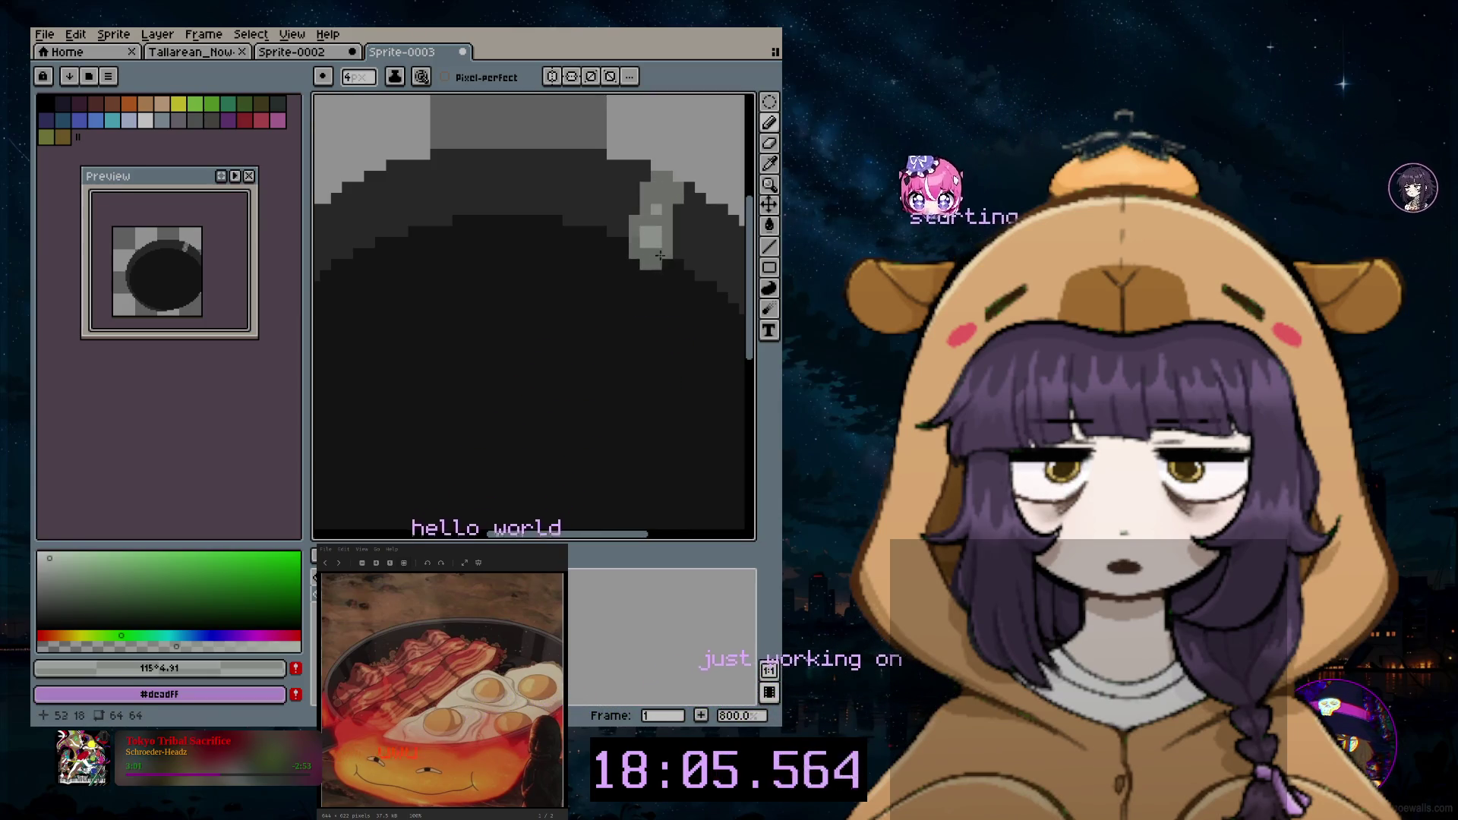
Step: Eyedrop the light grey #8f938d and place a highlight pixel on the pan's upper-right rim
key(ctrl+z)
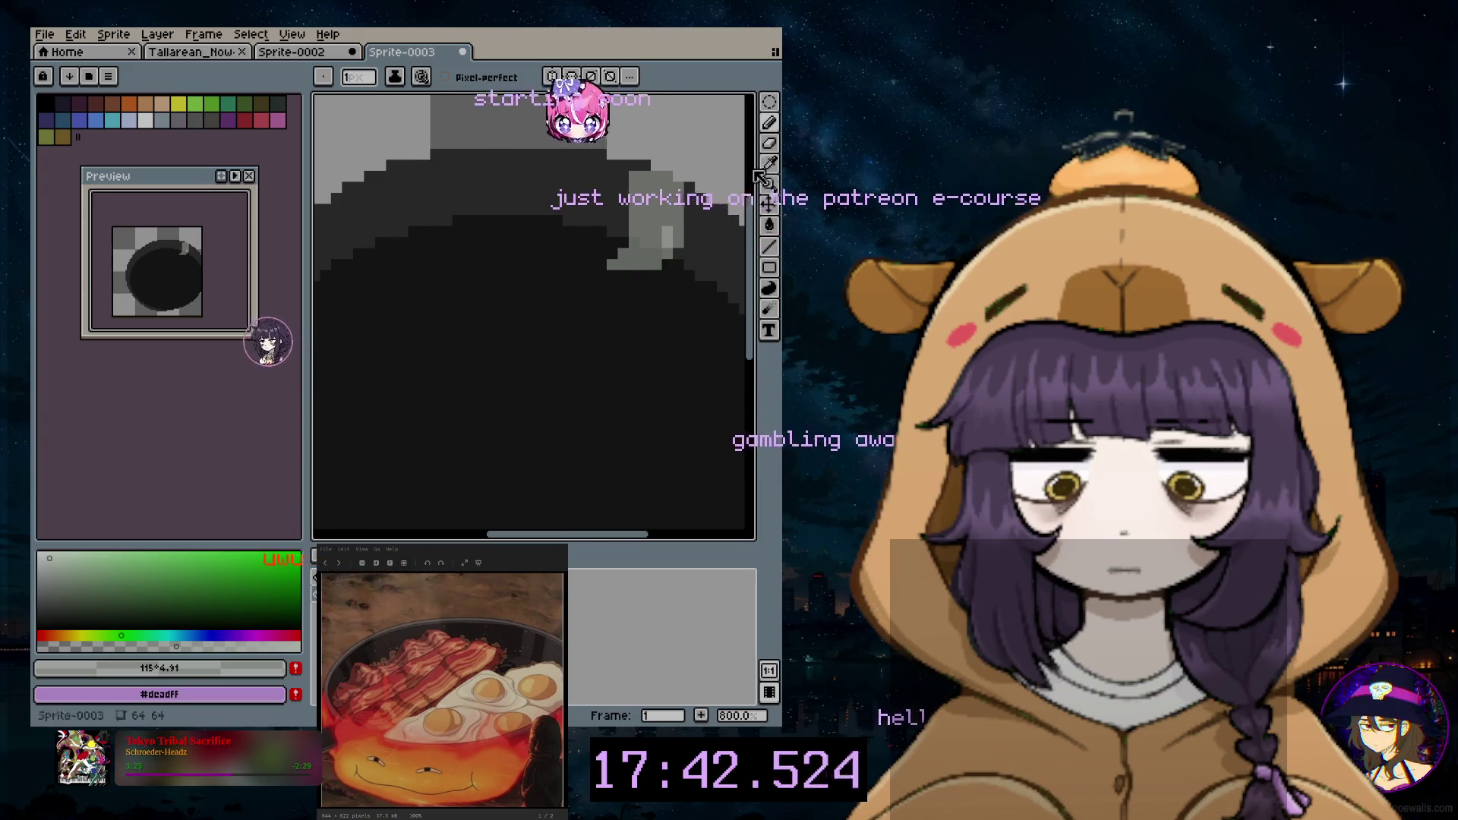
key(e)
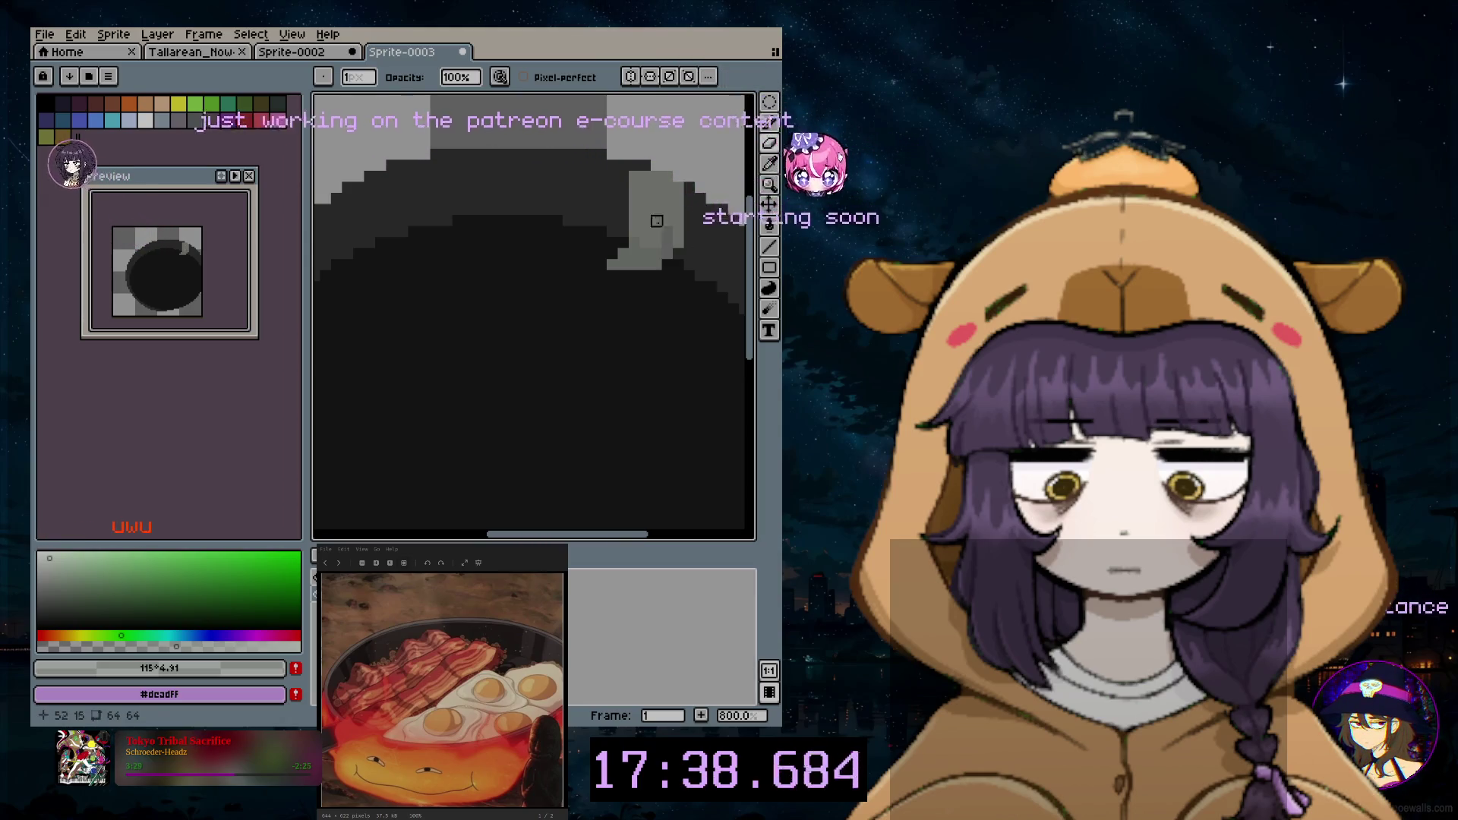
click(769, 125)
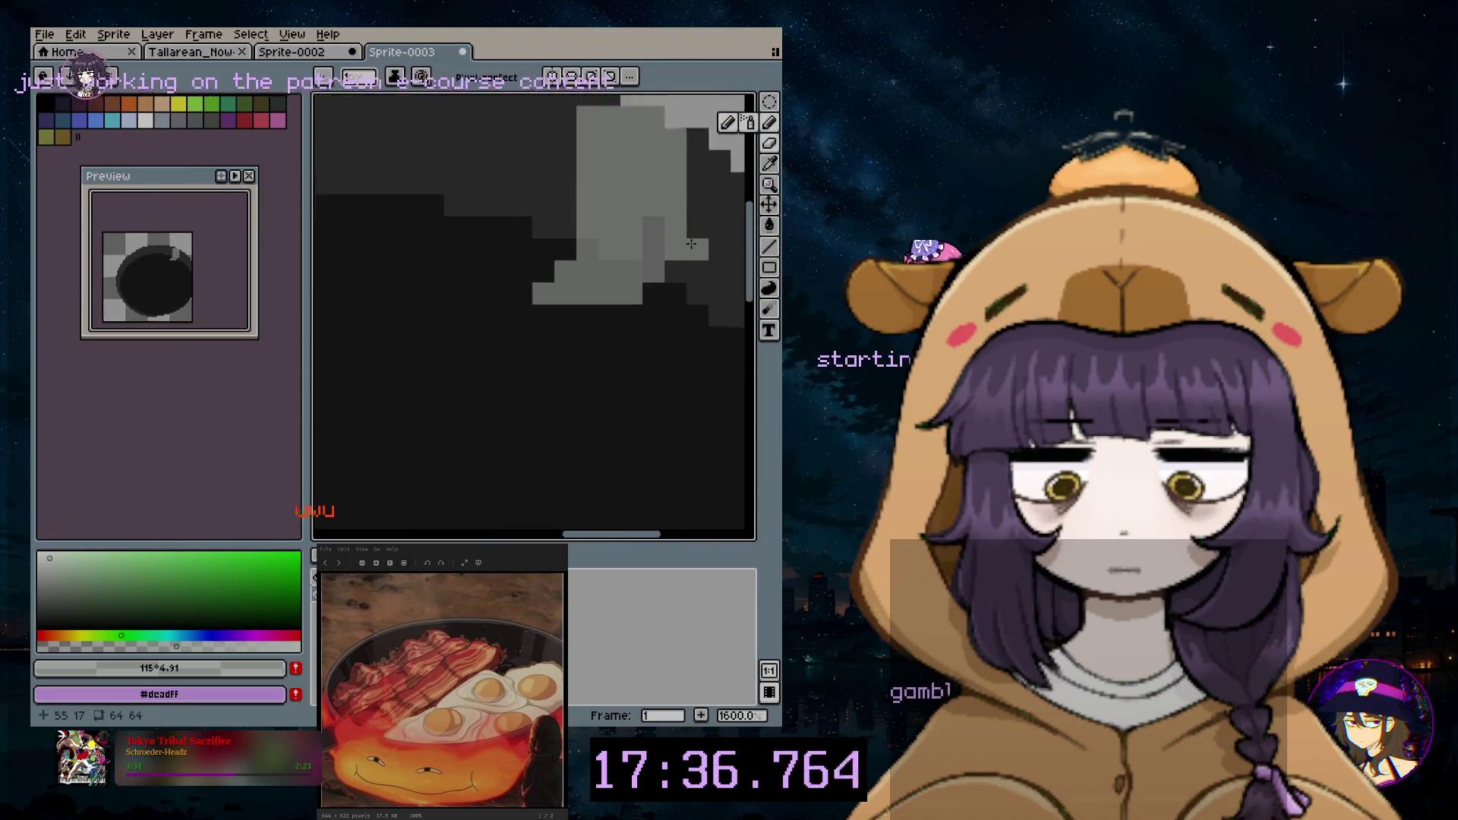
click(728, 182)
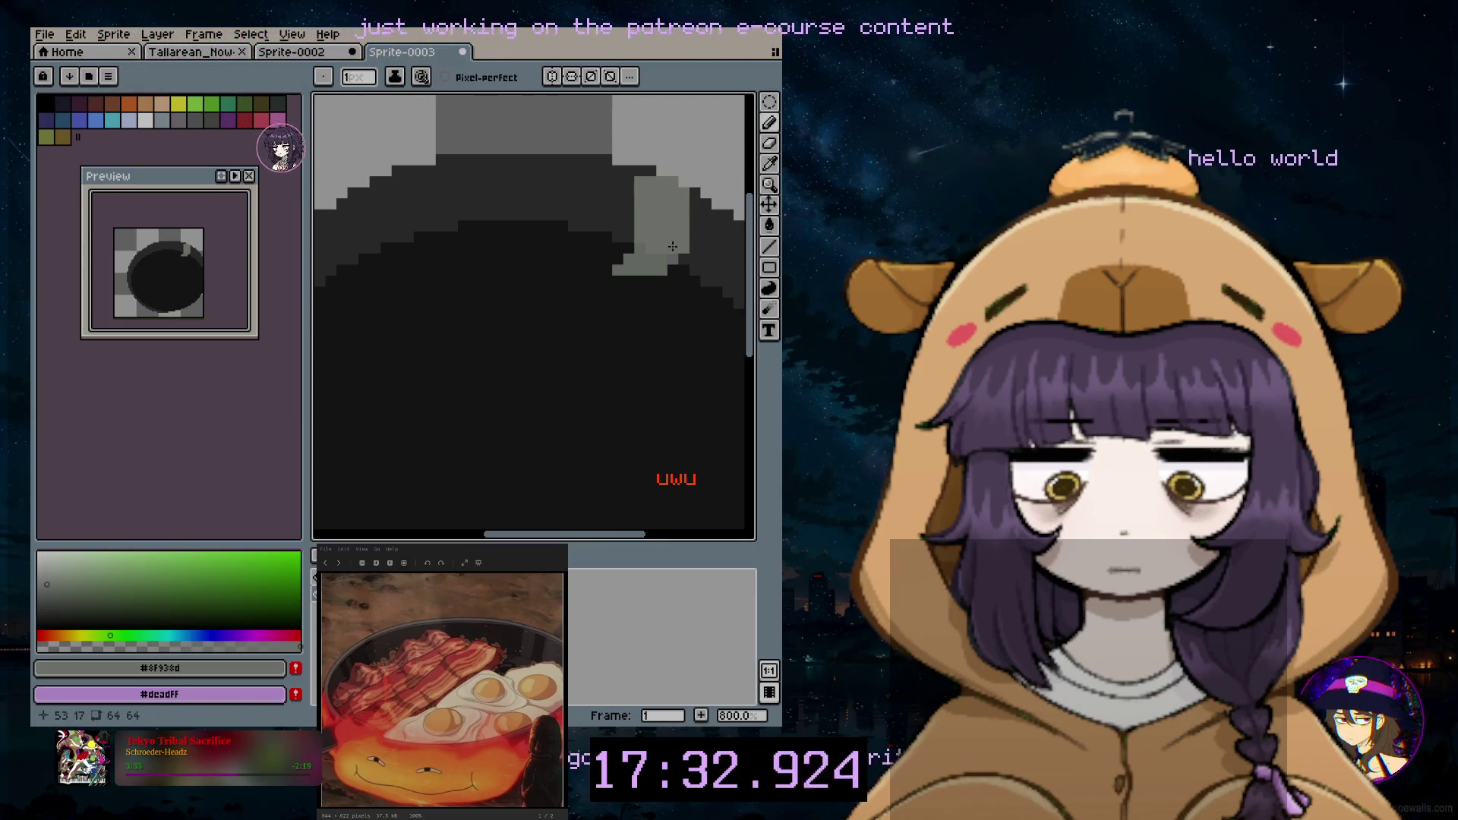
scroll(668, 252, down, 3)
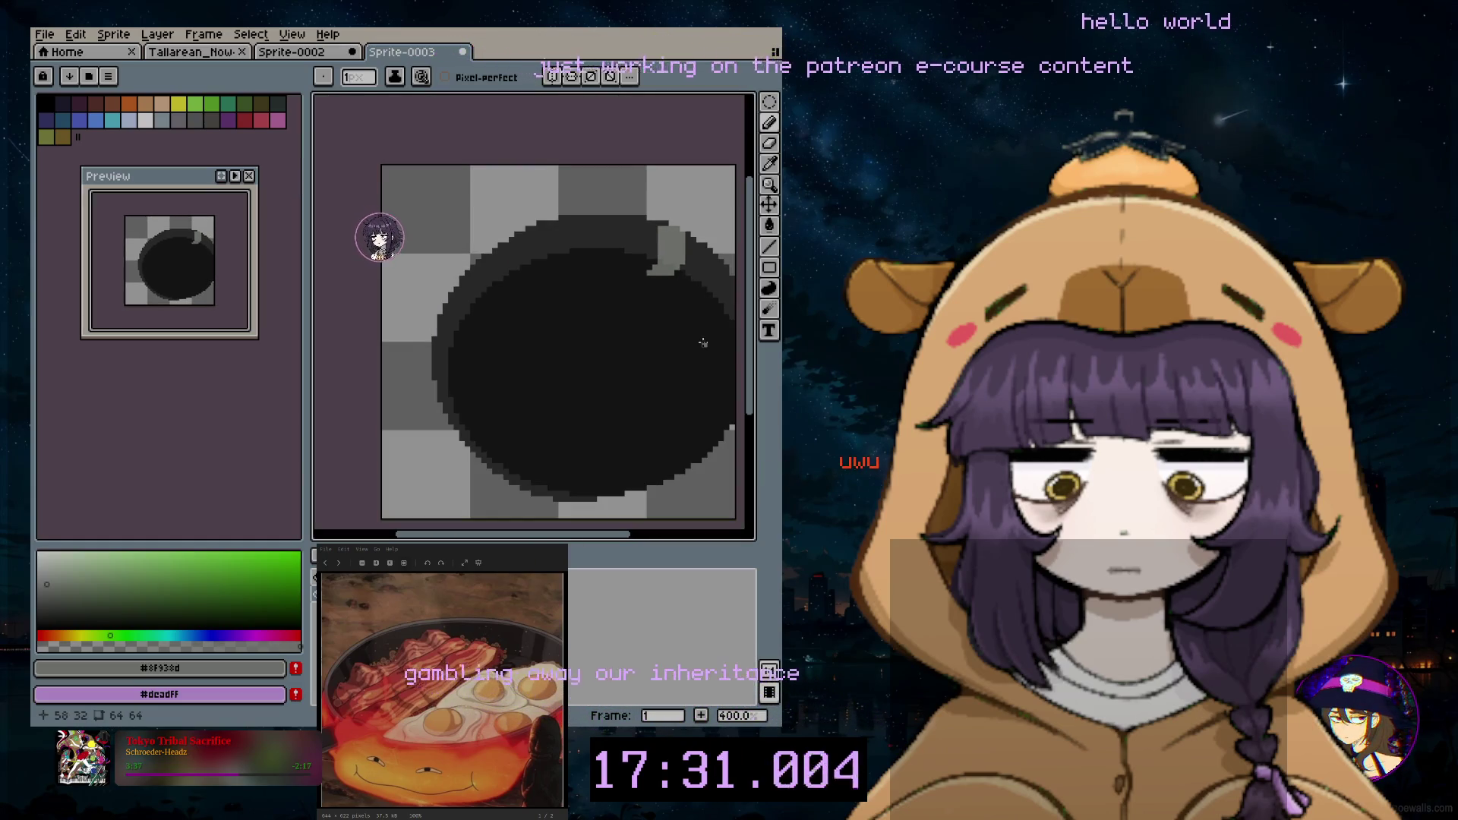
scroll(682, 277, up, 1)
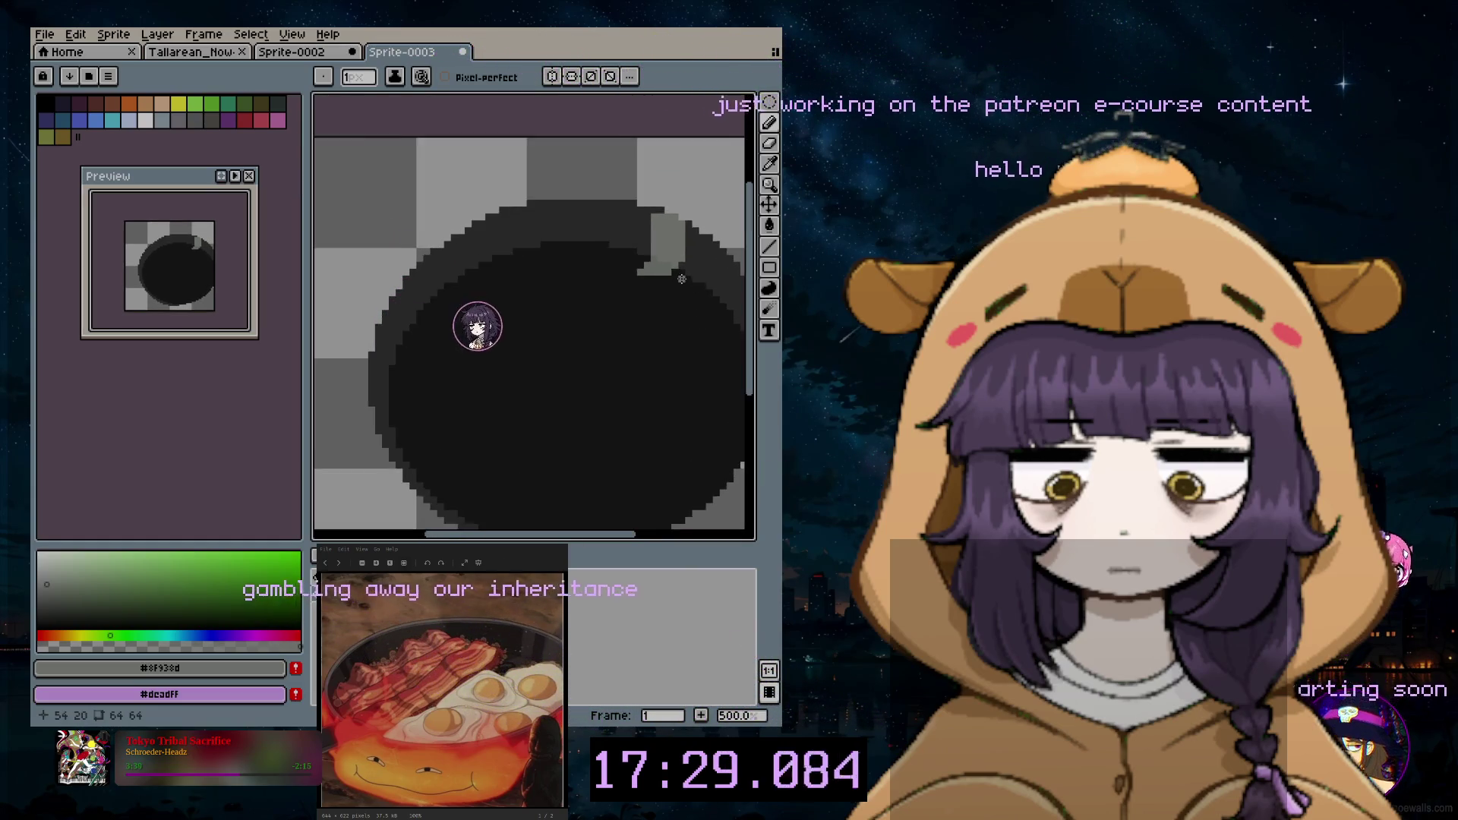
scroll(649, 282, up, 1)
click(630, 276)
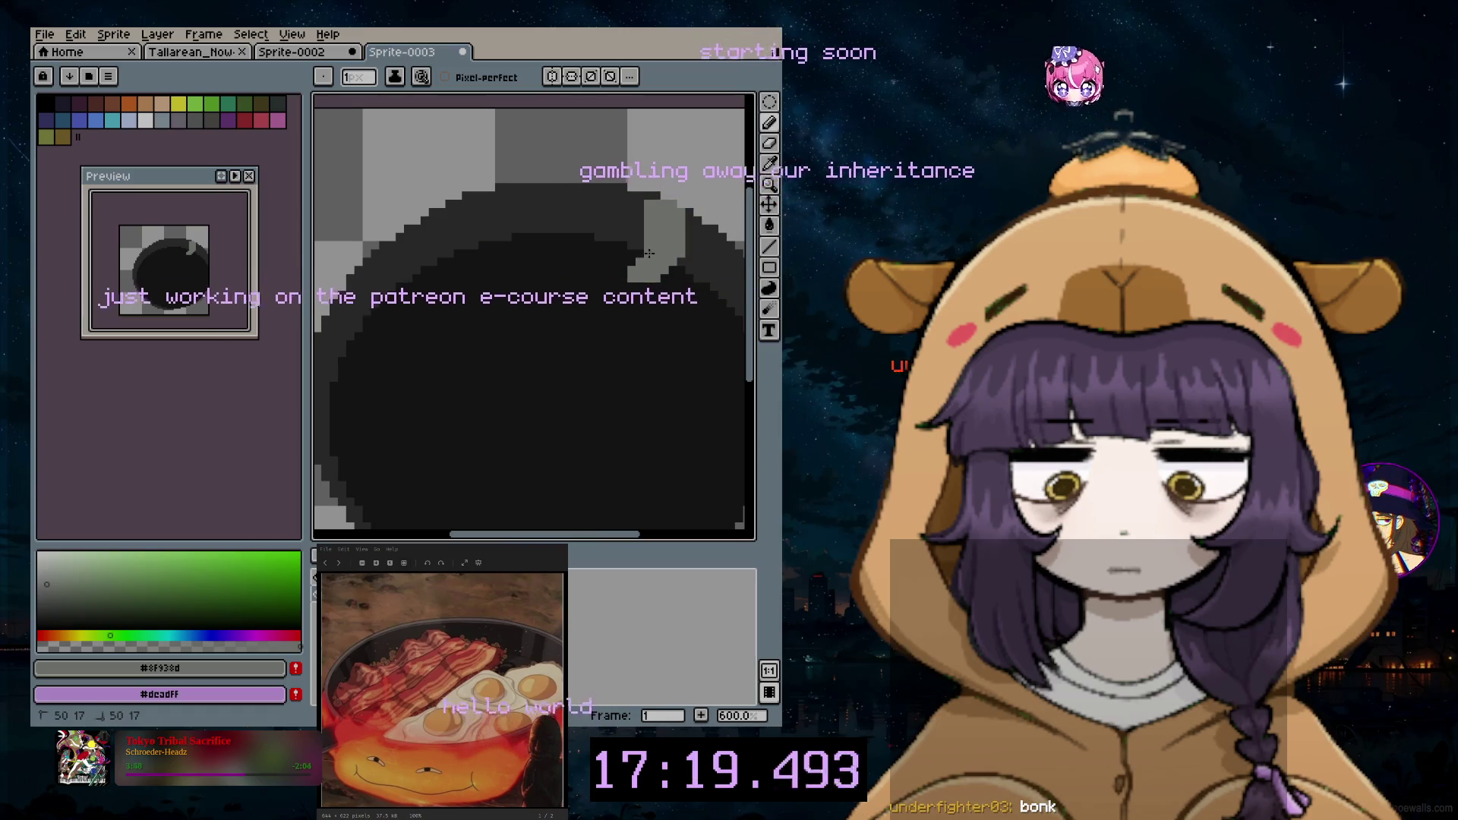
Step: Sample dark grey, then choose black and paint a dark pixel beside the grey highlight
click(769, 145)
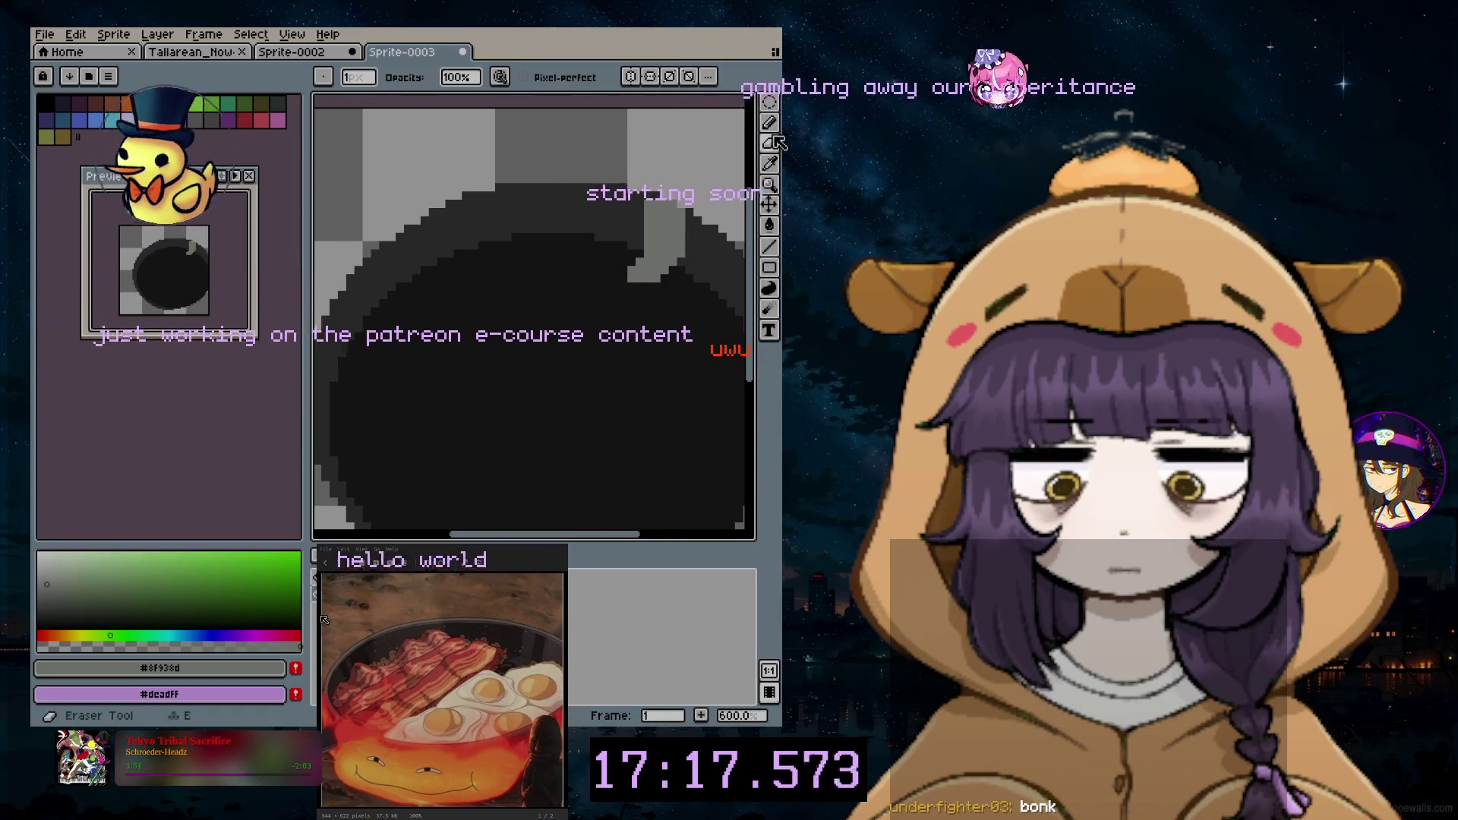
alt+click(736, 159)
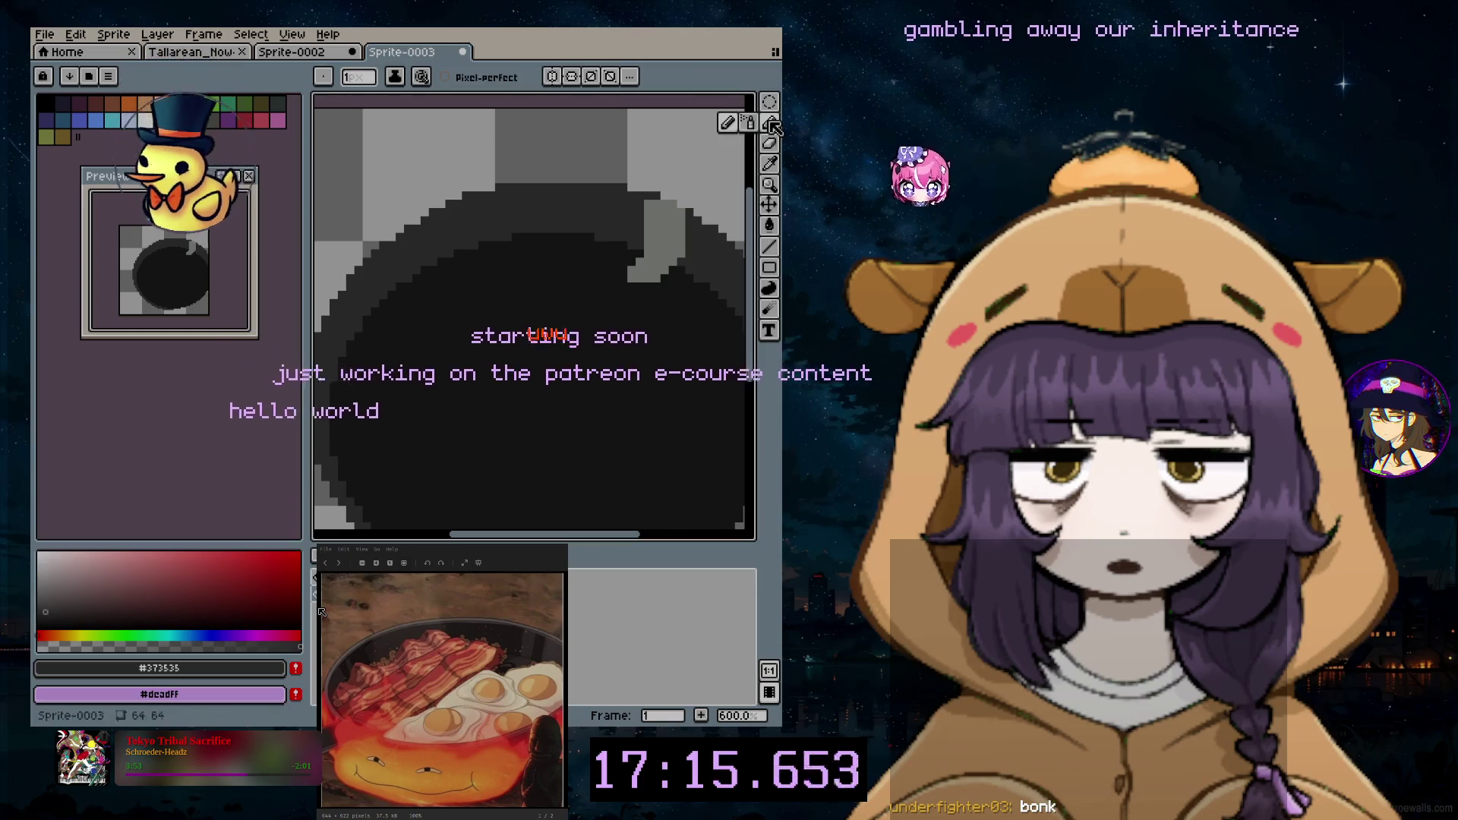
click(769, 123)
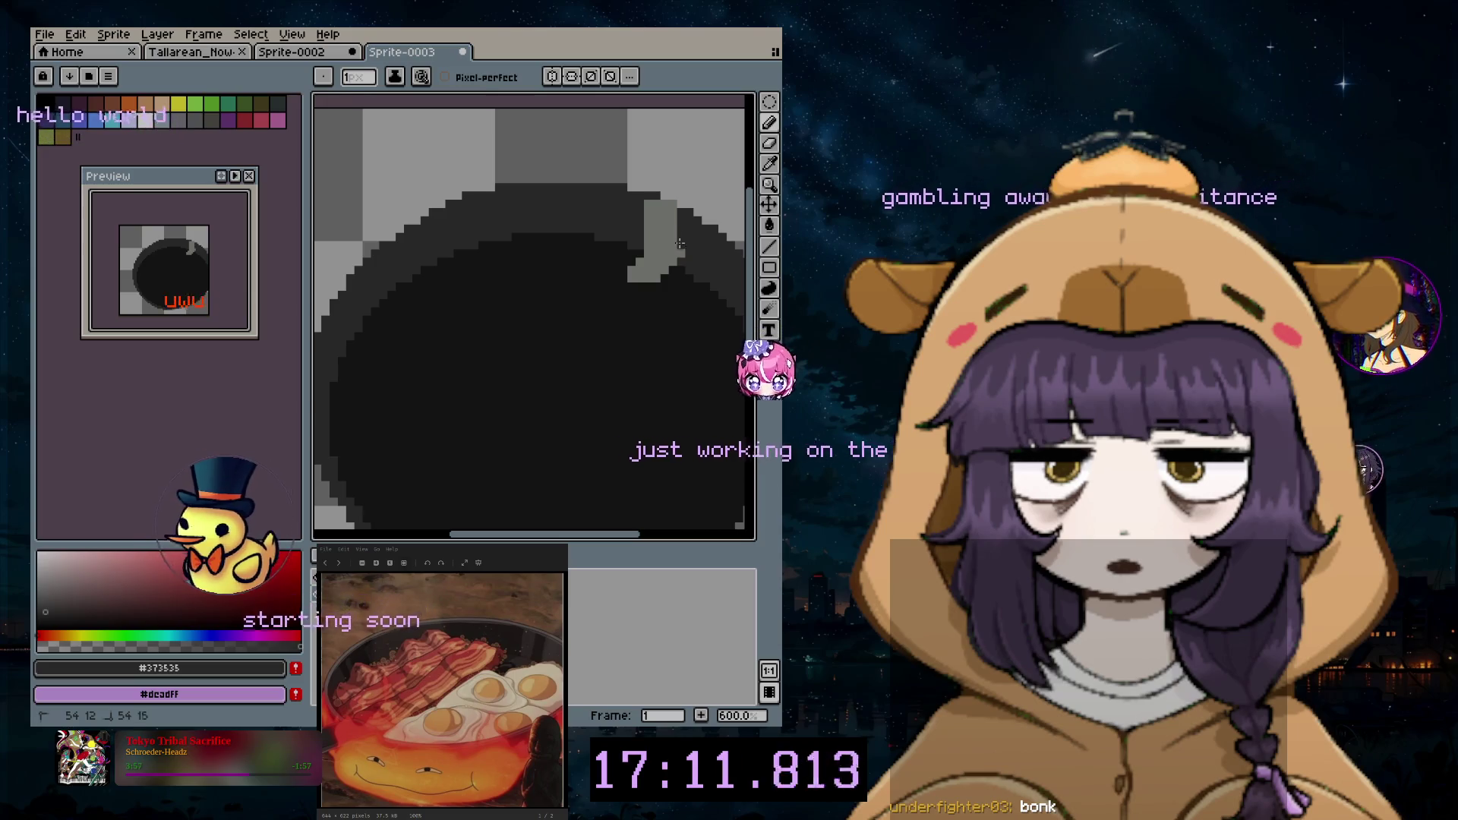
key(b)
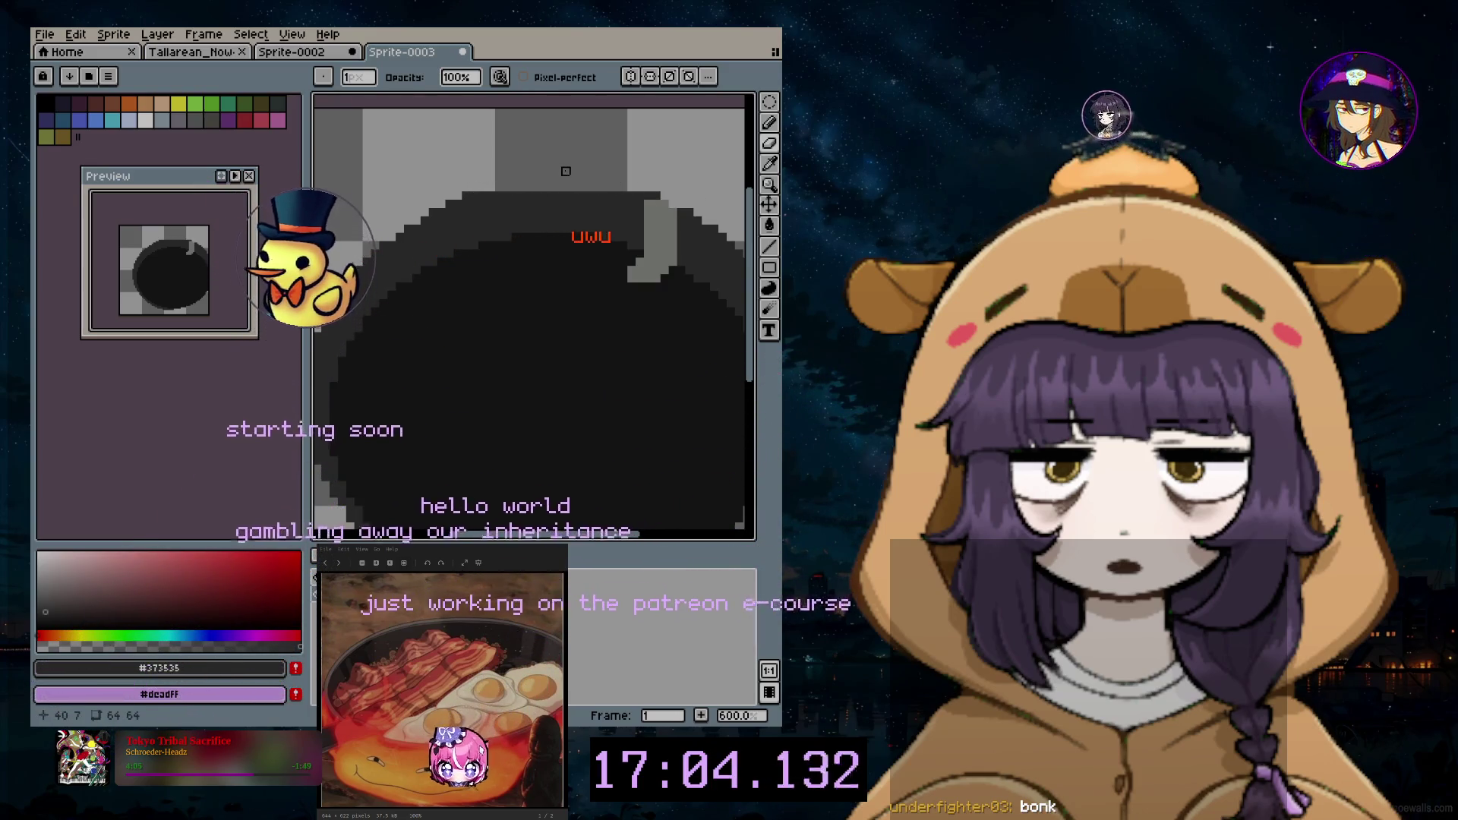
scroll(661, 264, down, 3)
scroll(662, 264, up, 3)
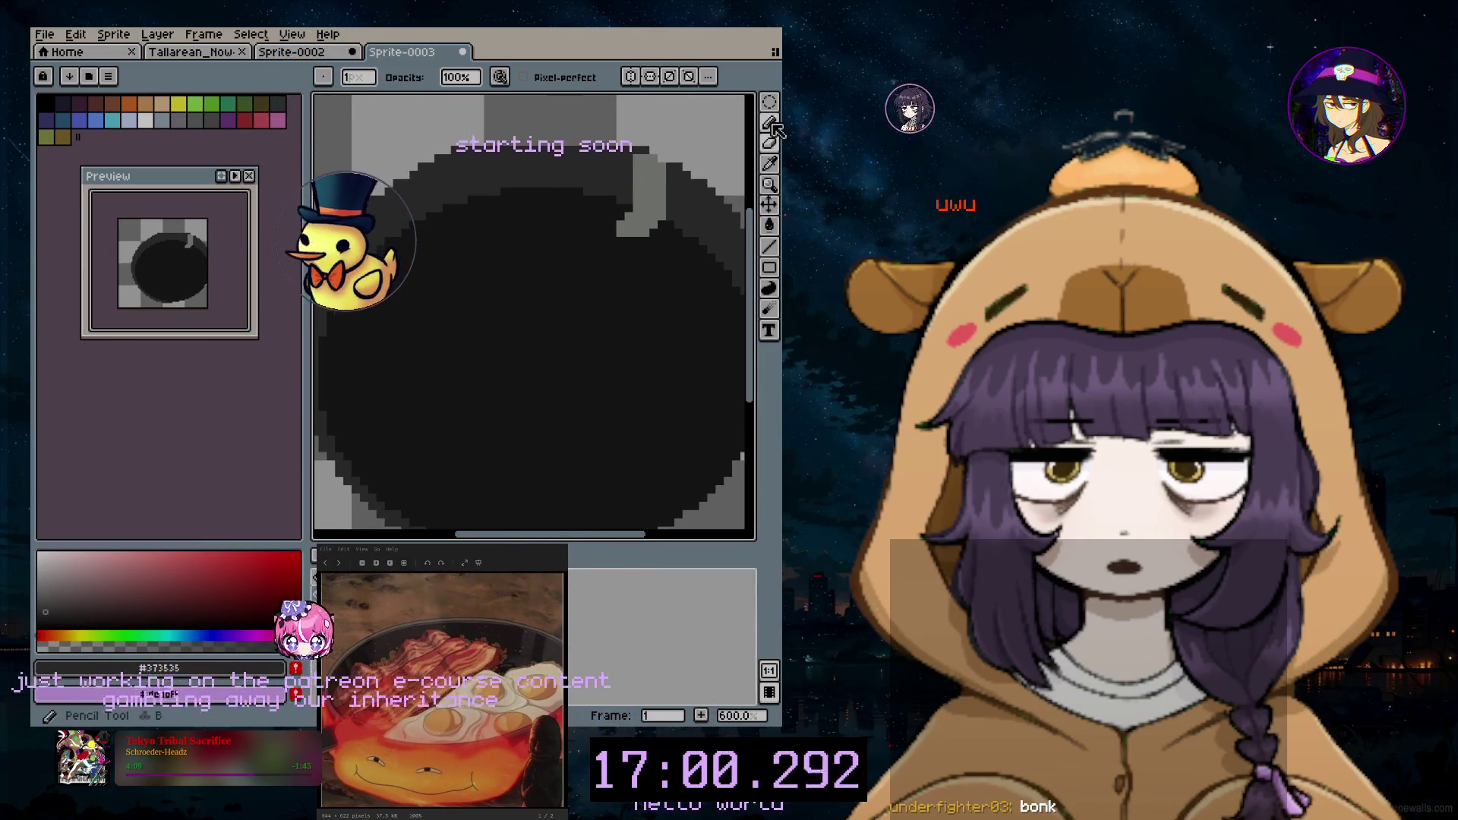
key(b)
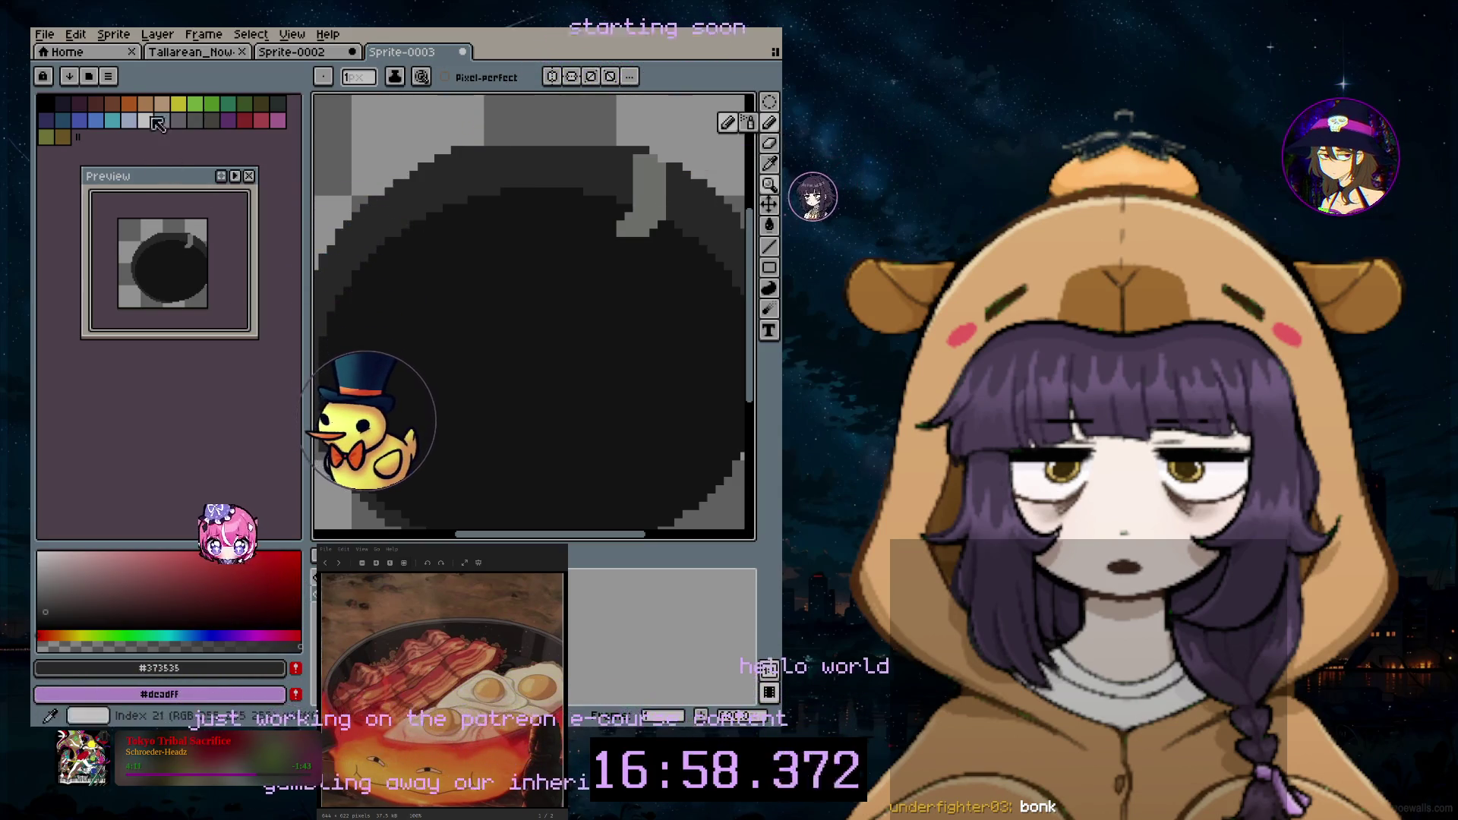
click(44, 103)
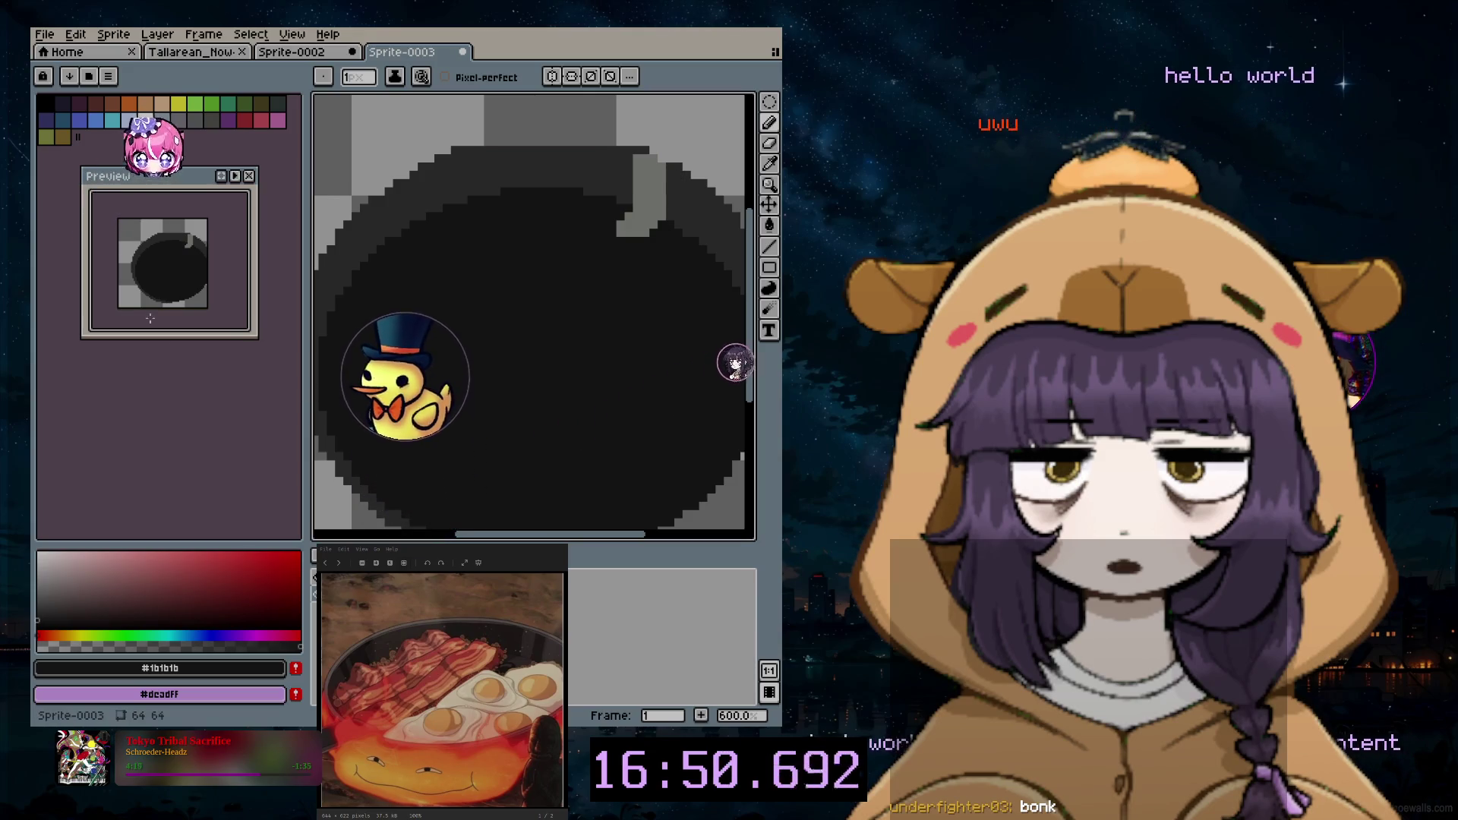
drag(702, 250, 661, 155)
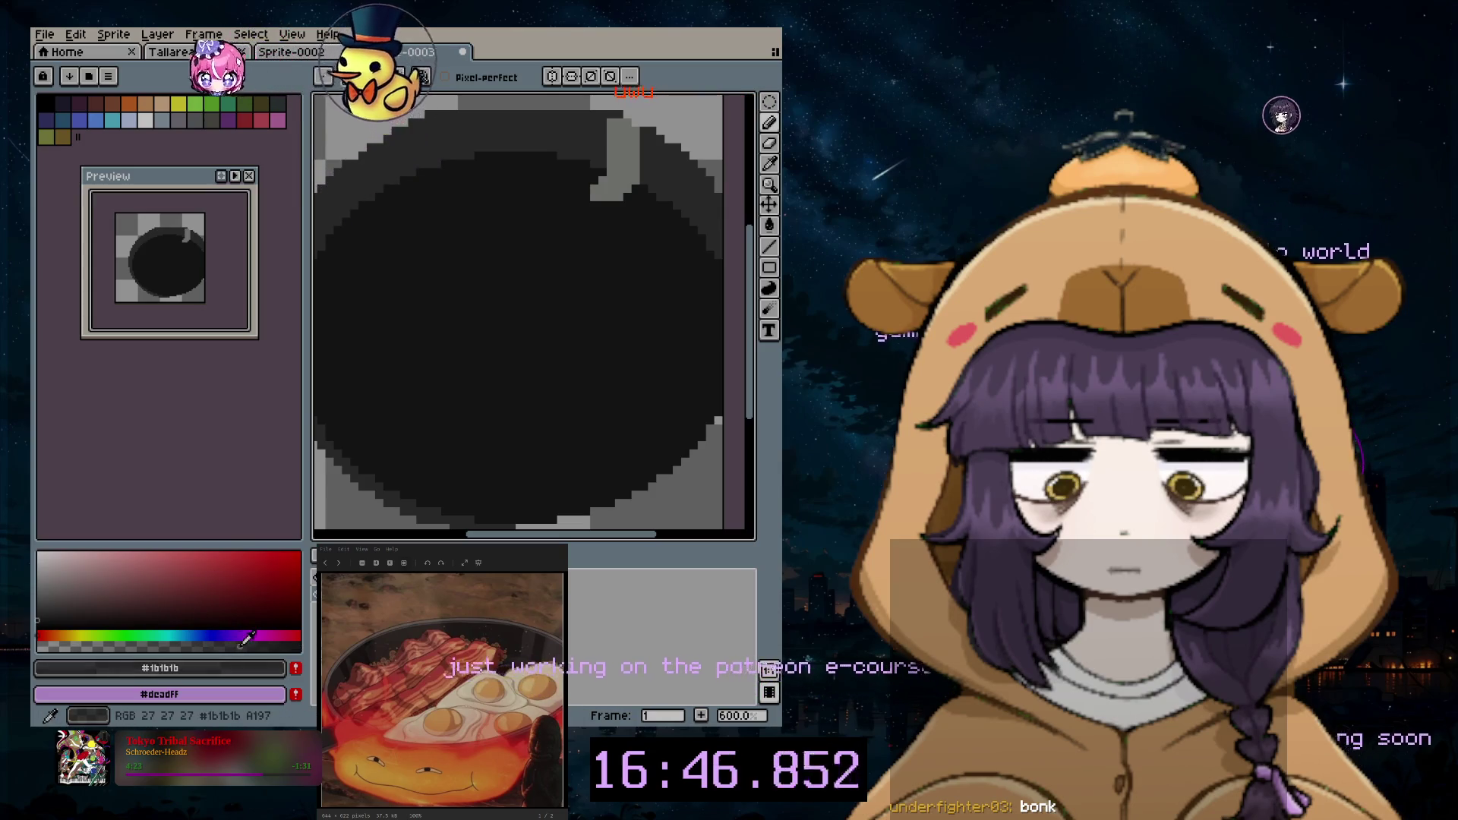
scroll(660, 137, up, 3)
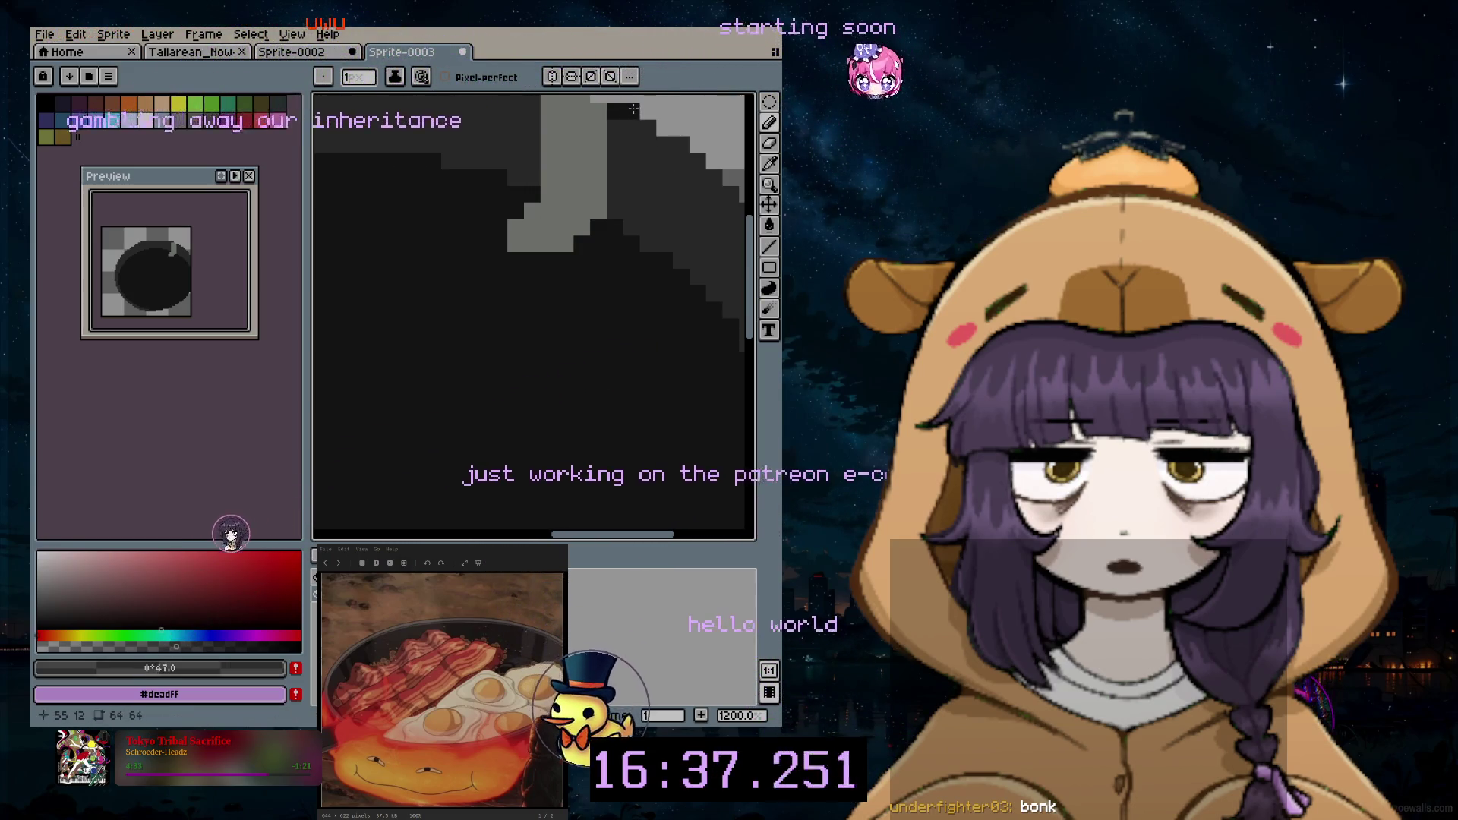
click(616, 135)
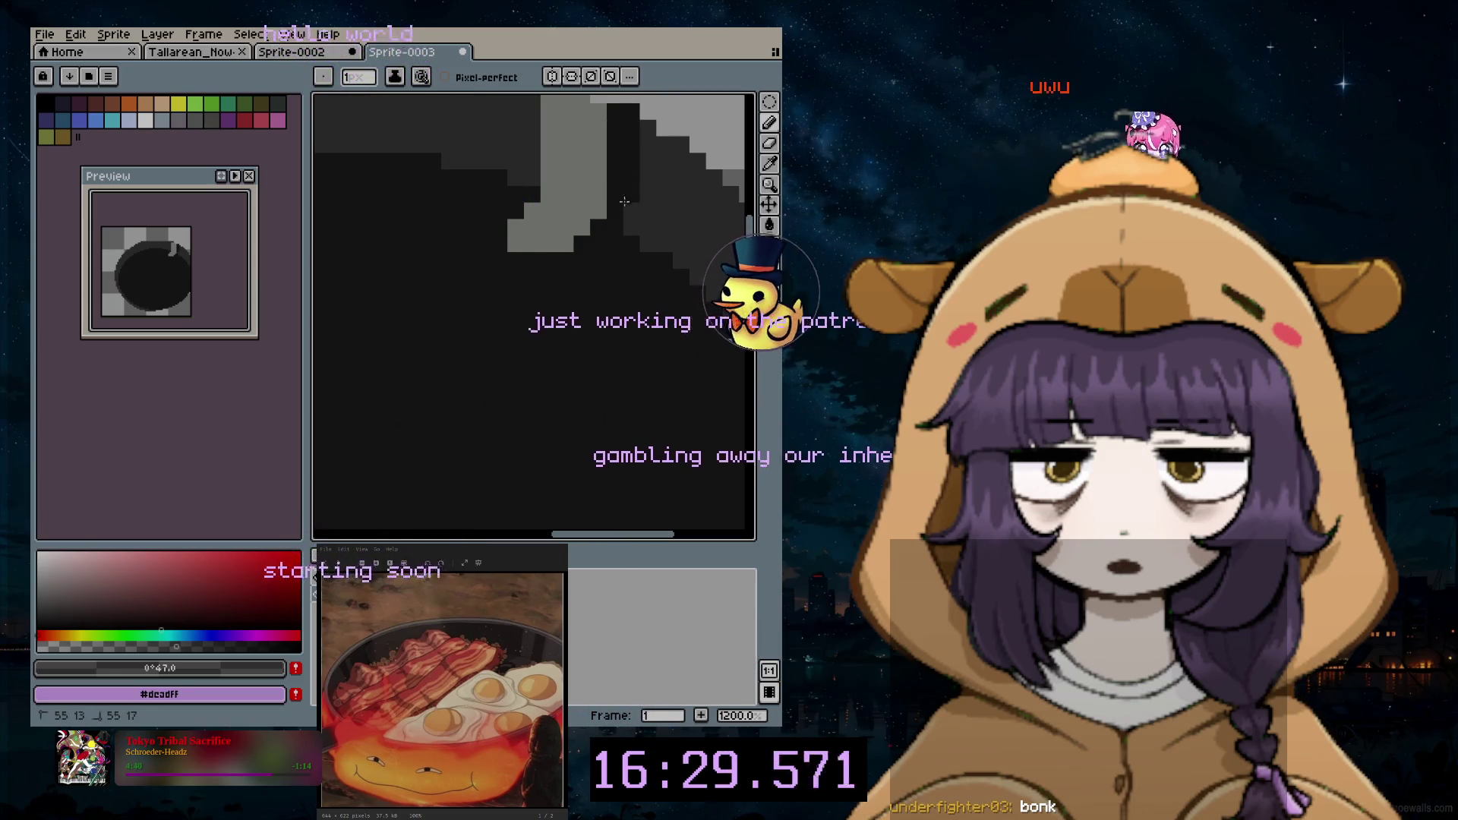
scroll(622, 224, down, 3)
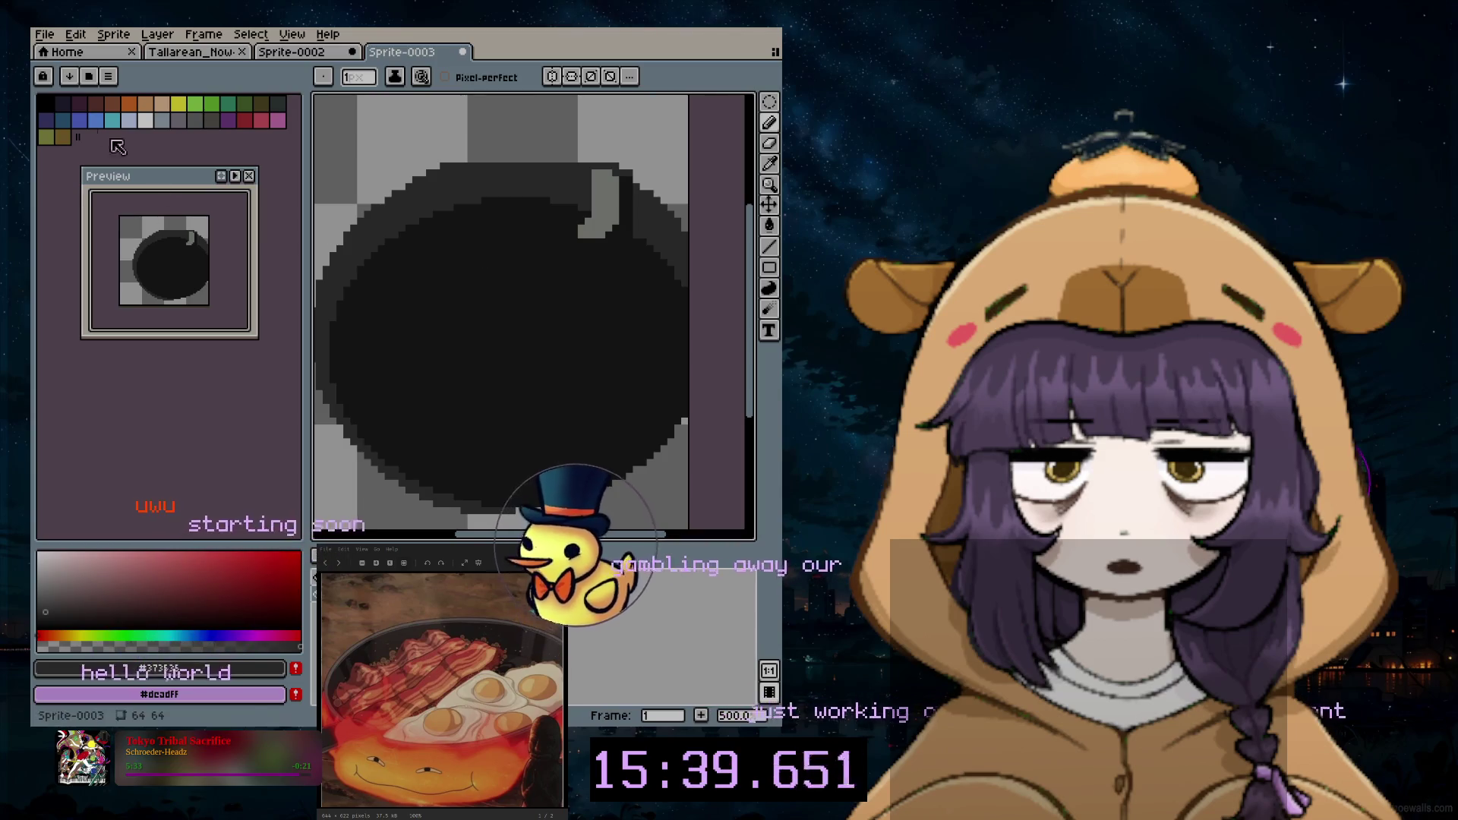
Step: Choose a different palette swatch after trimming the highlight notch
click(145, 120)
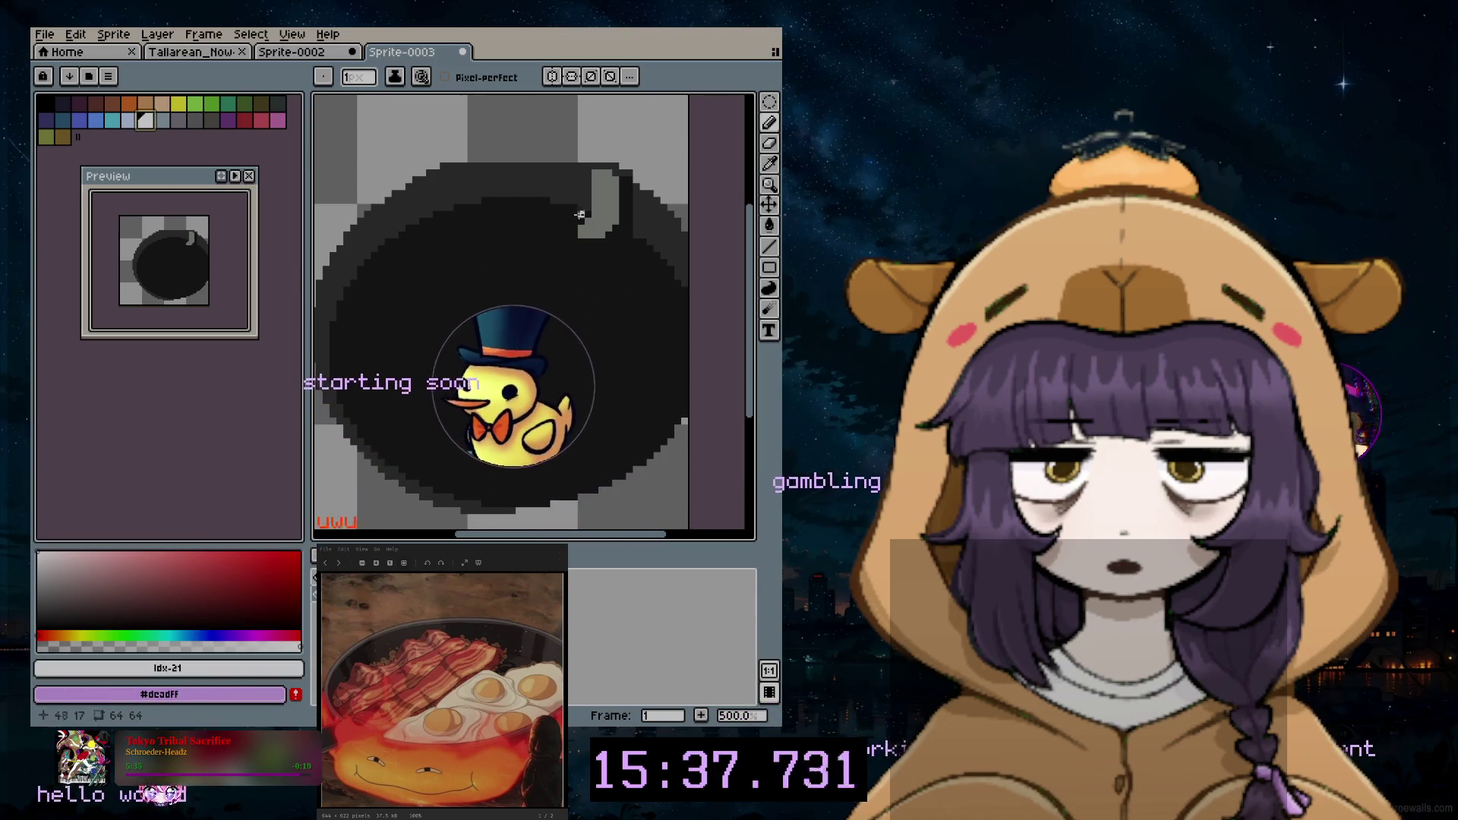
Step: Create a new layer to hold the eggs
click(158, 34)
mouse_move(166, 118)
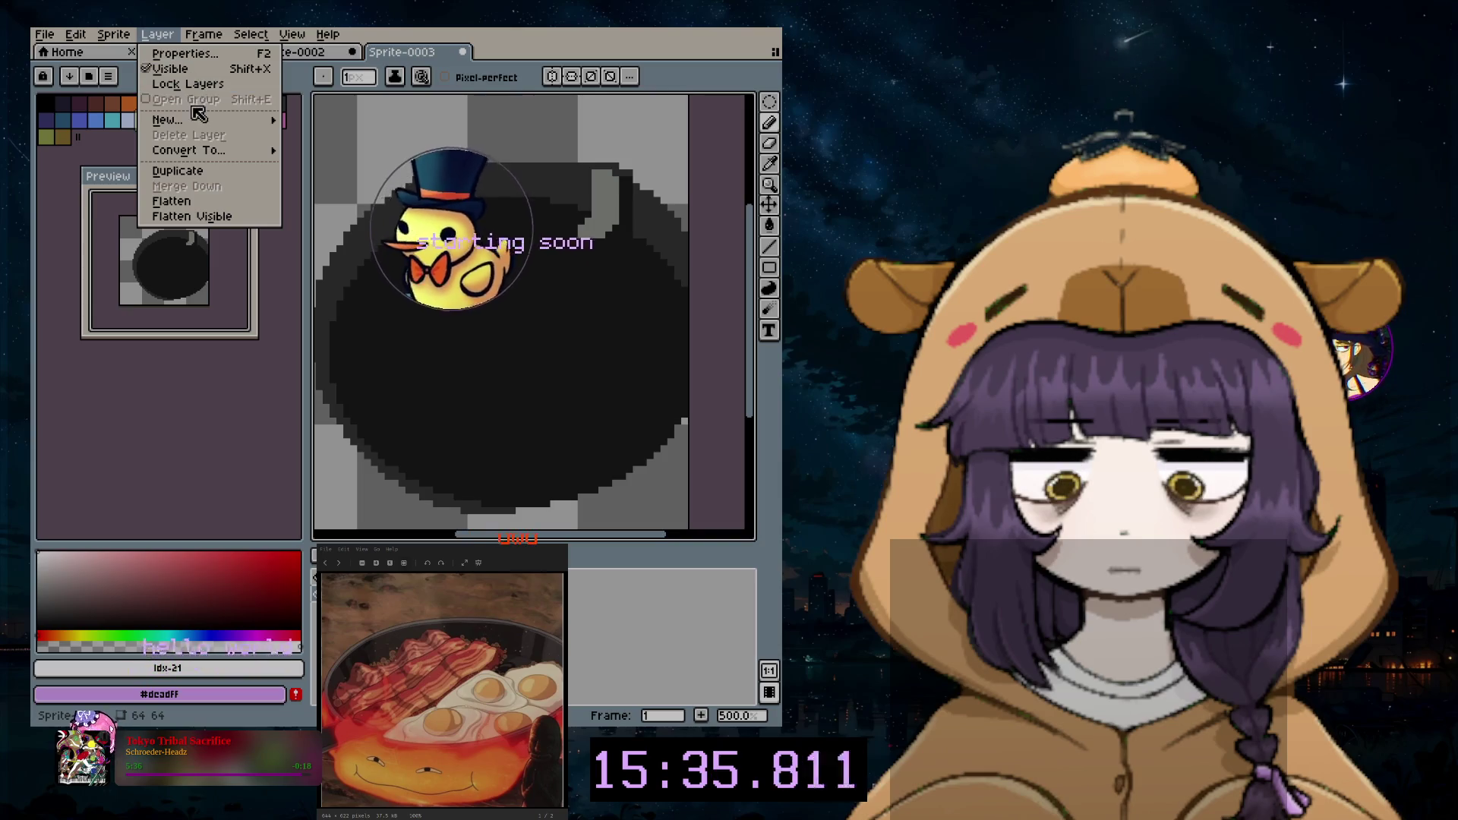
click(326, 117)
scroll(547, 369, up, 4)
scroll(564, 341, up, 6)
scroll(578, 348, up, 1)
scroll(570, 346, down, 2)
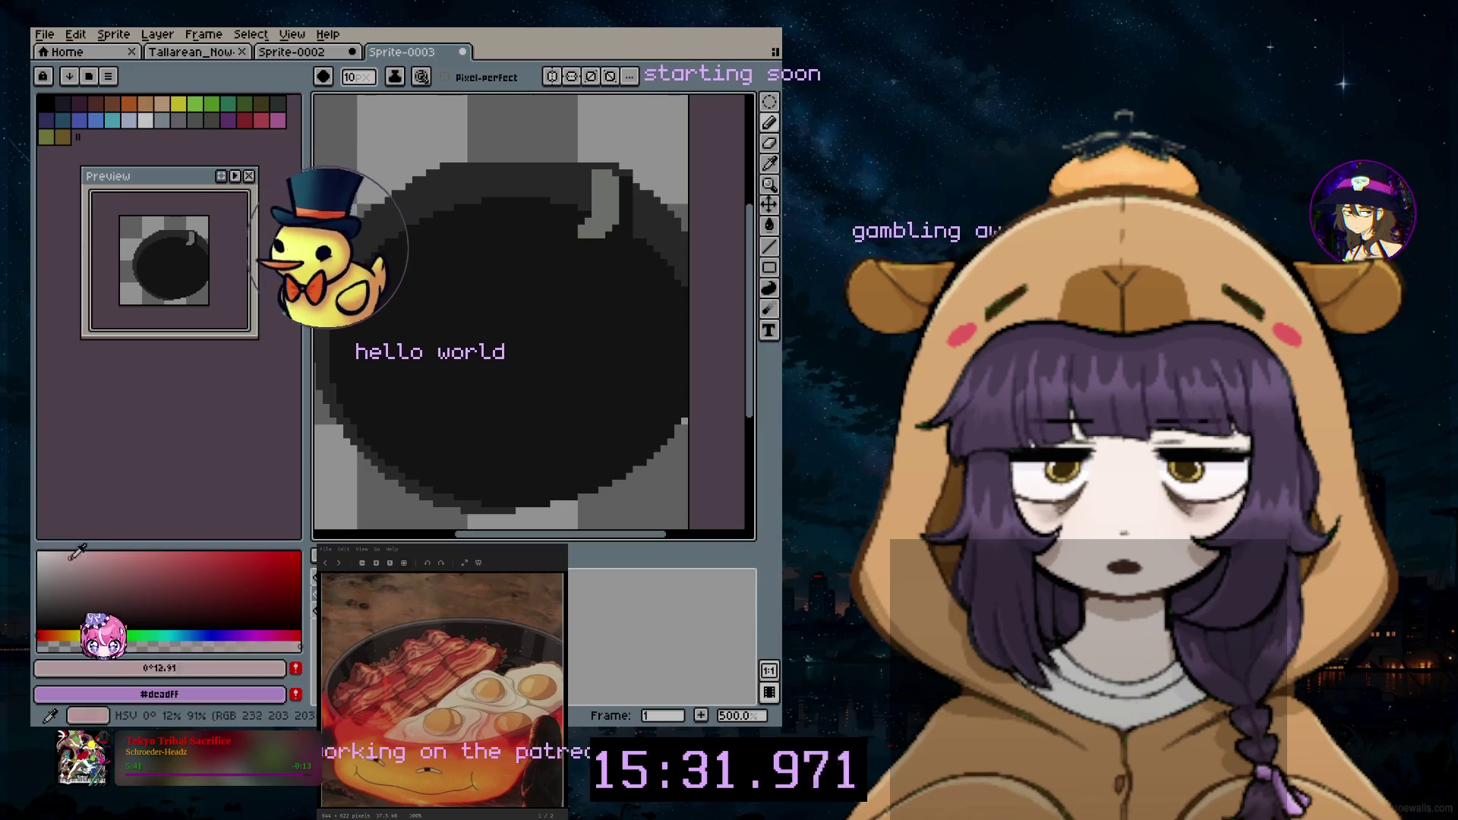
scroll(553, 348, up, 6)
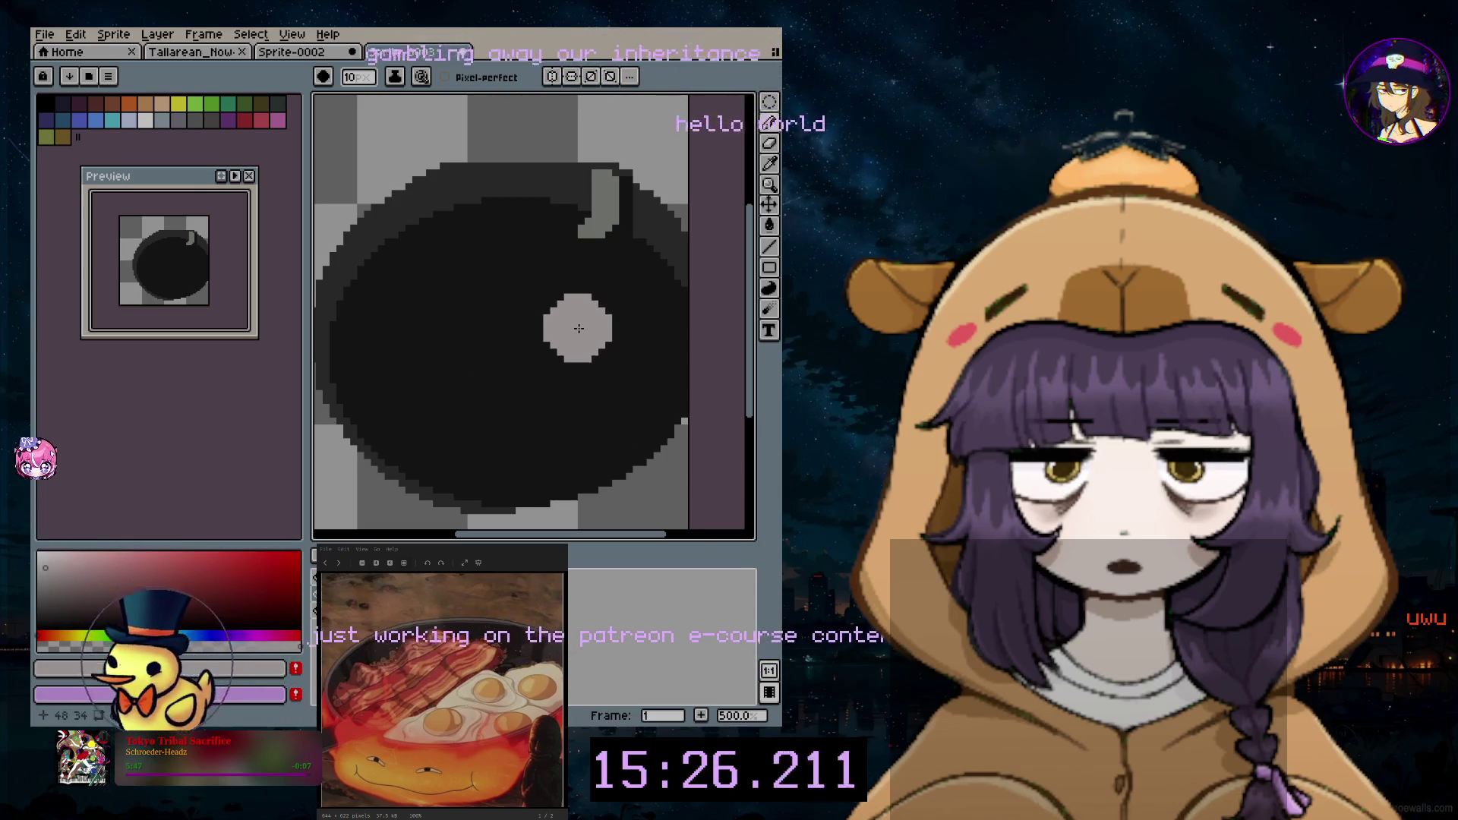
scroll(602, 335, up, 4)
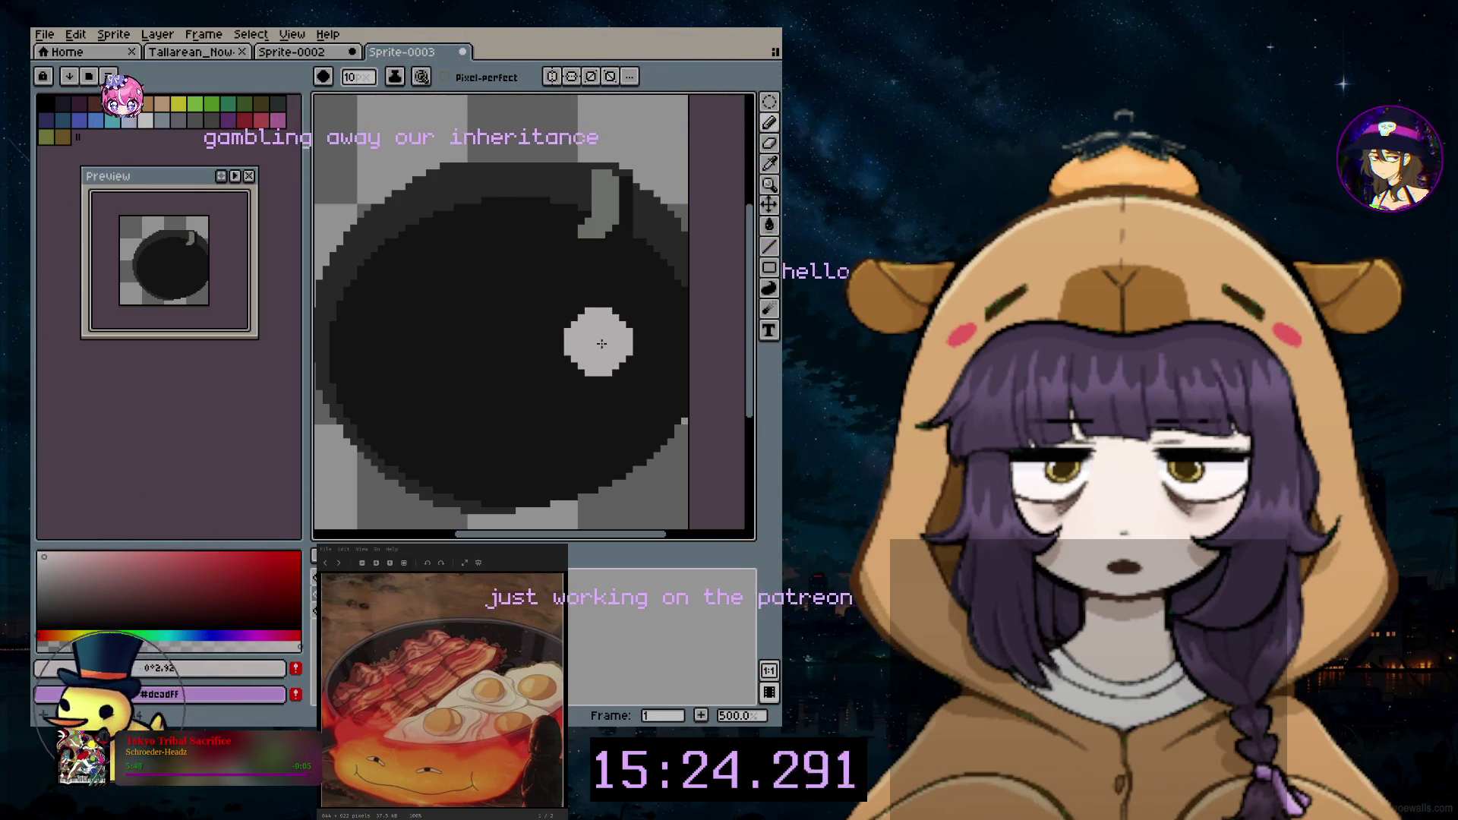
scroll(603, 344, down, 2)
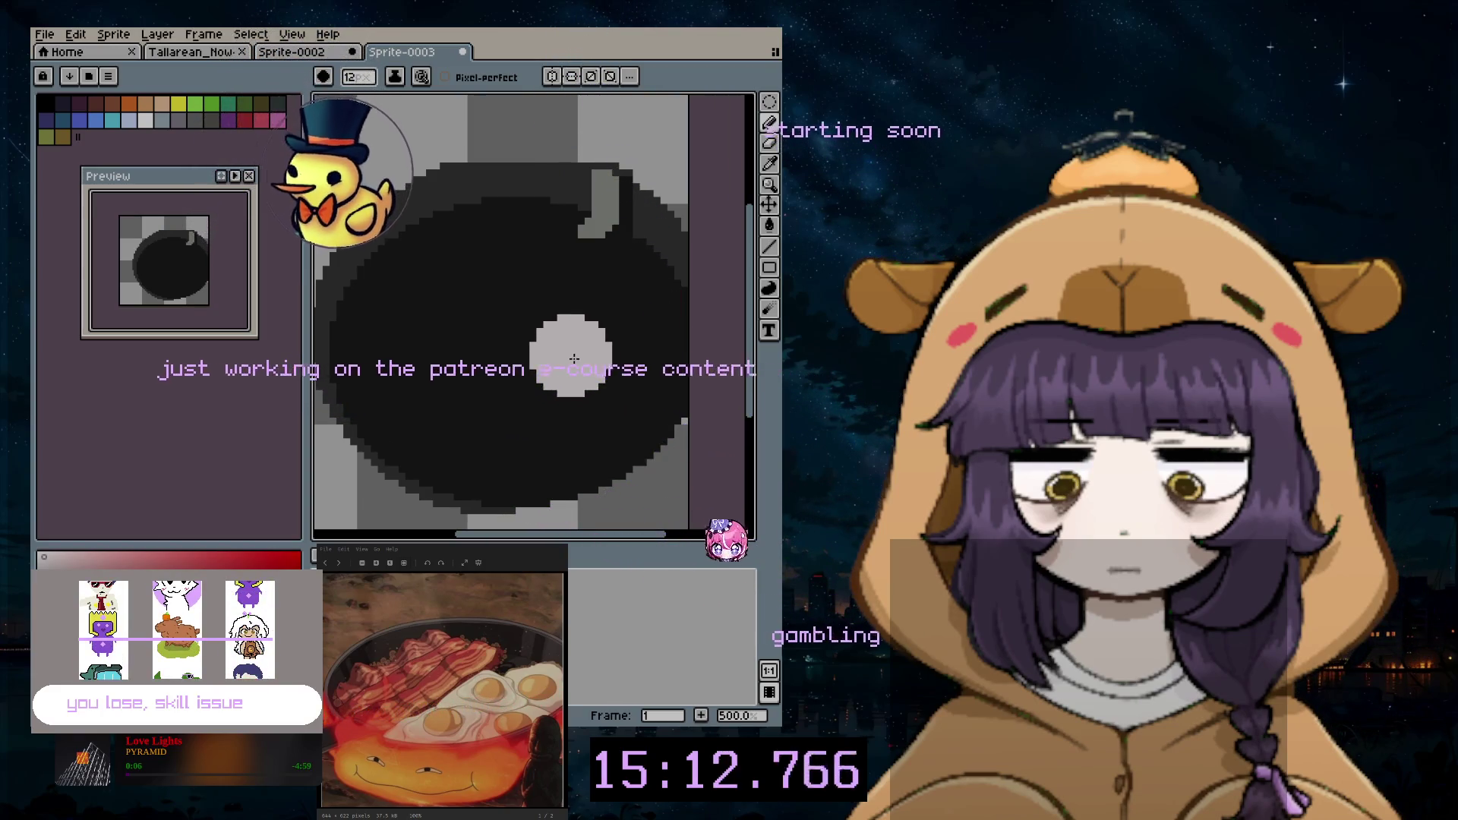
Step: Dab light grey egg-white blobs across the pan, undoing a misplaced blob and a bridge
click(565, 362)
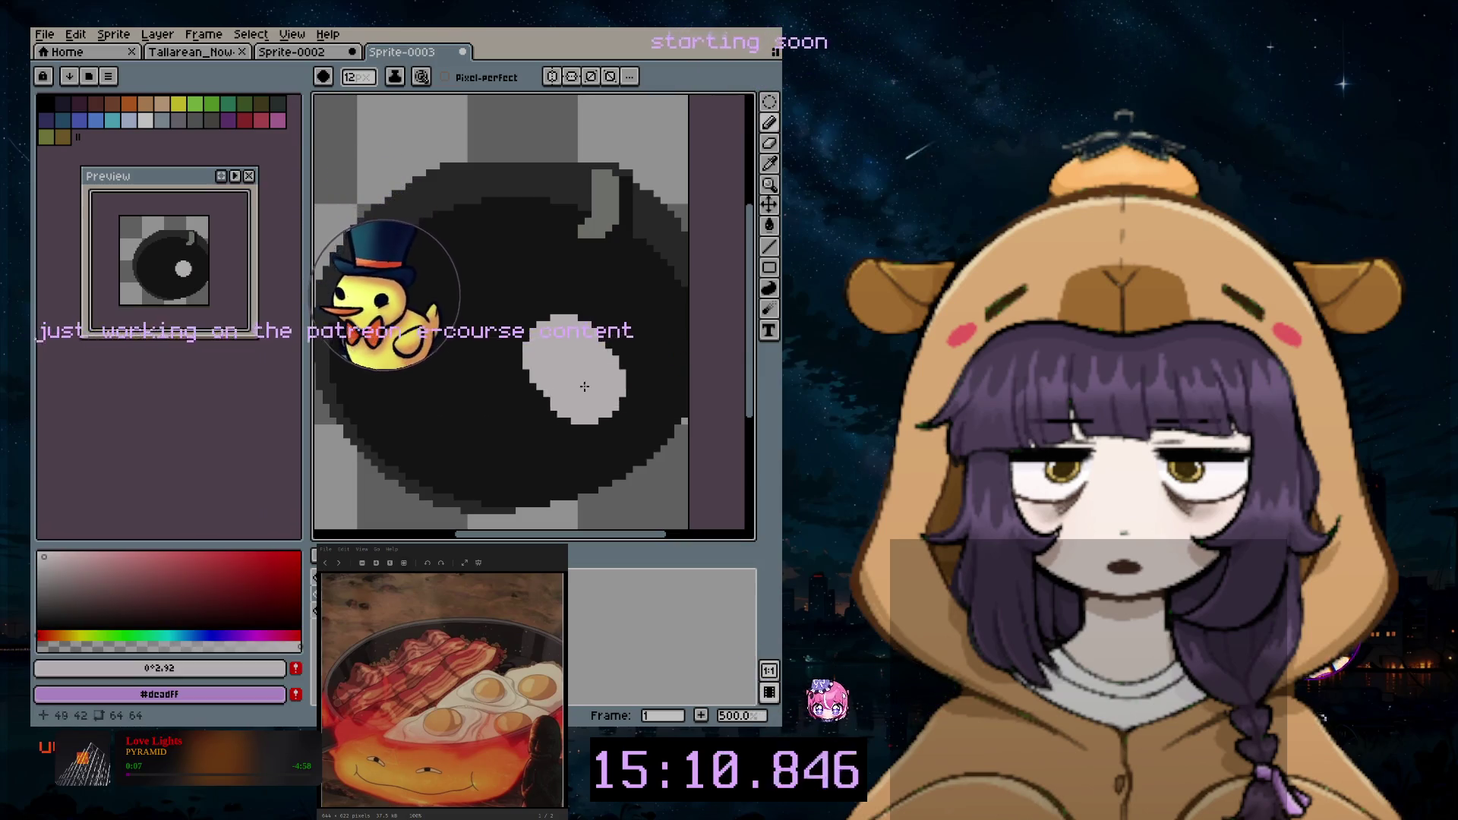
scroll(547, 433, right, 1)
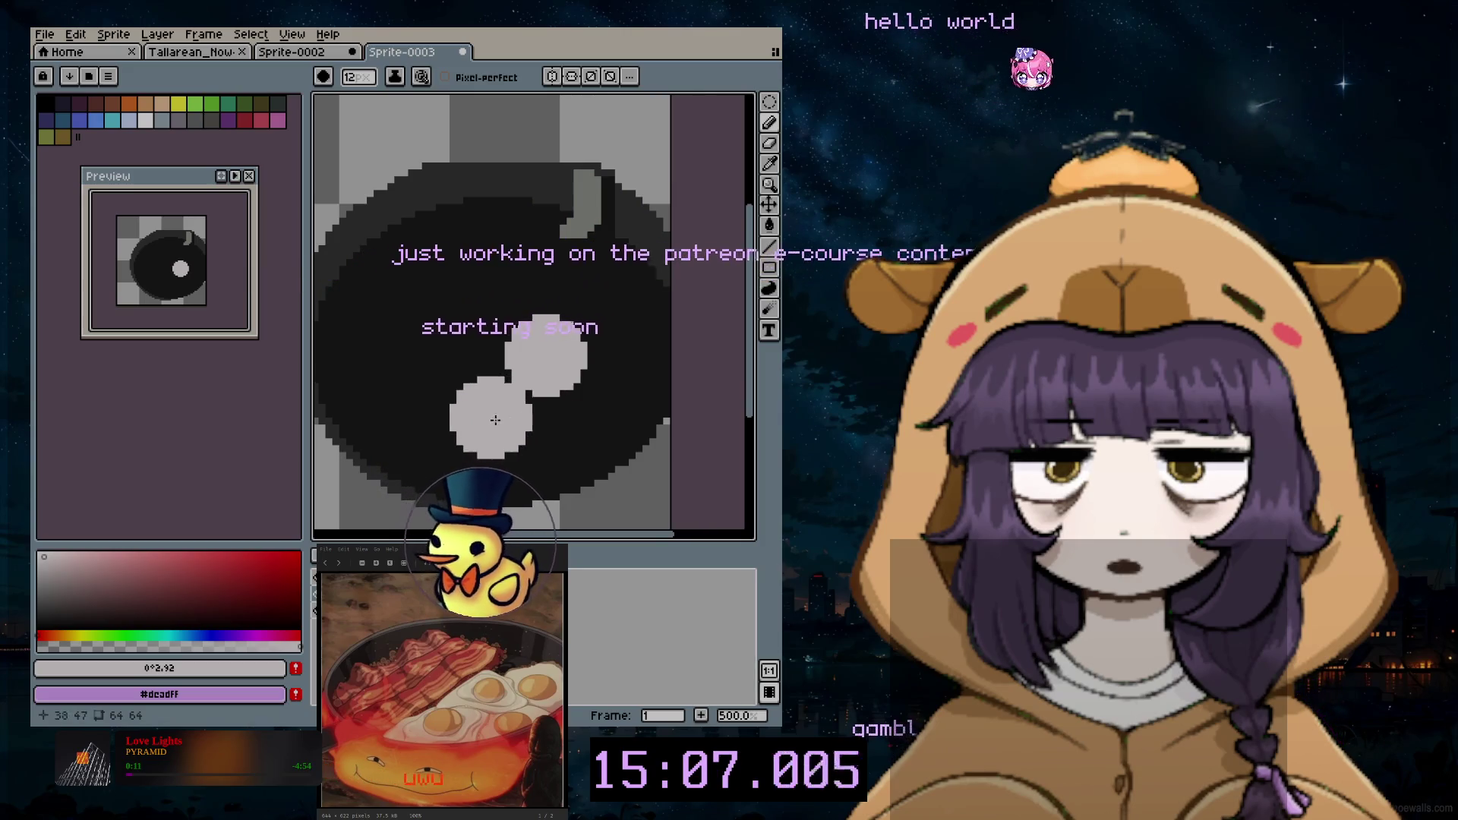
key(ctrl+z)
click(638, 336)
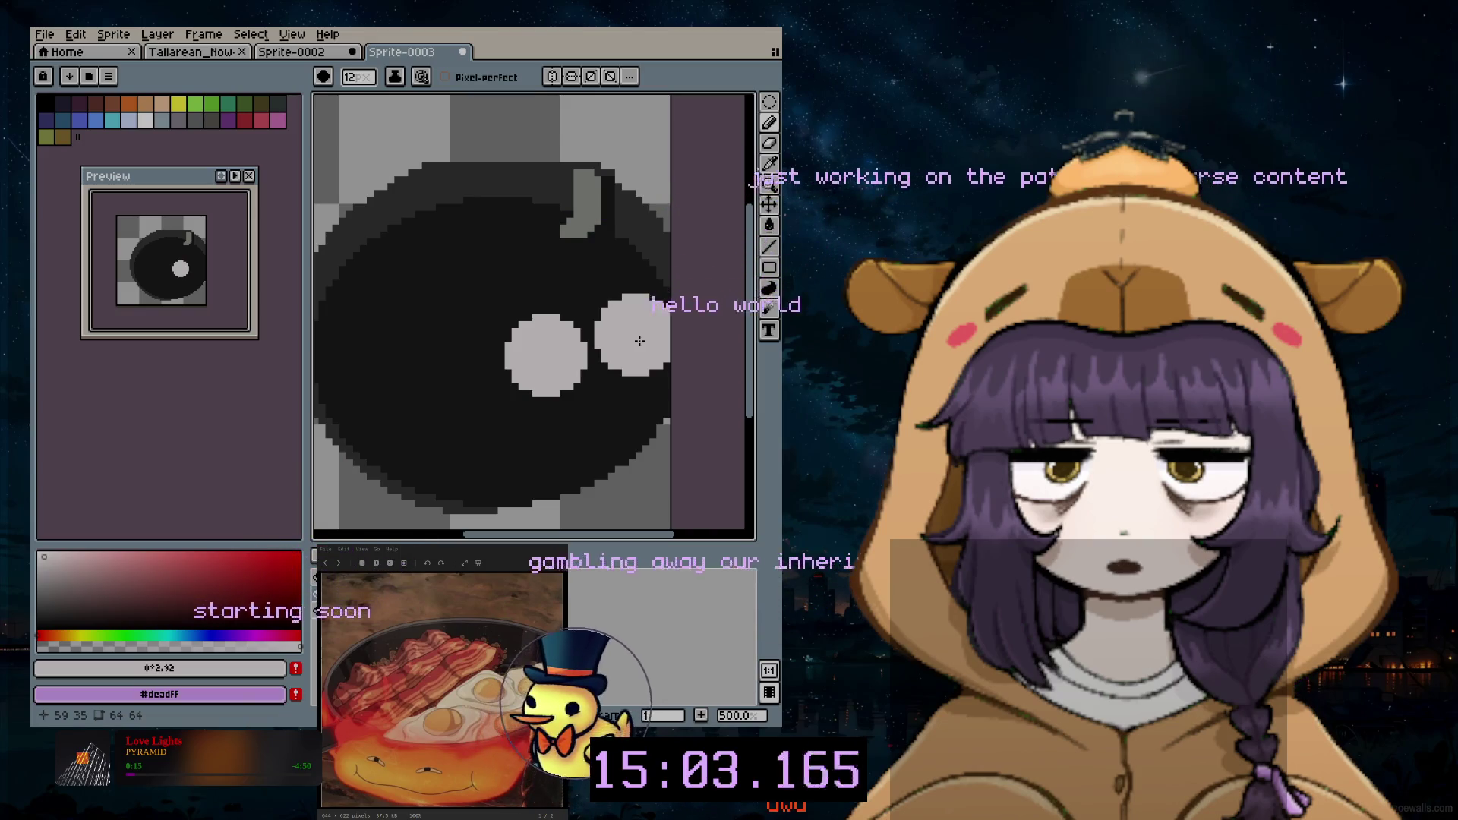
click(627, 335)
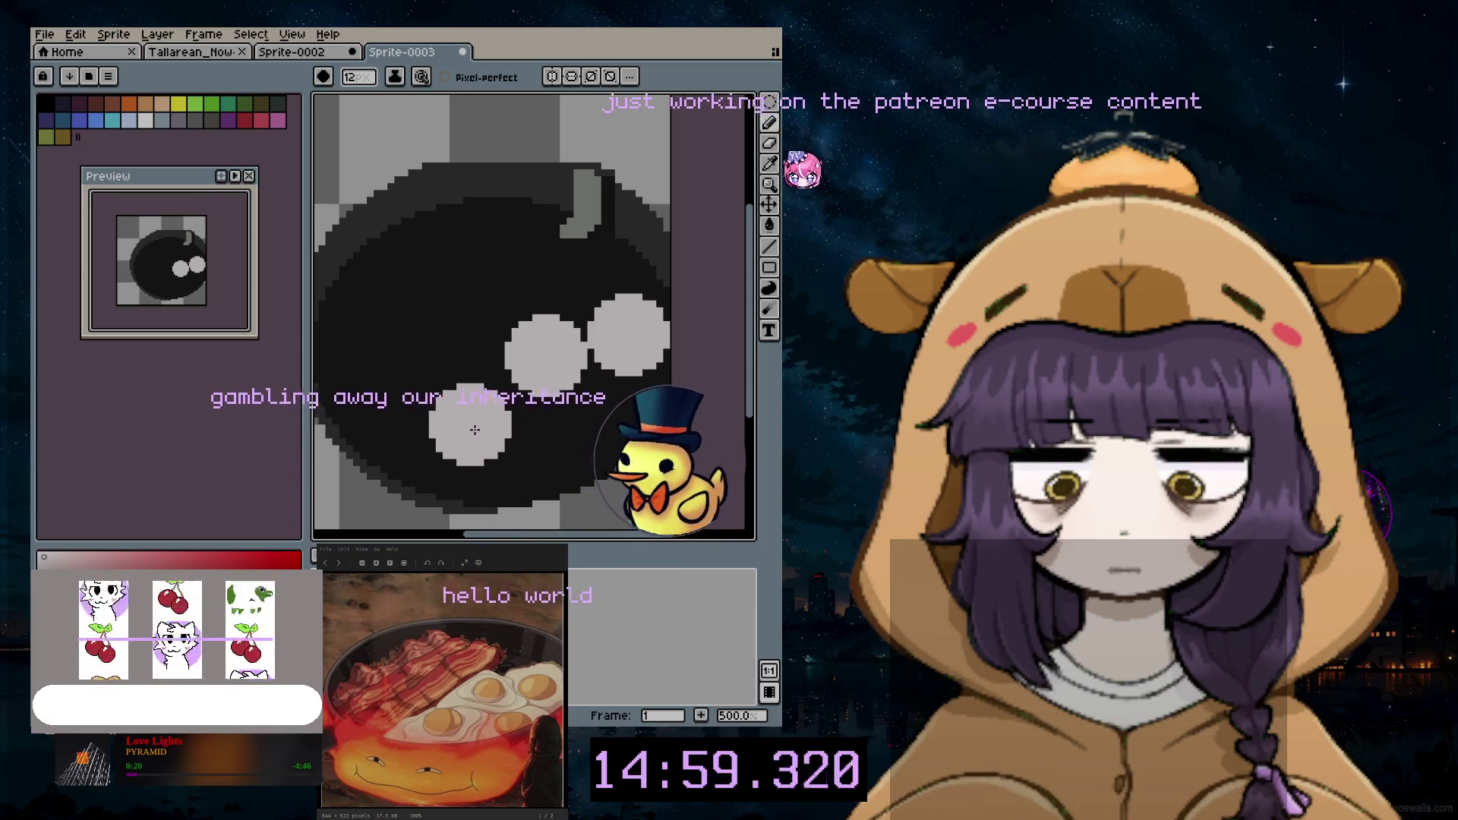
click(468, 442)
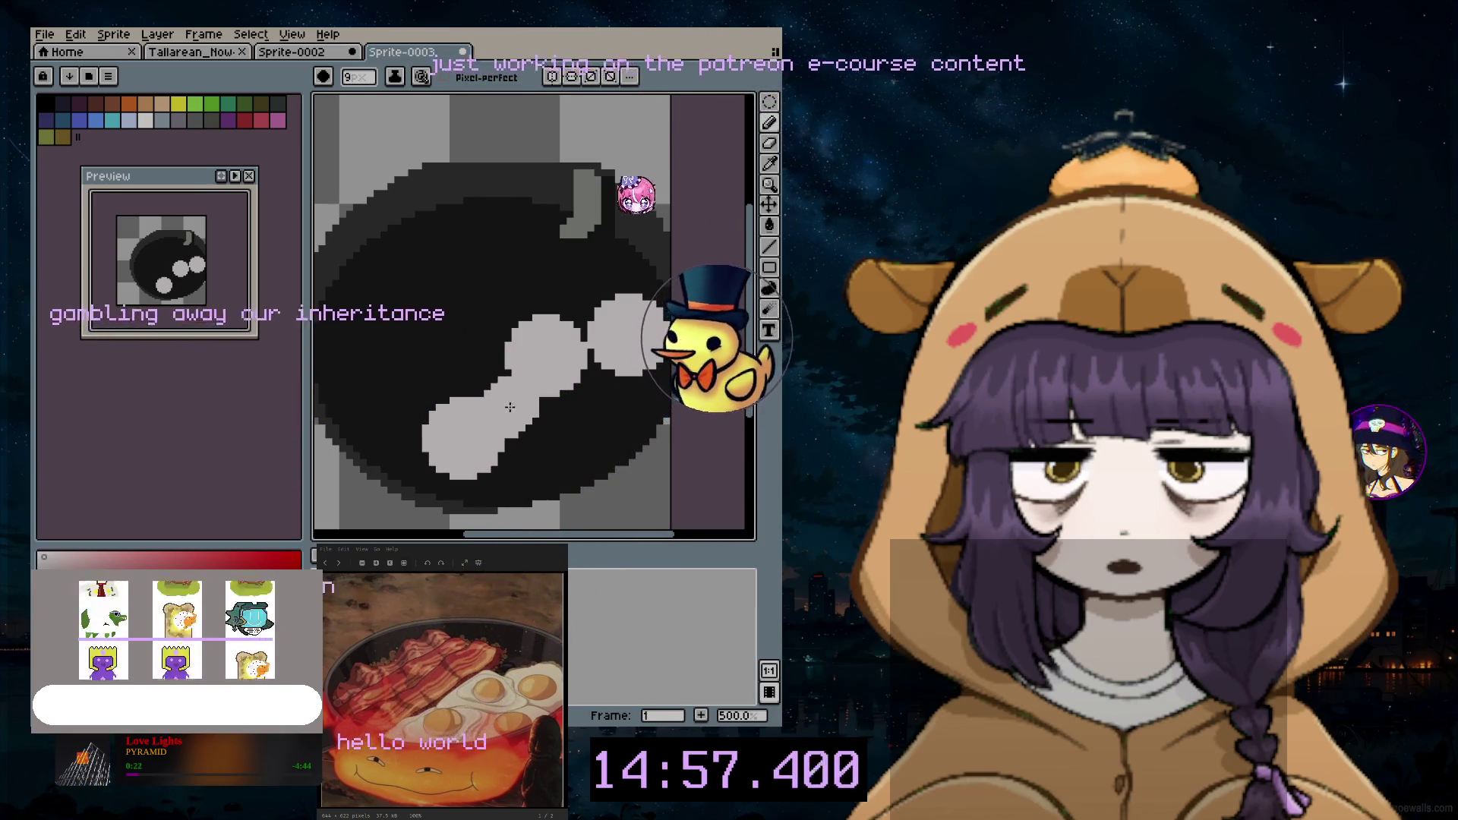
click(512, 408)
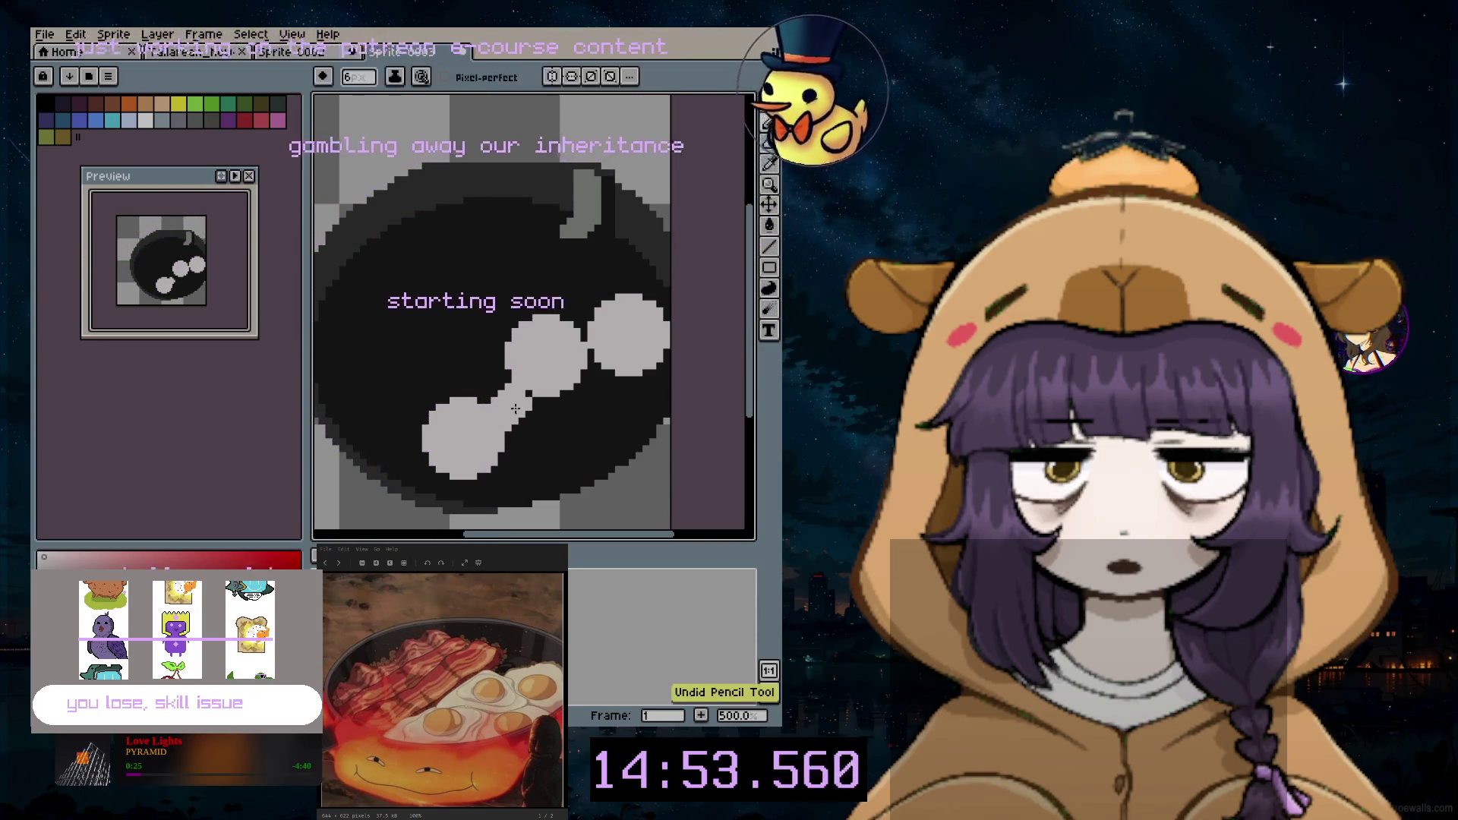
key(ctrl+z)
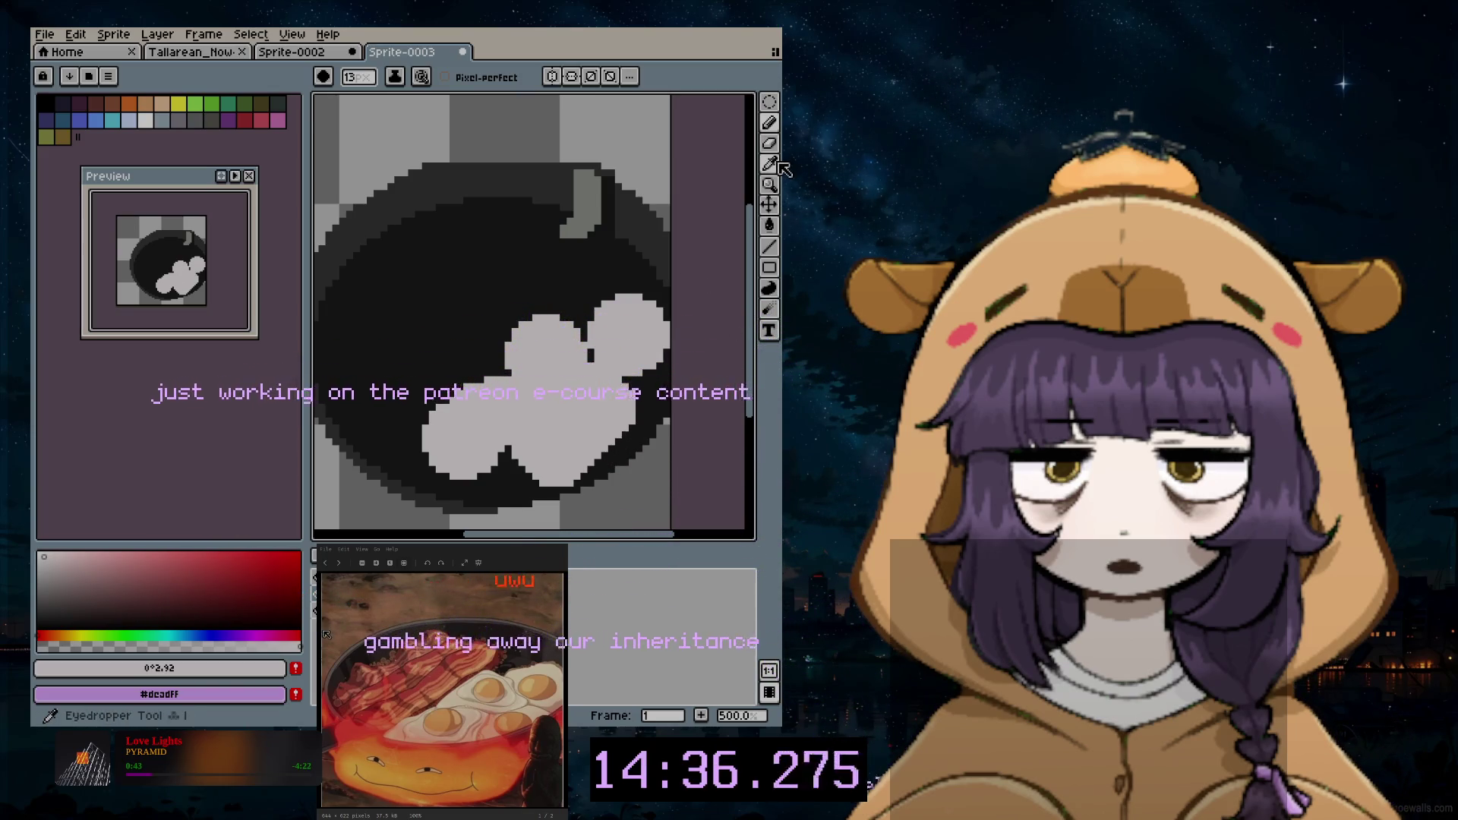
click(771, 126)
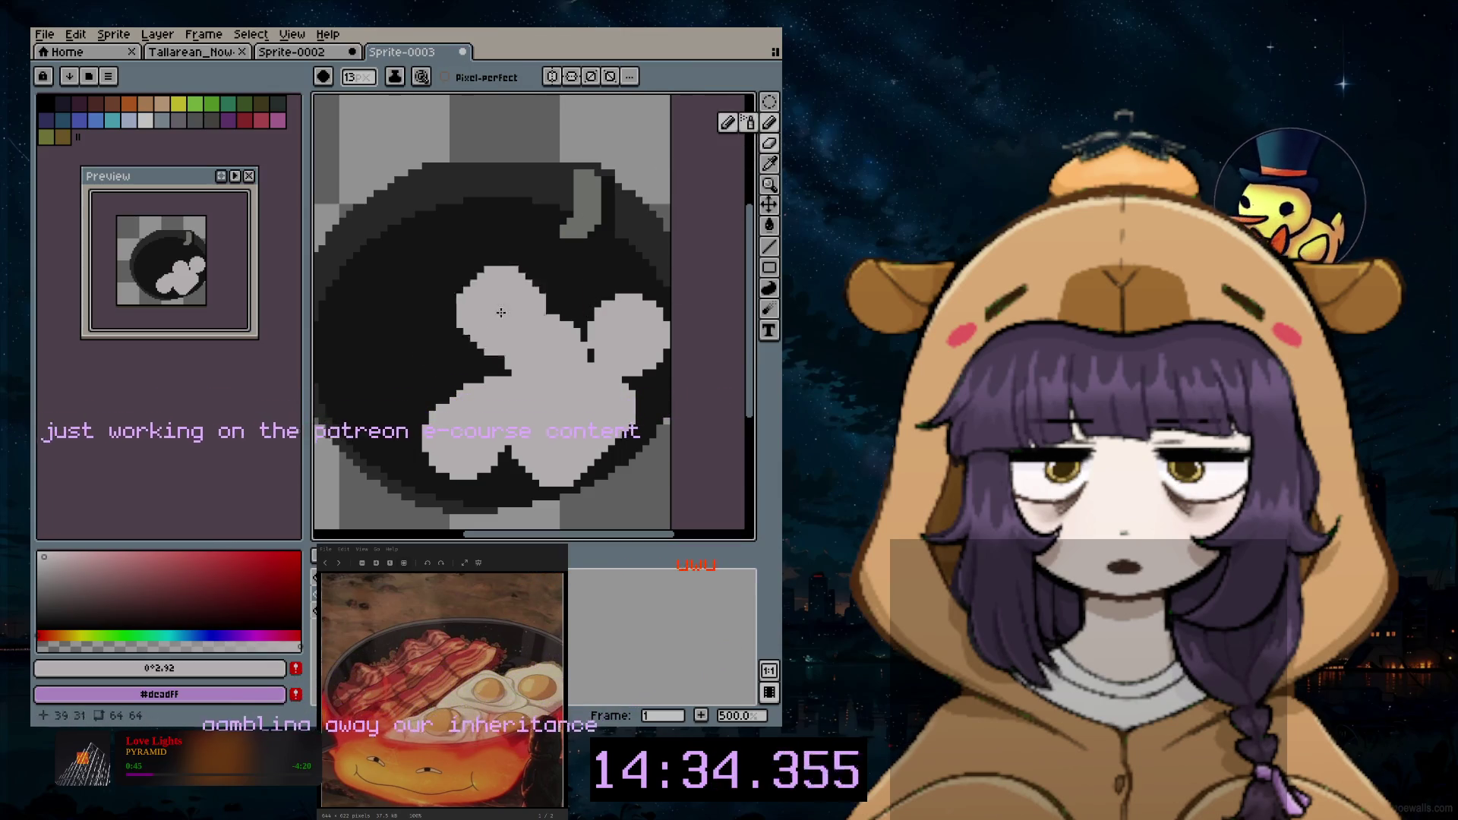
Step: Mix a muted, slightly desaturated tan-orange and dab the first yolk onto the upper-middle egg white
click(85, 632)
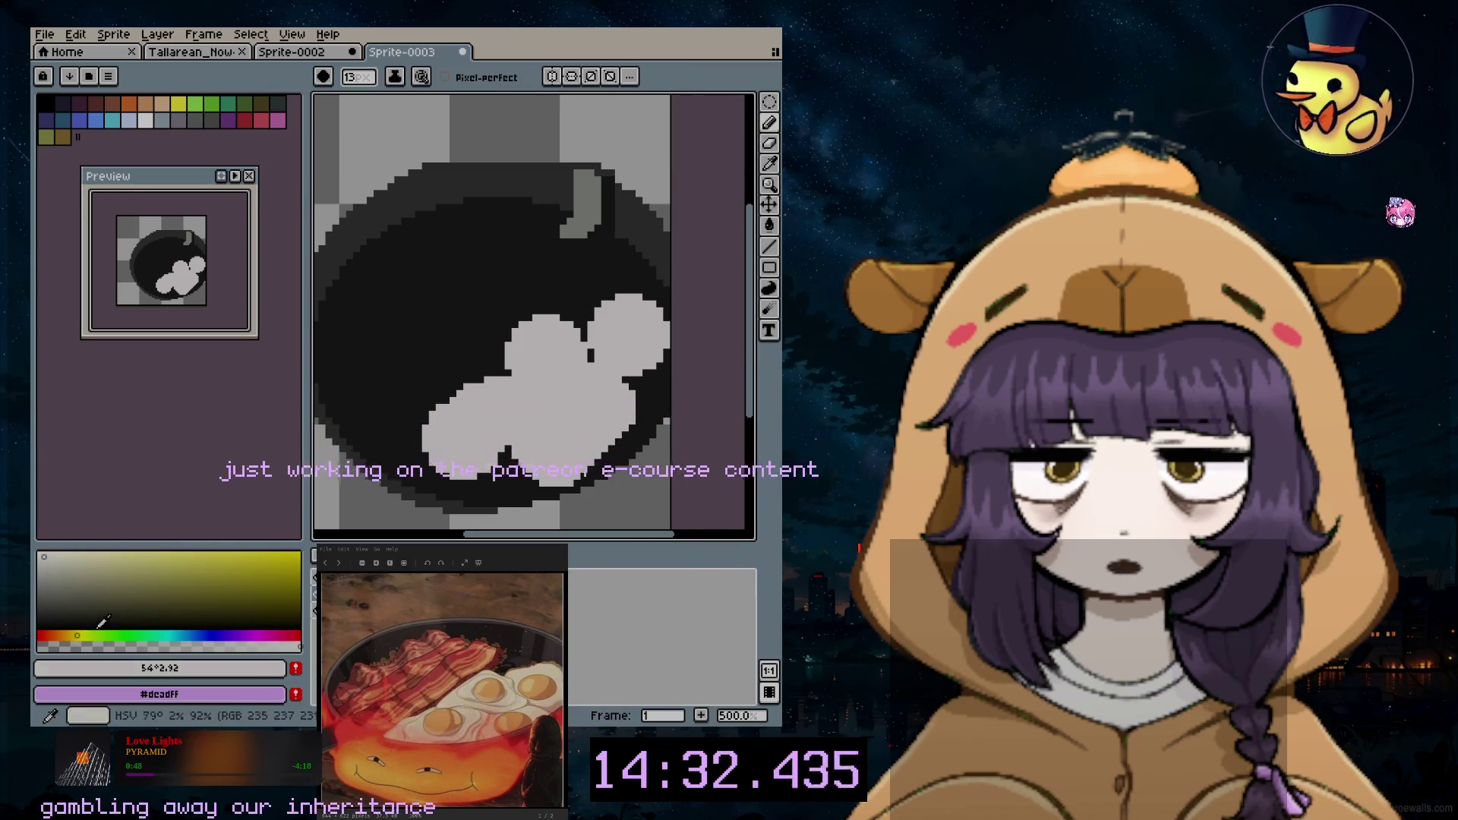
click(65, 634)
click(183, 556)
drag(201, 554, 169, 561)
click(530, 367)
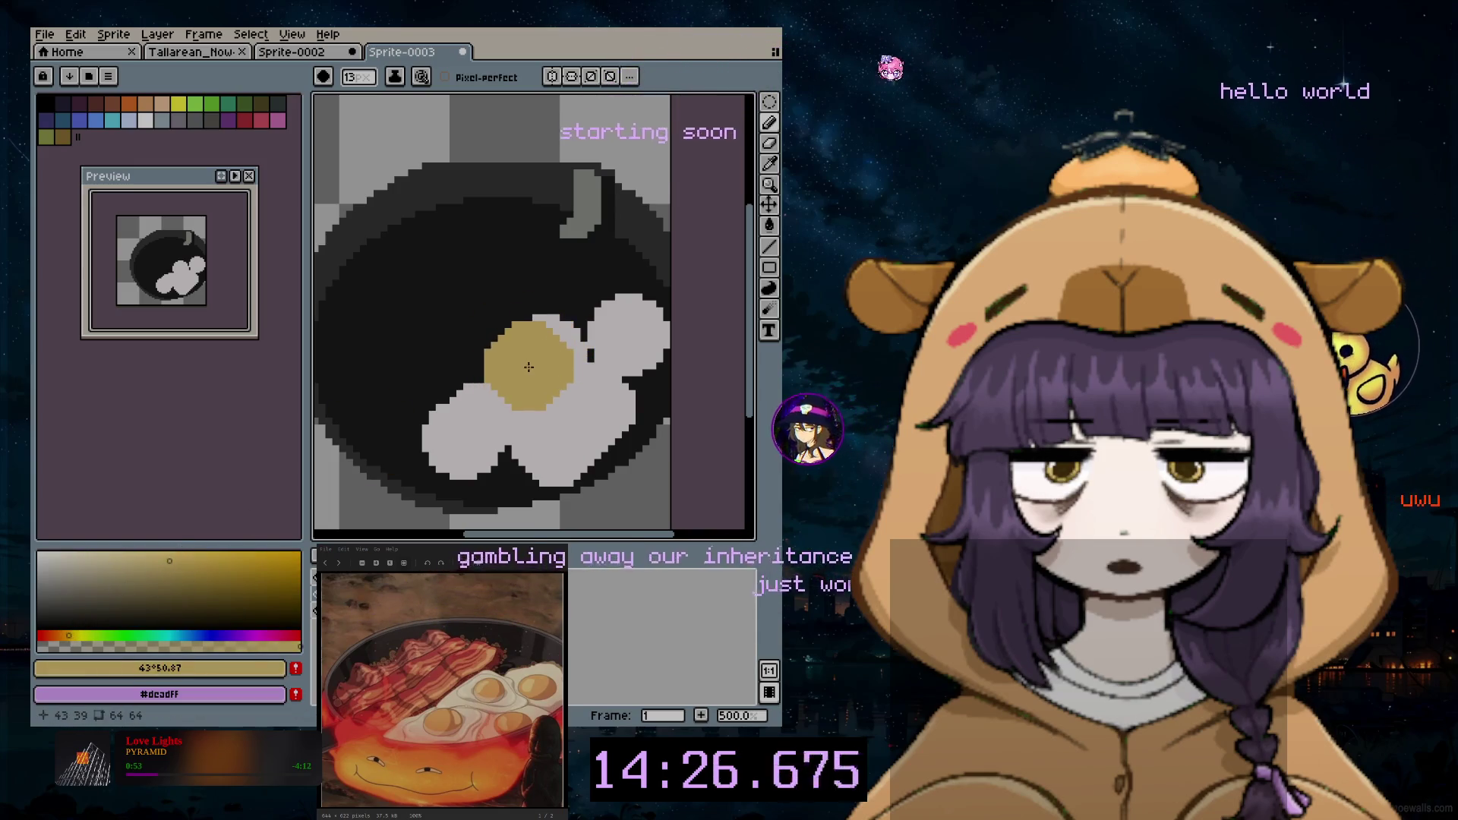
scroll(552, 347, up, 1)
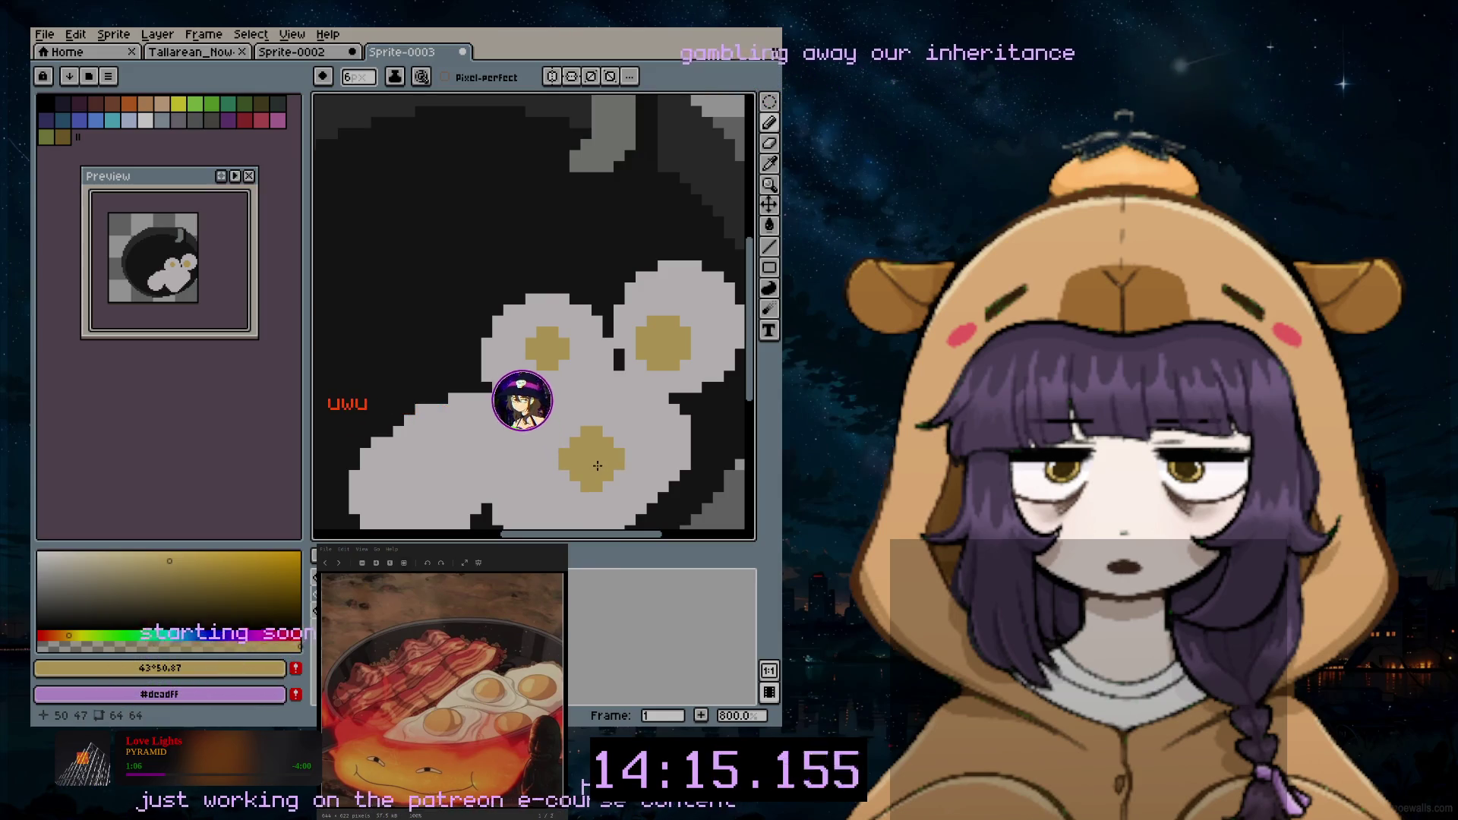
Step: Yolk the remaining eggs, nudge one yolk up-left, then sample the egg-white grey as the paint colour
click(472, 487)
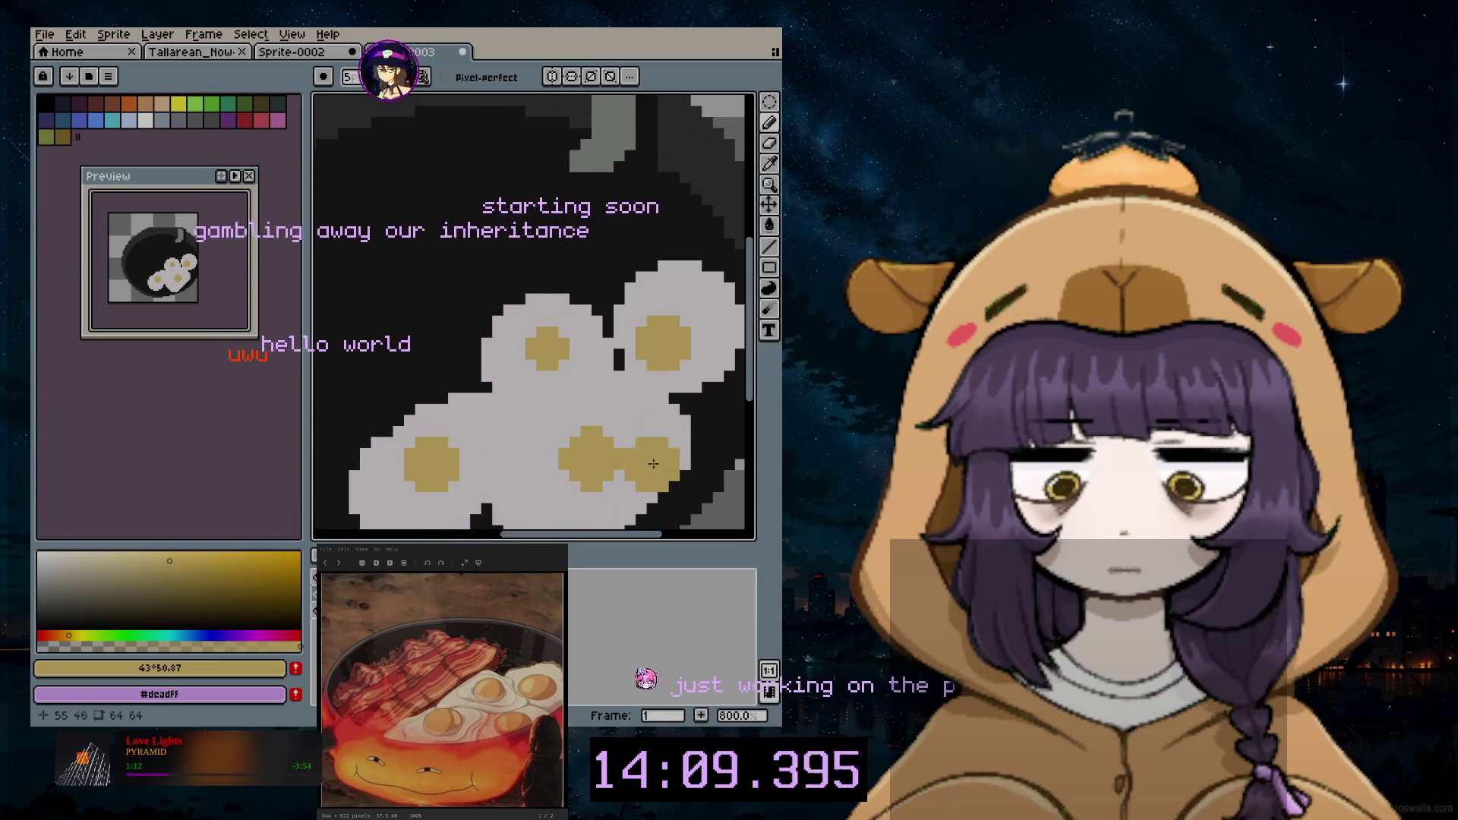
scroll(604, 525, down, 2)
scroll(685, 479, down, 1)
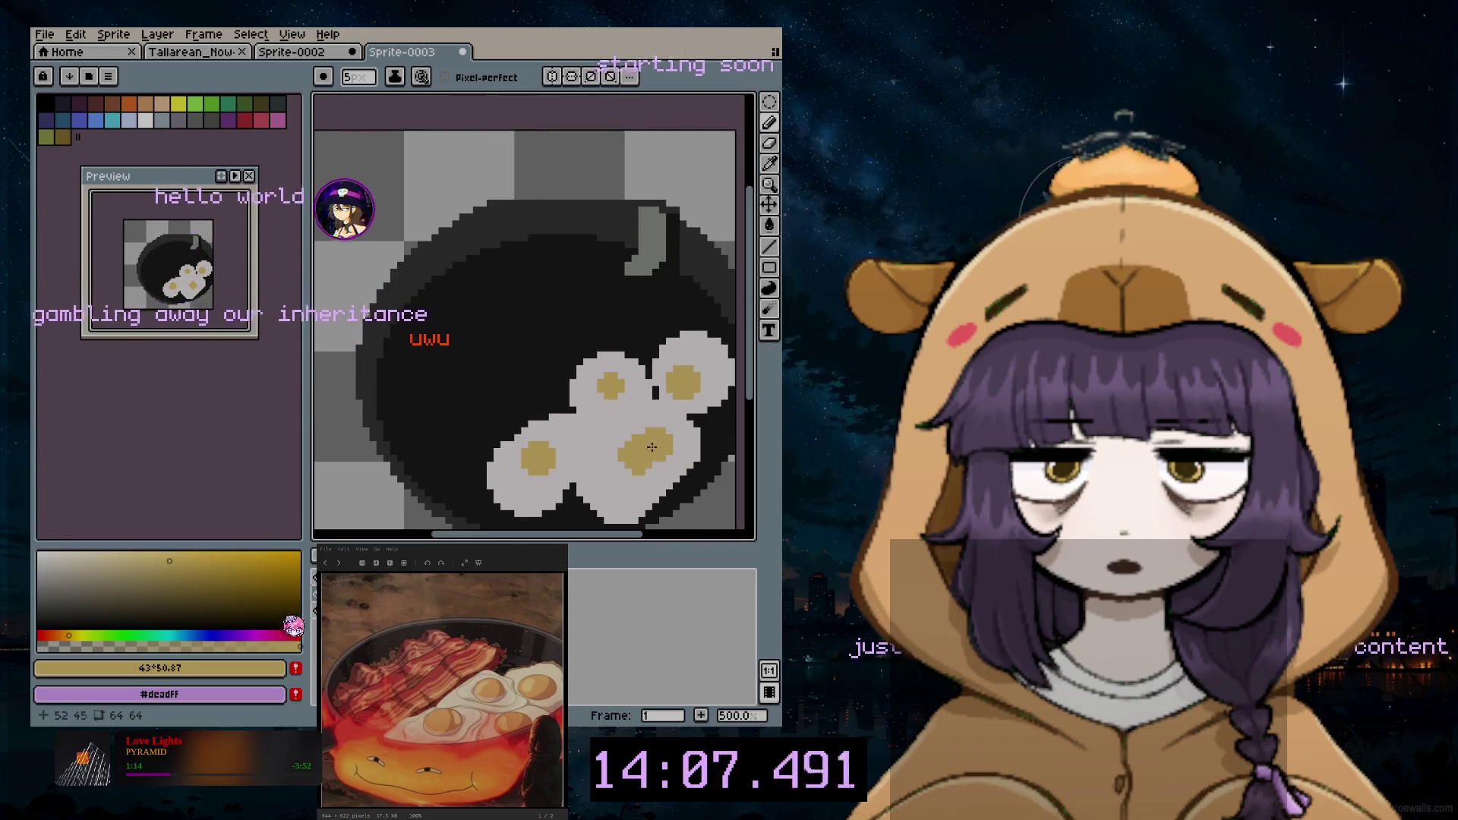
scroll(736, 423, up, 3)
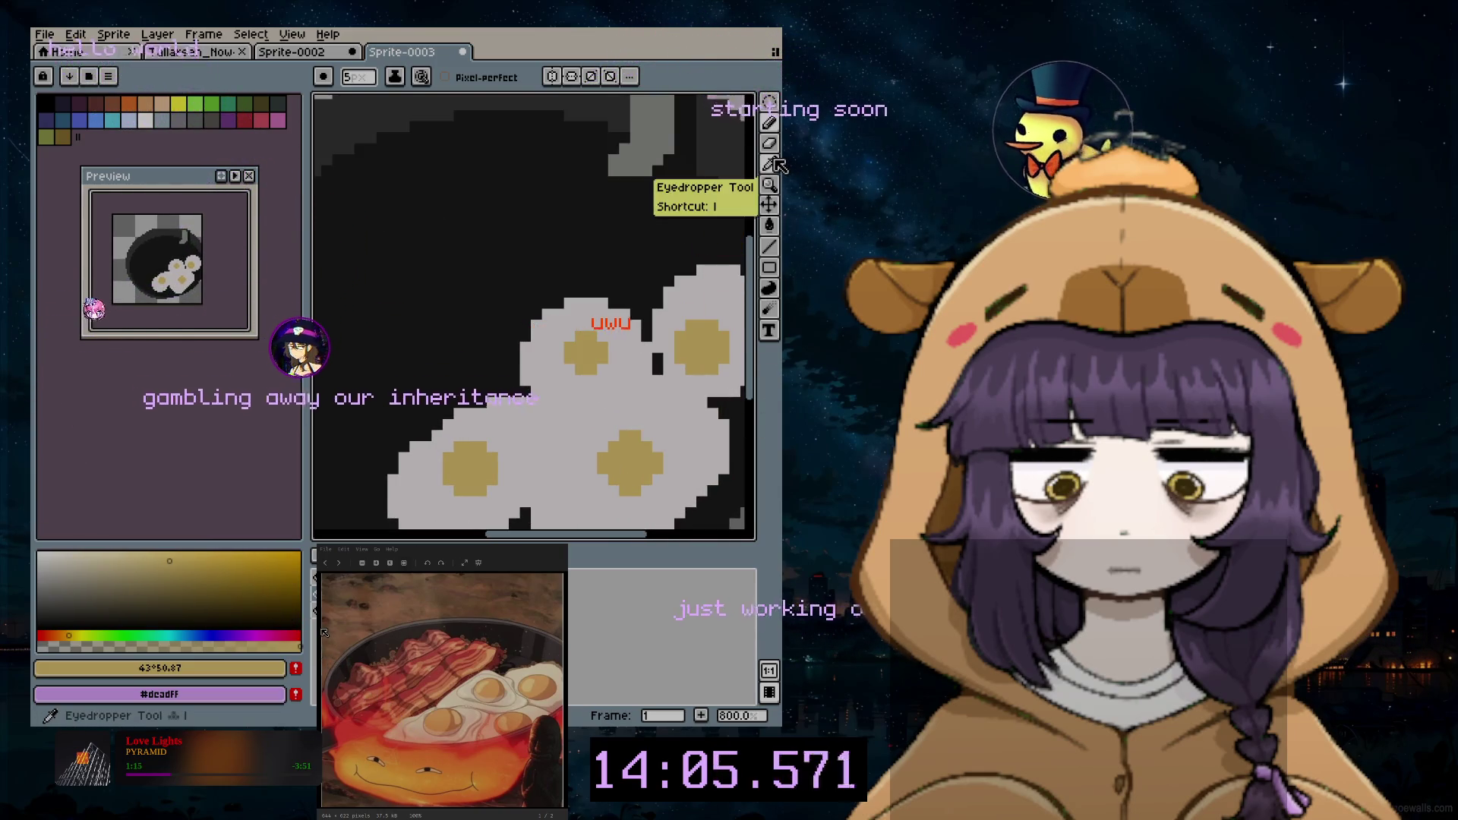
mouse_move(650, 410)
mouse_down()
mouse_move(600, 378)
mouse_move(743, 197)
mouse_up()
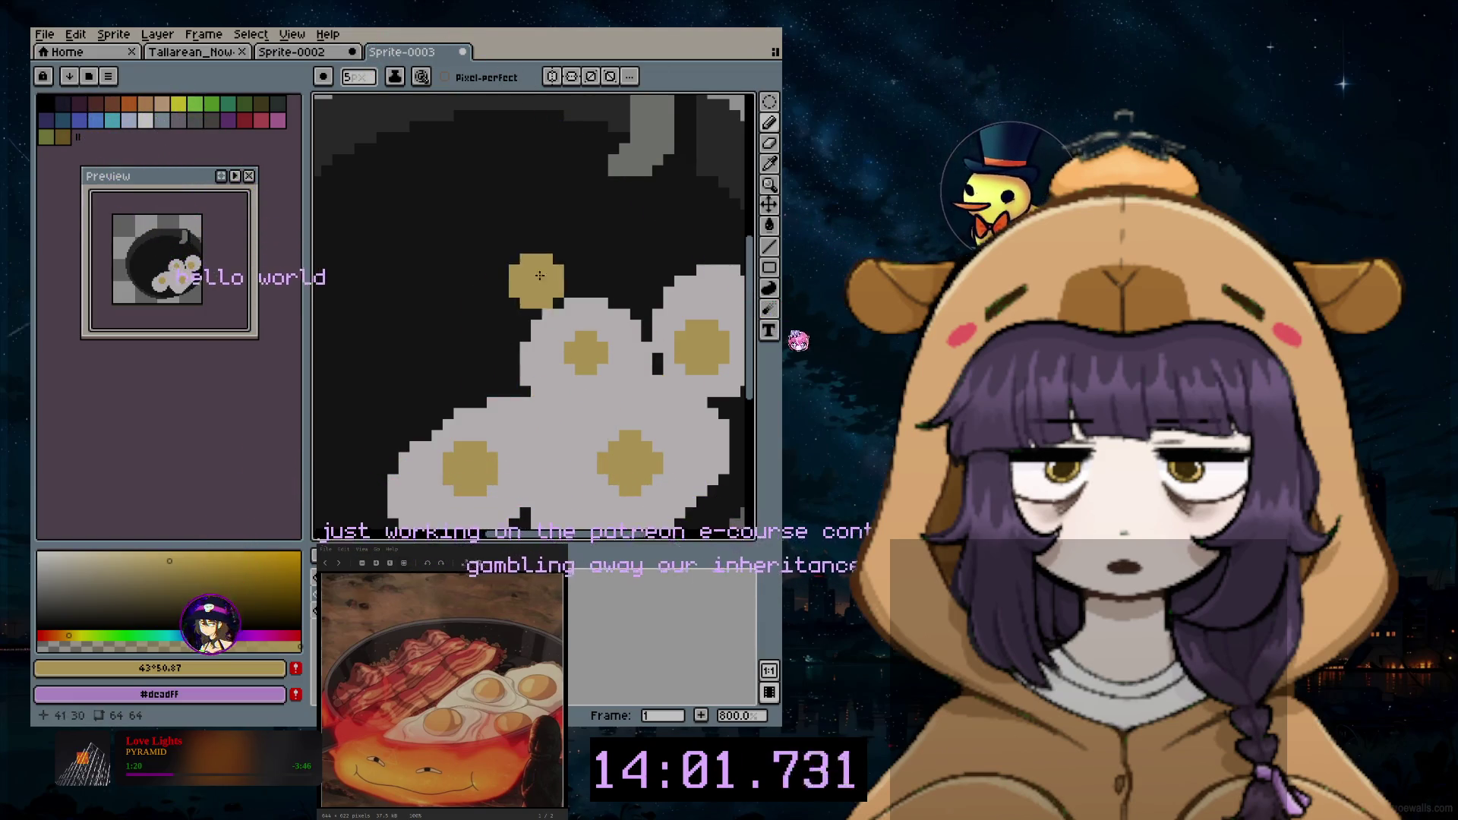
click(769, 171)
click(610, 294)
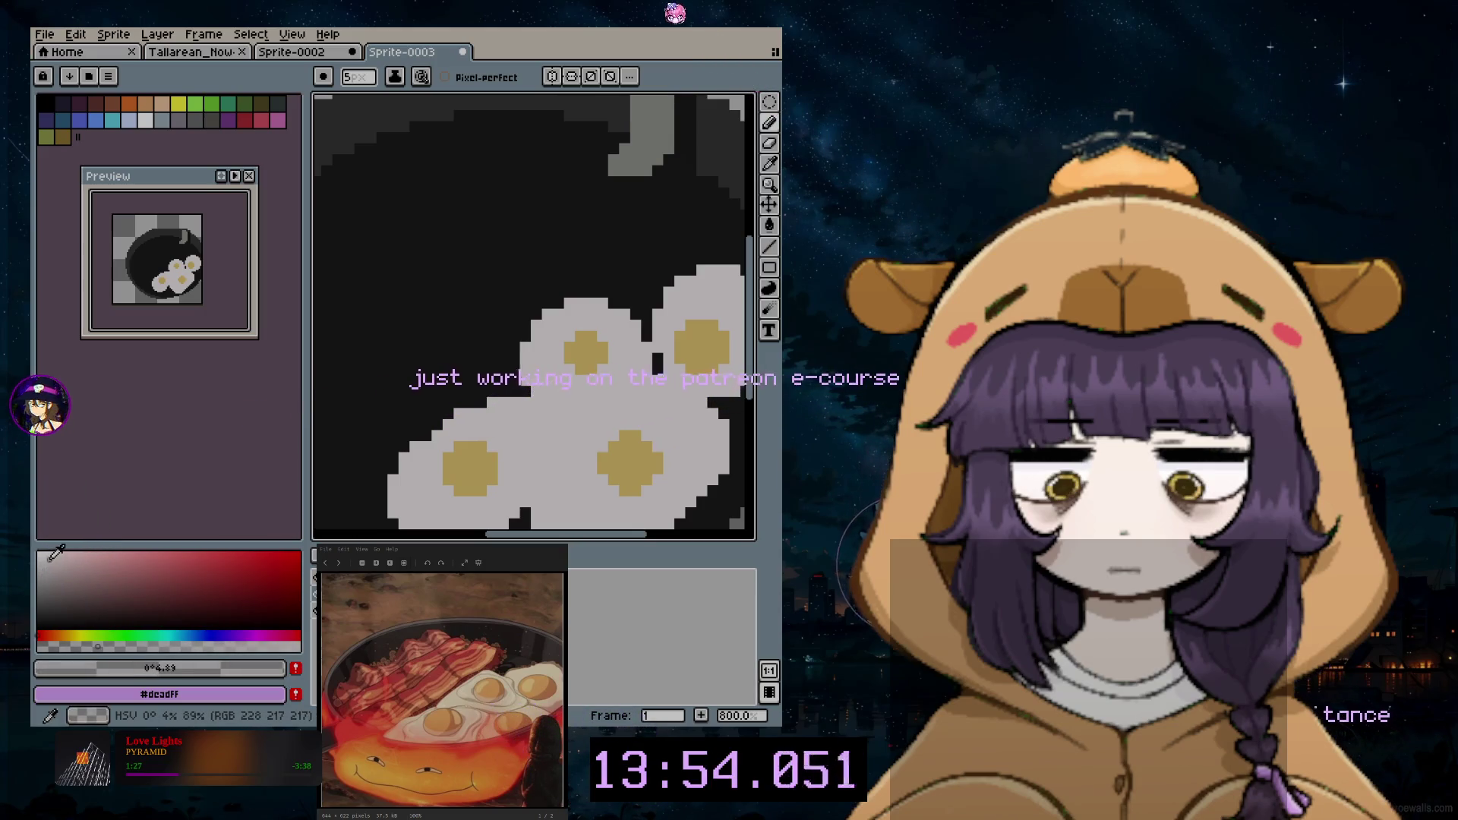
scroll(585, 397, up, 4)
scroll(590, 407, down, 1)
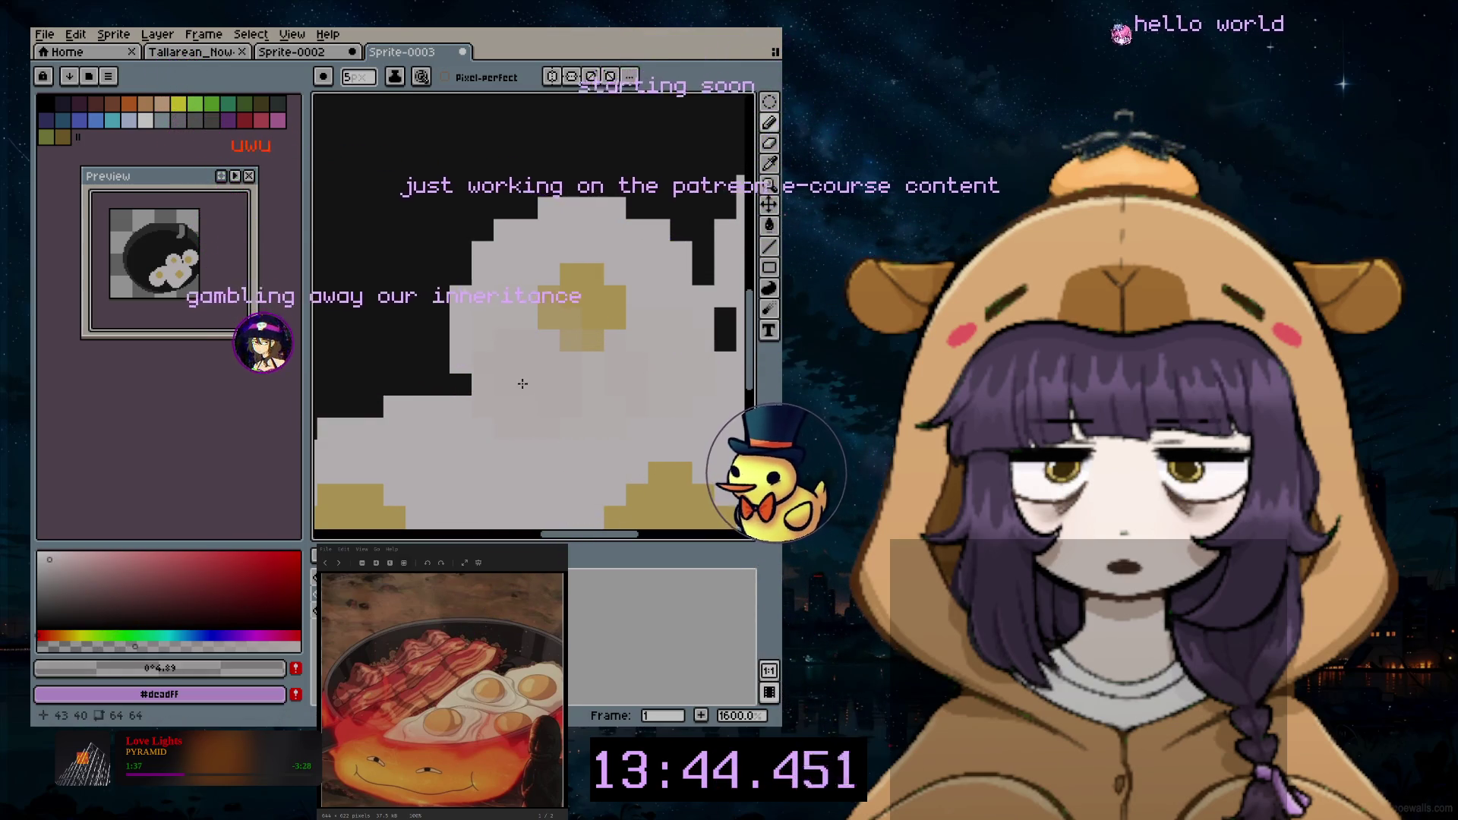
scroll(499, 389, up, 1)
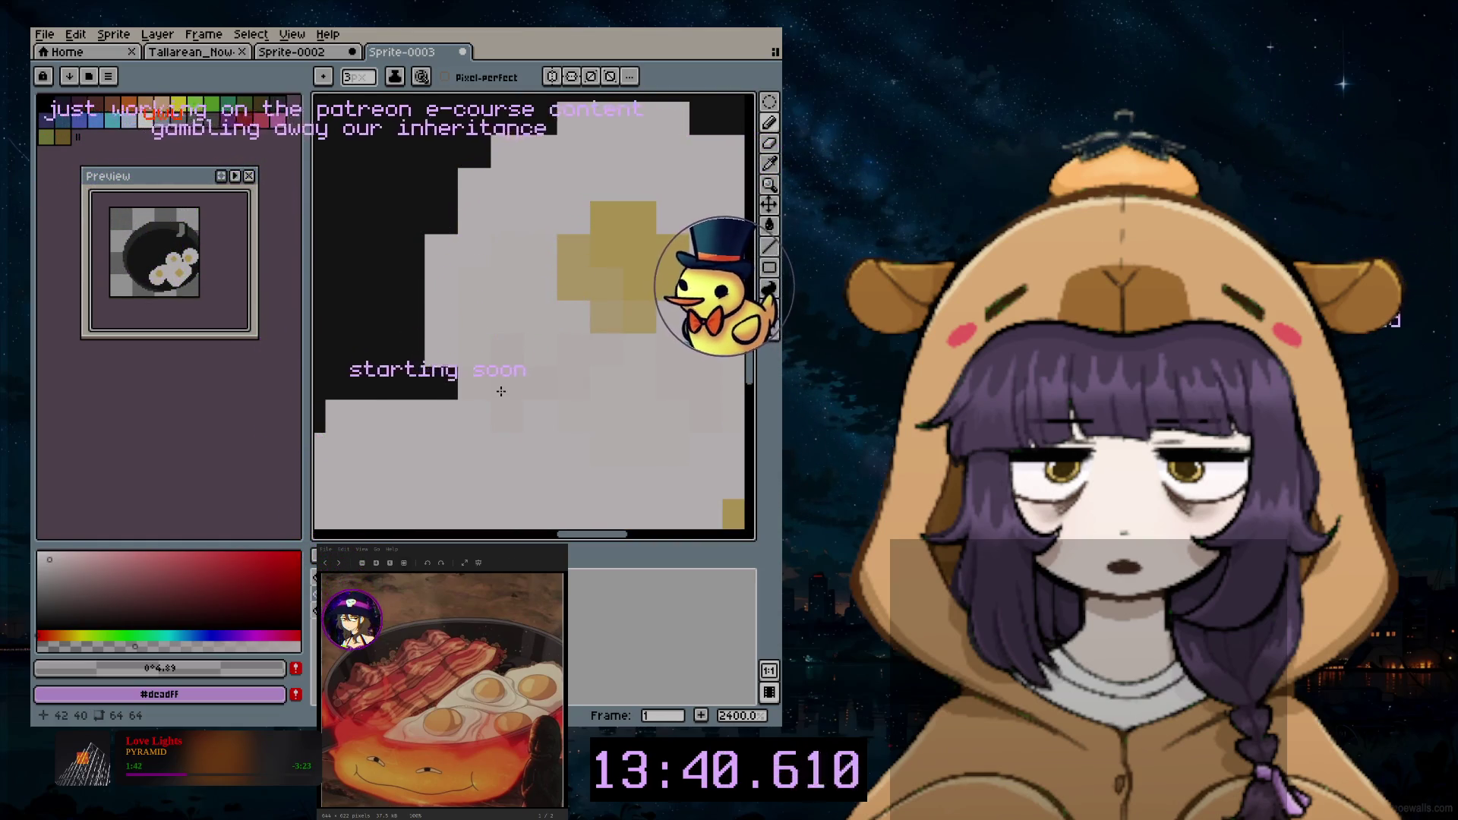
scroll(551, 415, down, 1)
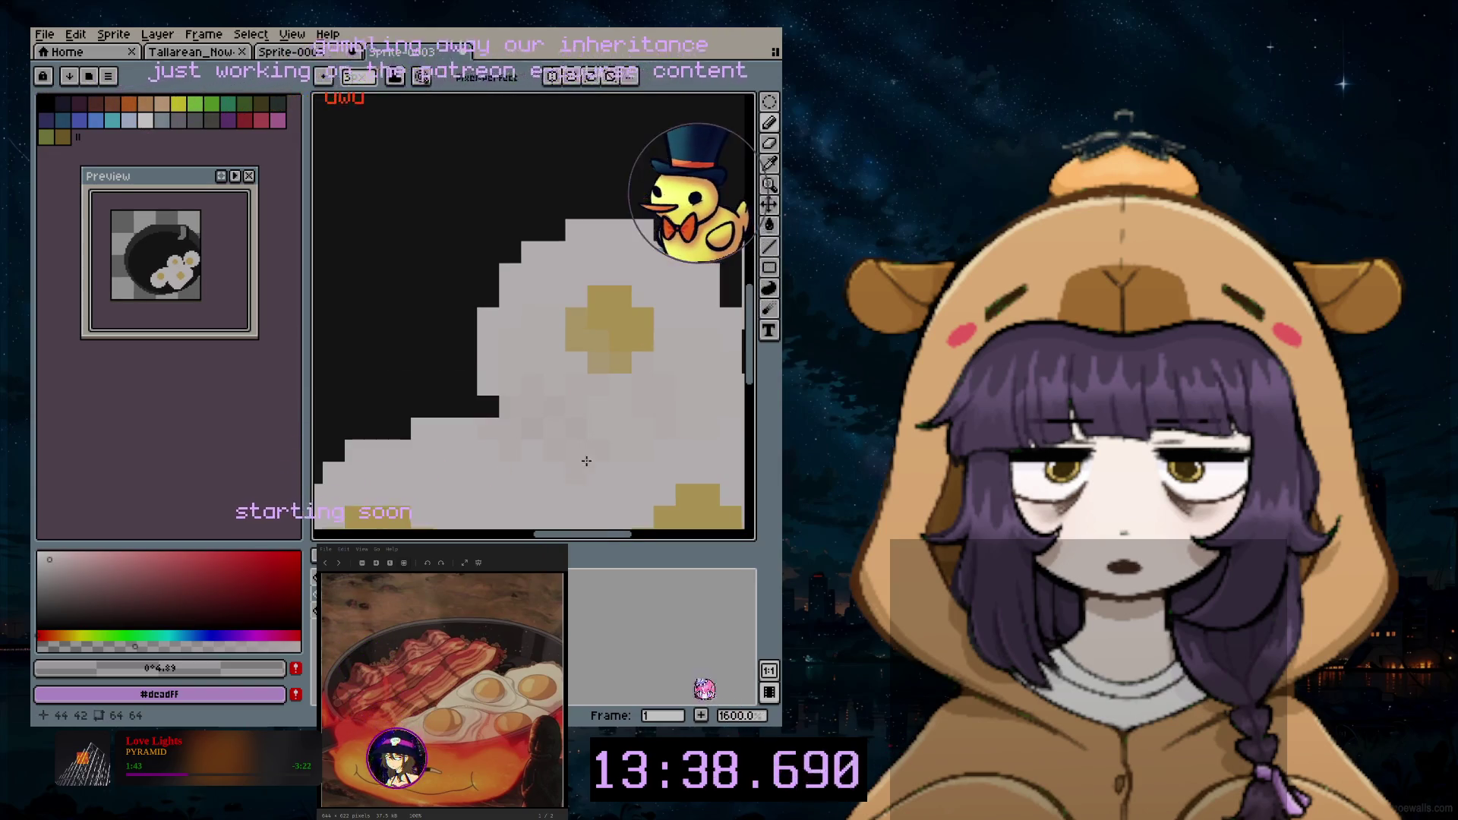
drag(584, 536, 602, 443)
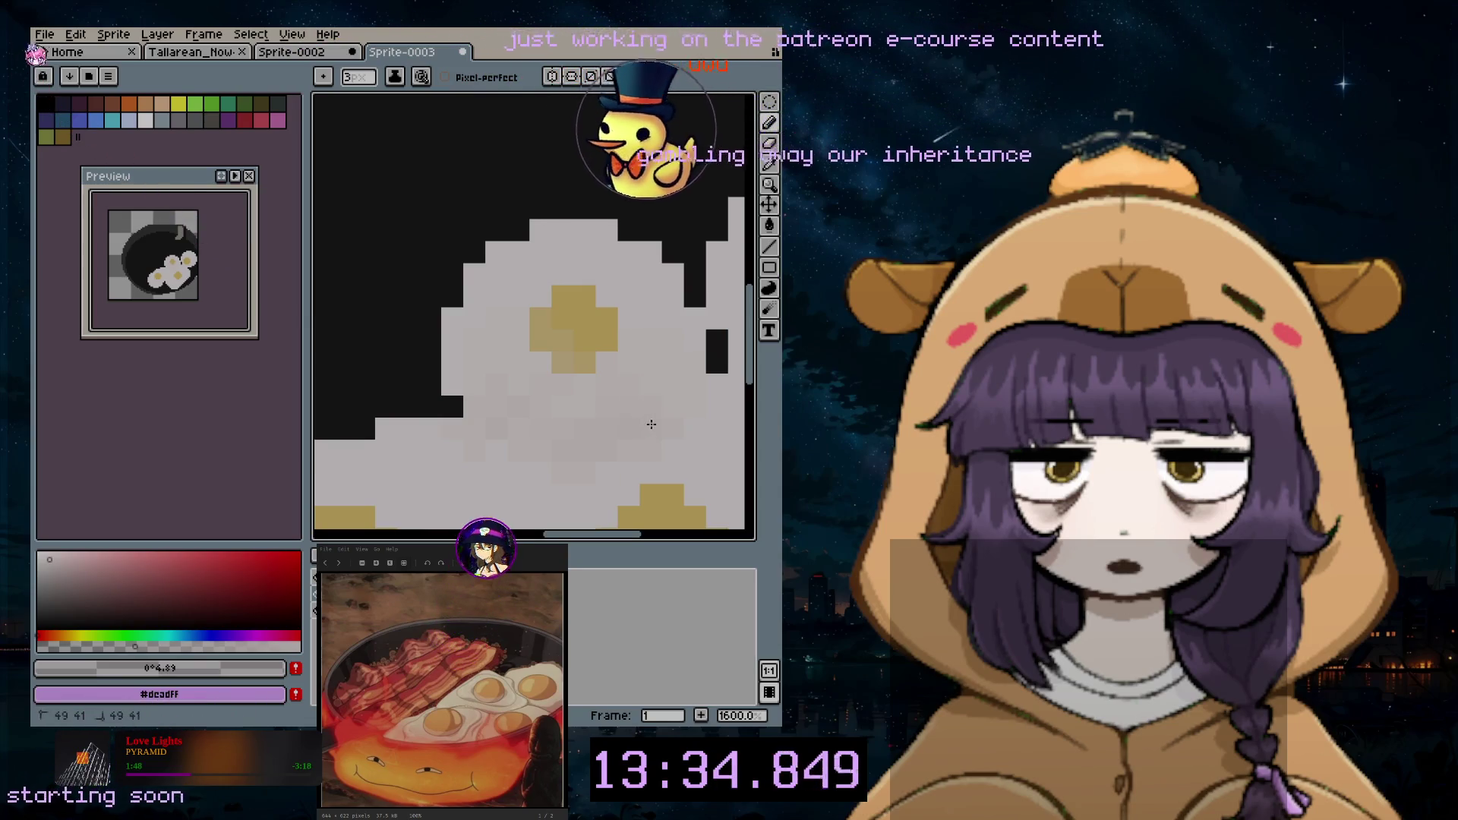
scroll(670, 416, down, 1)
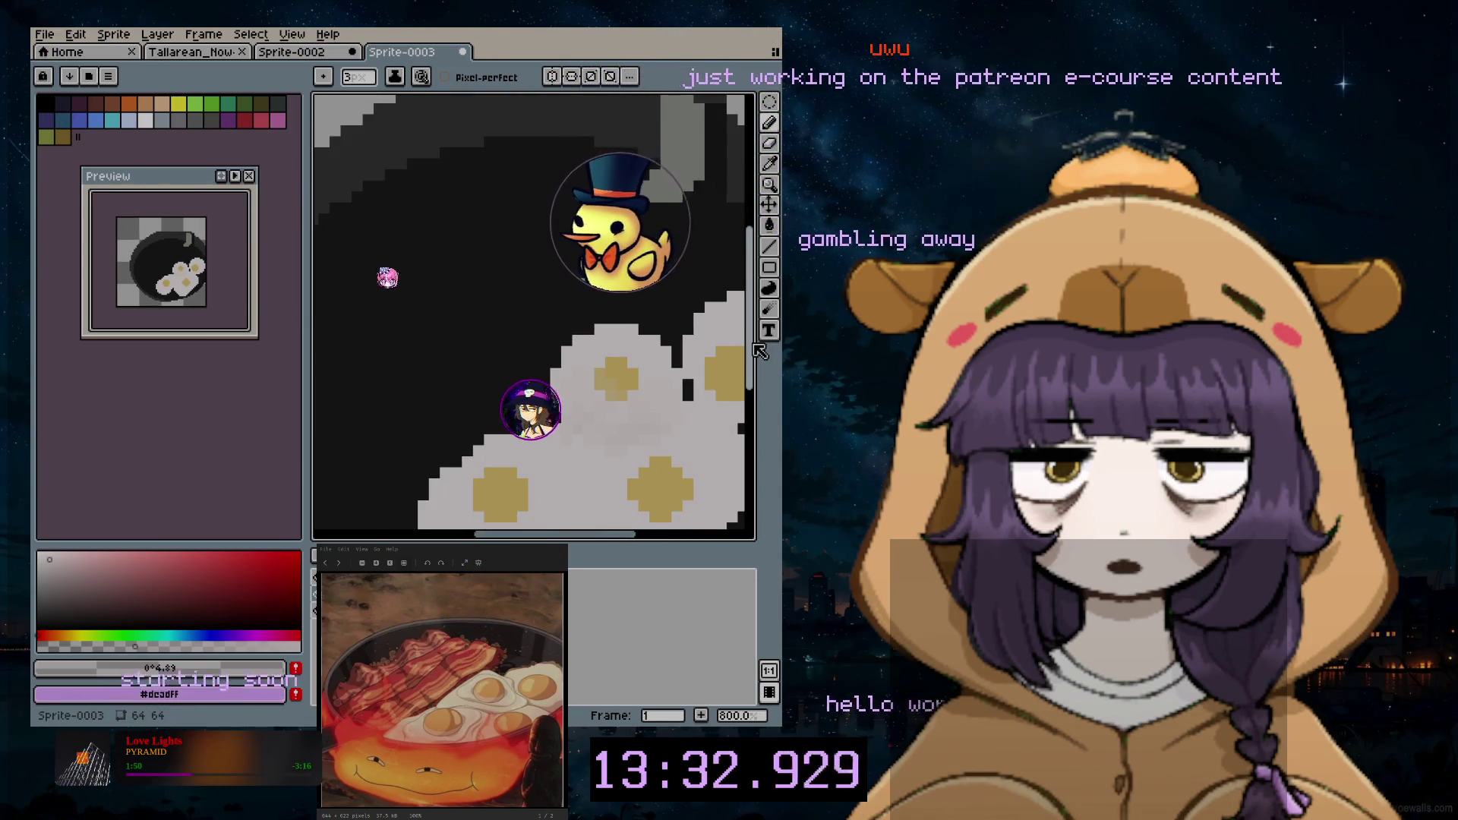
scroll(635, 373, up, 1)
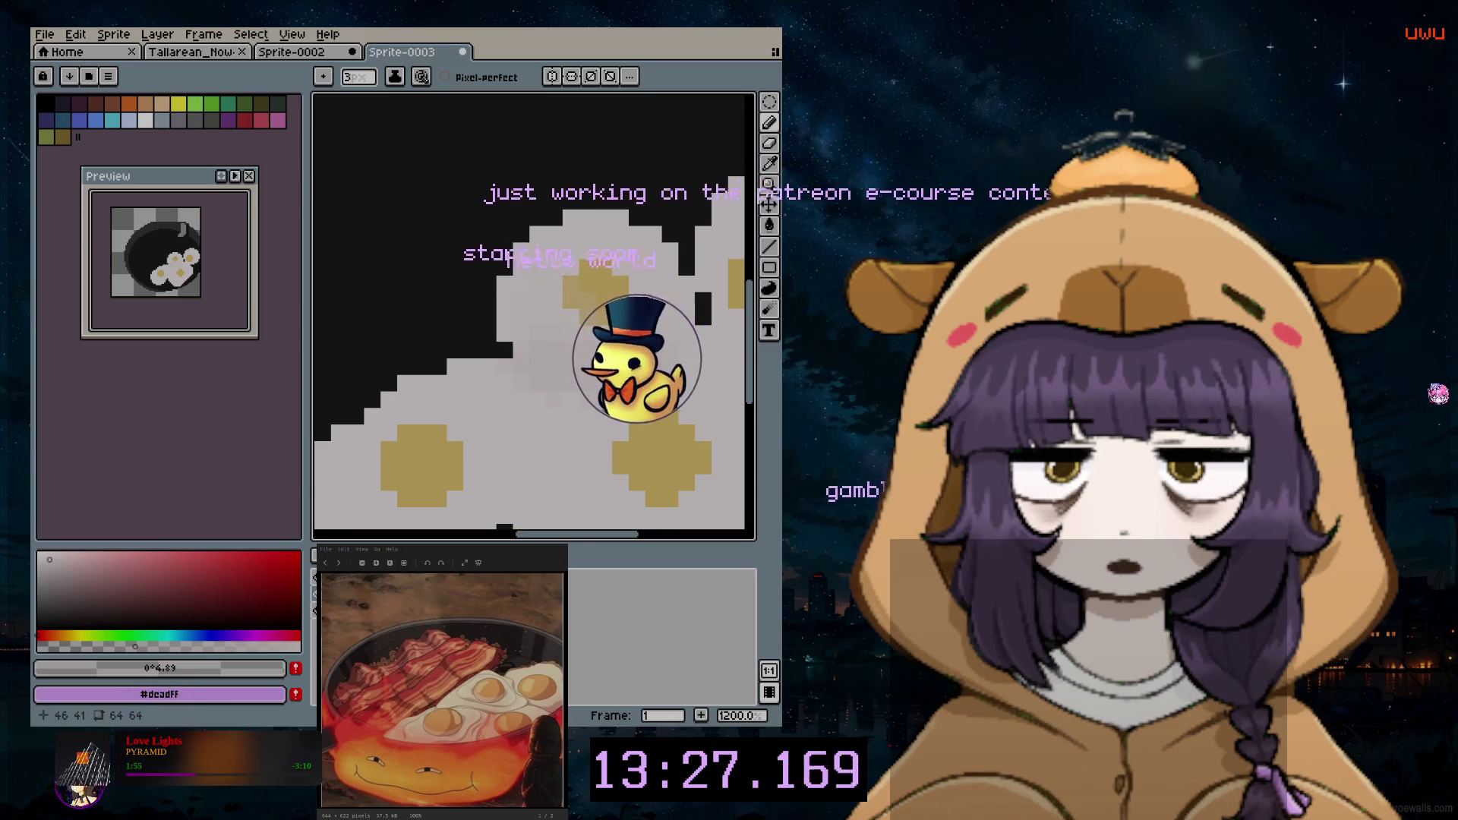
scroll(644, 379, down, 2)
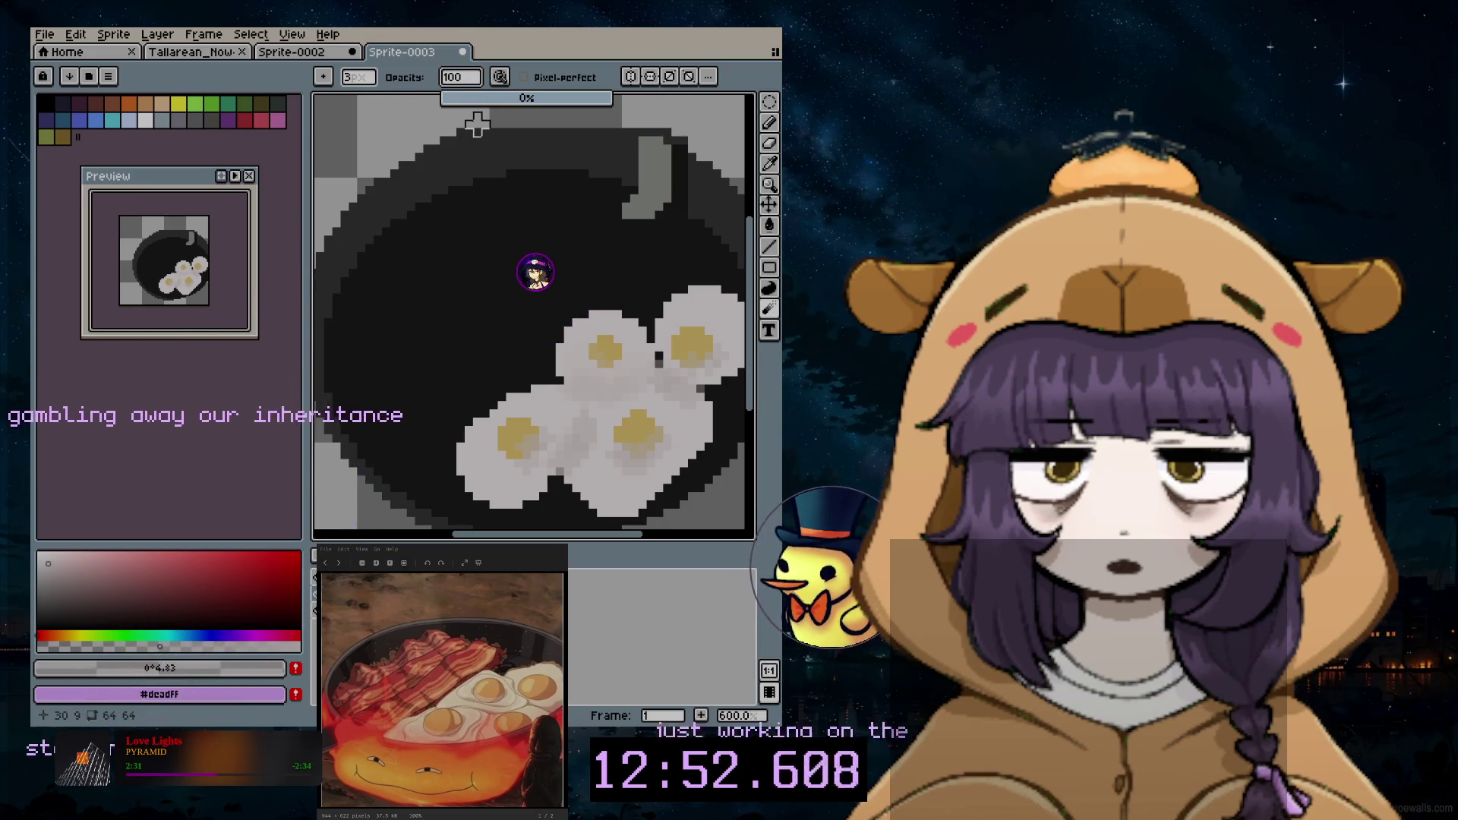
scroll(660, 365, up, 3)
scroll(554, 406, down, 1)
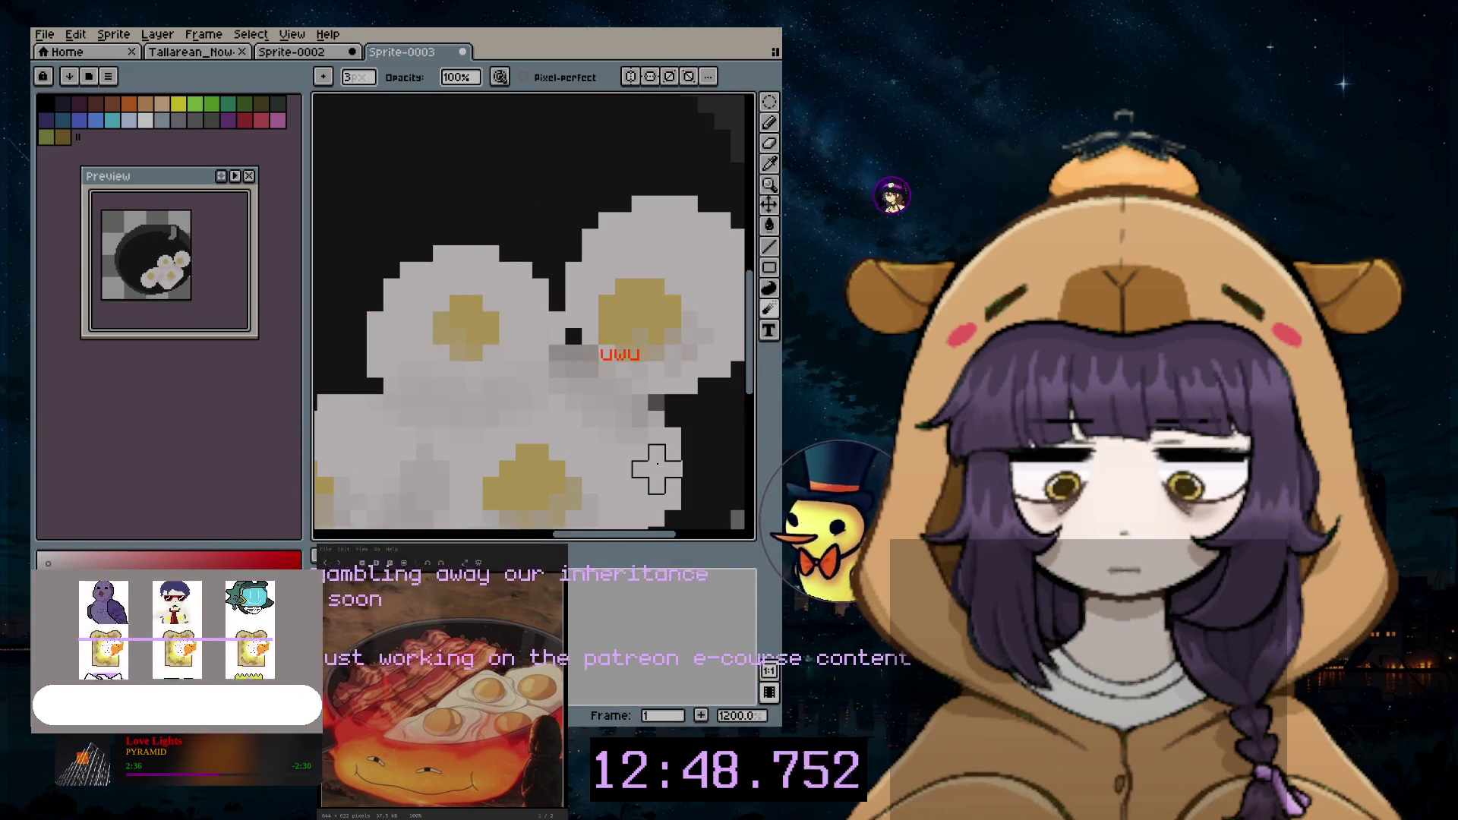
Step: Undo the last blur, sample the egg white's light grey #cdc7c7, and revert a trial jumble stroke
key(ctrl+z)
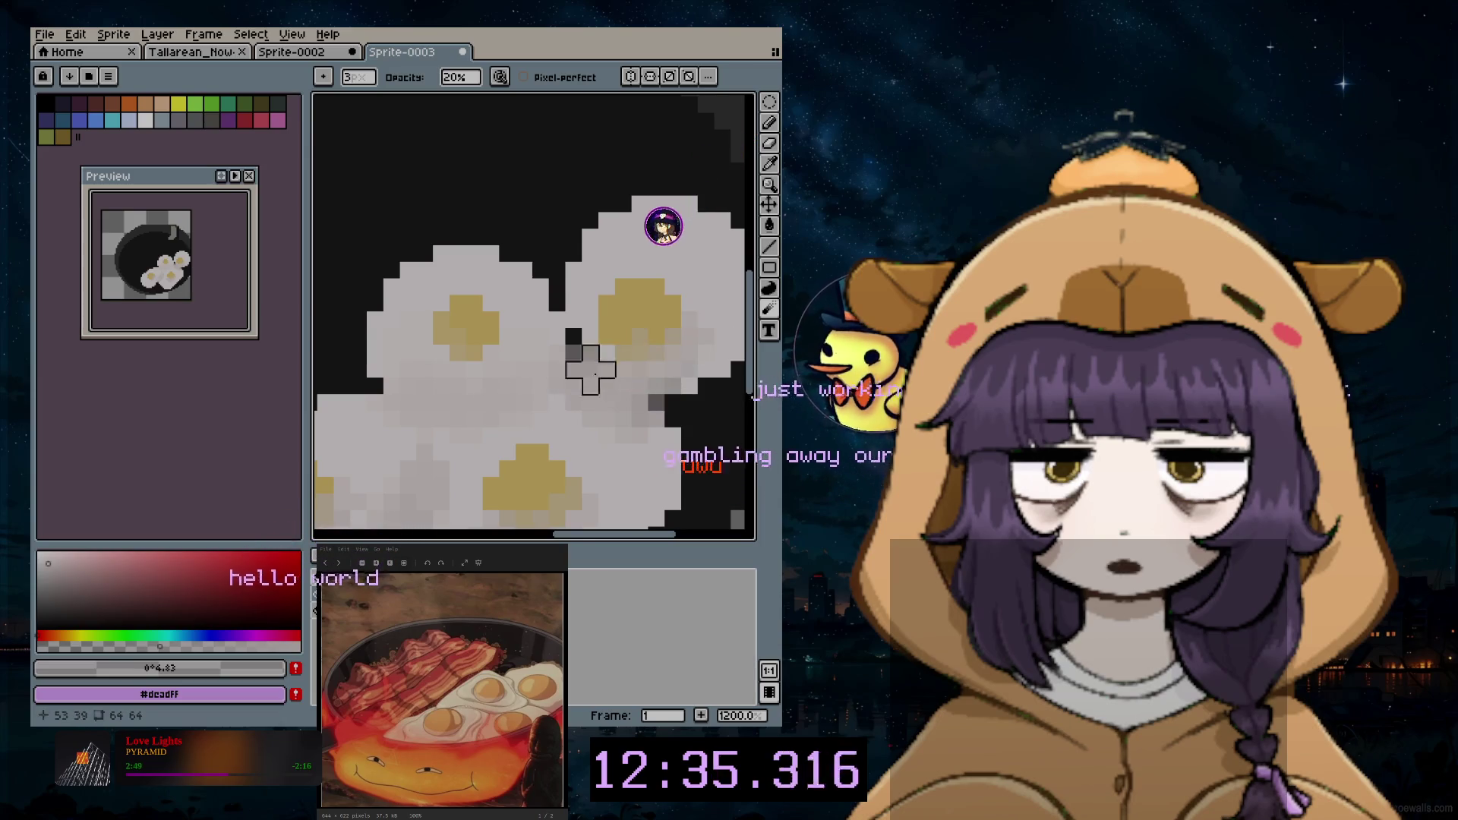
scroll(607, 367, down, 3)
drag(585, 539, 556, 540)
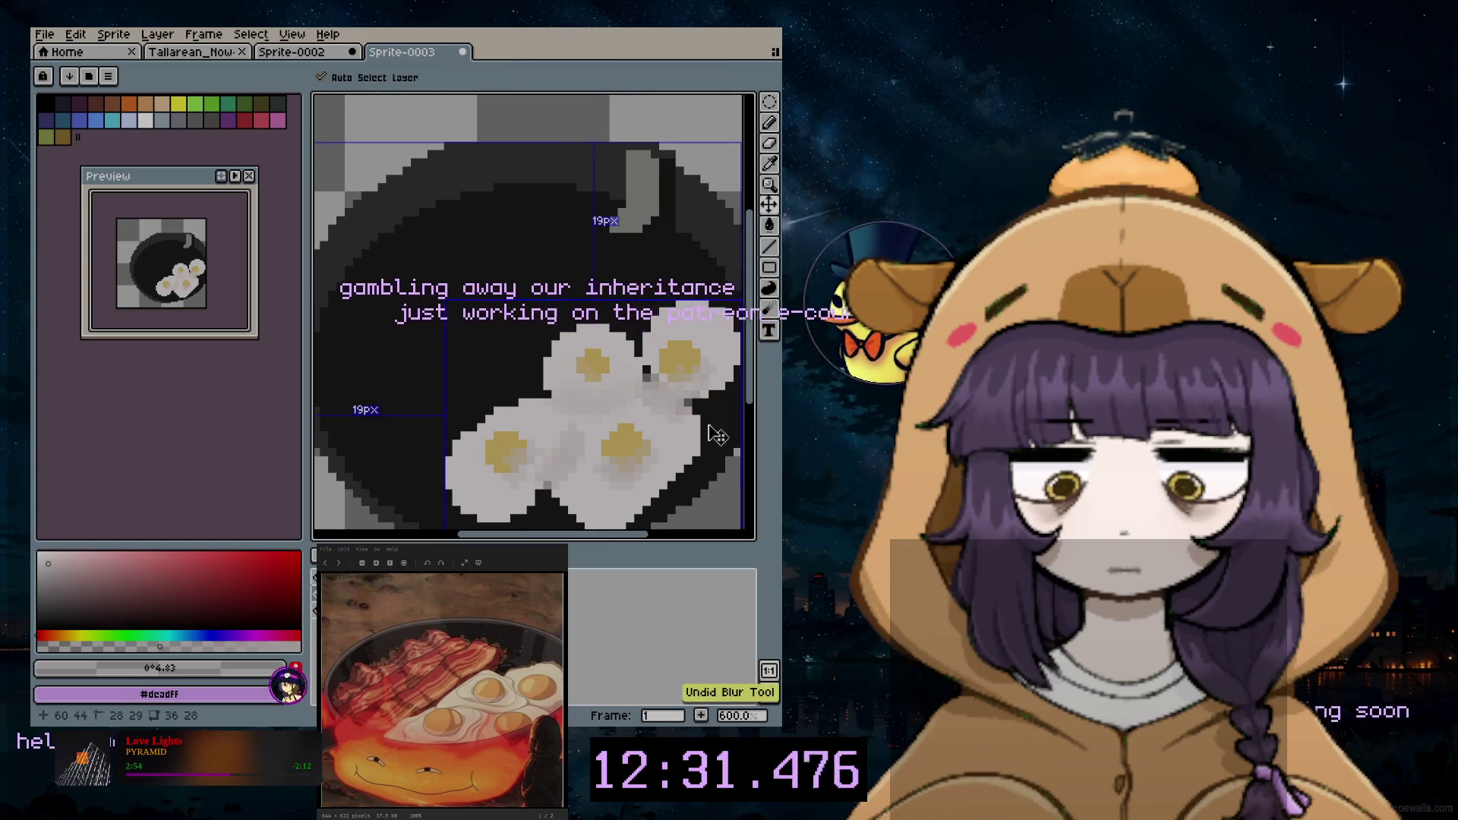
scroll(588, 469, up, 1)
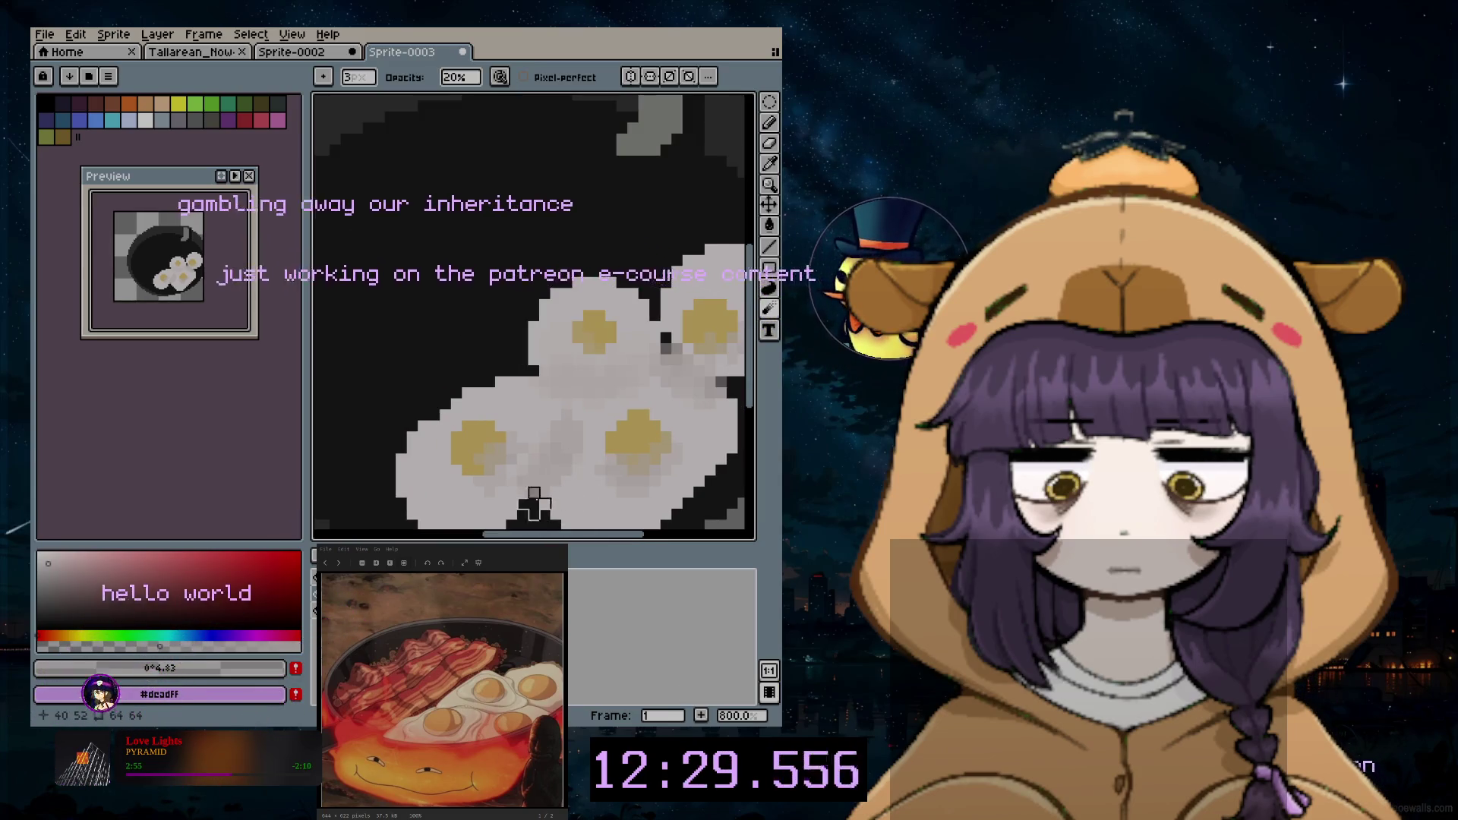
scroll(545, 482, up, 1)
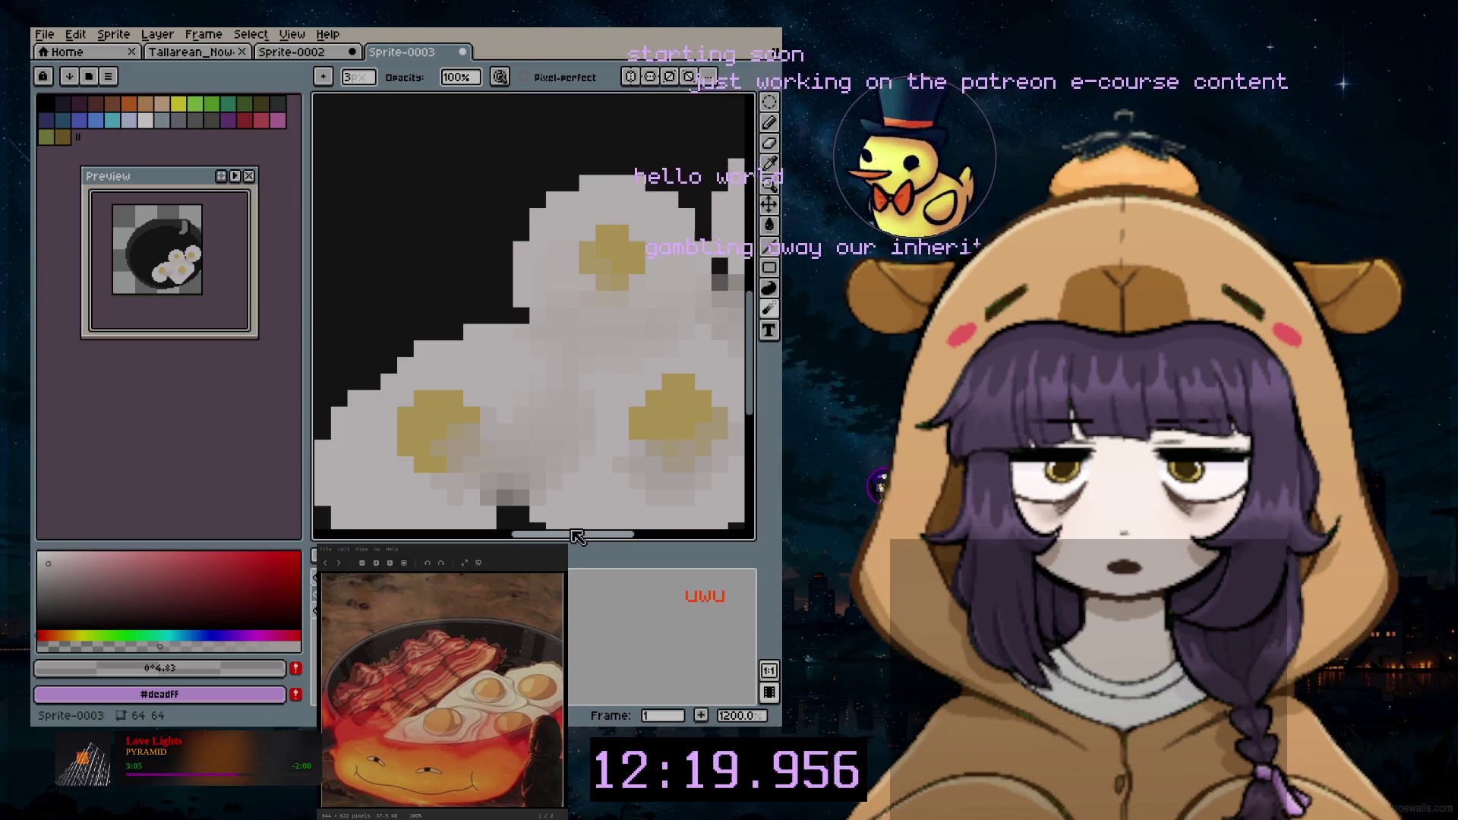
drag(576, 537, 627, 515)
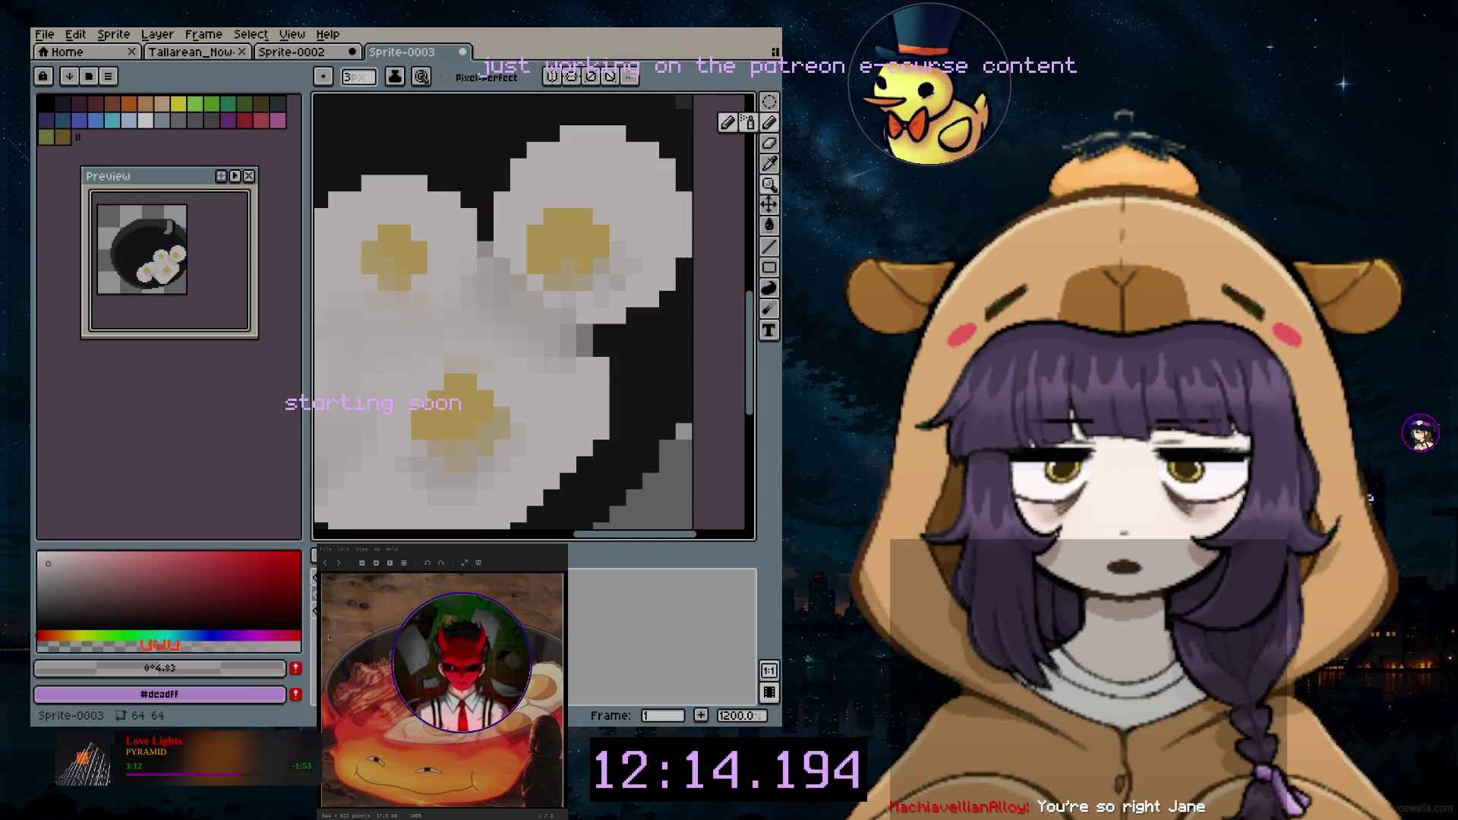
key(b)
alt+click(604, 297)
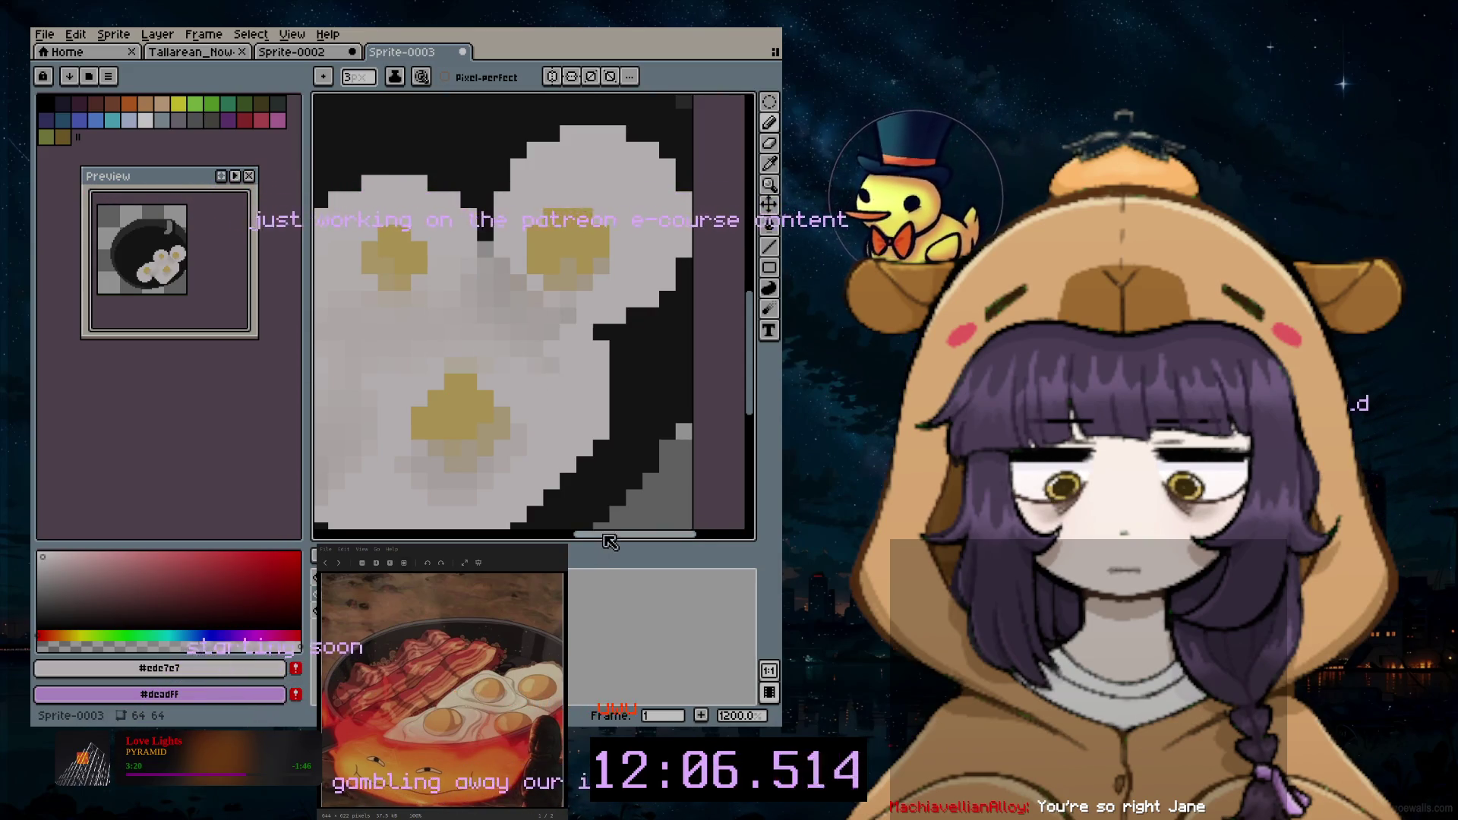
drag(608, 536, 547, 526)
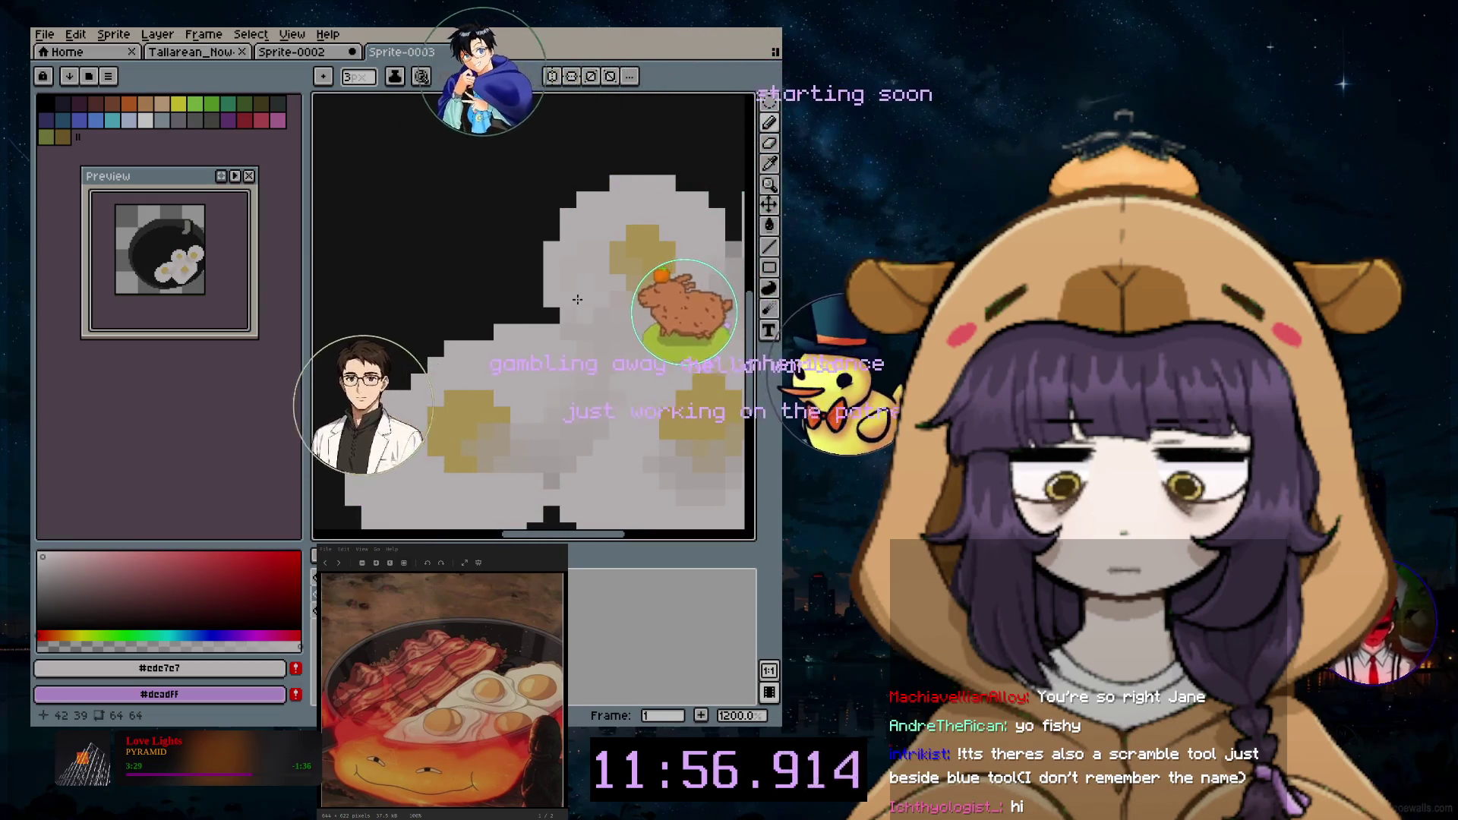
key(b)
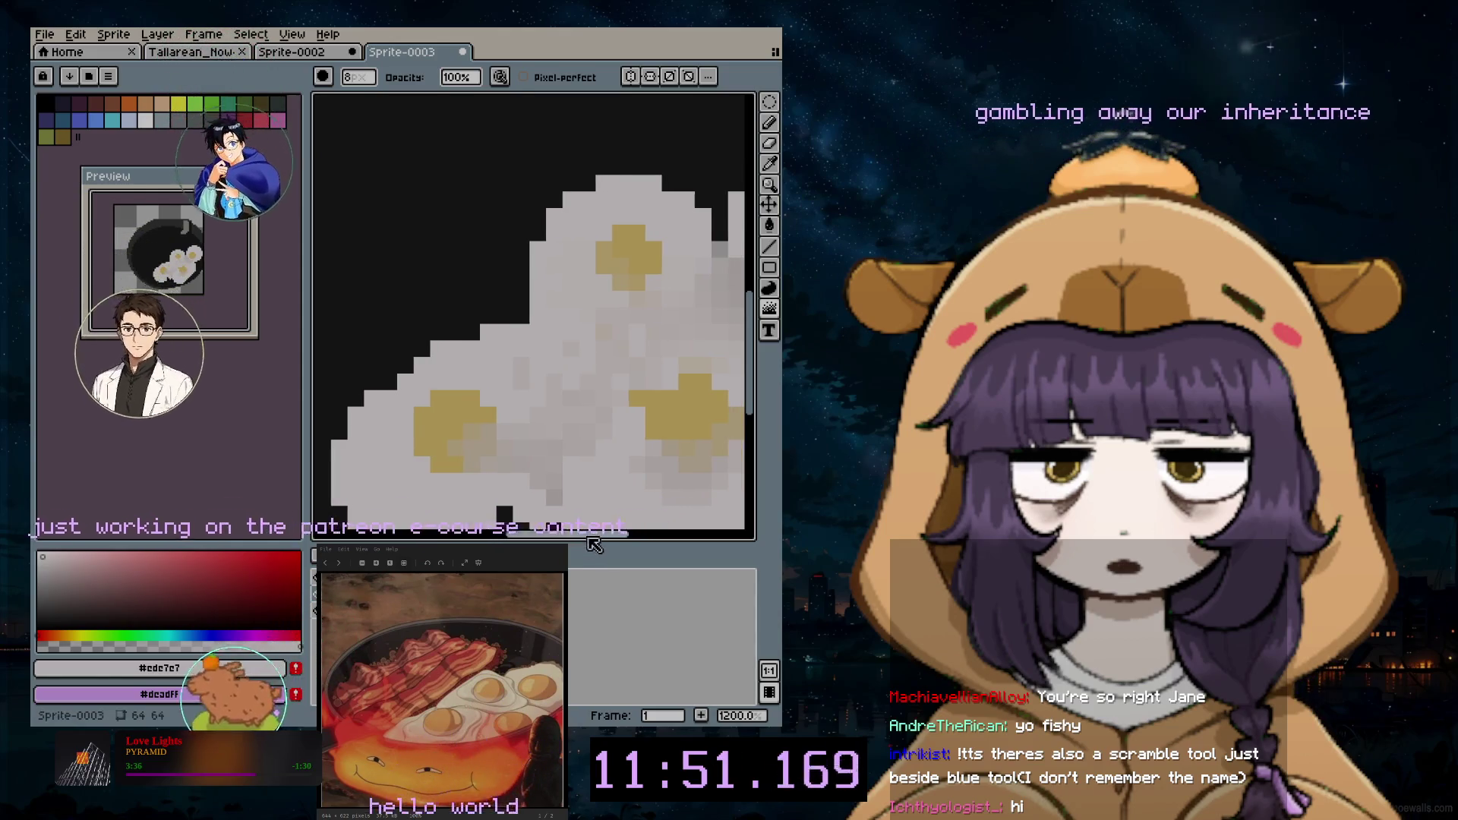
key(ctrl+z)
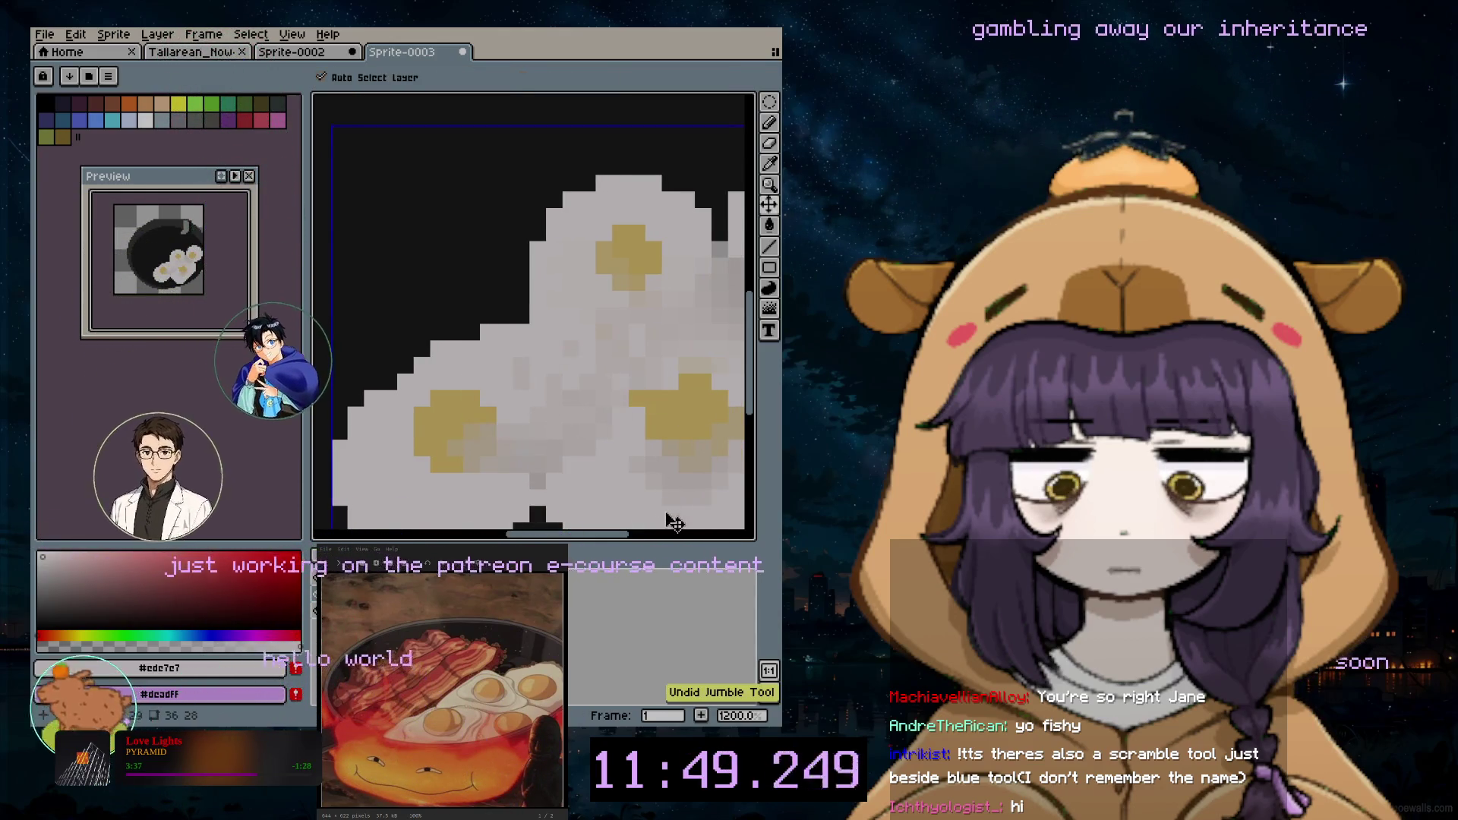
drag(591, 536, 642, 536)
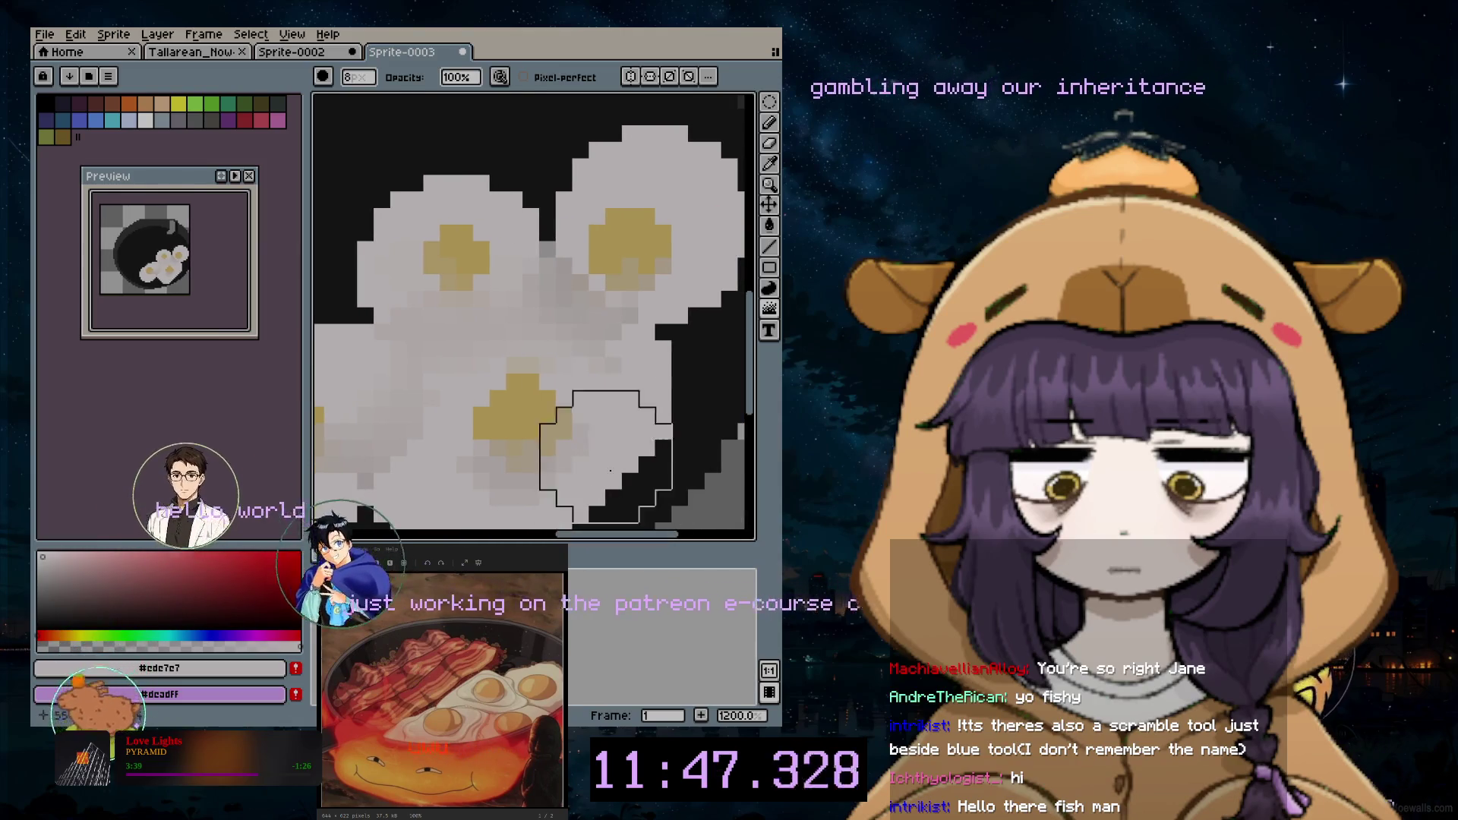
scroll(530, 296, up, 3)
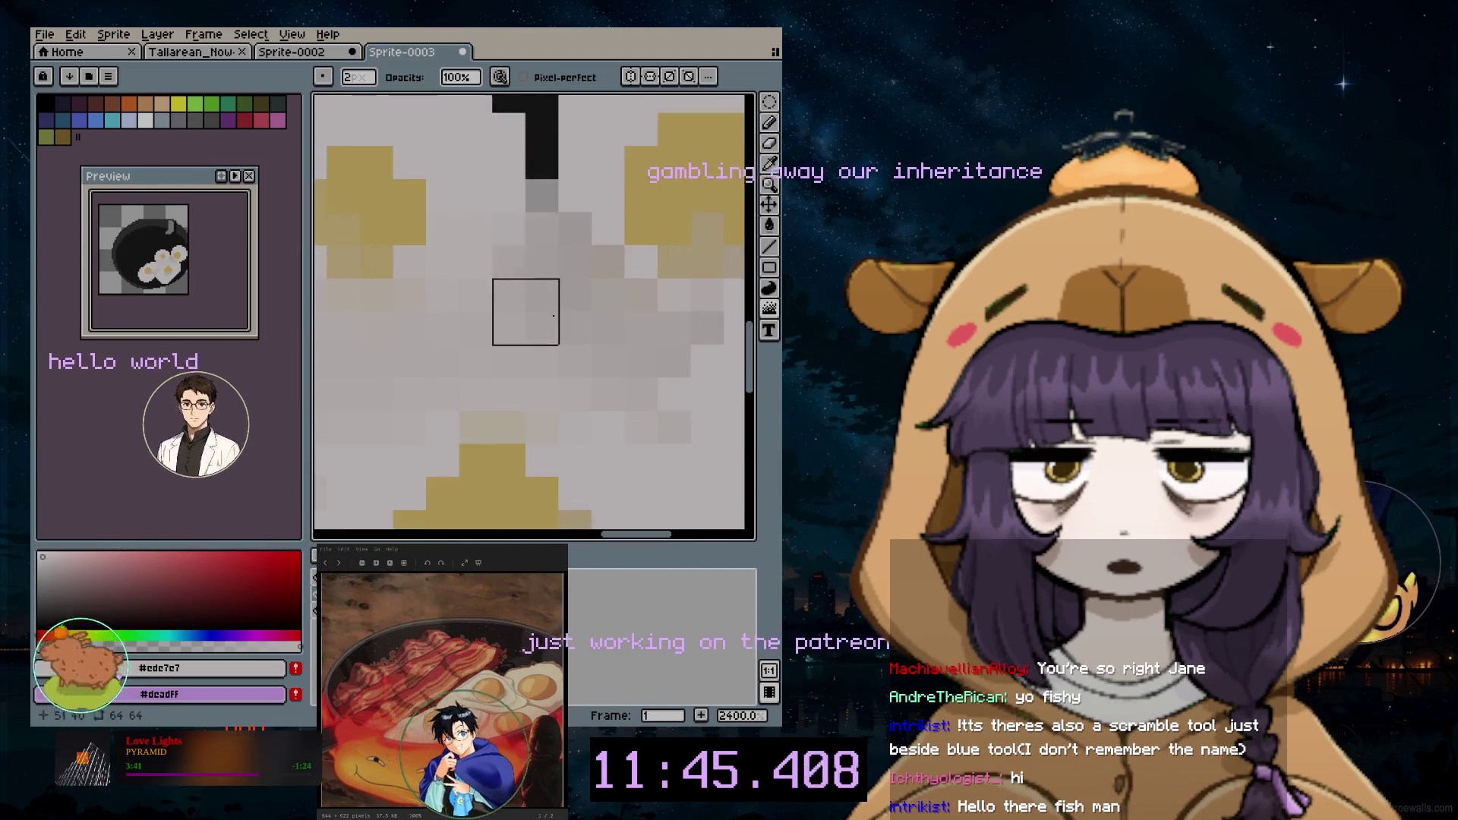
scroll(557, 274, up, 2)
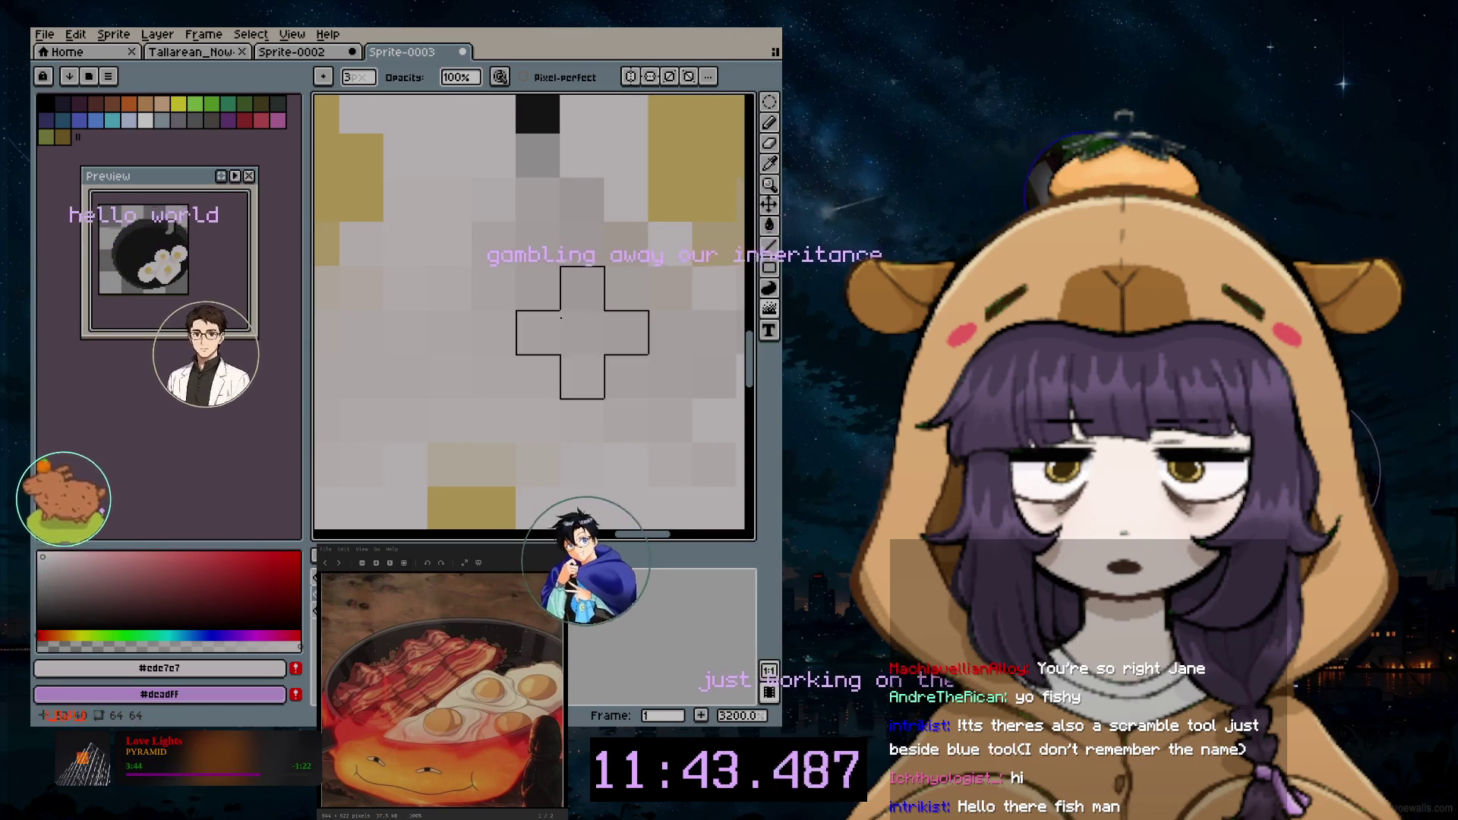
scroll(559, 300, down, 1)
Step: Shrink the Jumble brush to 2 px for softening where the egg whites overlap
key(minus)
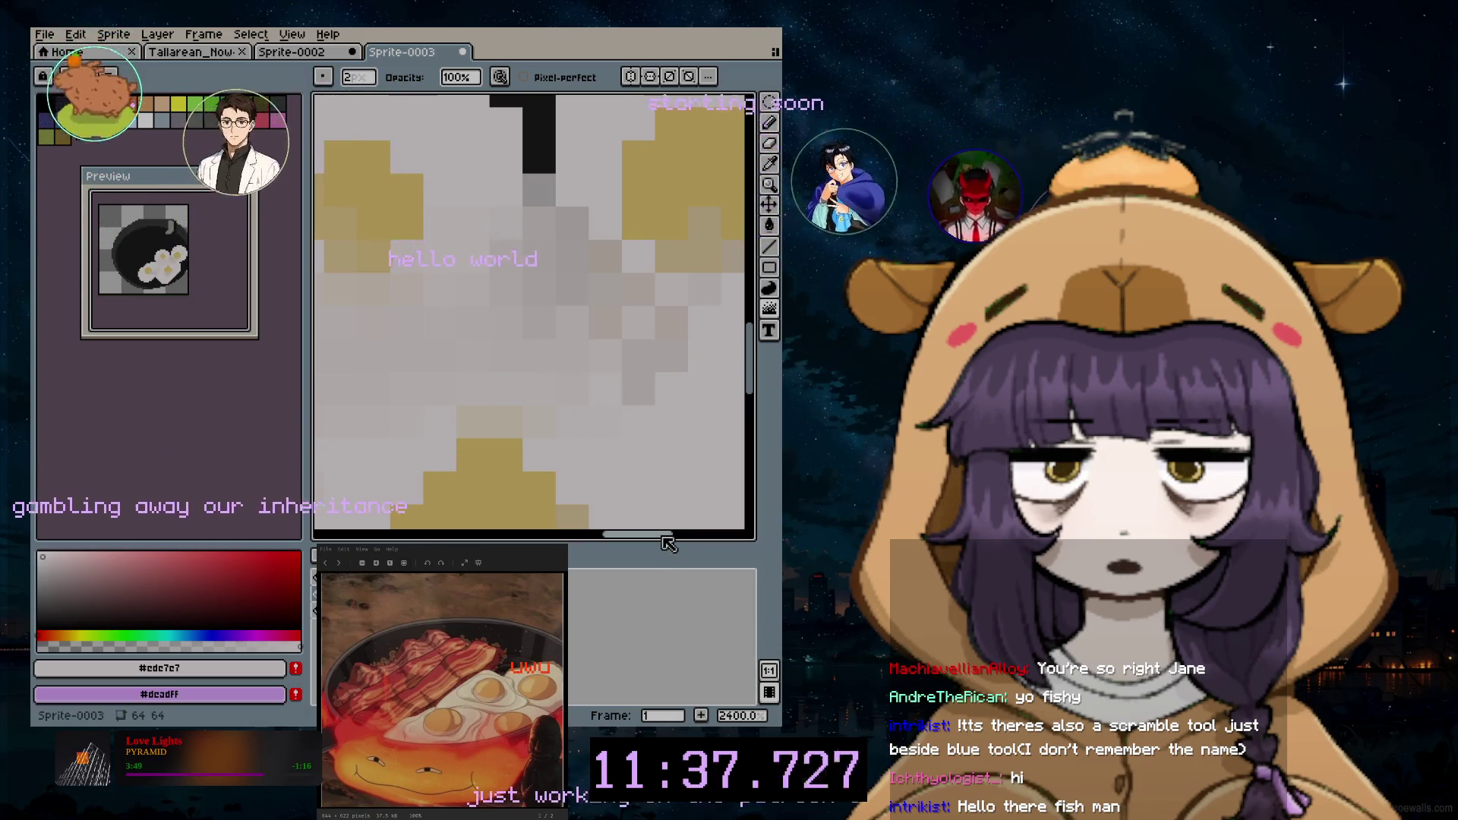
scroll(616, 356, right, 2)
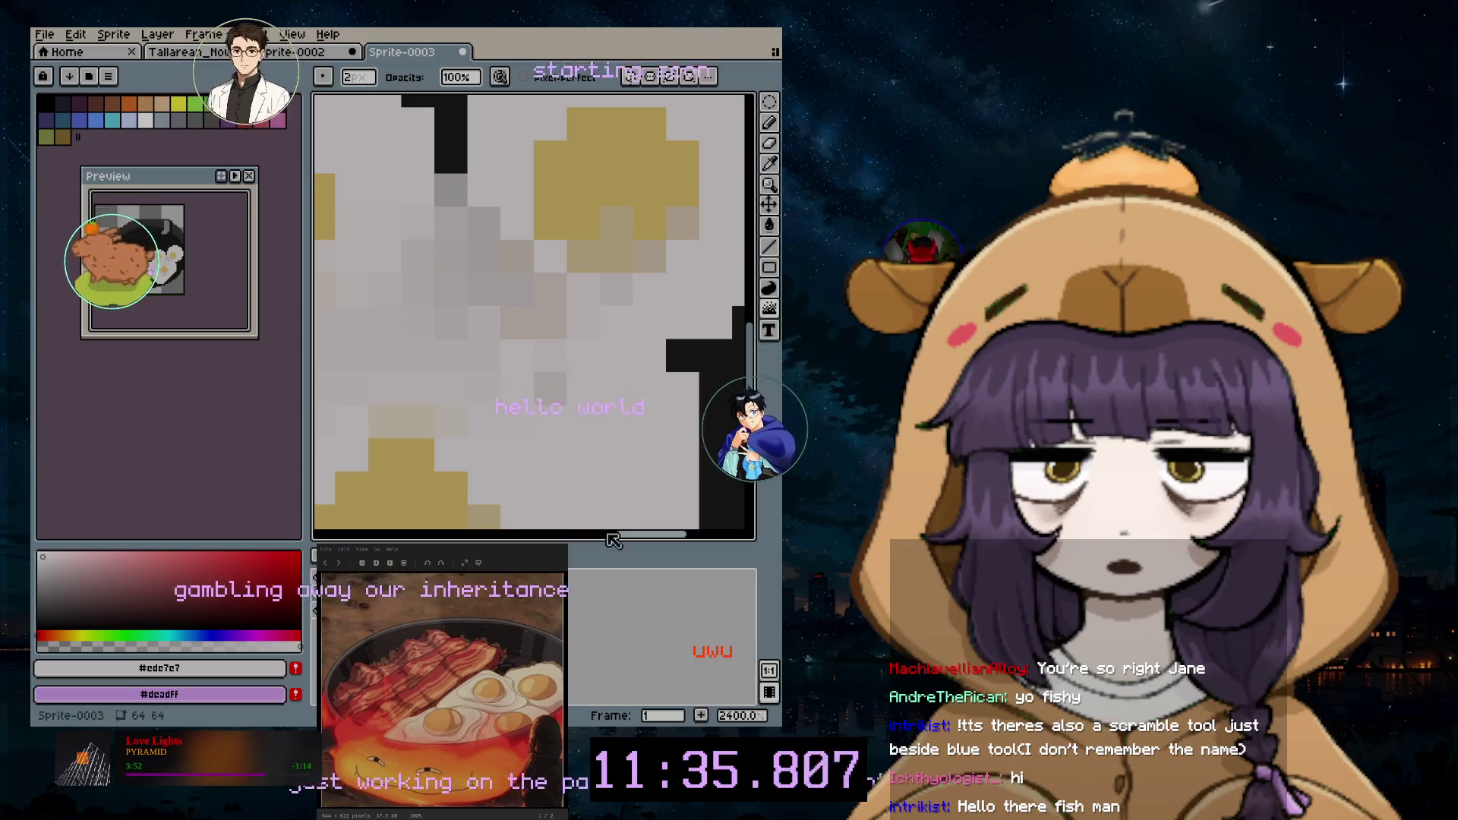
scroll(578, 374, left, 3)
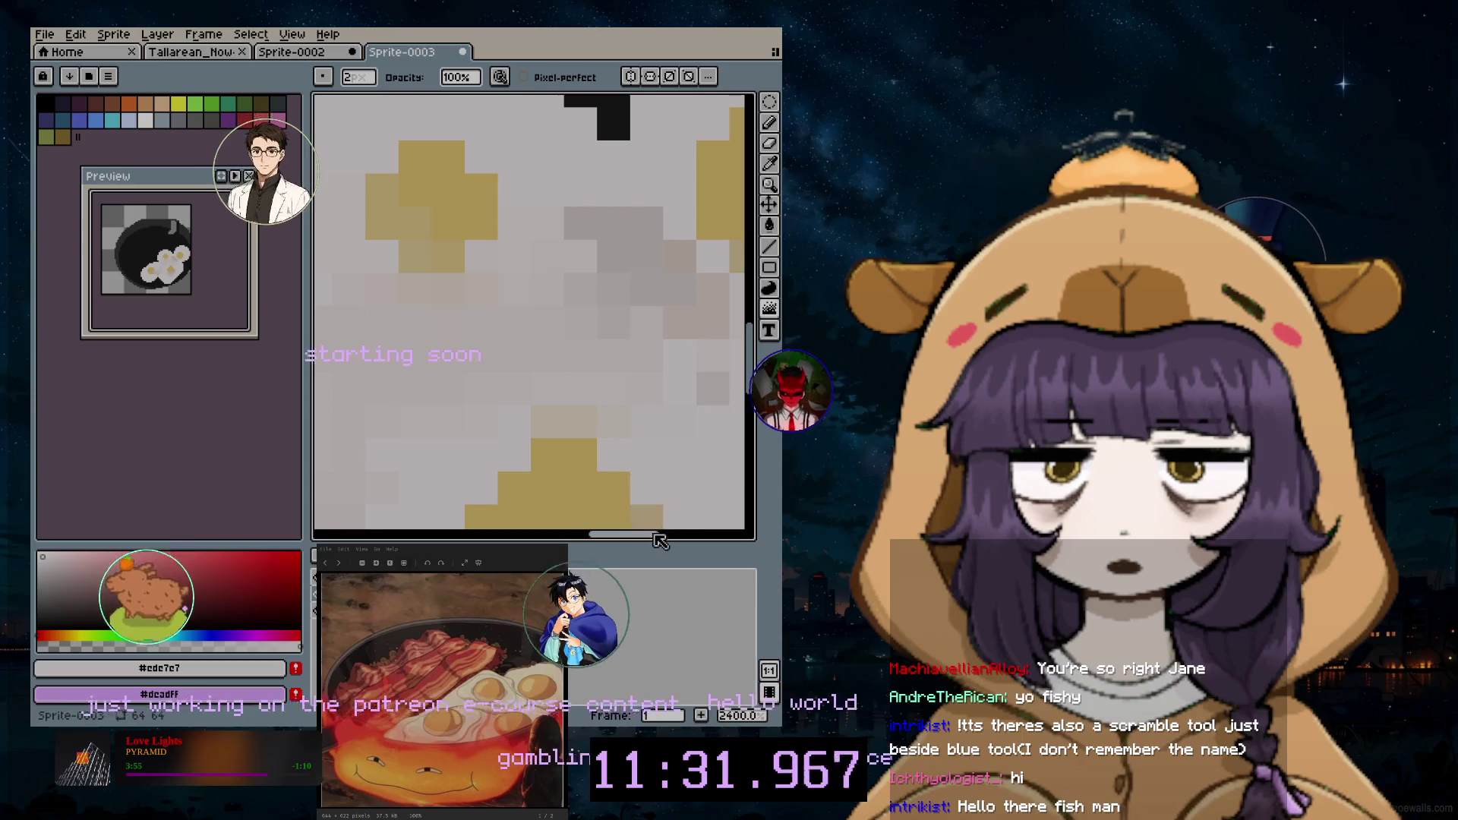
scroll(542, 379, down, 1)
scroll(542, 379, down, 3)
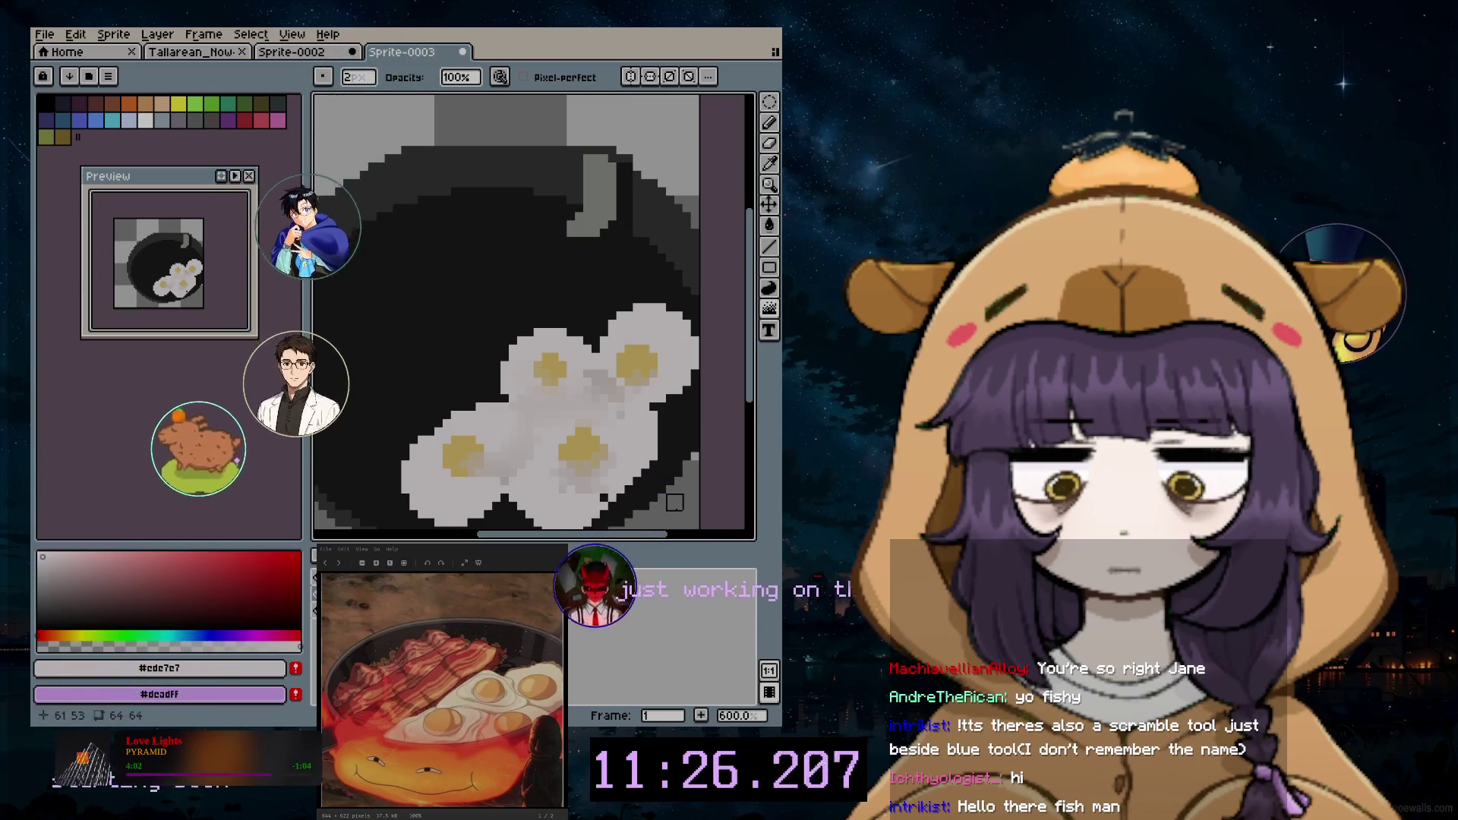
Step: Undo the last jumble stroke and add a new empty Layer 4 above the pan
key(ctrl+z)
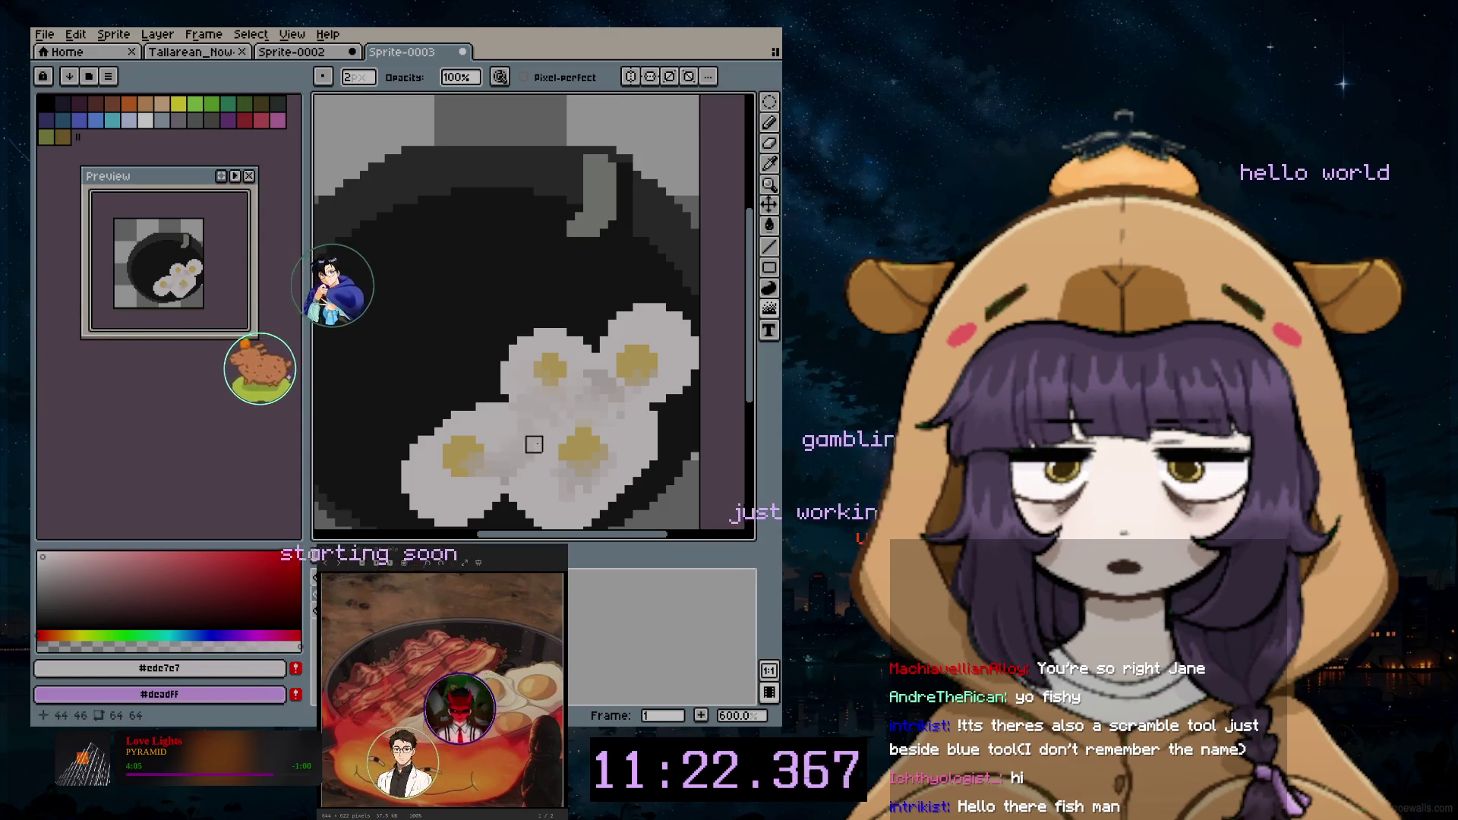
scroll(467, 517, down, 2)
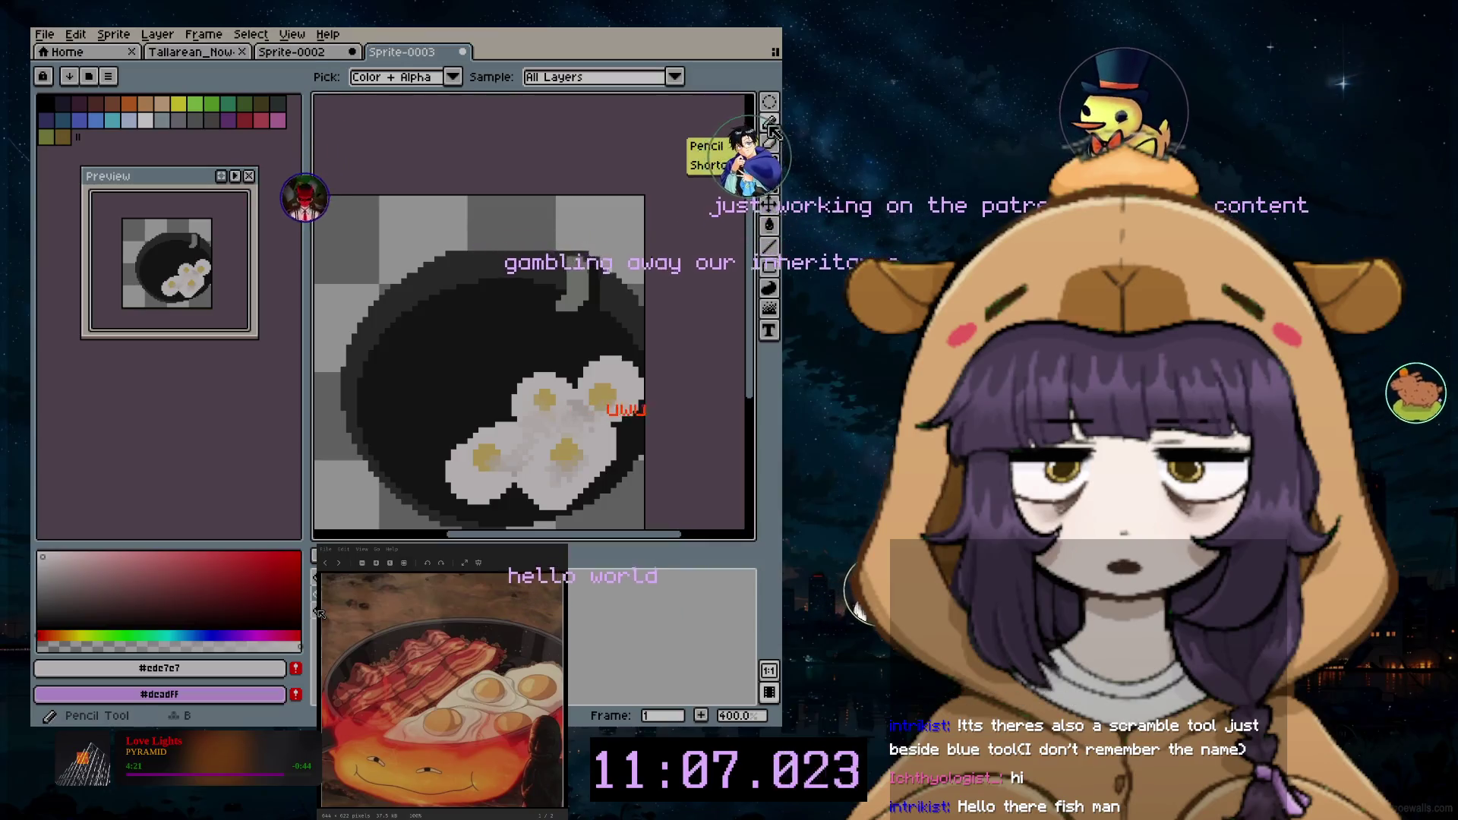
click(157, 34)
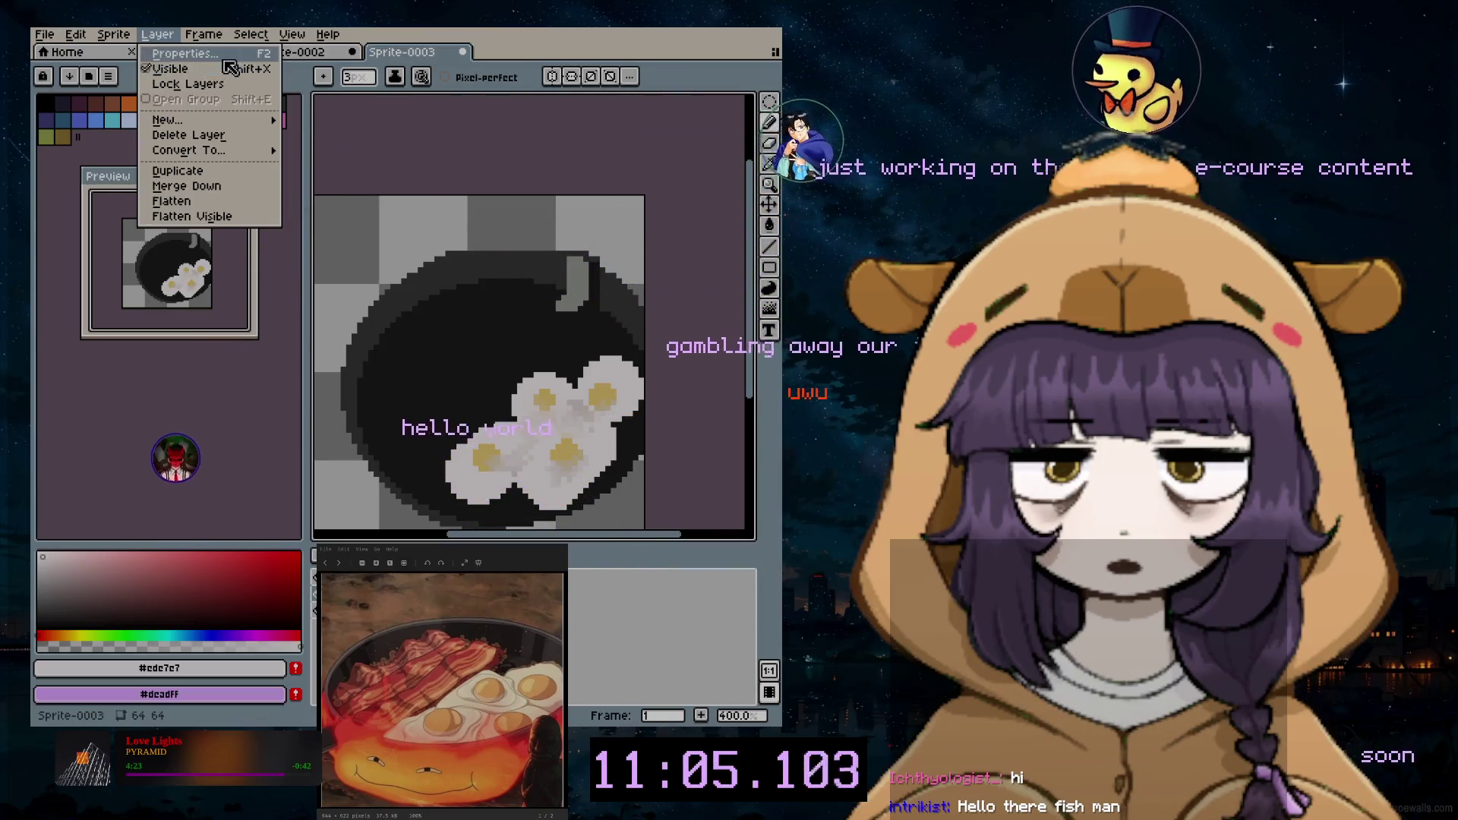
mouse_move(167, 119)
click(313, 126)
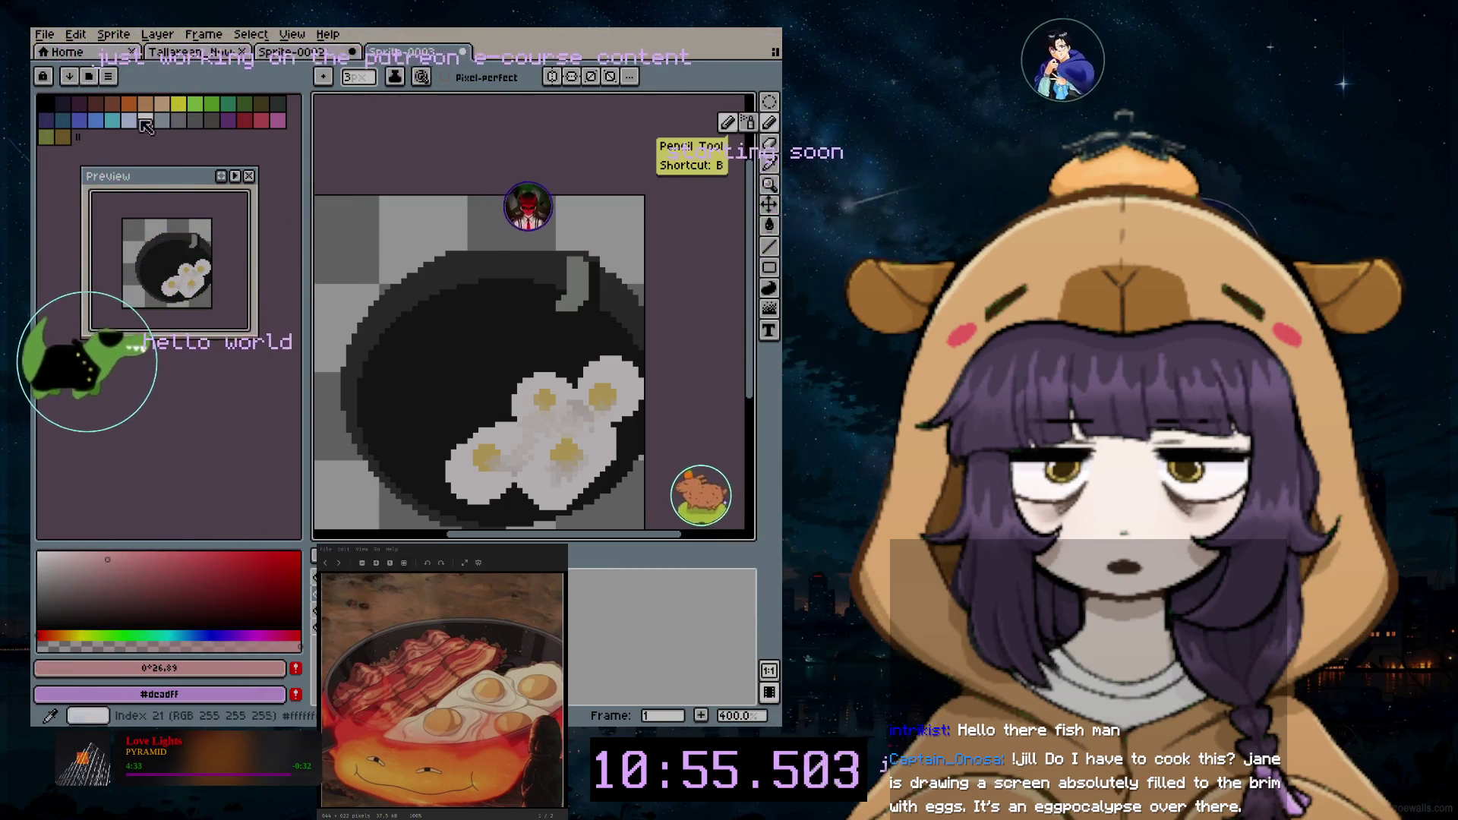
Step: With a tan colour and a 6 px pencil, draw a long diagonal bacon strip across the left of the pan
click(112, 105)
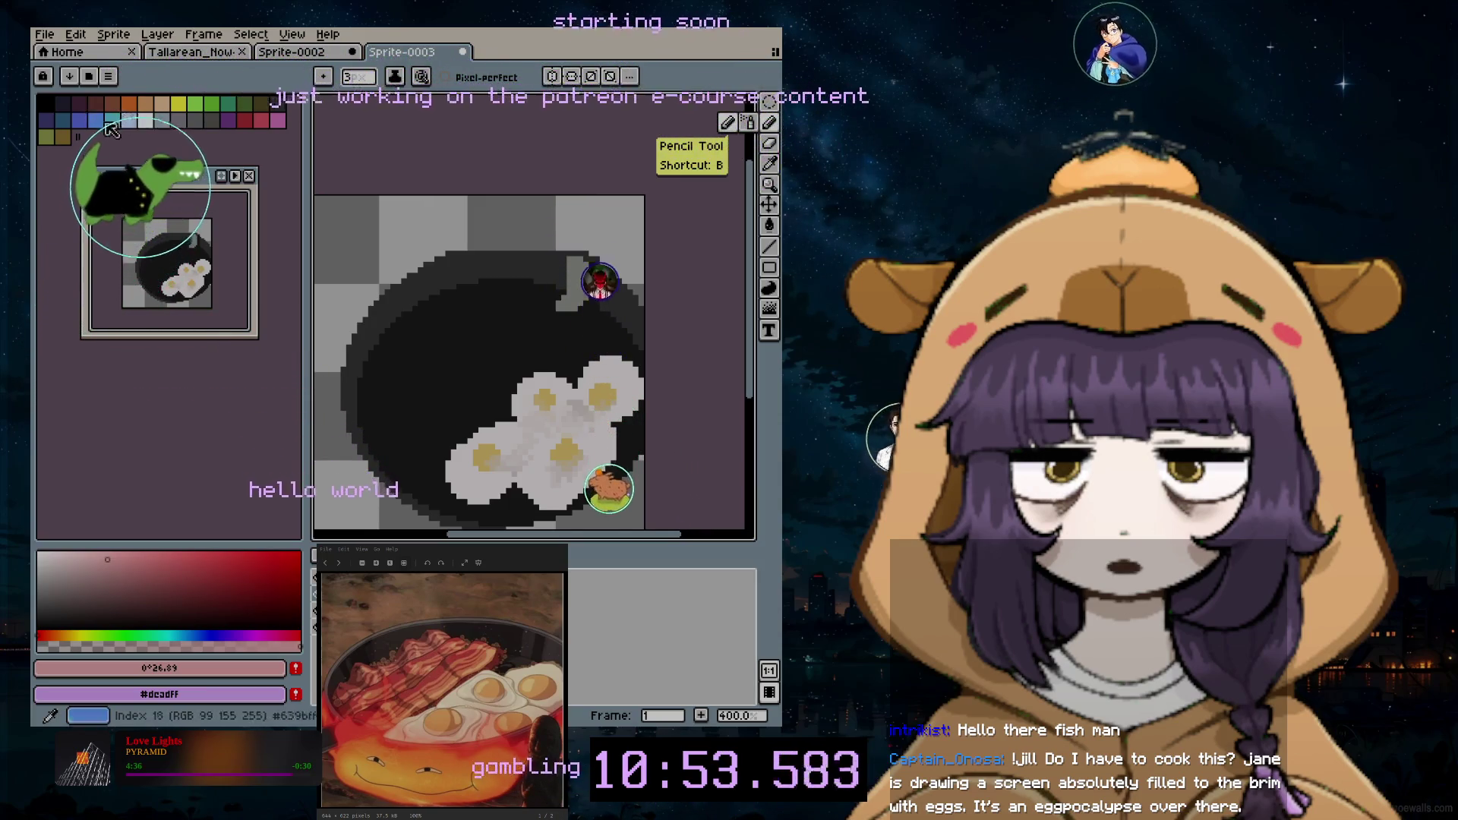
key(plus)
key(plus)
key(plus)
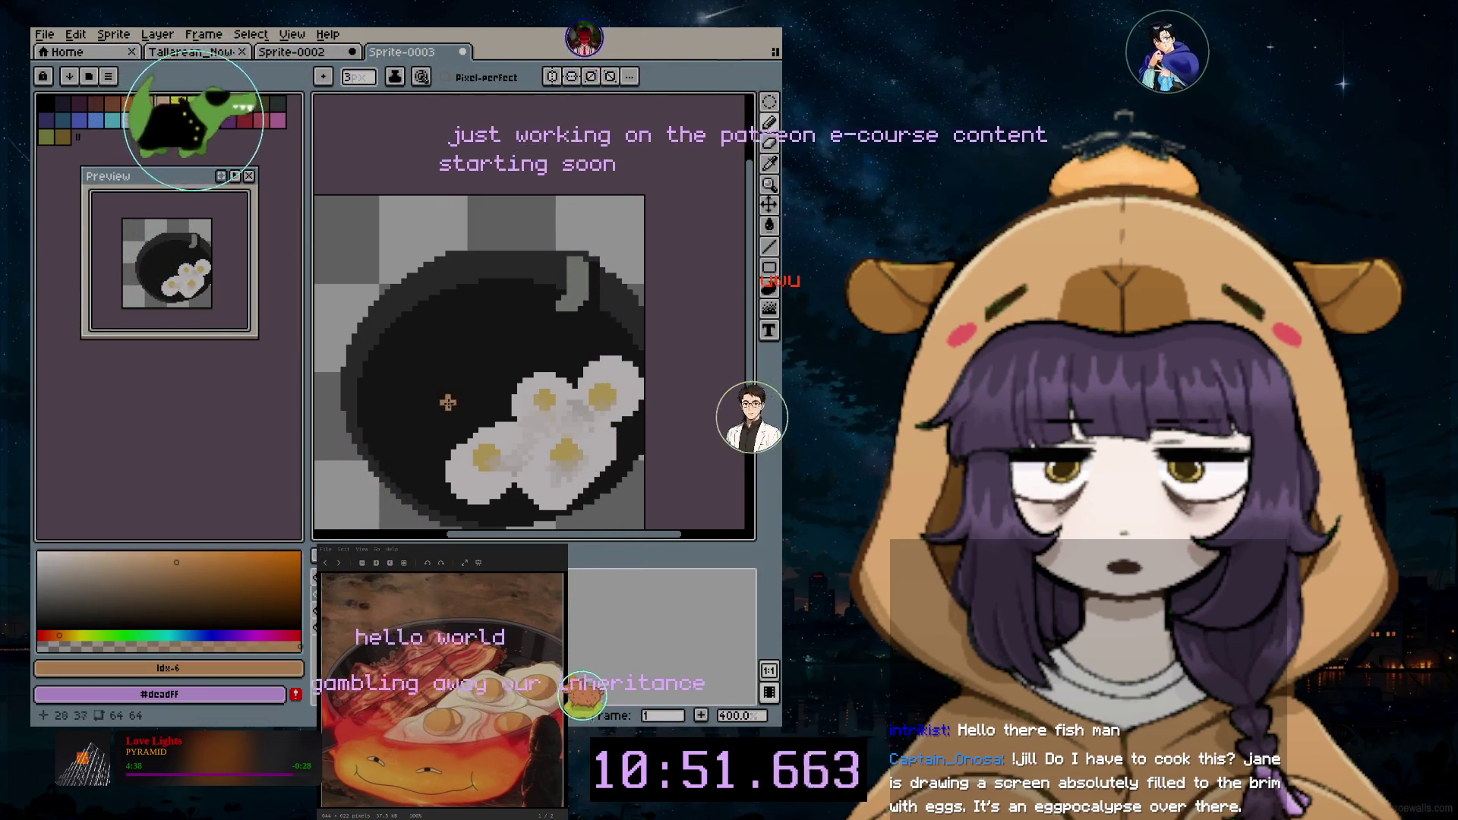
key(minus)
key(minus)
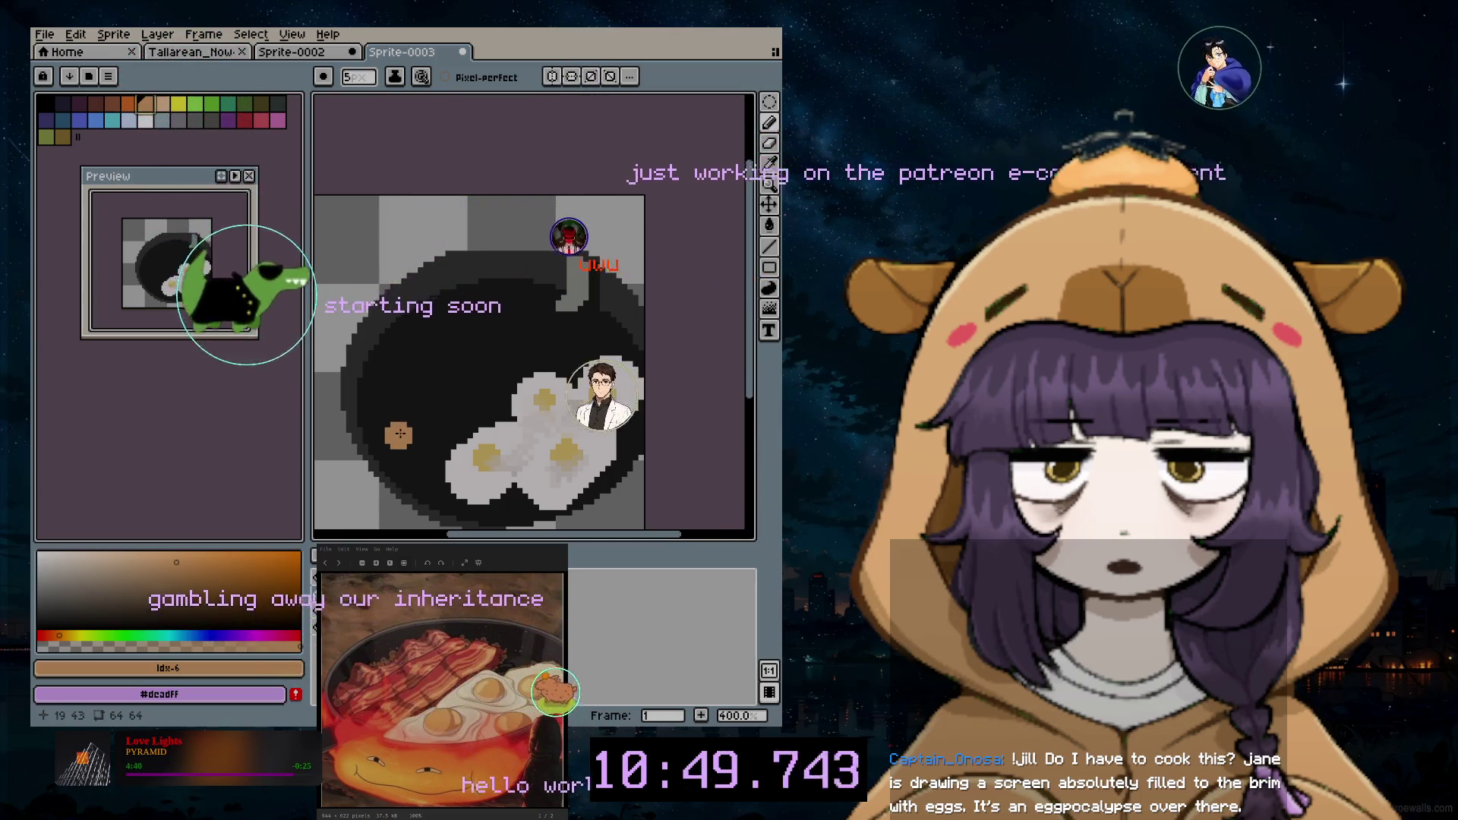
key(plus)
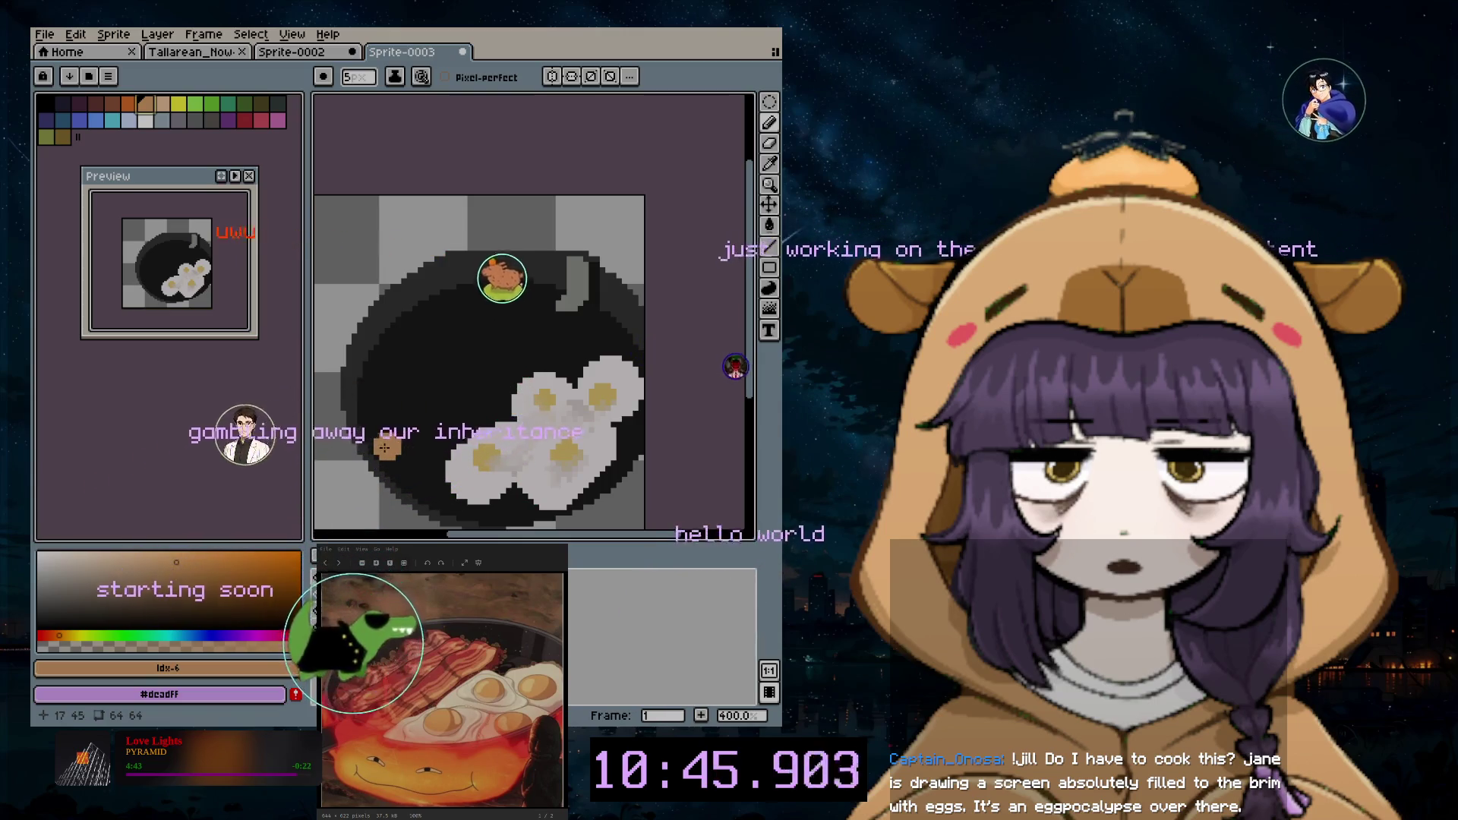
click(166, 566)
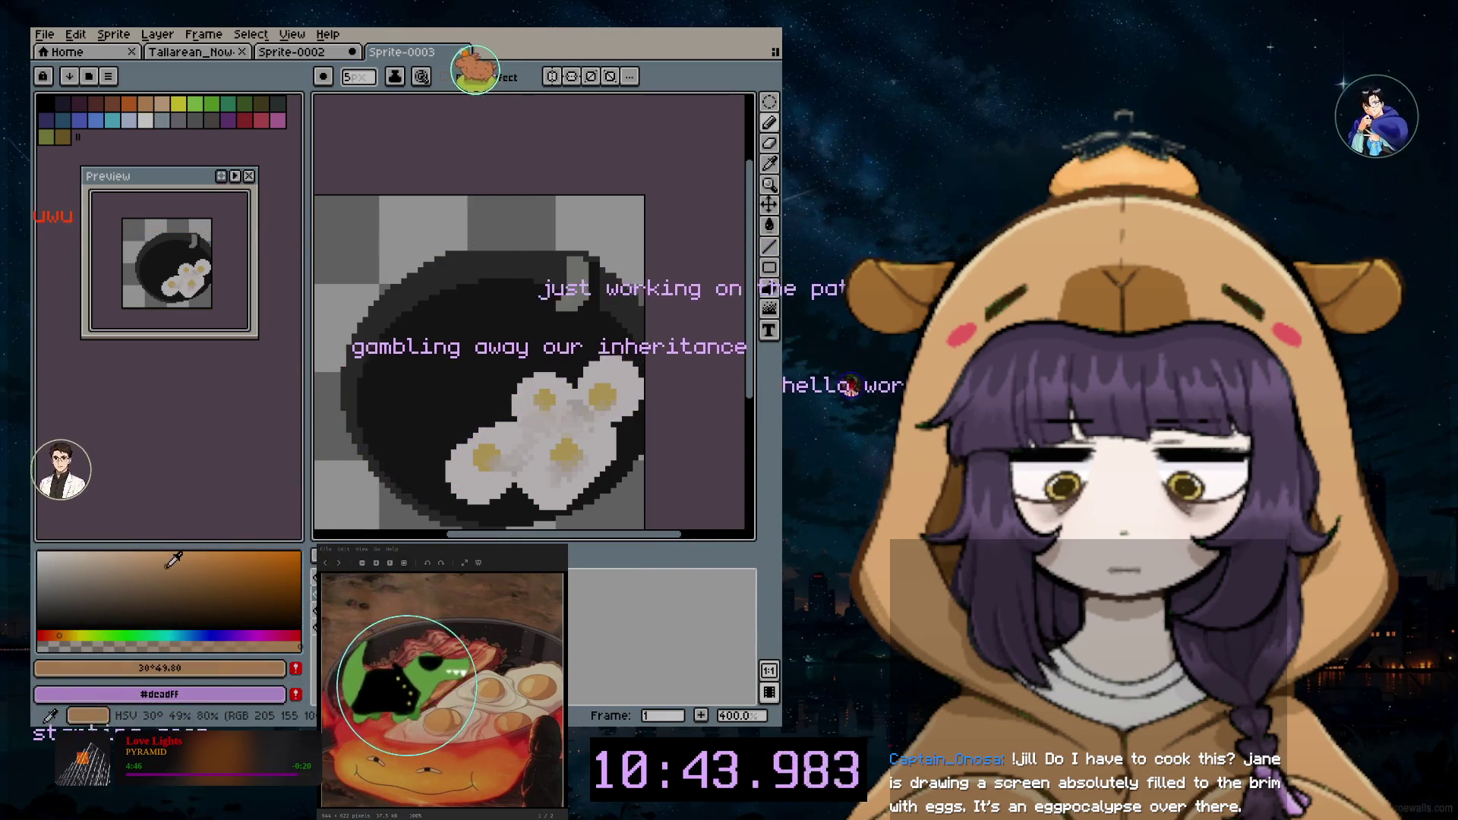
key(plus)
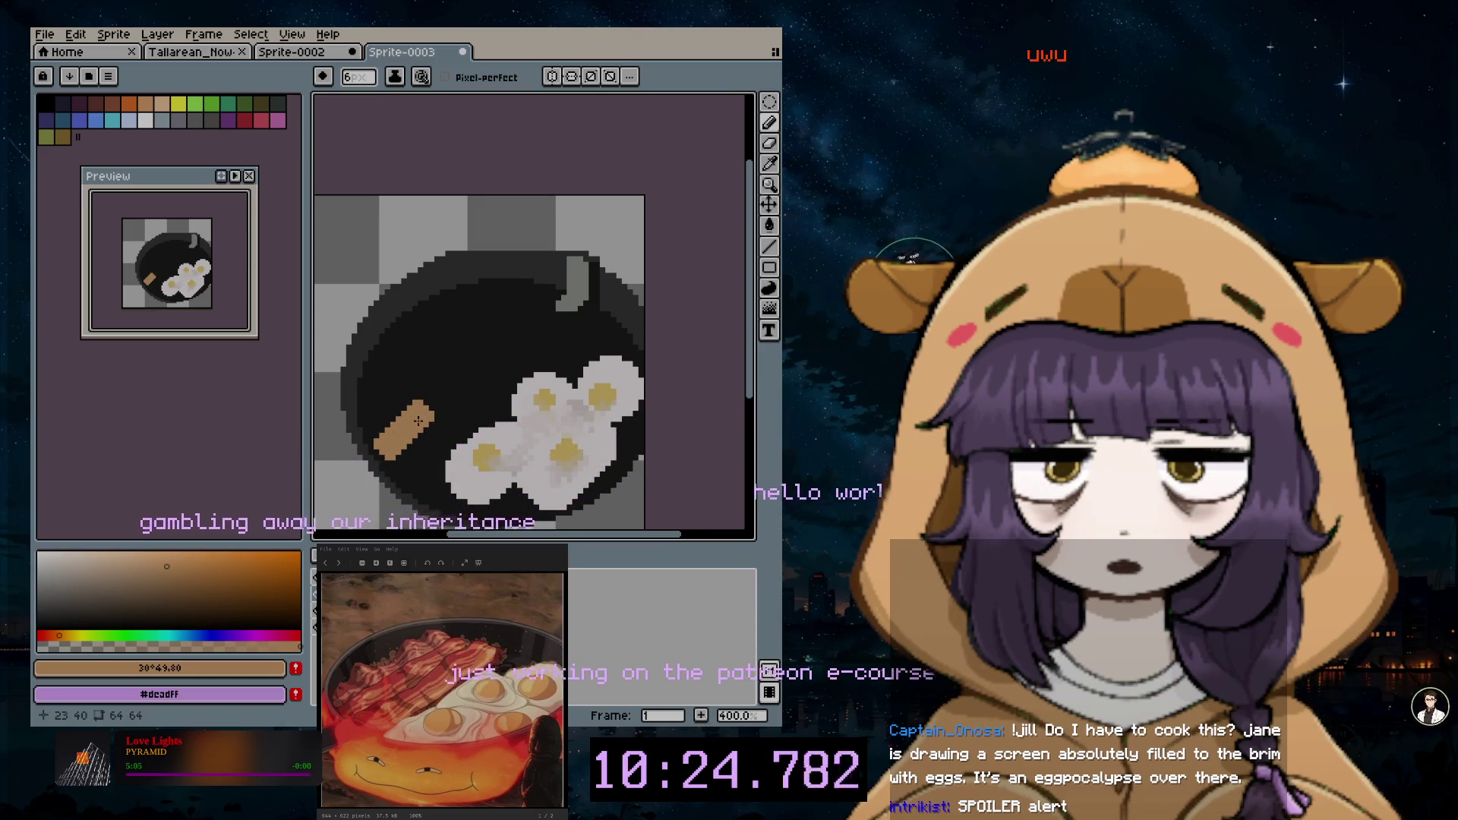
drag(431, 408, 448, 405)
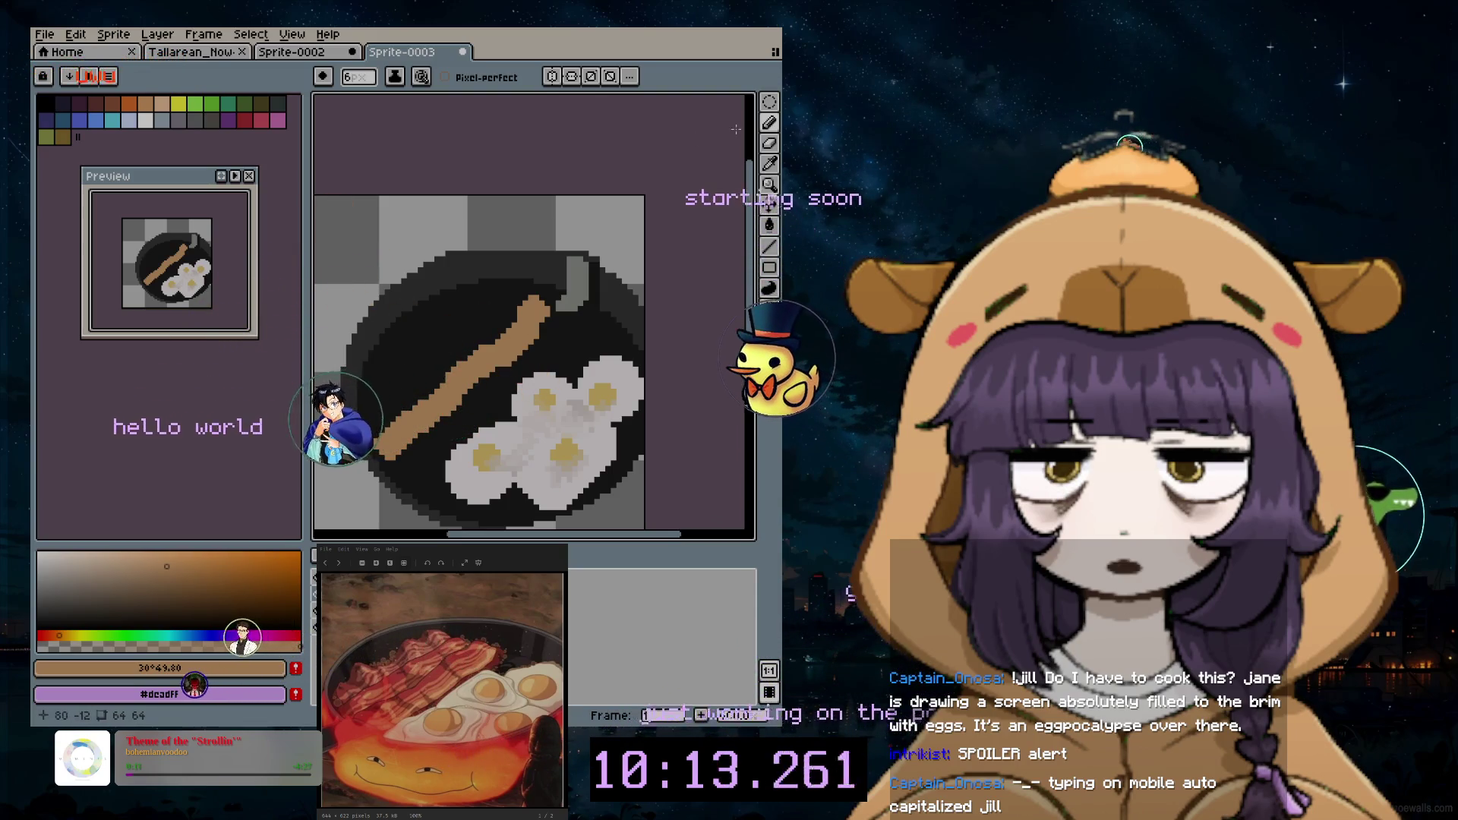
Step: Darken the sampled bacon tan to brown and, with a 3 px brush, widen and shade the strip
click(526, 332)
click(773, 121)
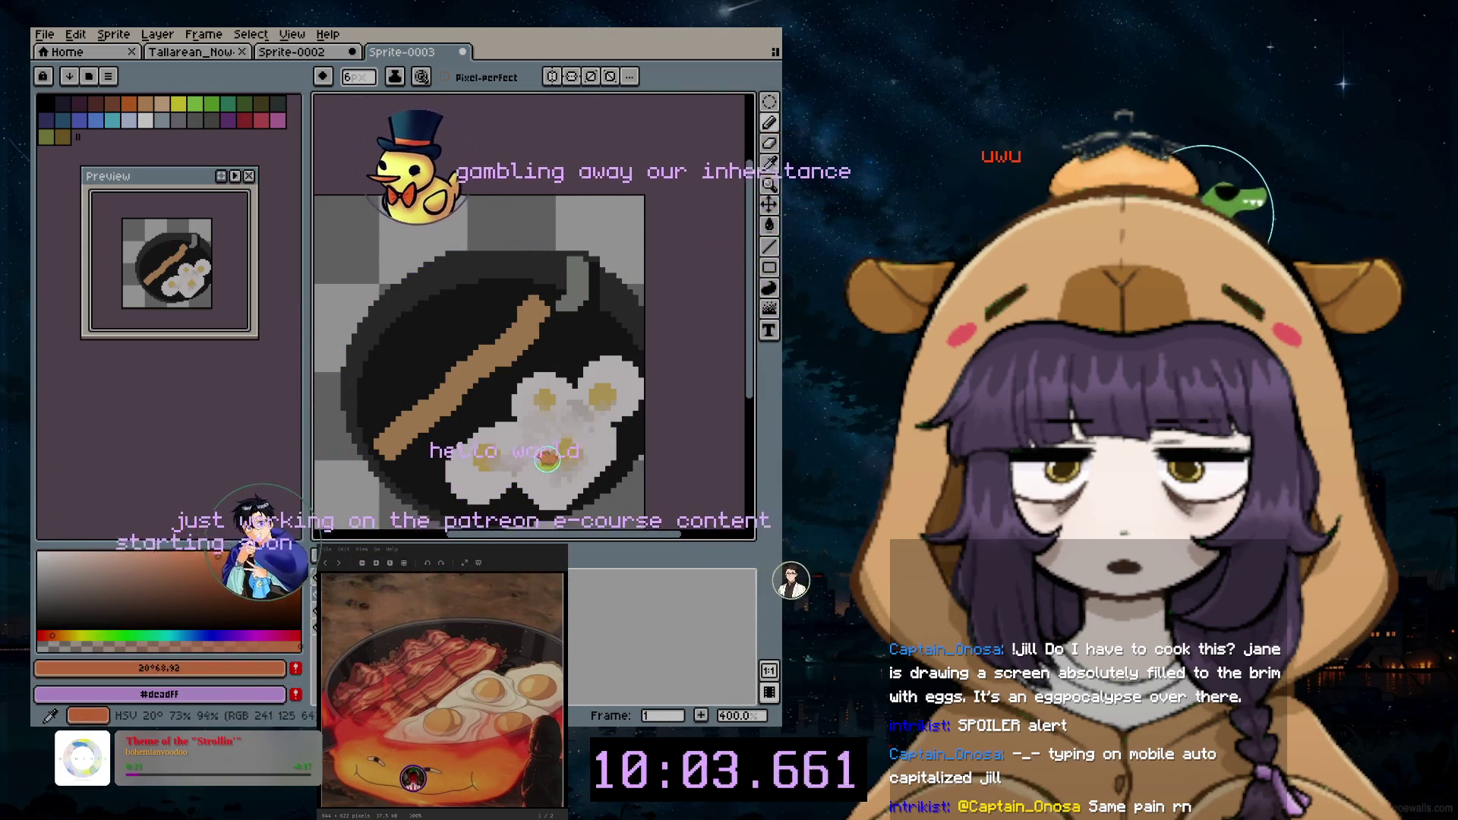
click(231, 556)
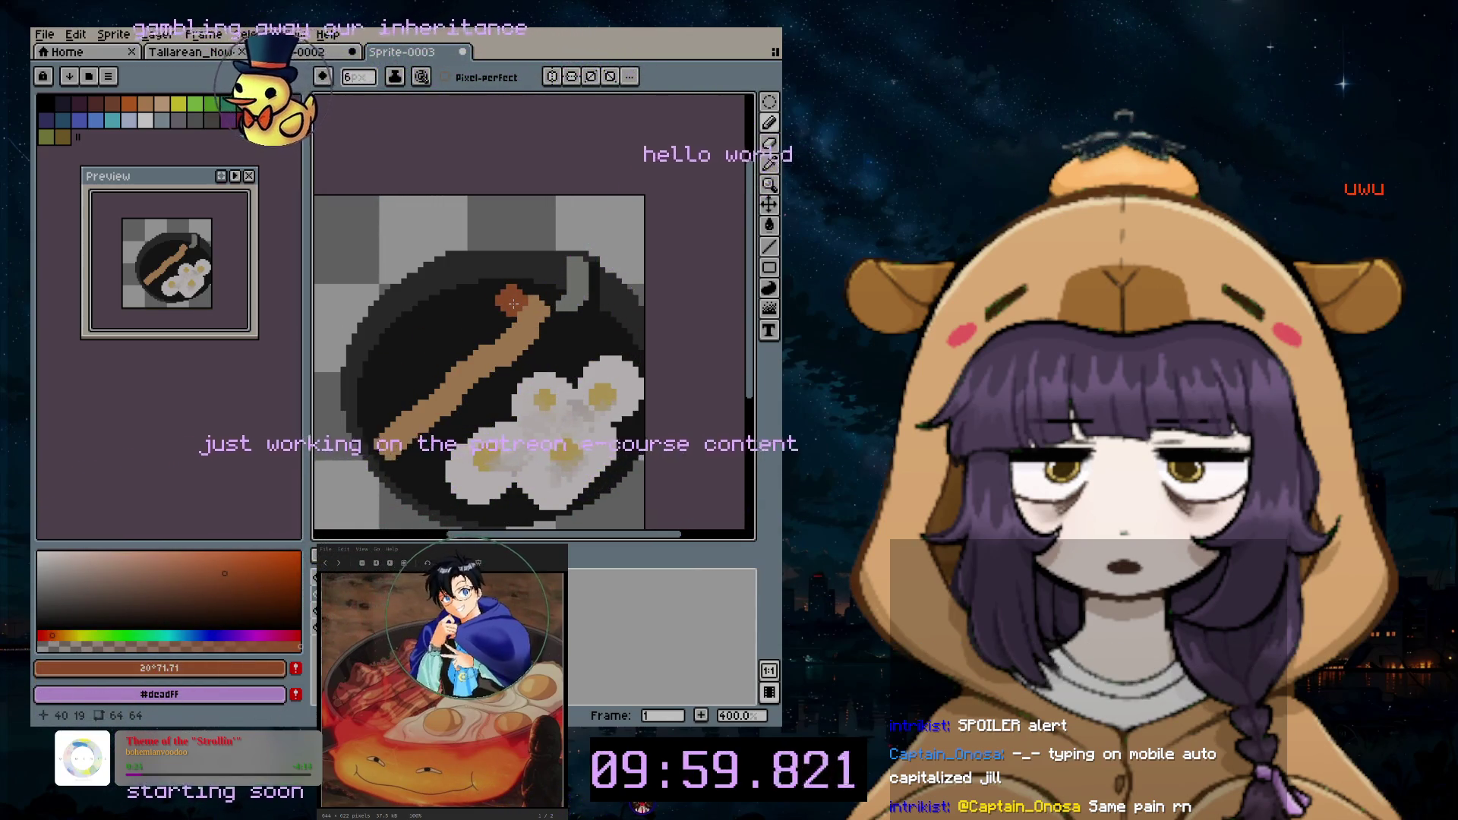
click(226, 578)
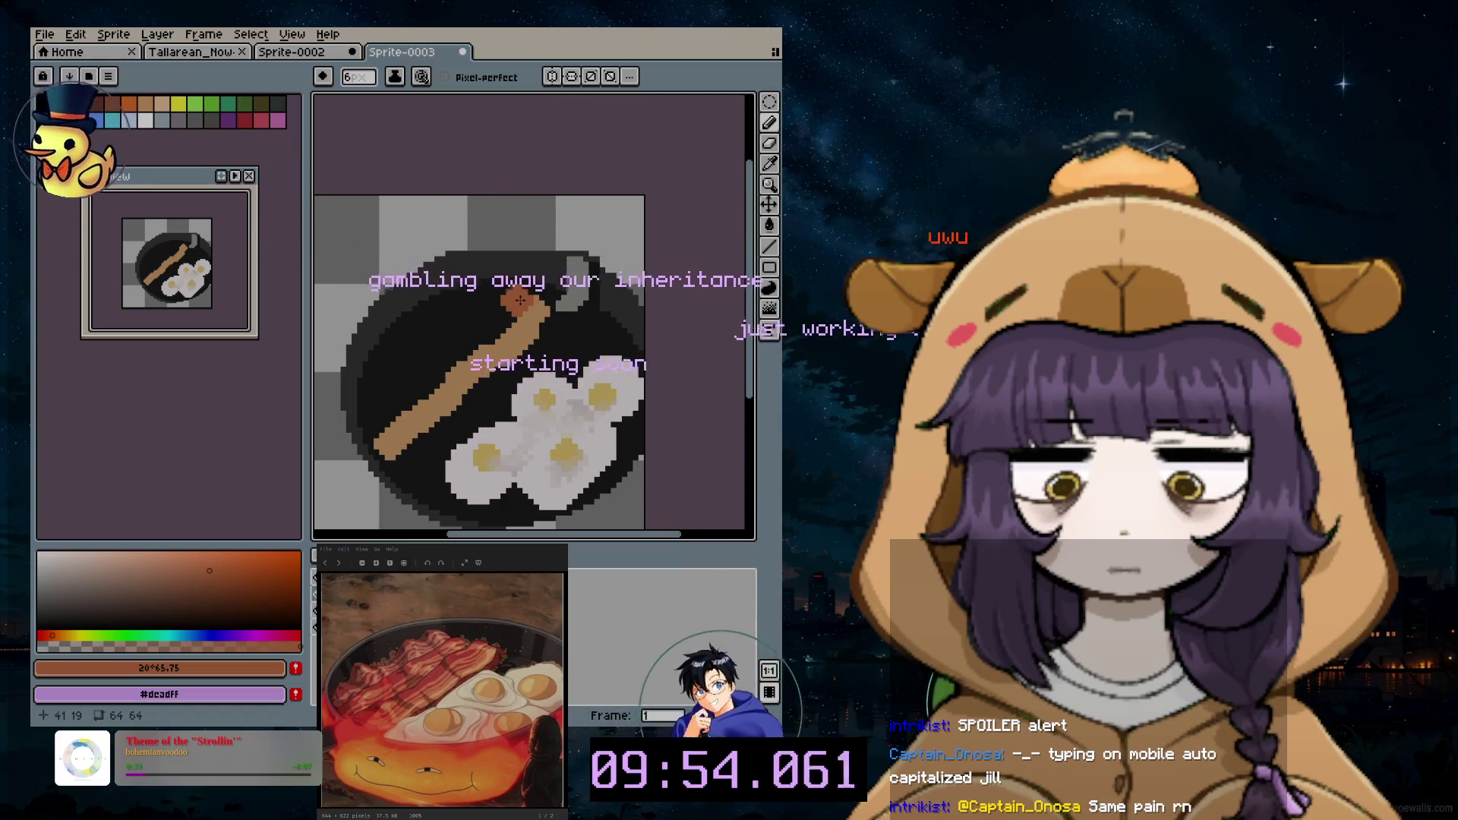
key(minus)
key(minus)
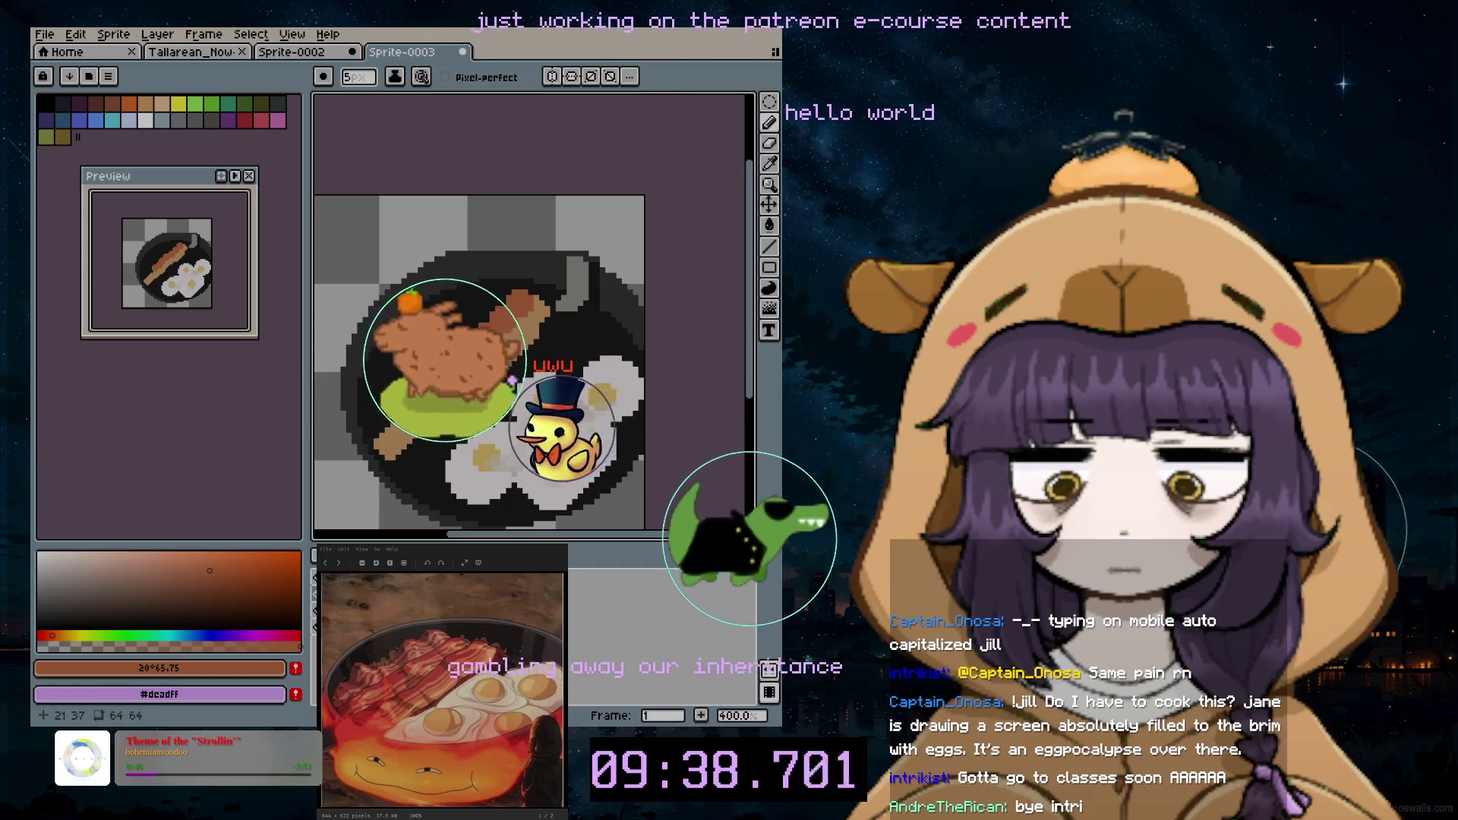
drag(386, 418, 547, 299)
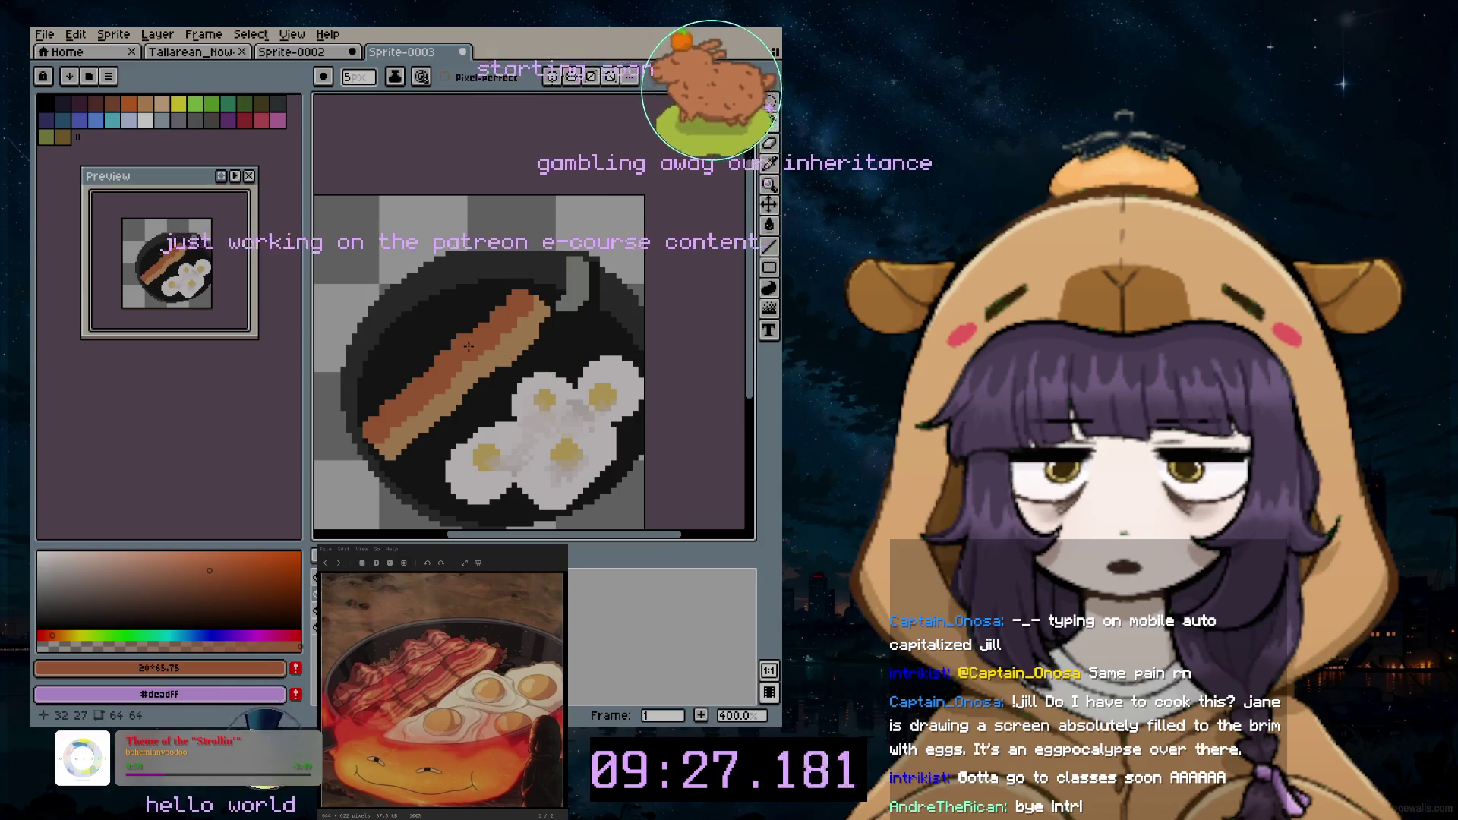
scroll(467, 350, up, 2)
scroll(552, 524, down, 1)
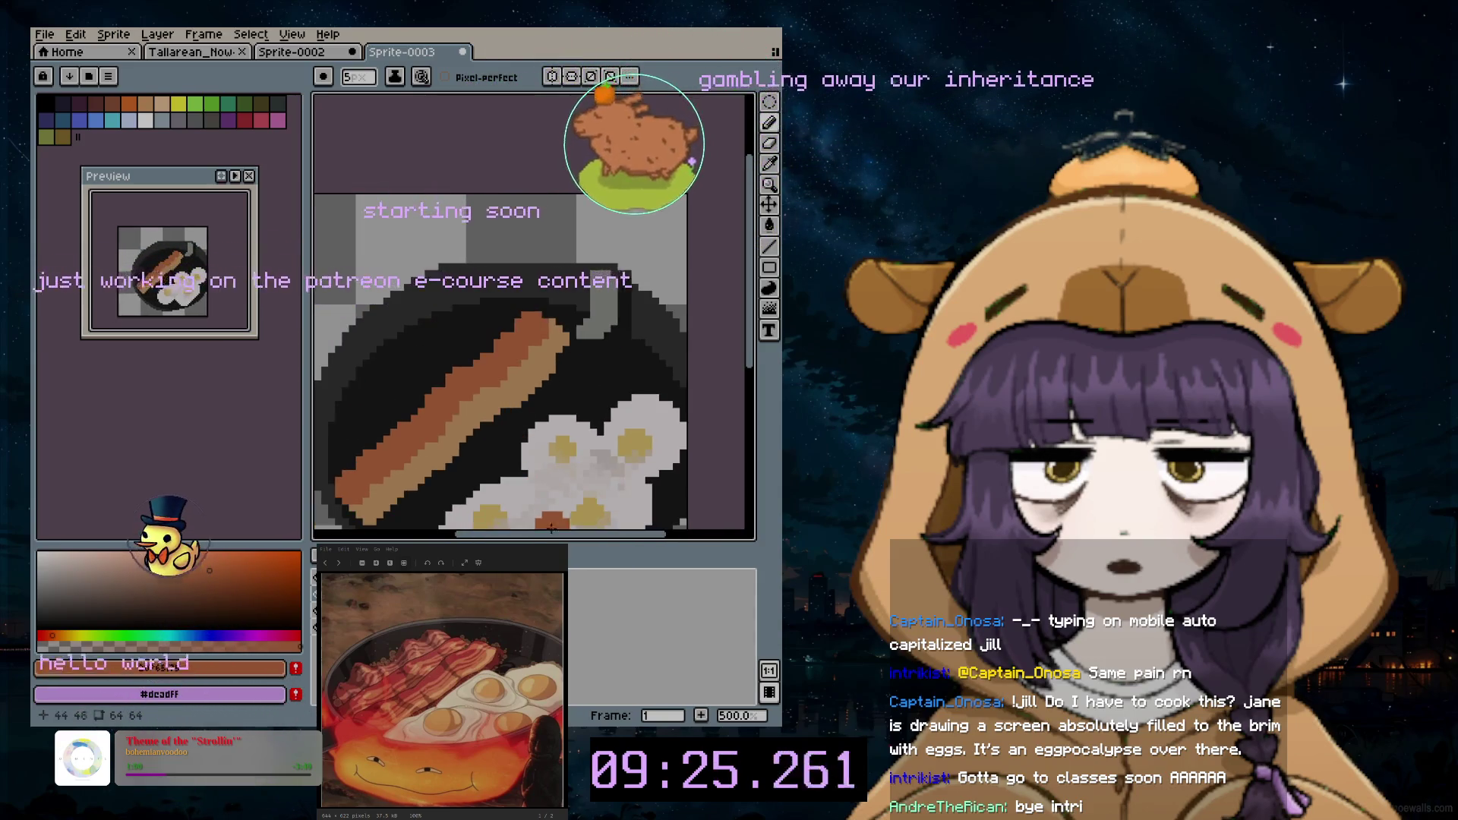
scroll(457, 487, left, 2)
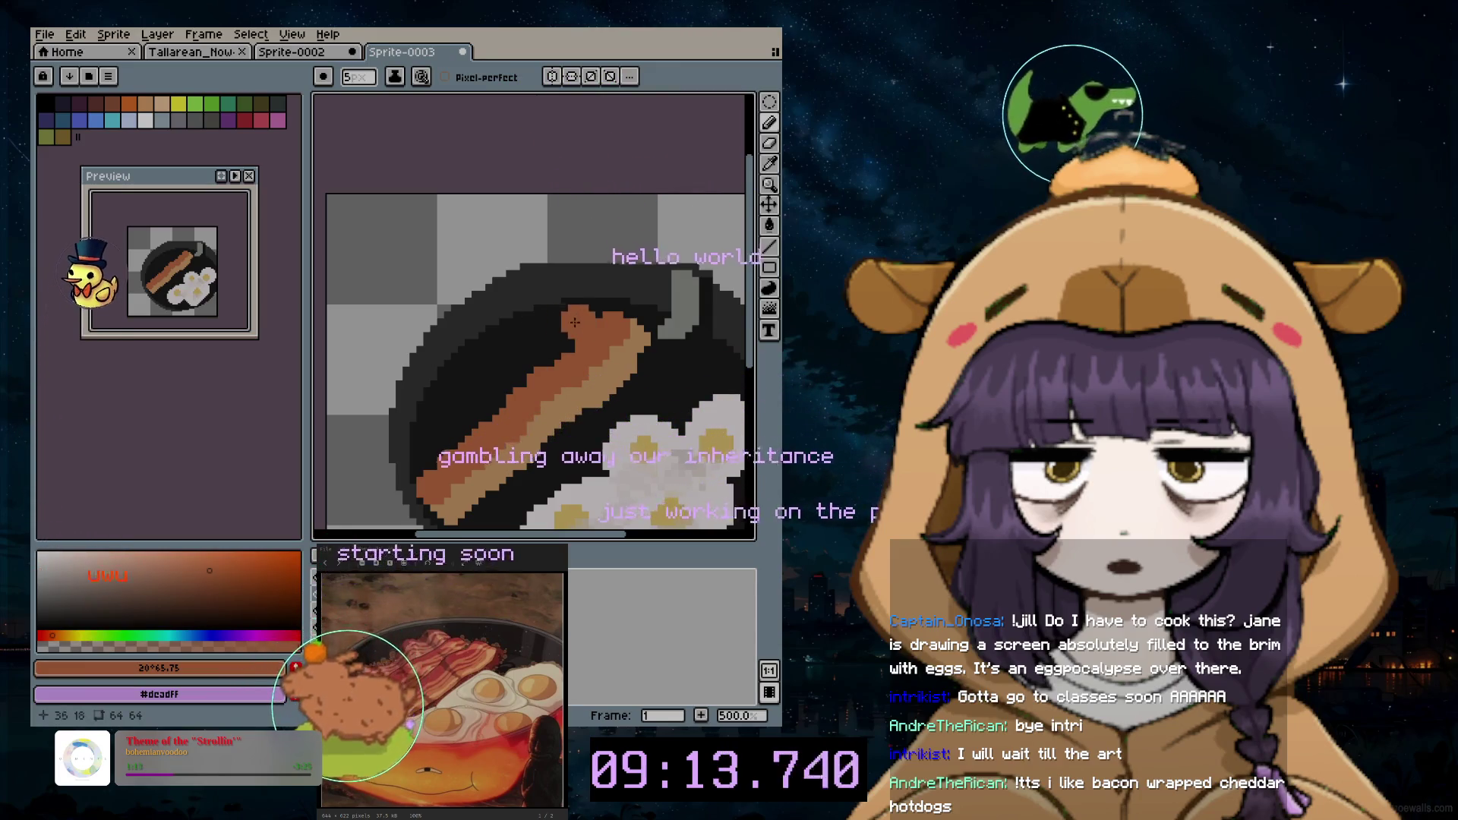
Step: Sample the bacon's tan and return to the pencil for streaking a second stripe
alt+click(624, 362)
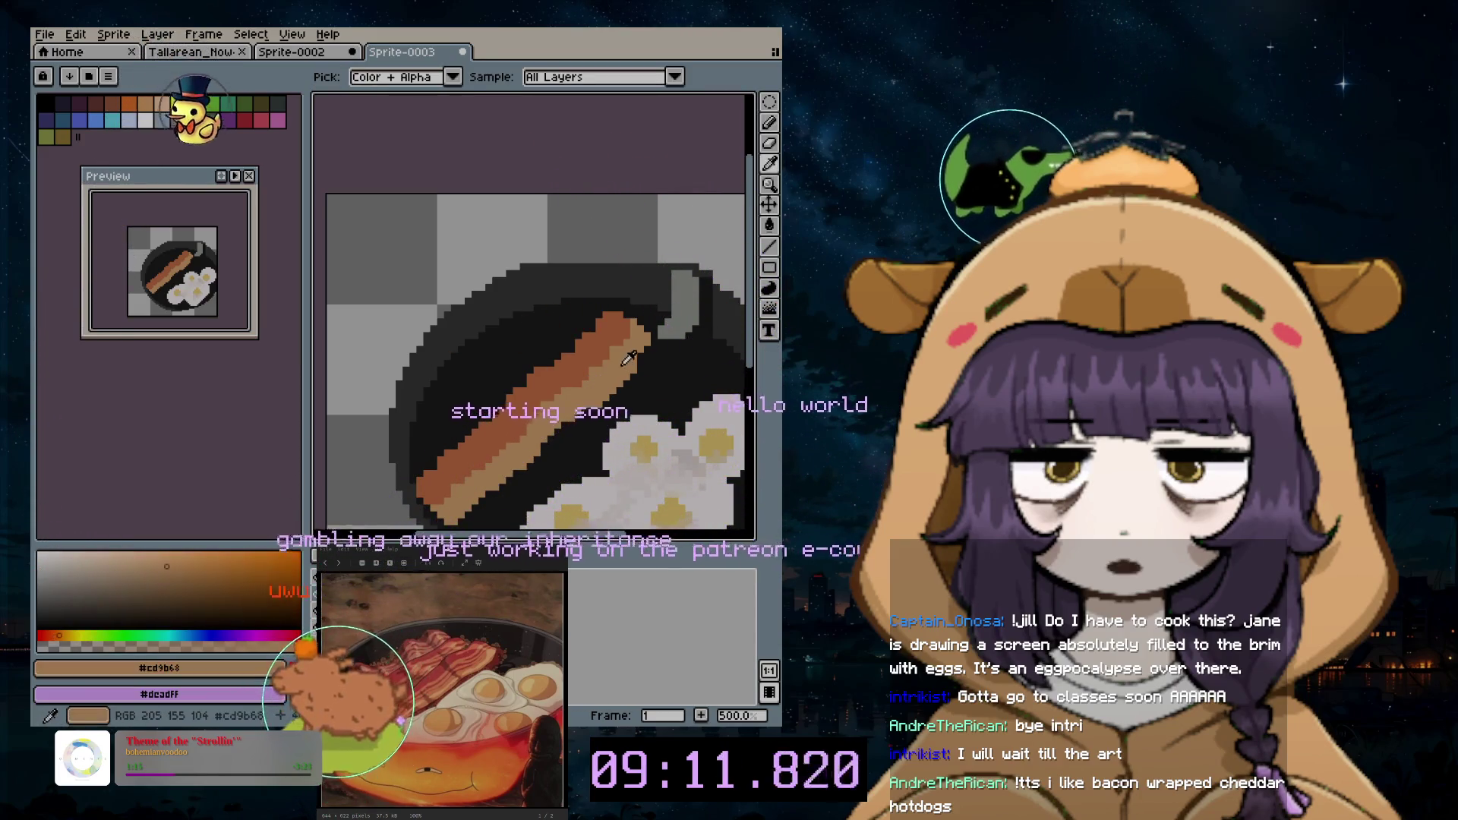
click(770, 123)
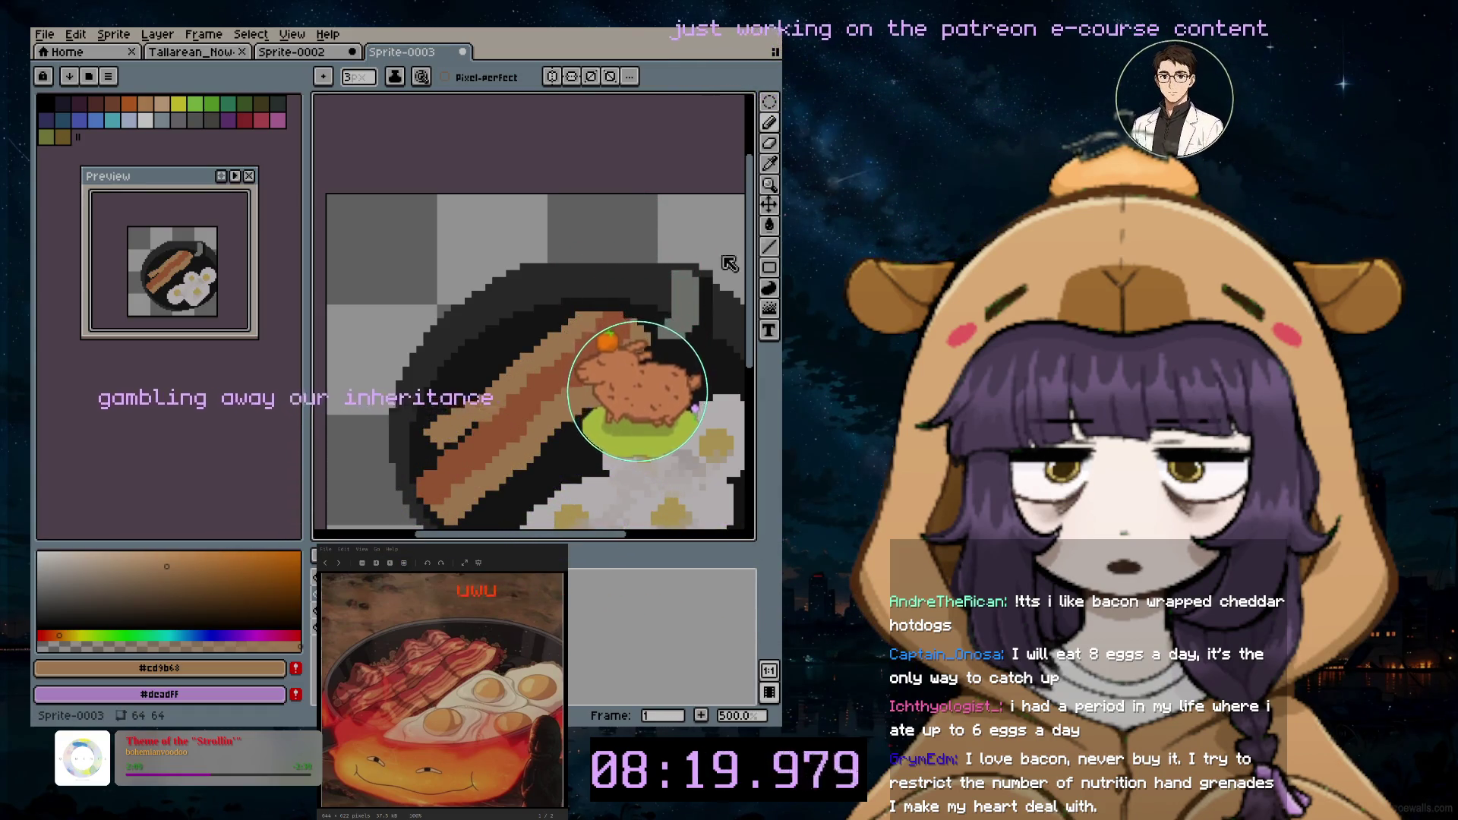
Step: Alternate the darker #bf6d41 and lighter #cd9b68 bacon tones with a 2 px pencil to refine the streaks
click(770, 164)
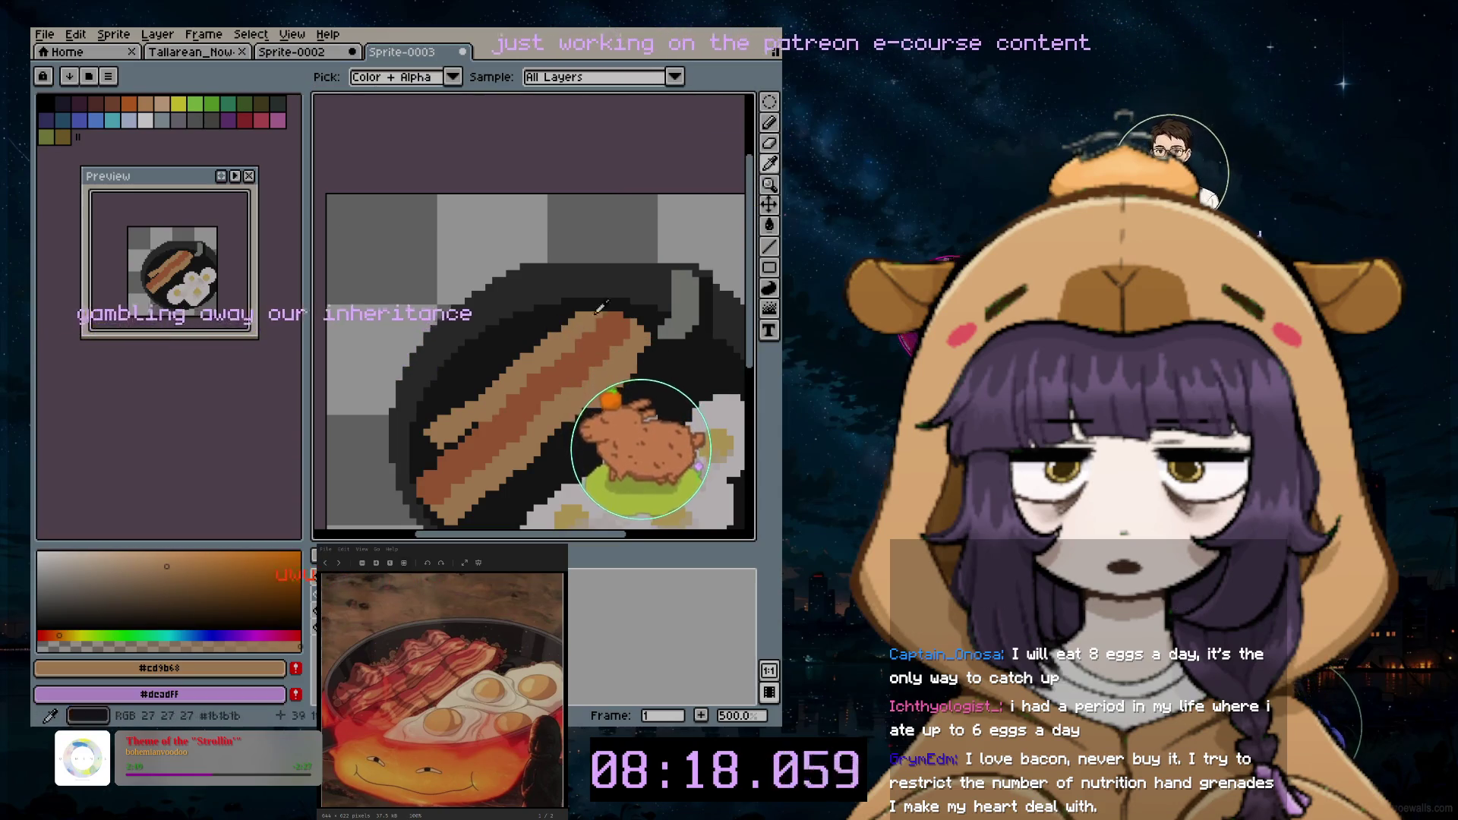
click(767, 164)
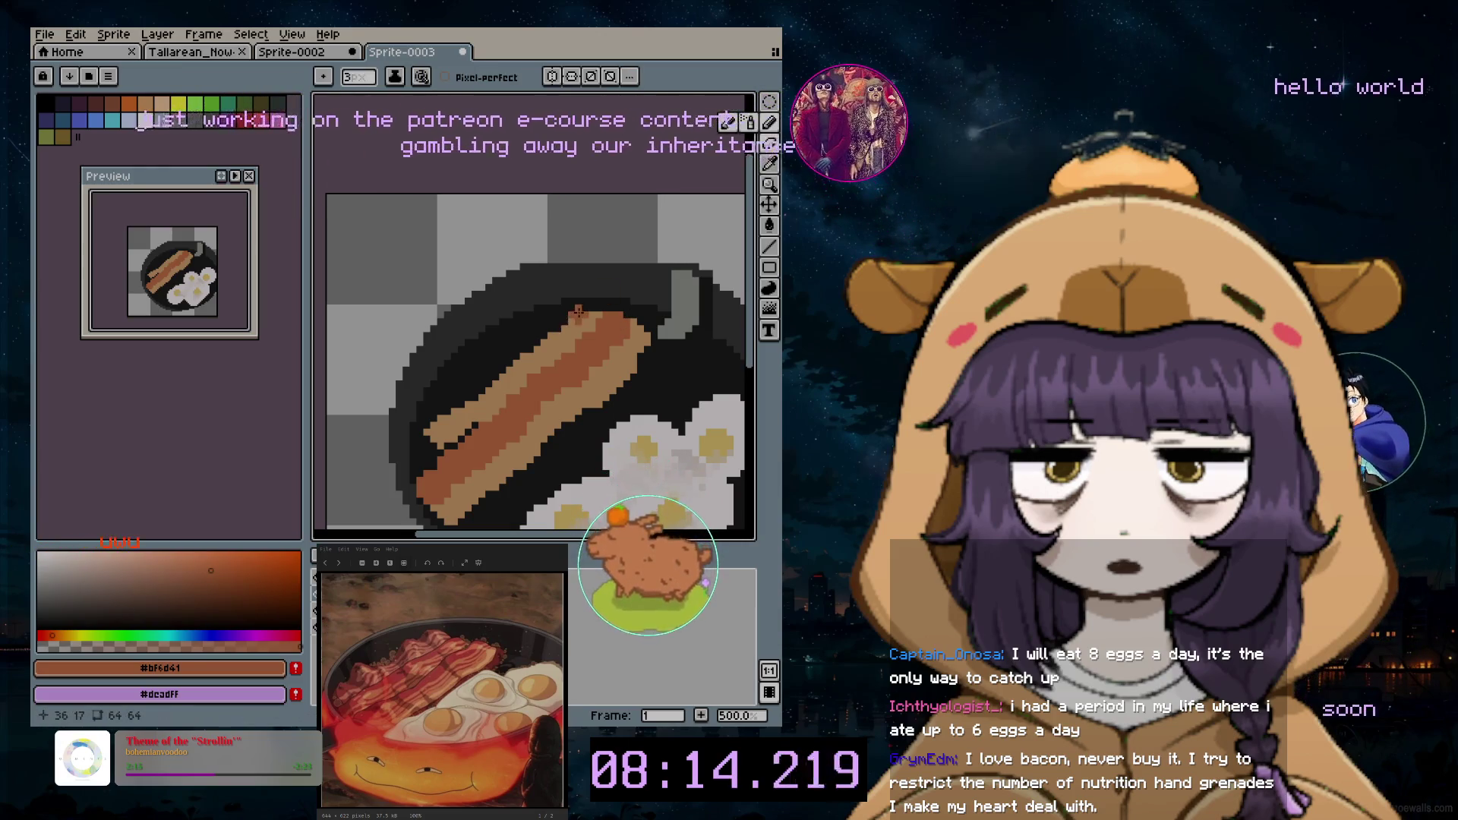
key(b)
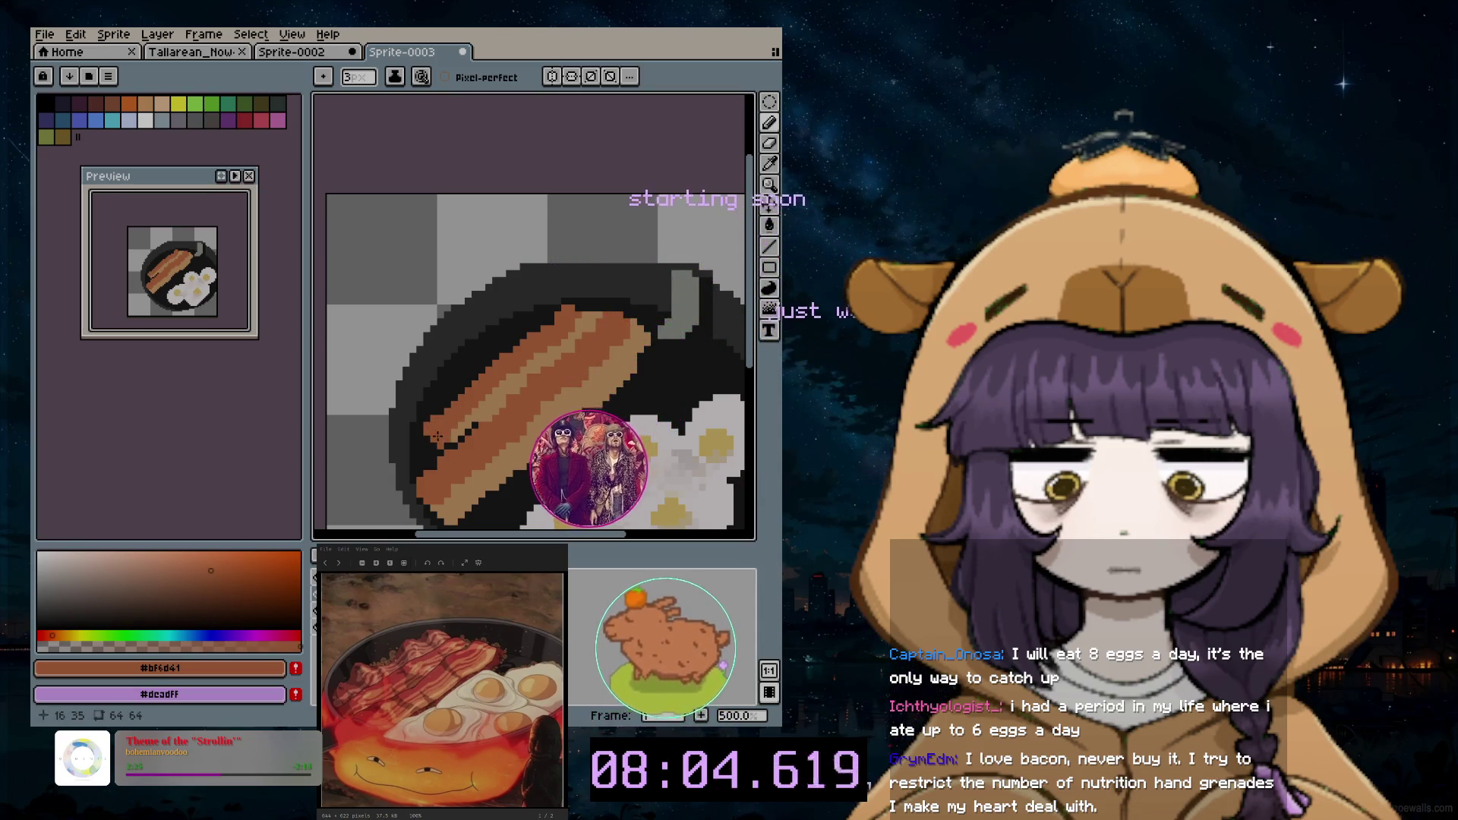
click(770, 163)
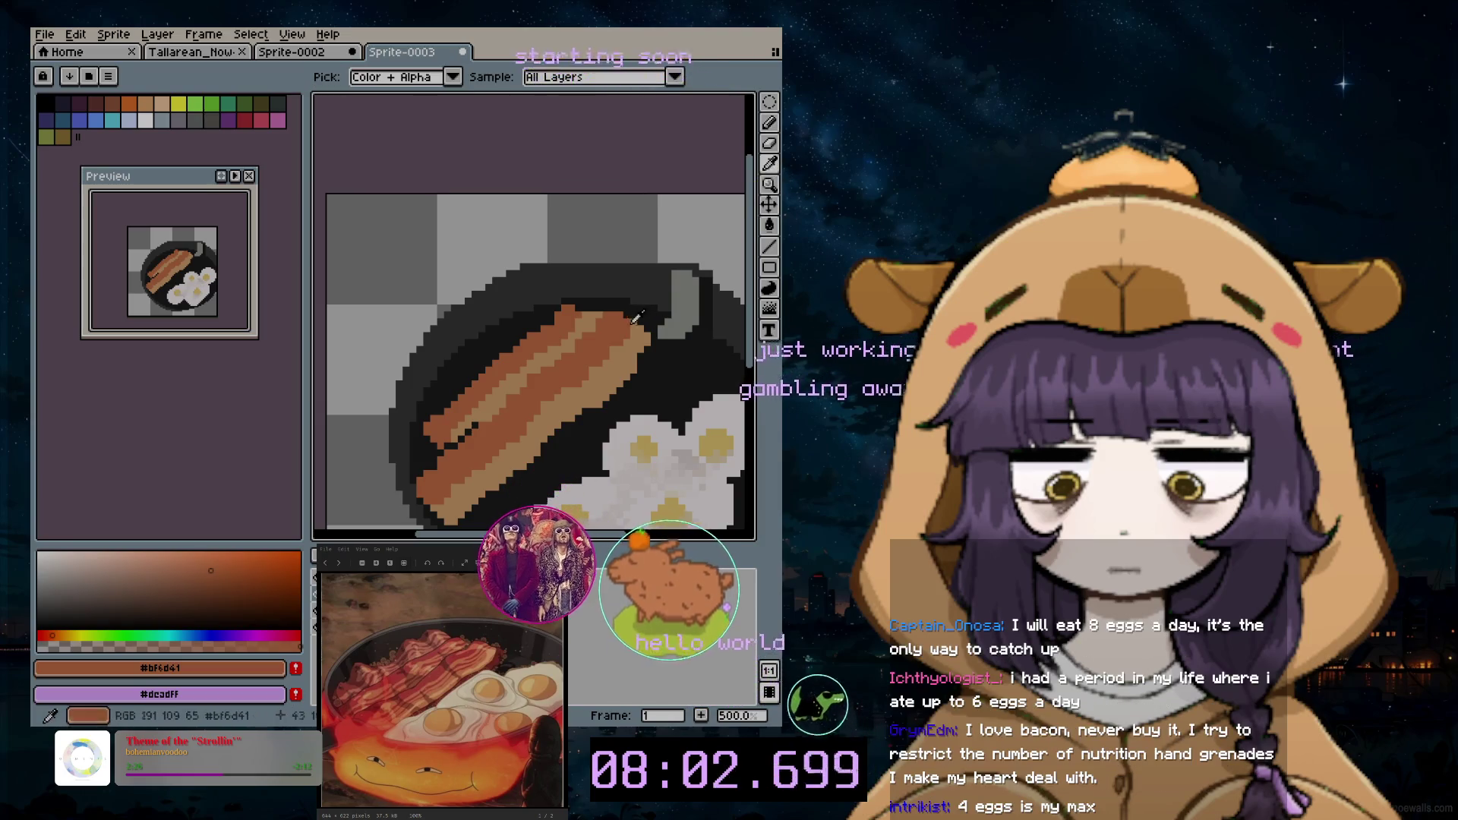
click(604, 303)
click(769, 123)
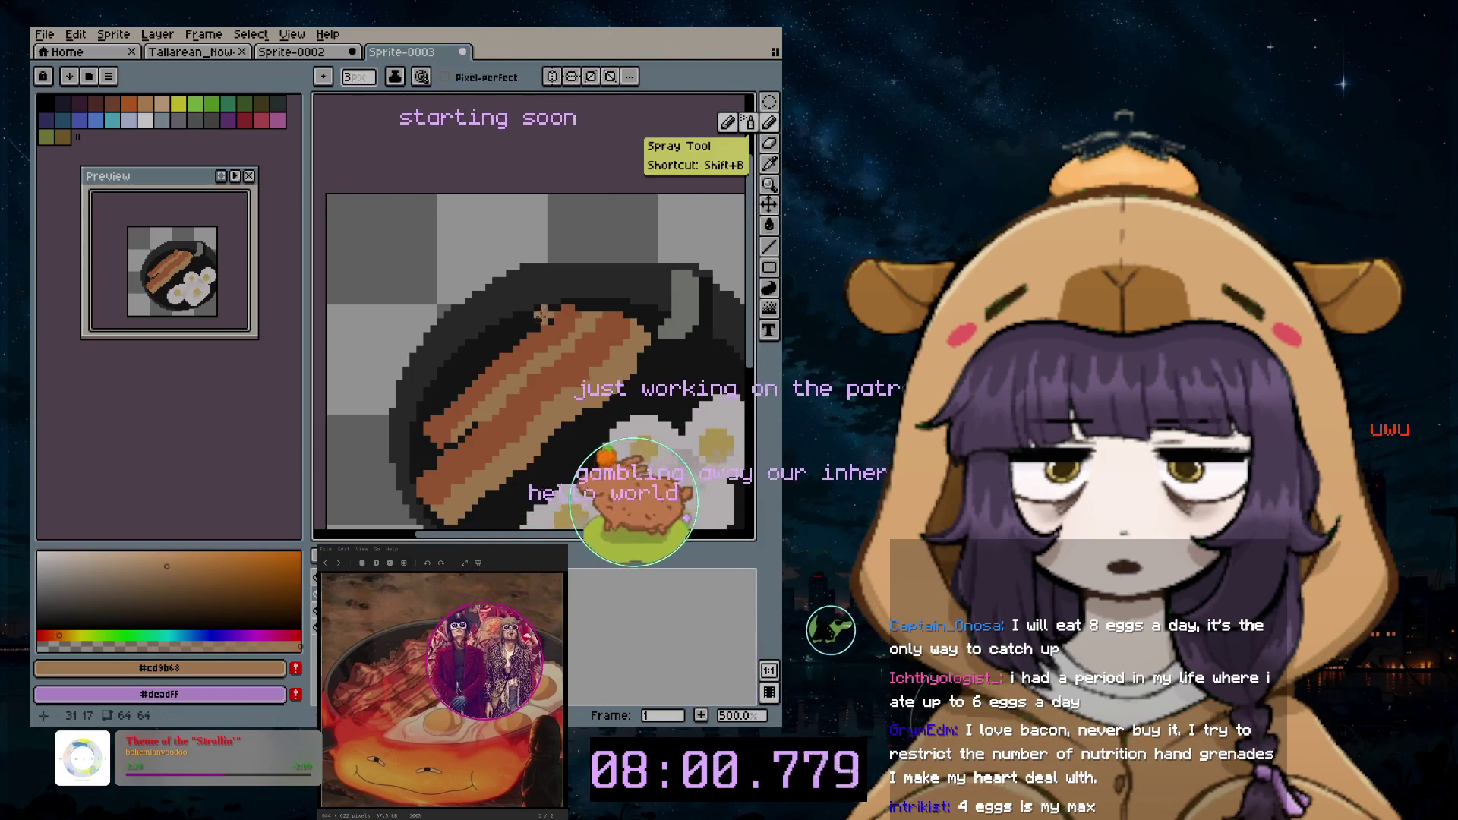
key(minus)
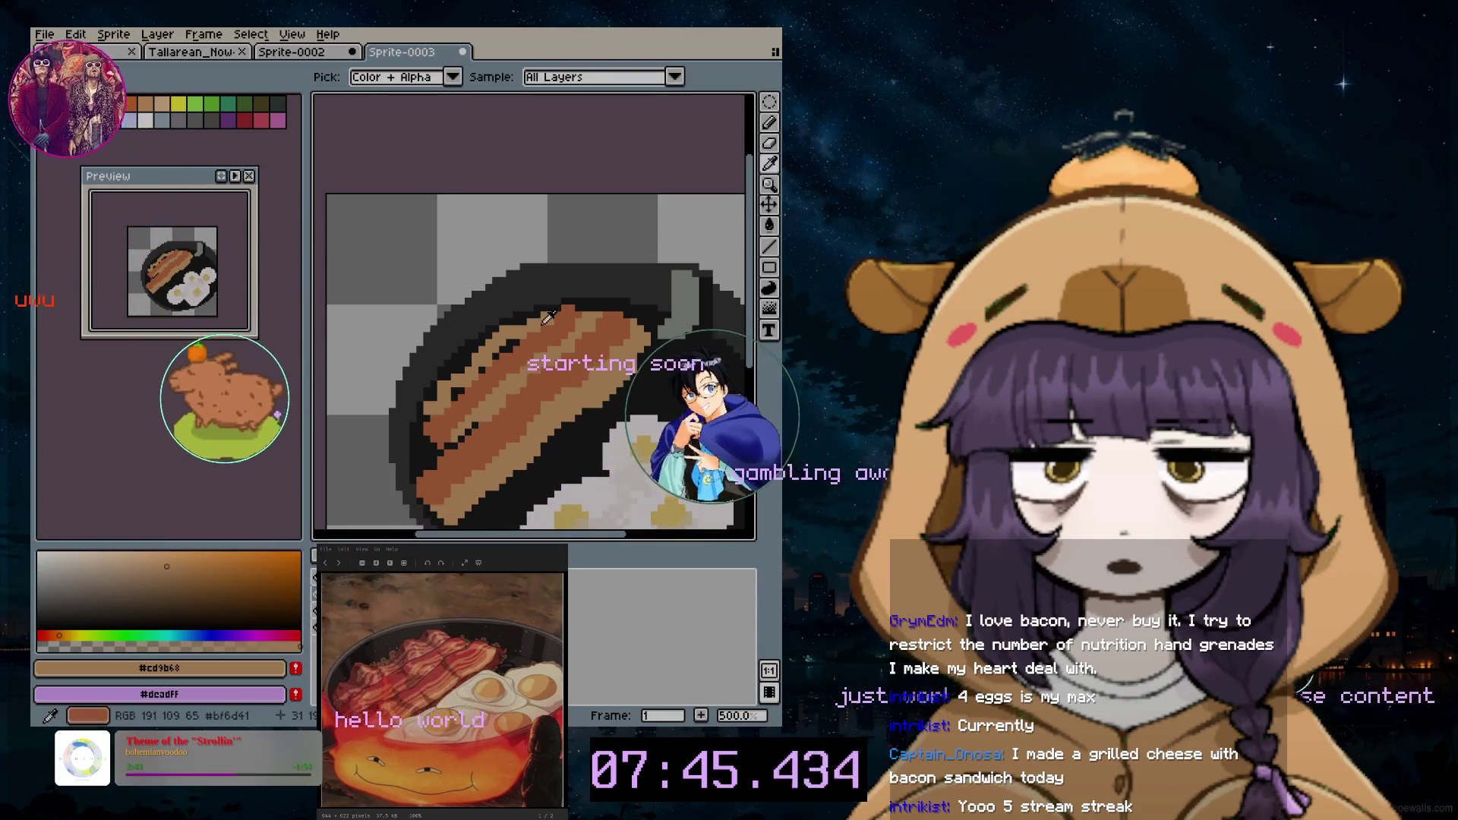
alt+click(605, 325)
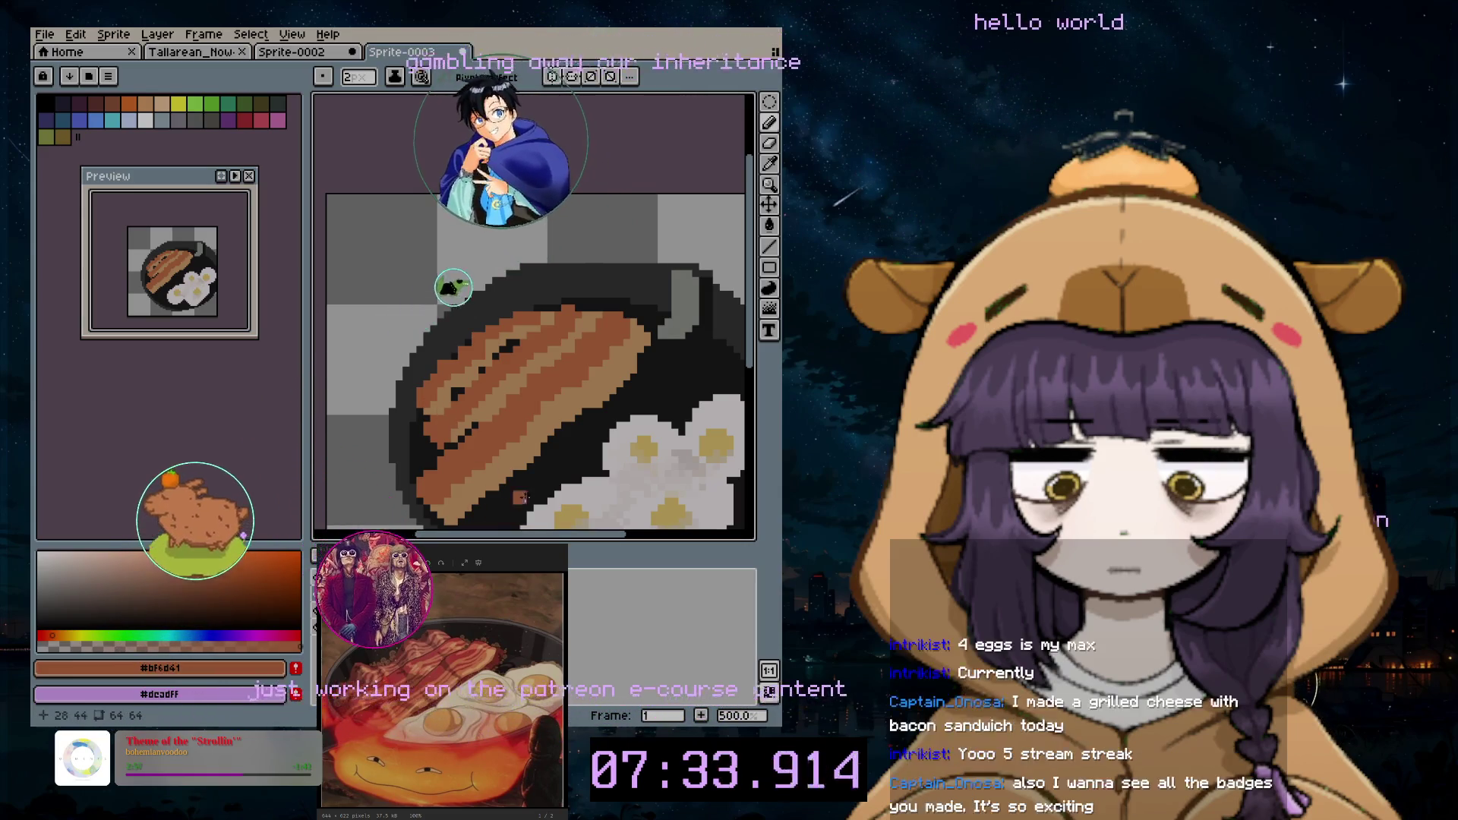
scroll(529, 490, down, 4)
scroll(531, 489, up, 2)
scroll(548, 356, up, 1)
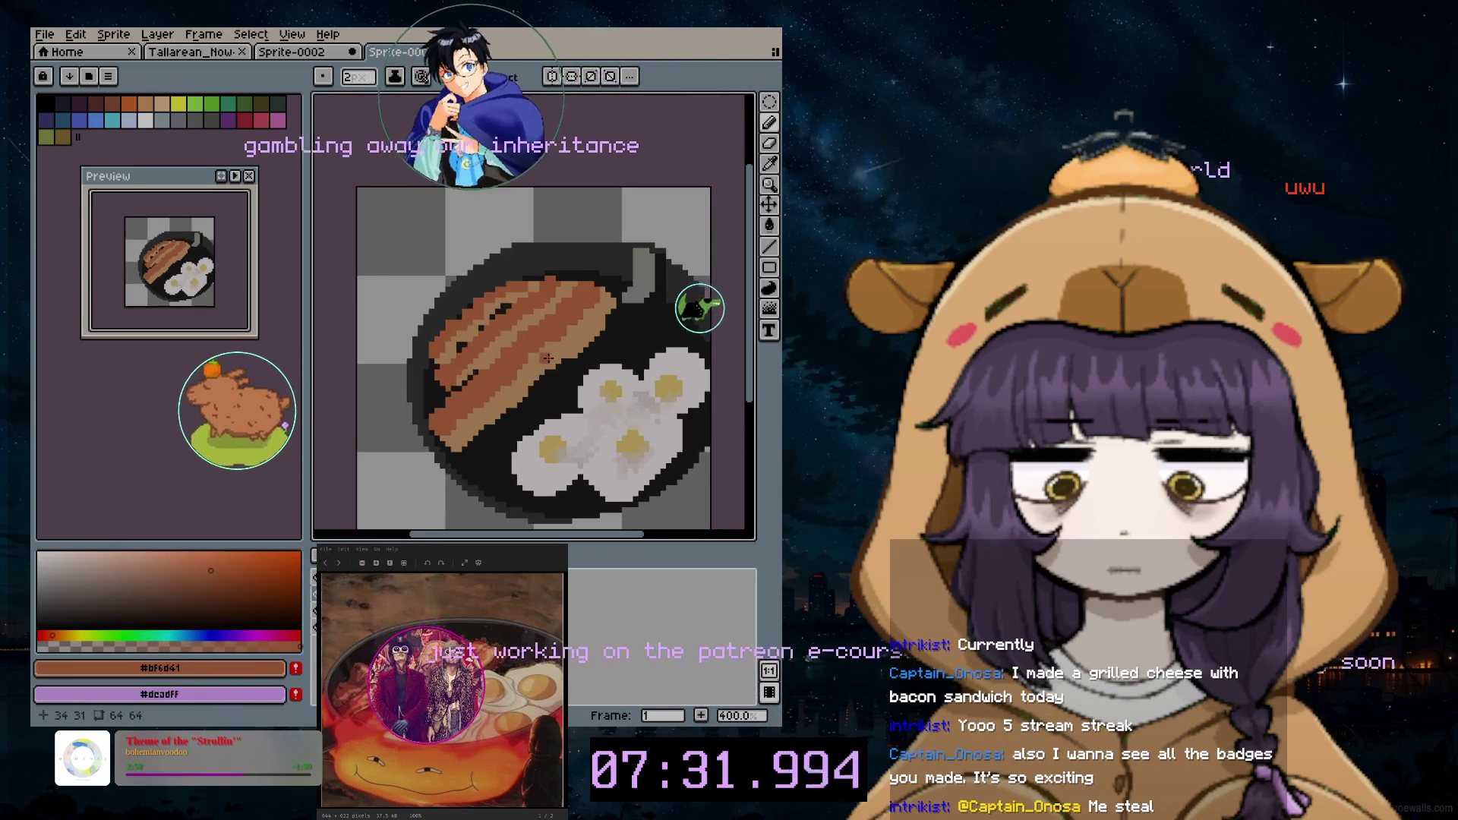
key(i)
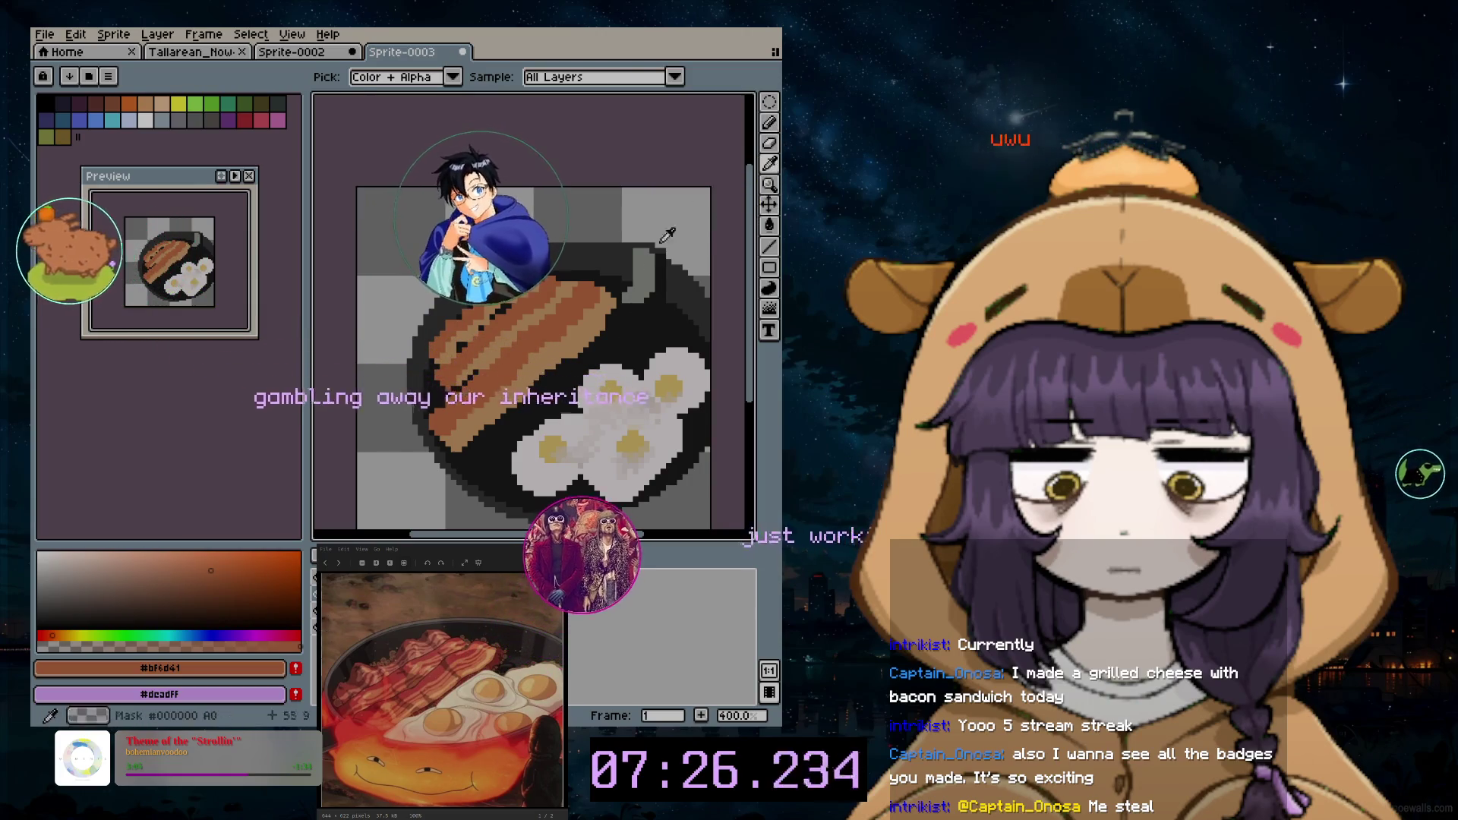
click(771, 145)
scroll(609, 312, up, 2)
scroll(608, 311, up, 1)
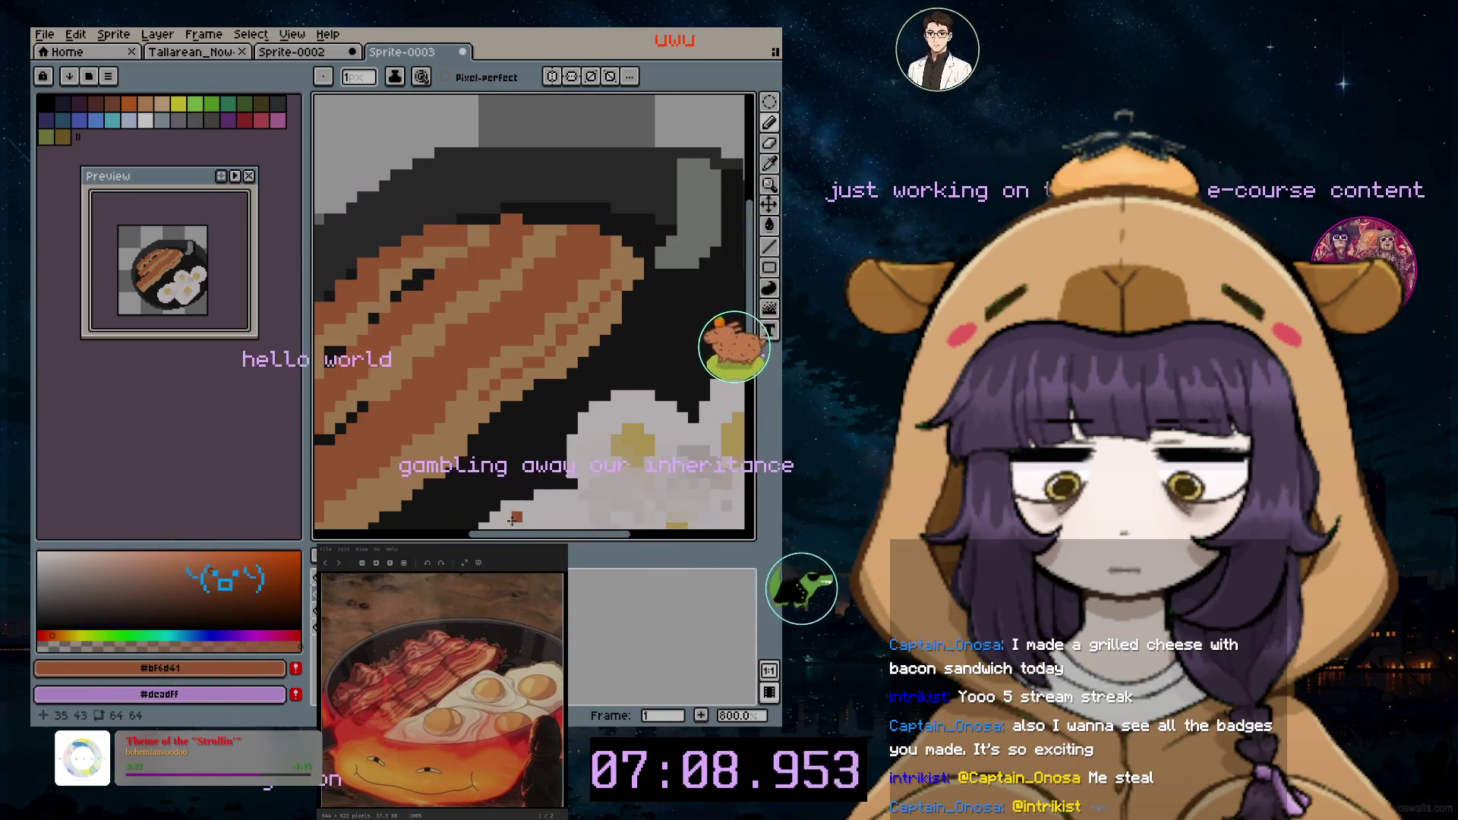
scroll(552, 422, down, 1)
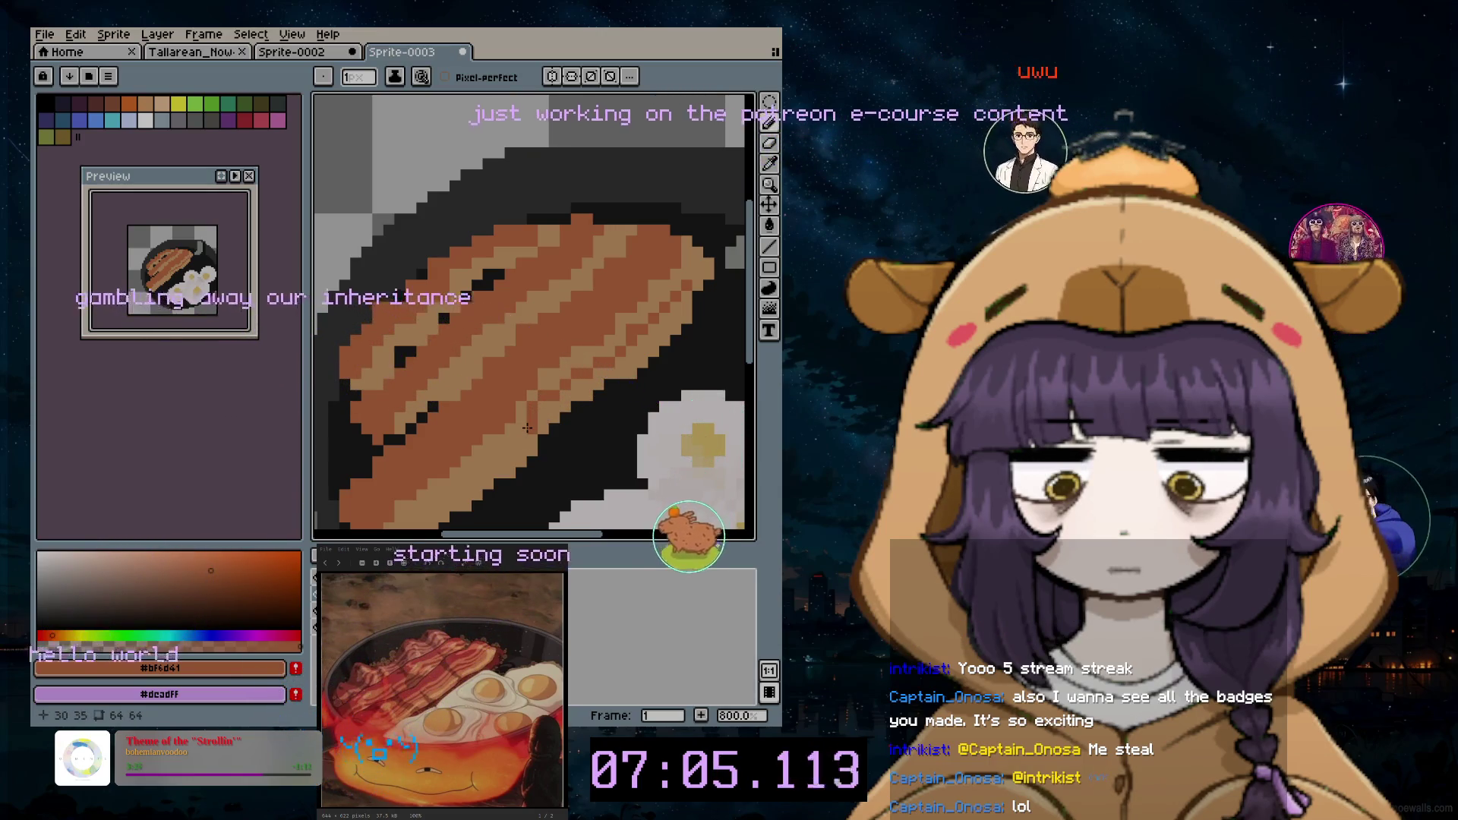
scroll(566, 442, down, 1)
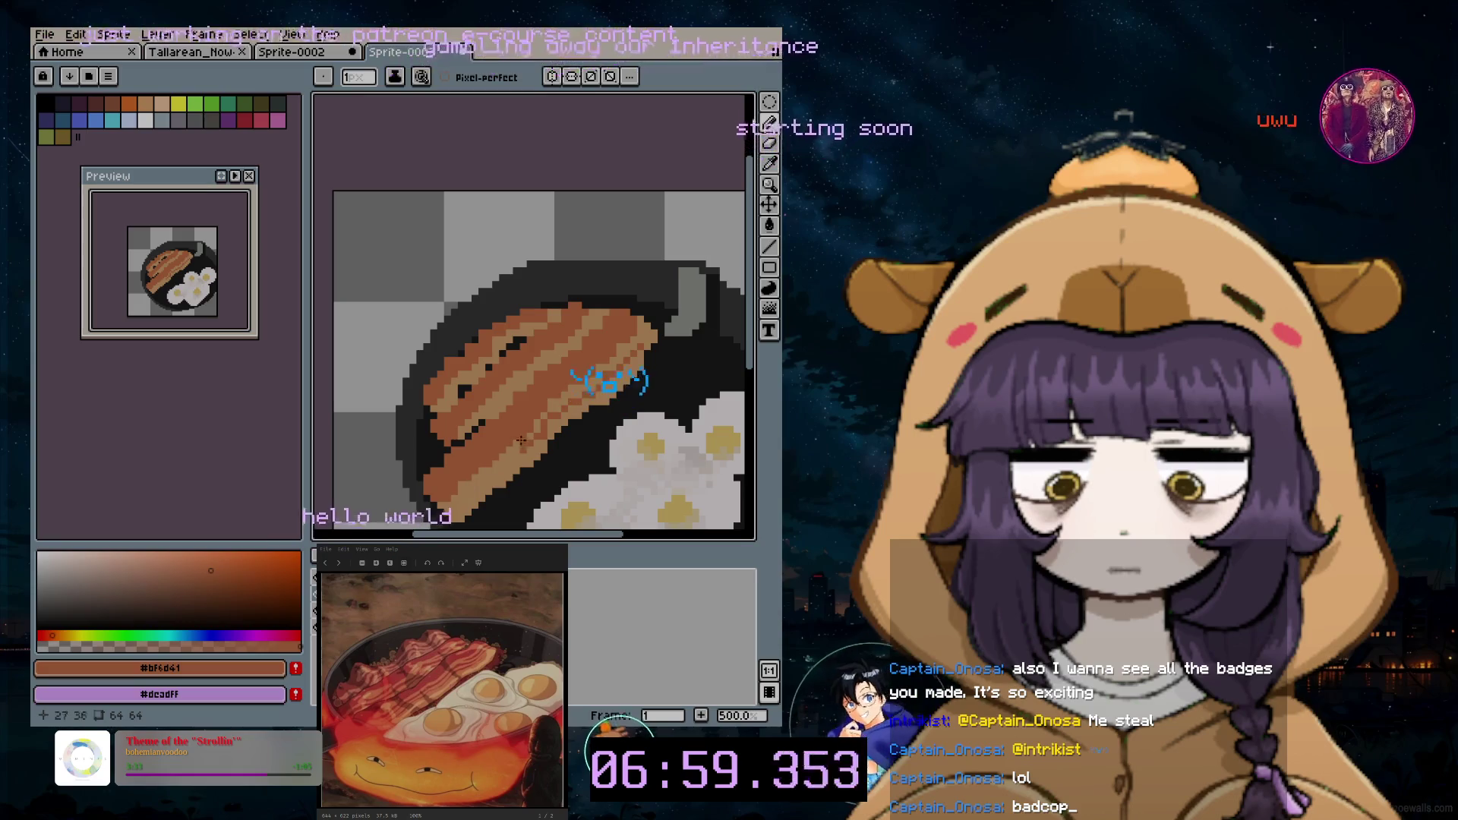
scroll(514, 451, up, 1)
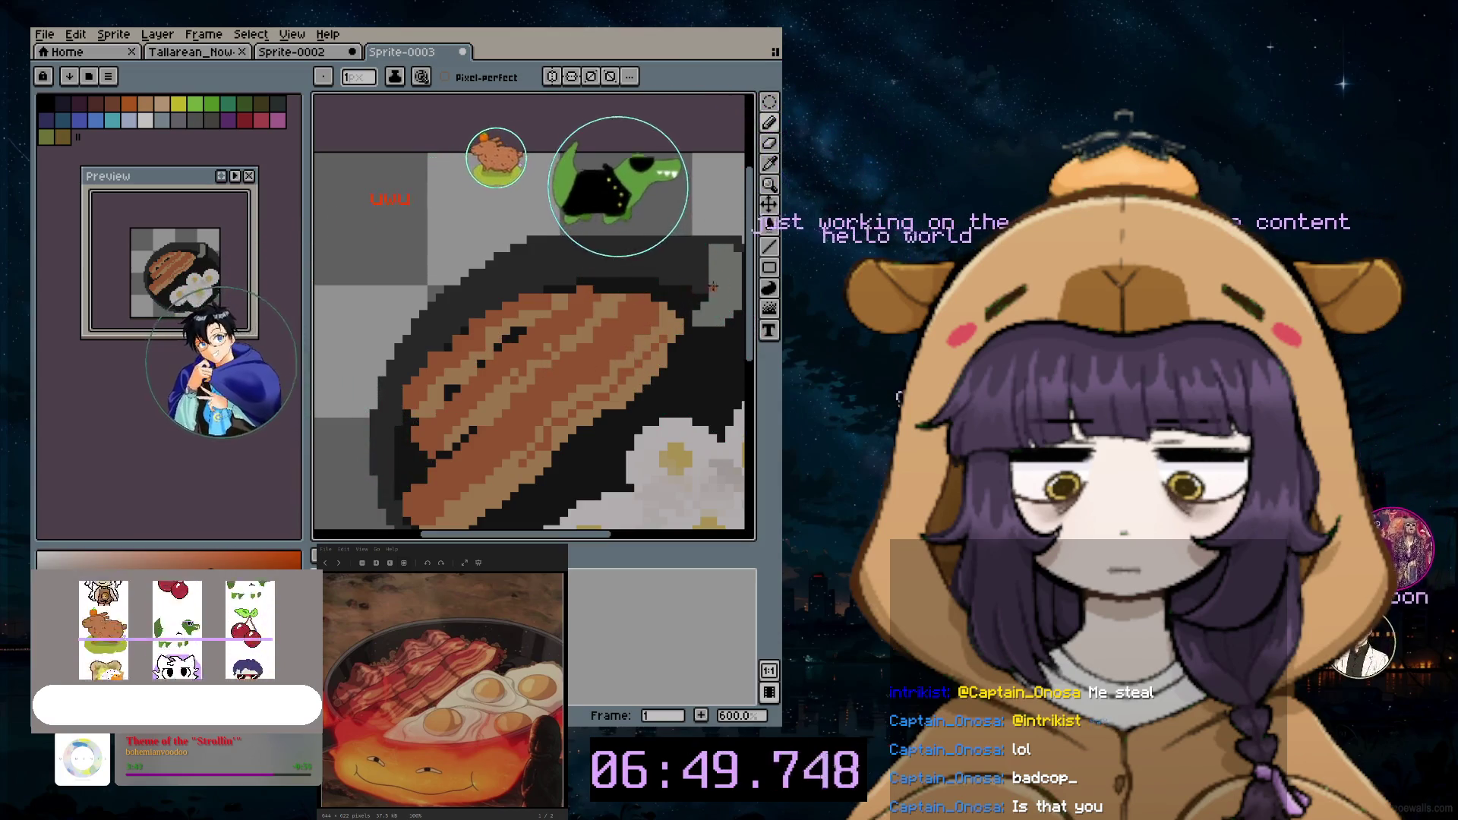
scroll(701, 288, down, 4)
scroll(626, 453, up, 2)
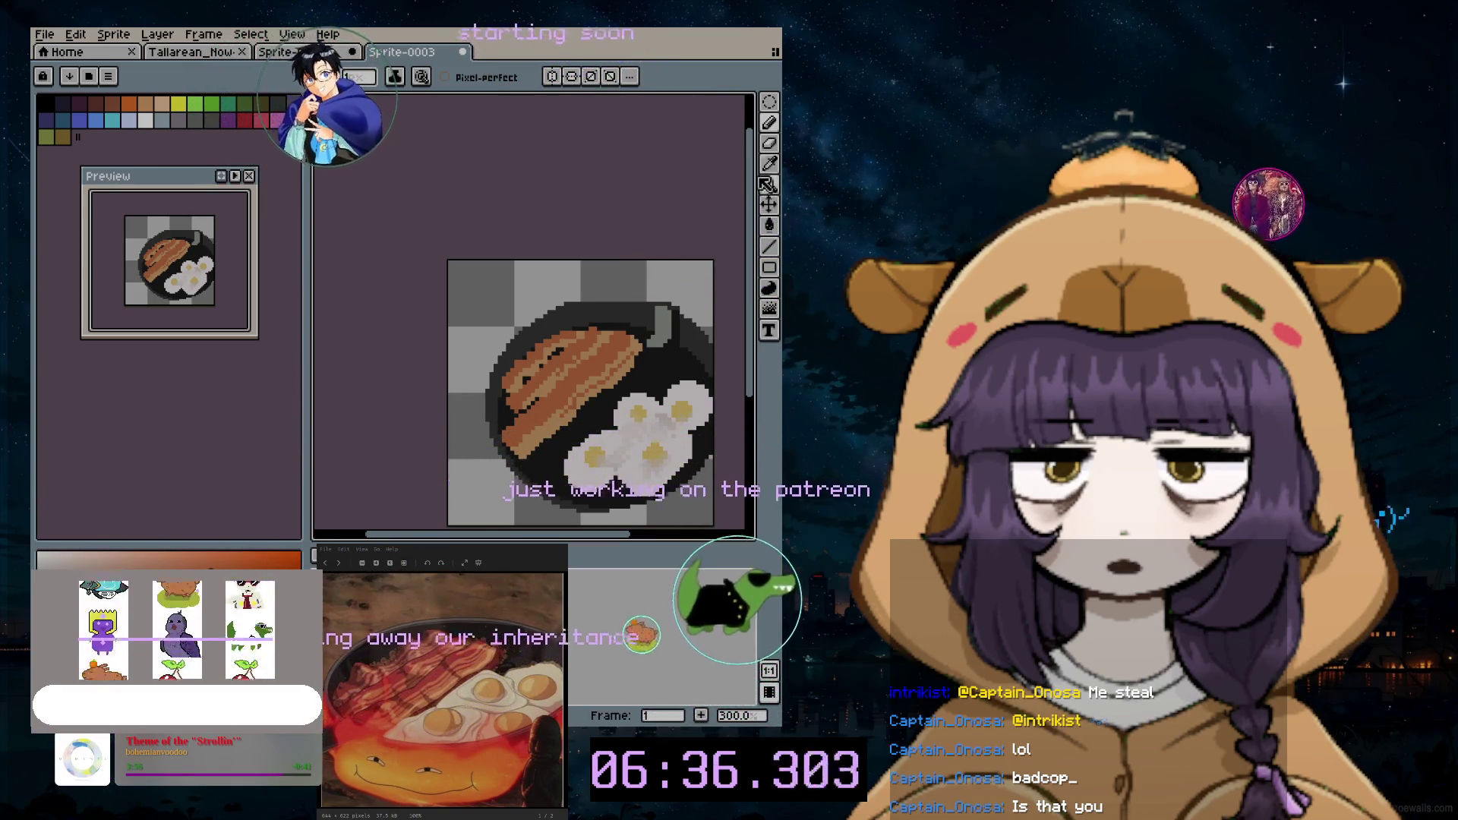
Step: Shift the bacon colour toward red, try a dark red-brown patch, then resample the darker orange #bf6d41
click(769, 163)
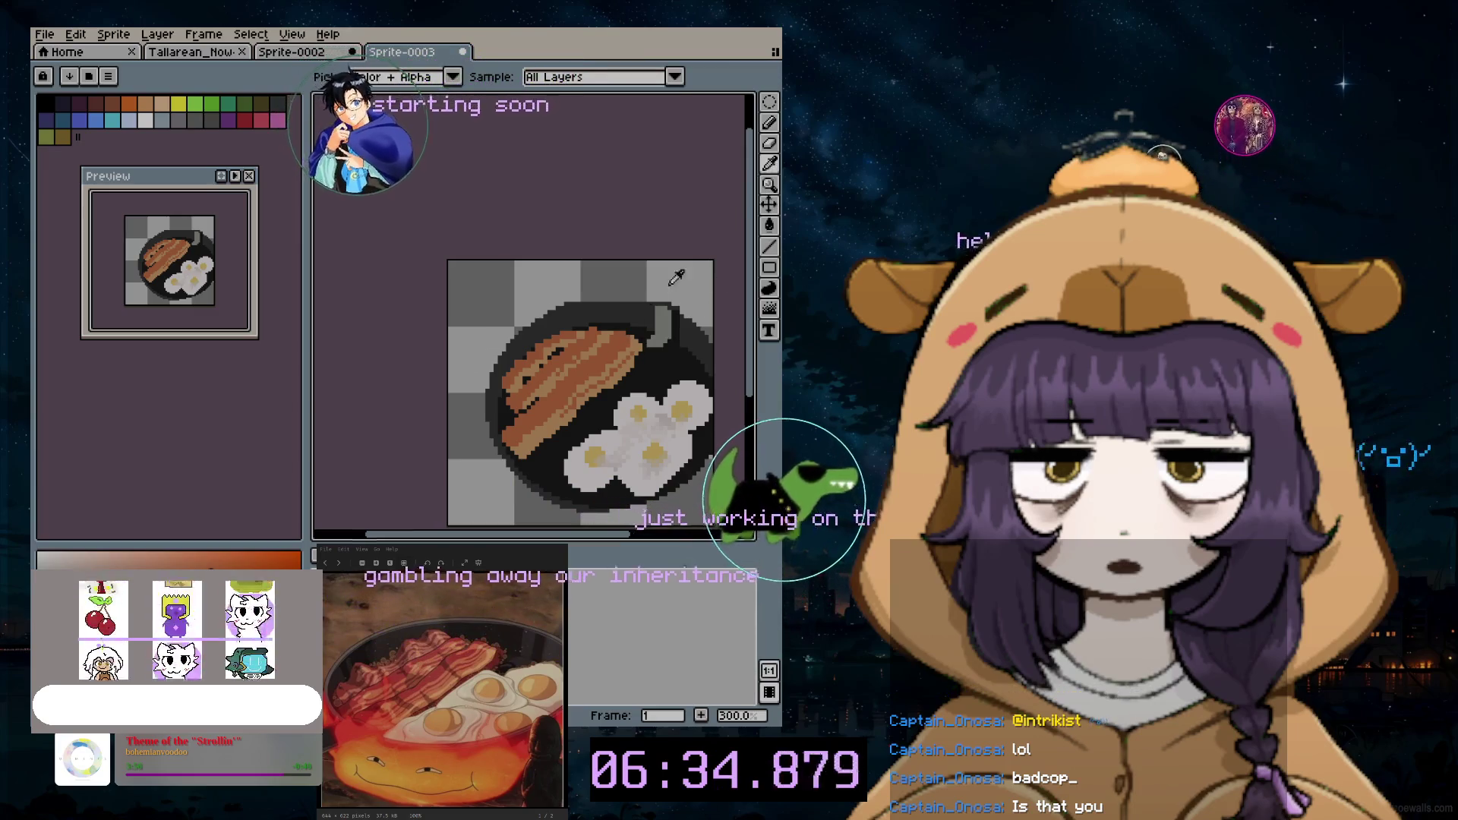
click(771, 123)
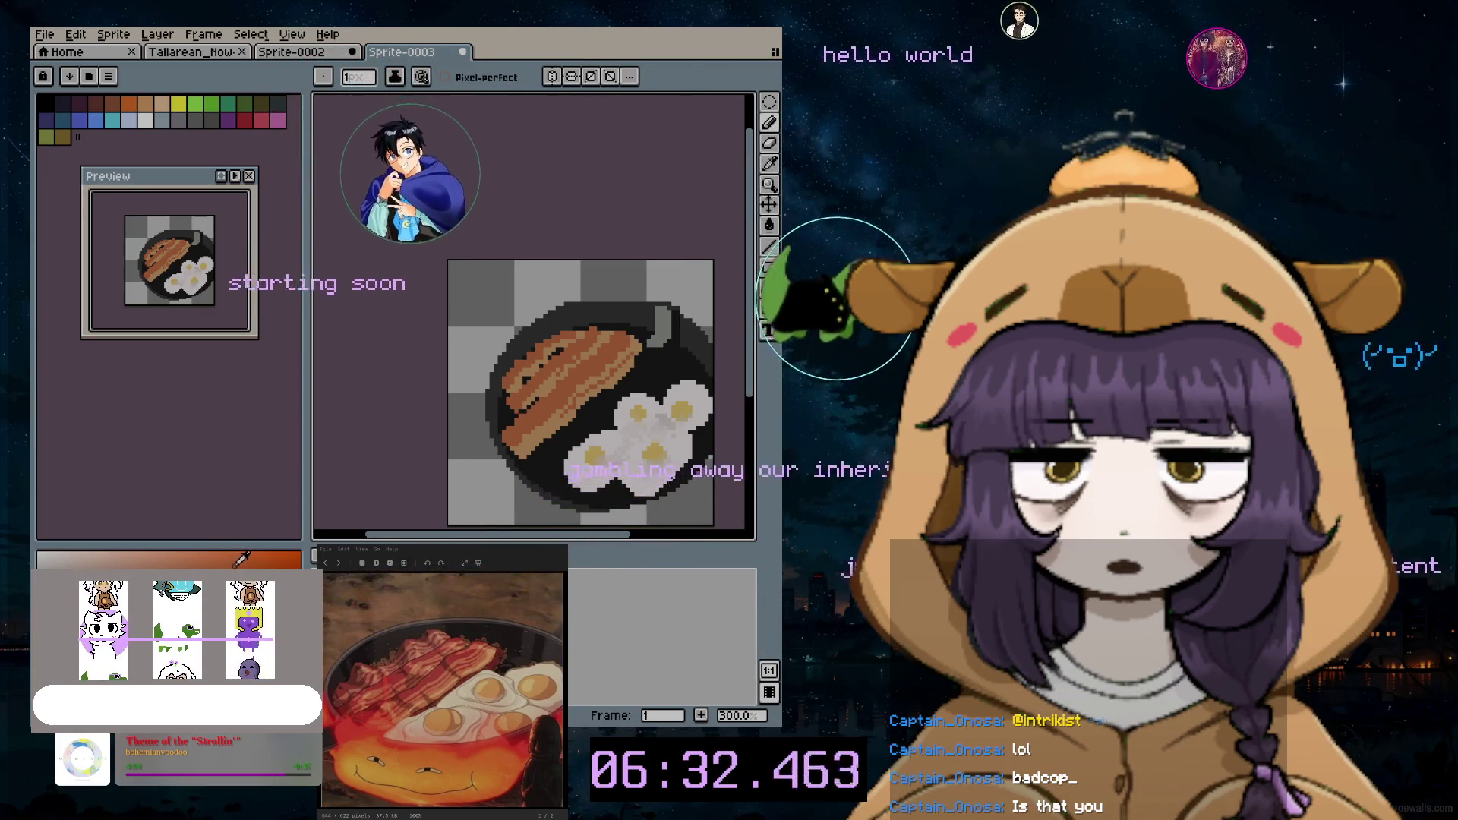
scroll(486, 423, up, 1)
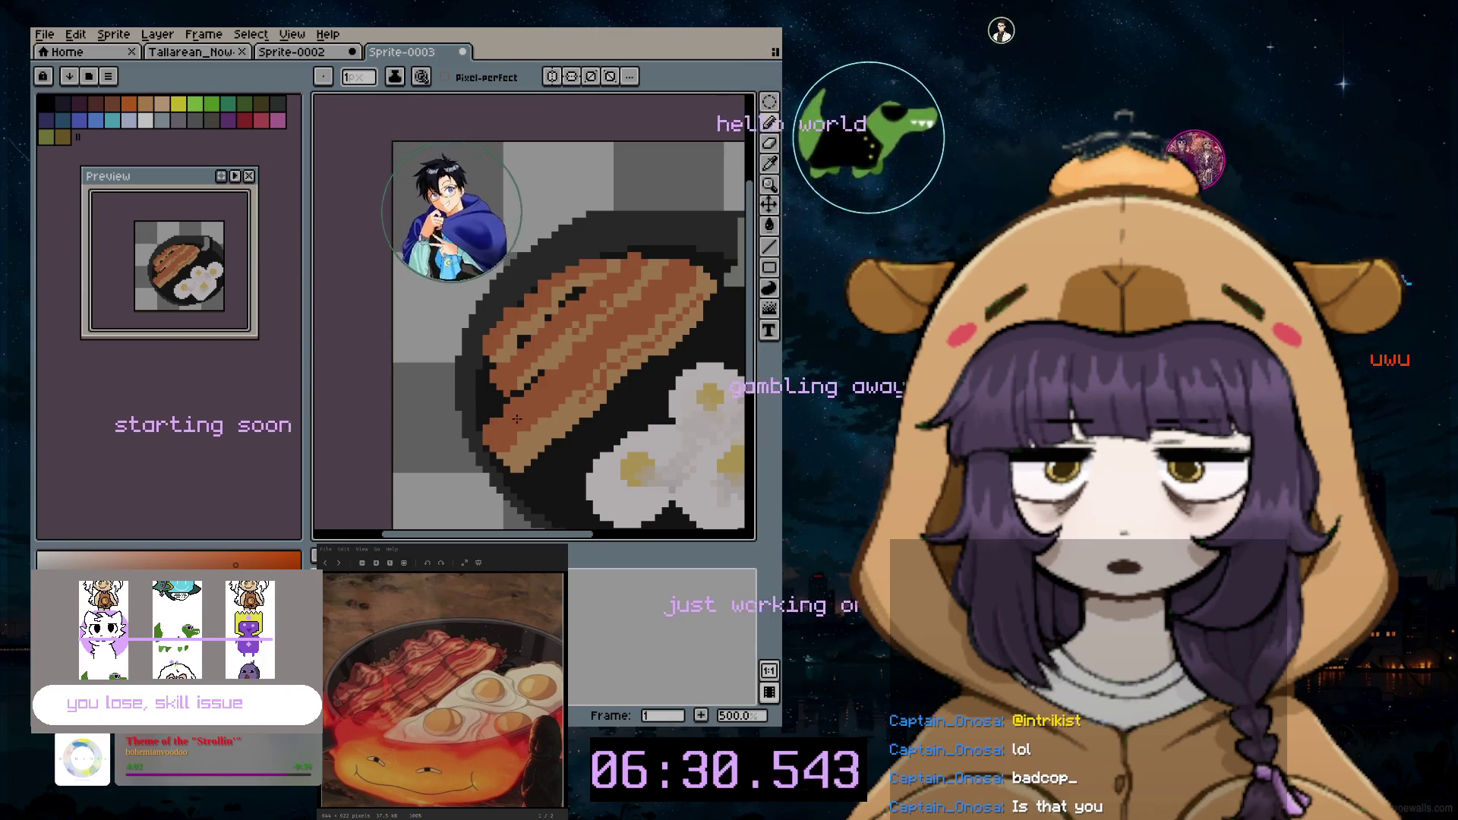
scroll(587, 352, up, 1)
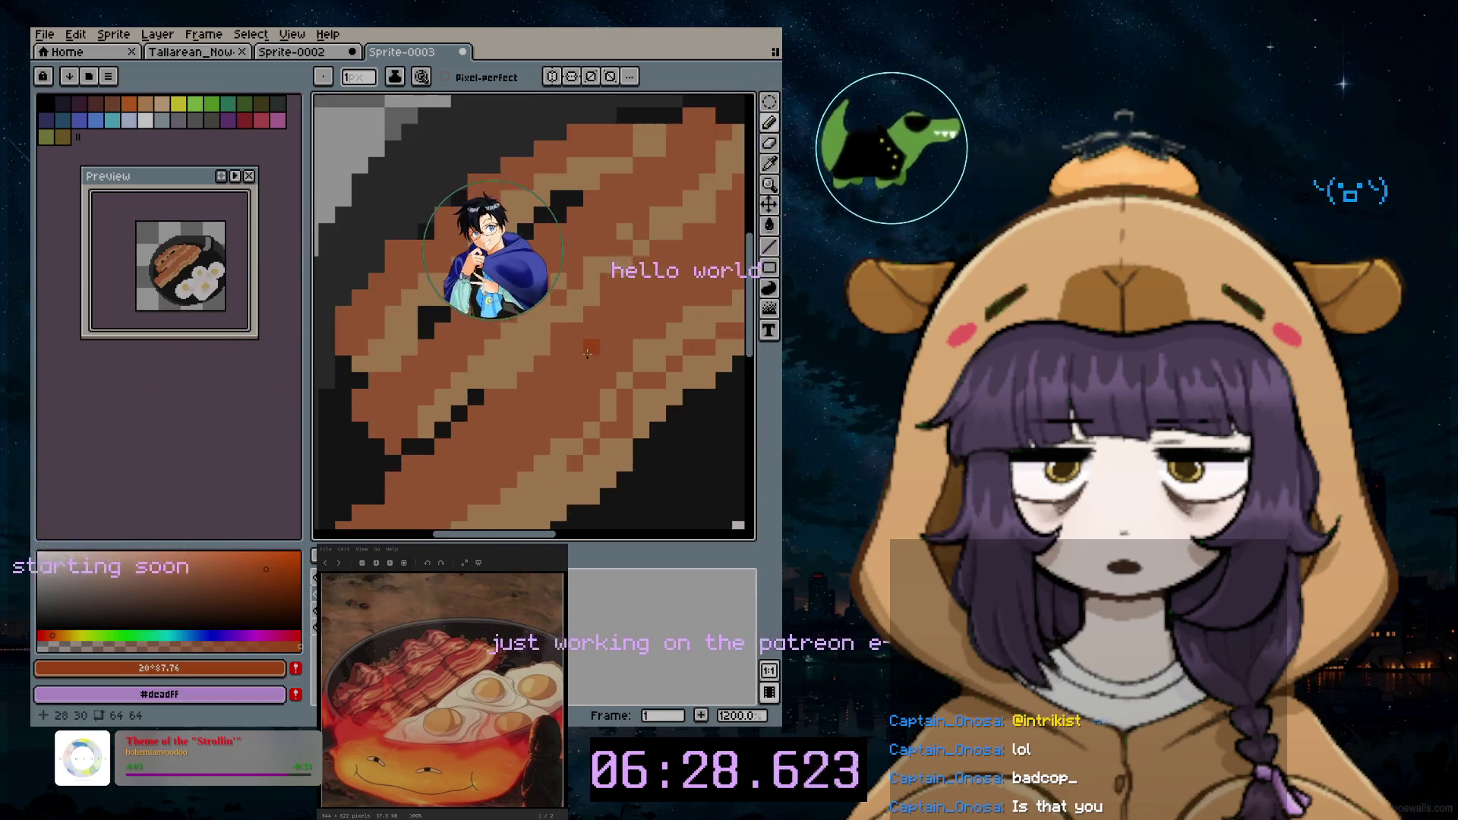
click(576, 342)
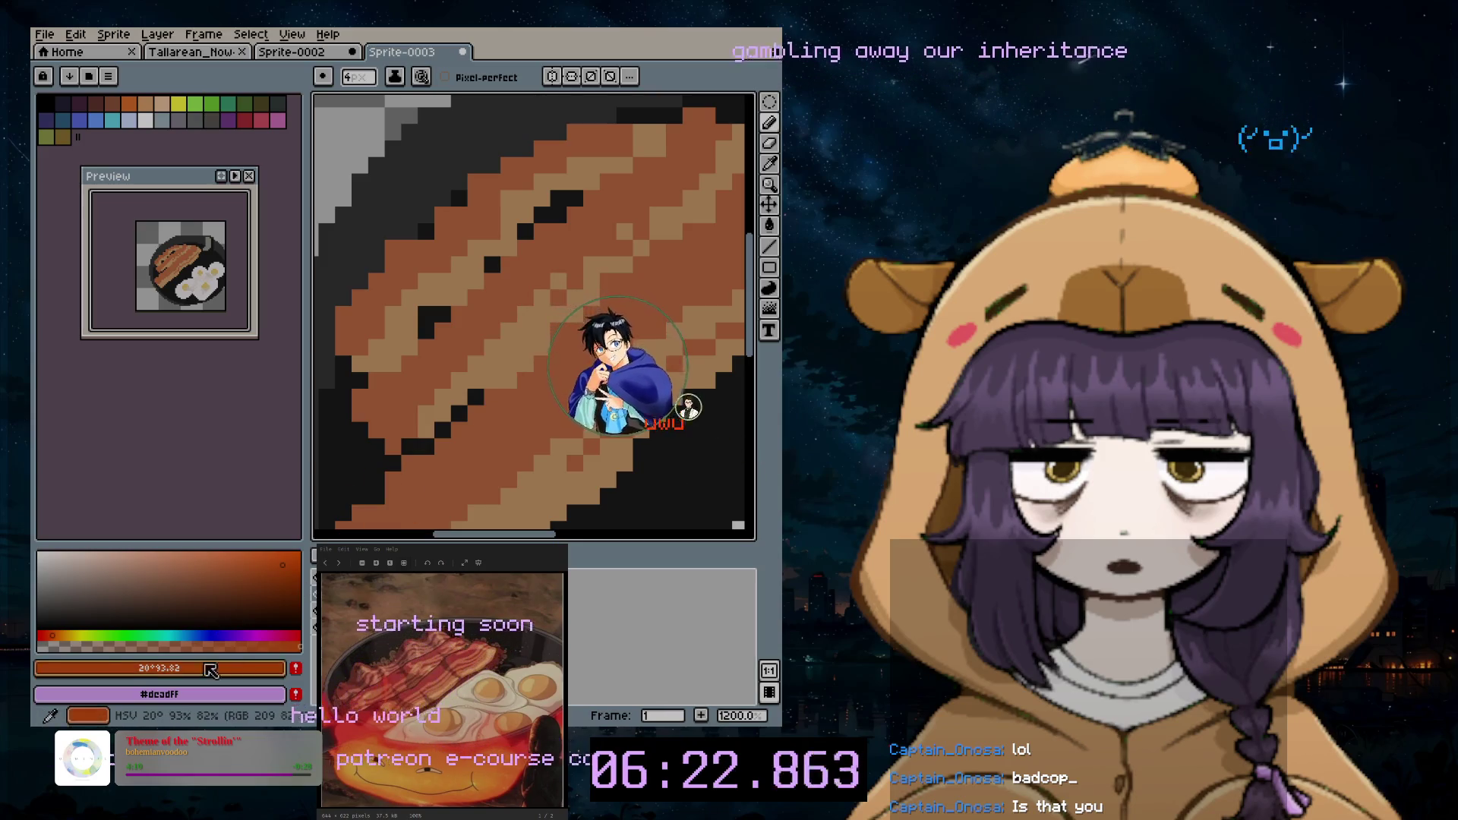
drag(271, 630, 301, 630)
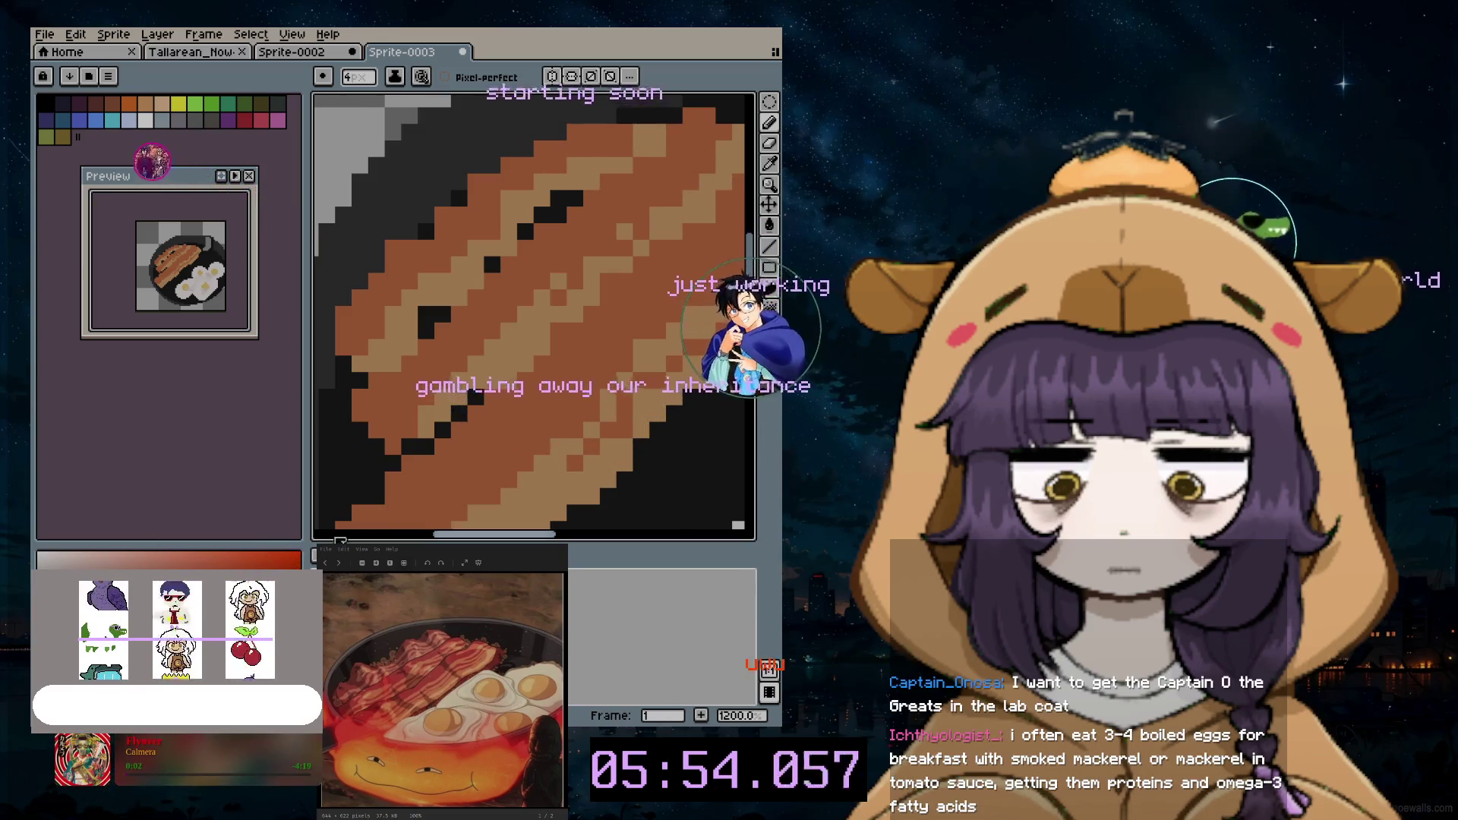
drag(577, 342, 609, 339)
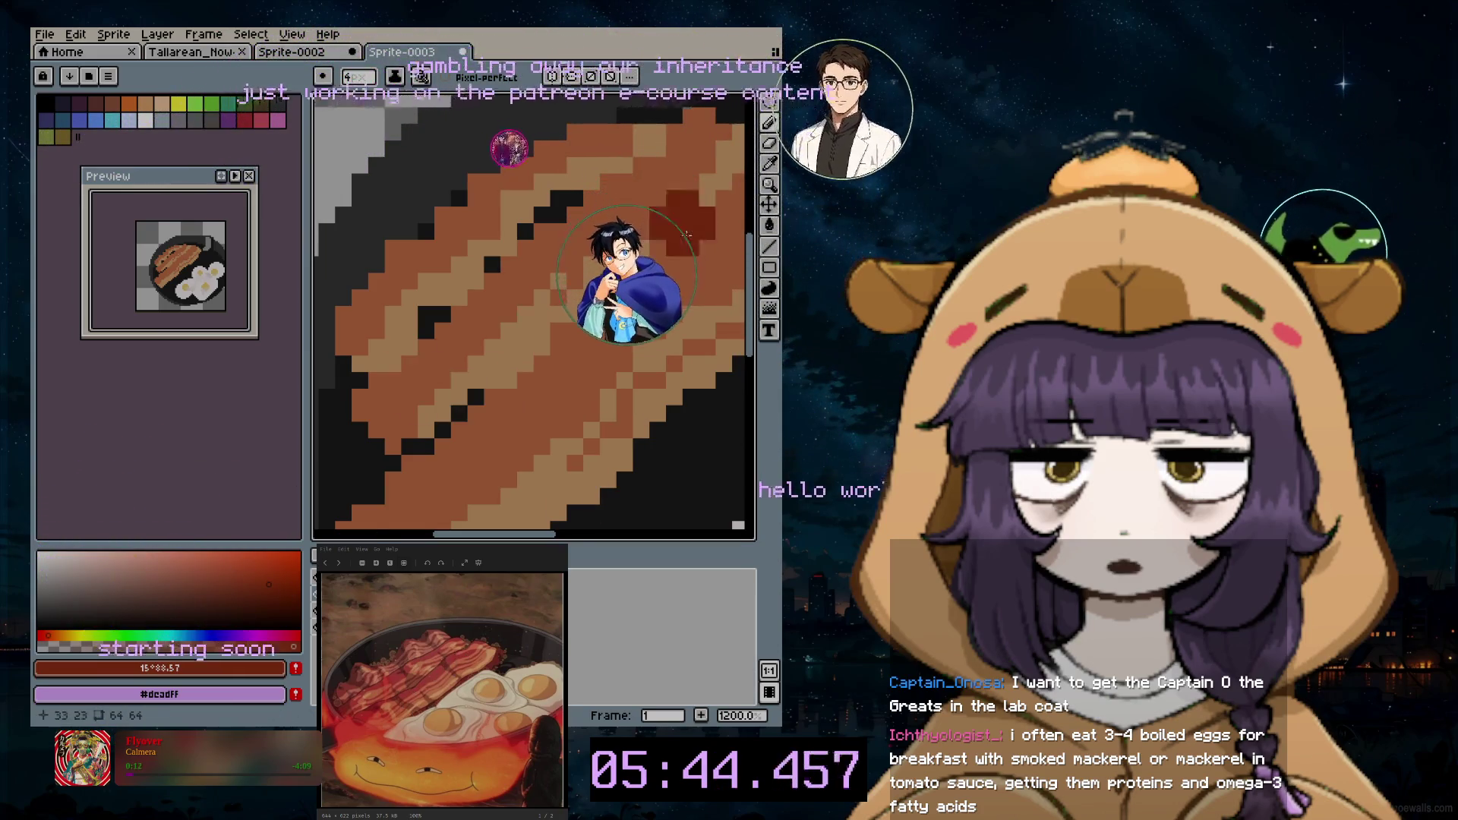
alt+click(706, 193)
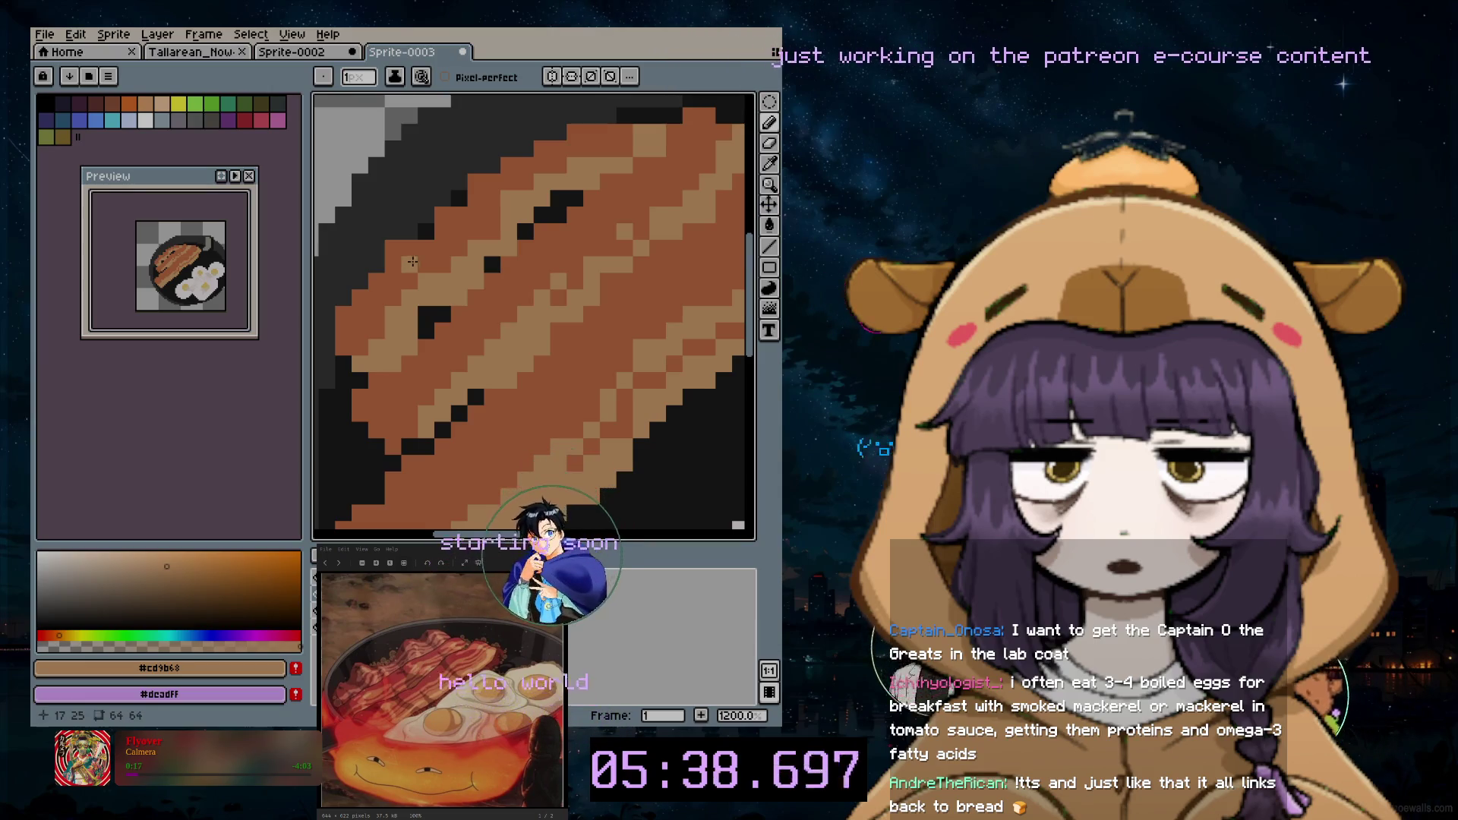
scroll(514, 273, down, 4)
scroll(549, 385, down, 1)
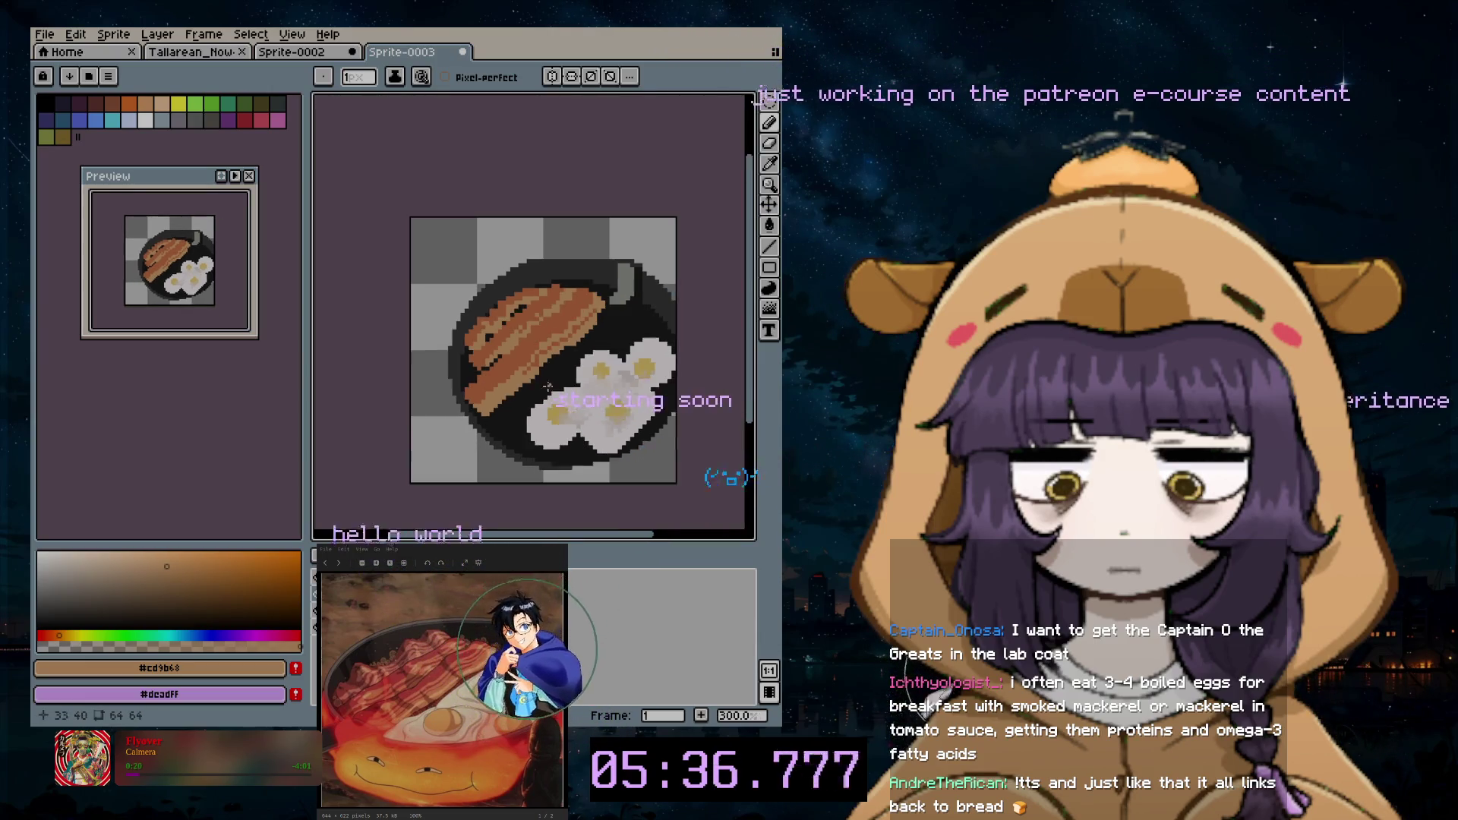
scroll(506, 396, up, 2)
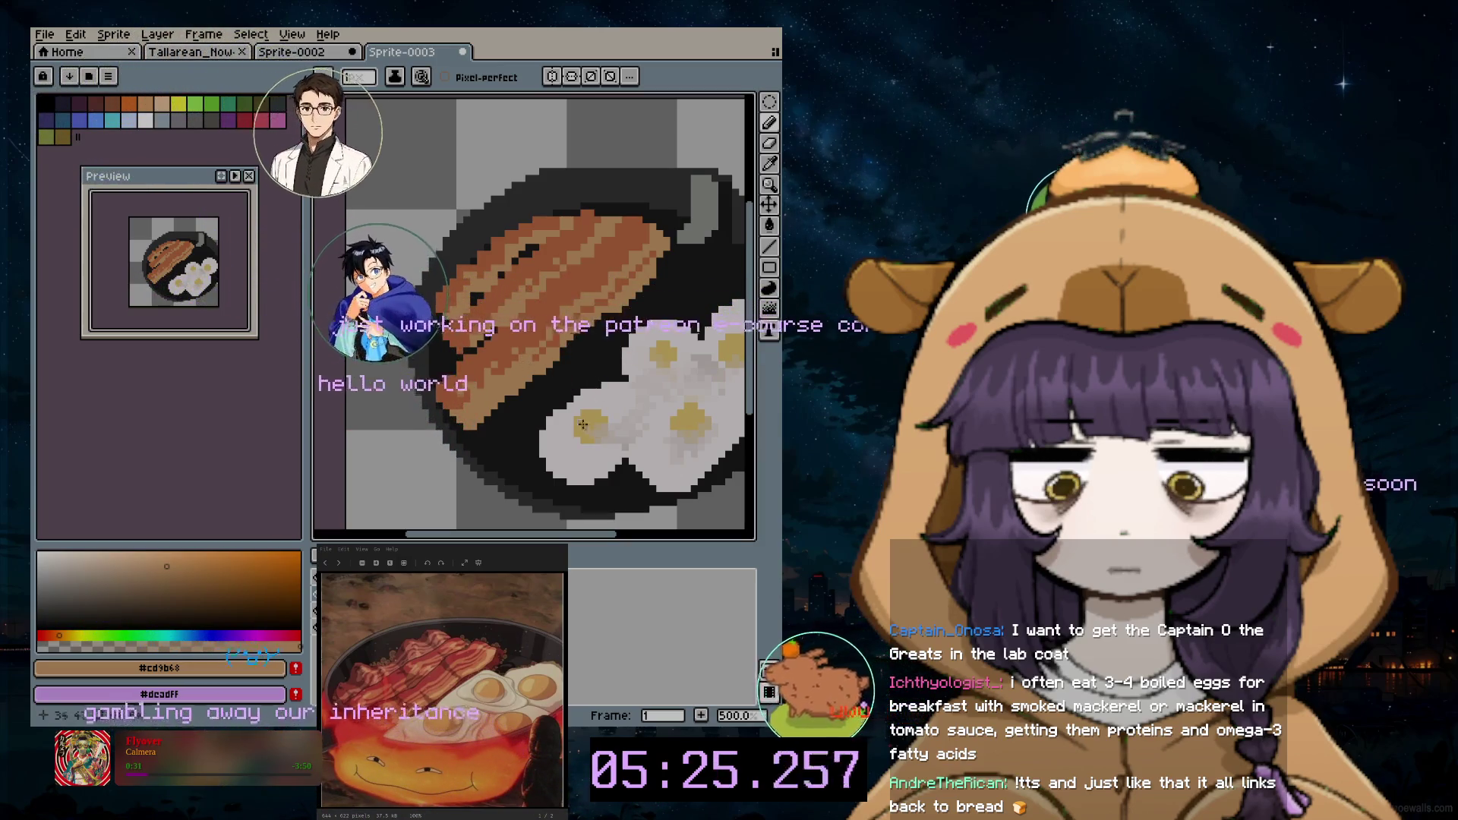
scroll(563, 347, down, 2)
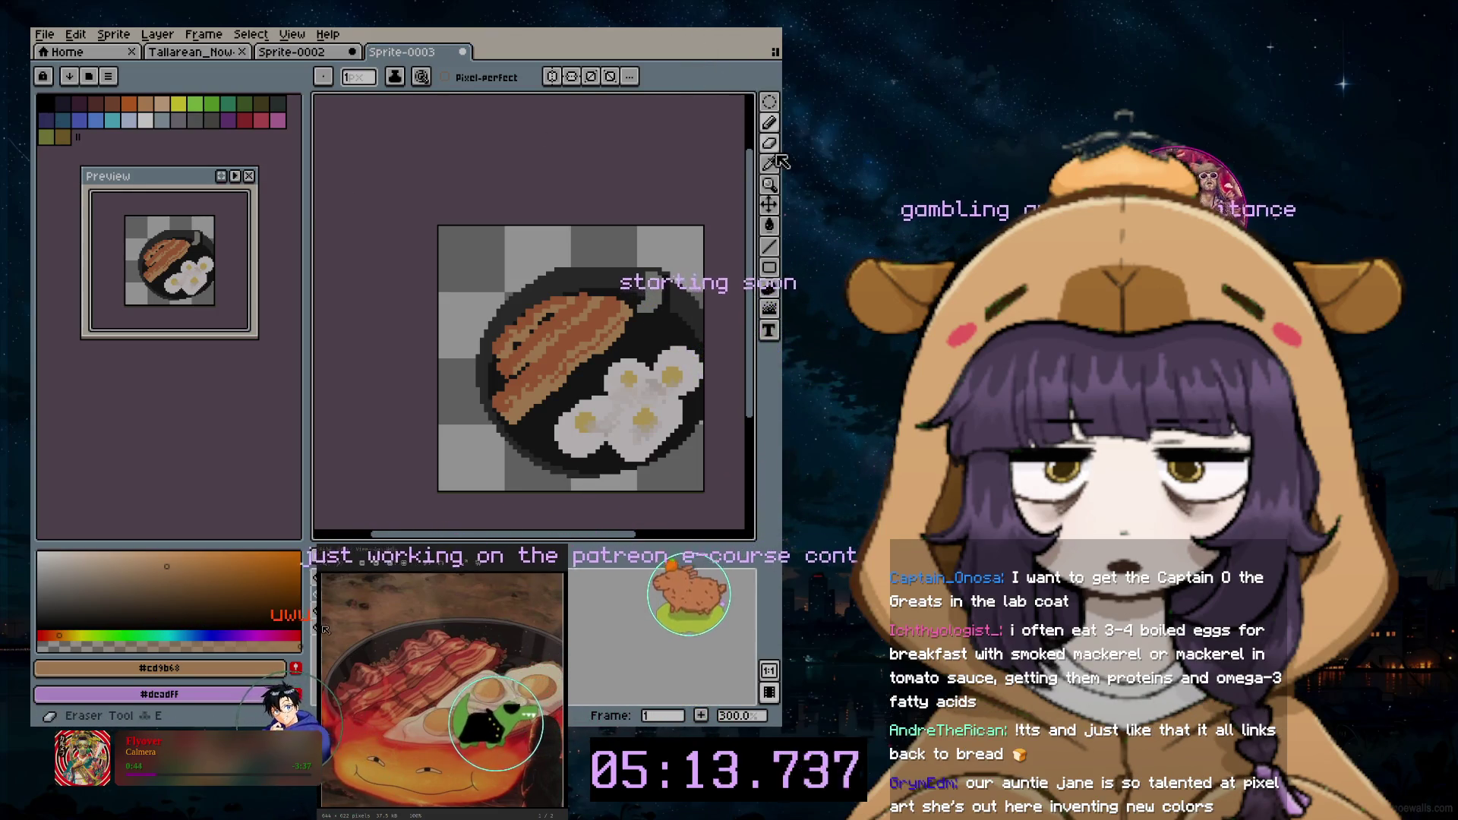
Step: Make near-black #1b1b1b the foreground colour and continue drawing on the pan edge
click(770, 122)
alt+click(641, 374)
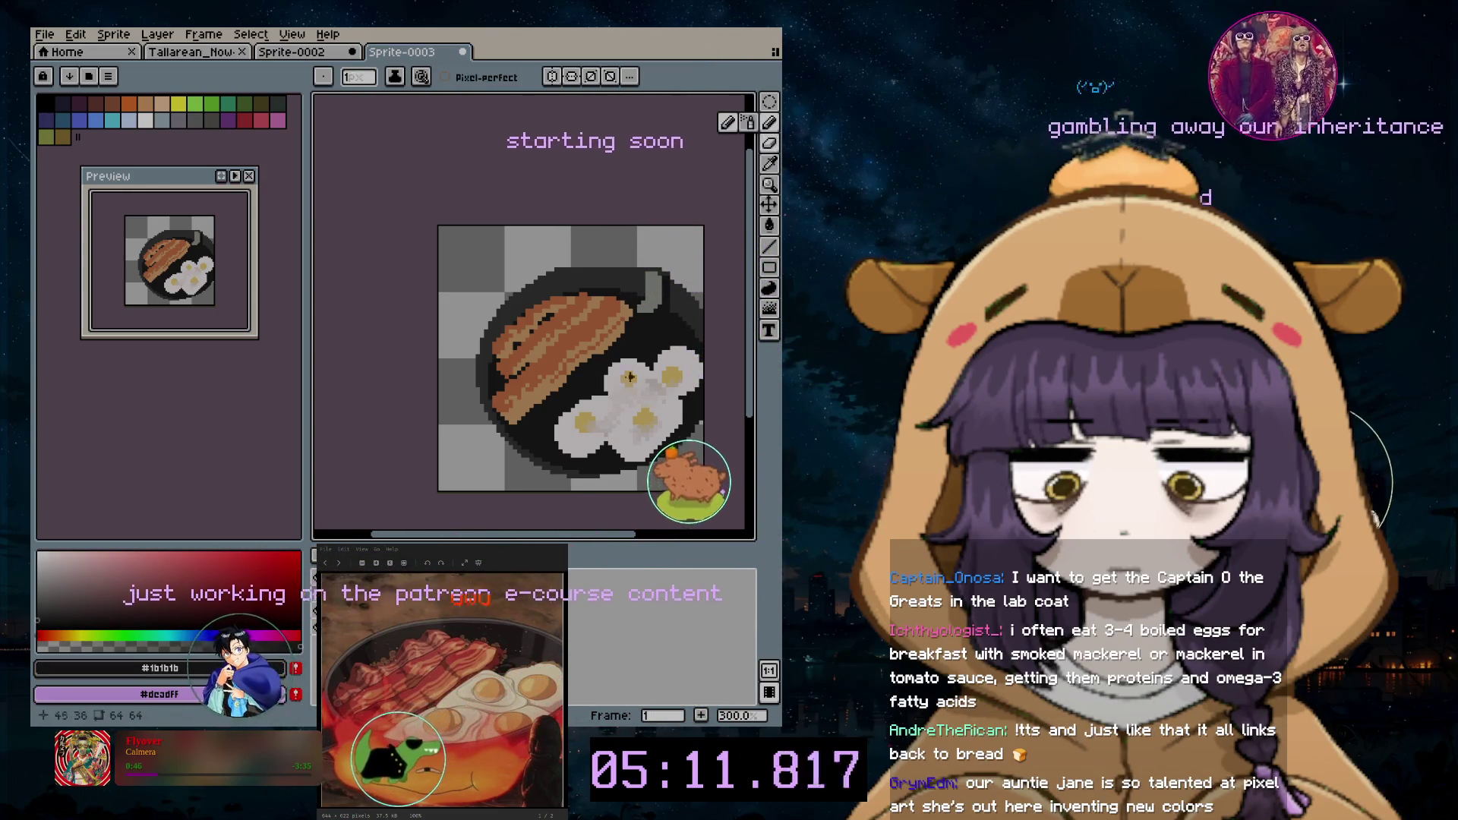
scroll(515, 449, up, 1)
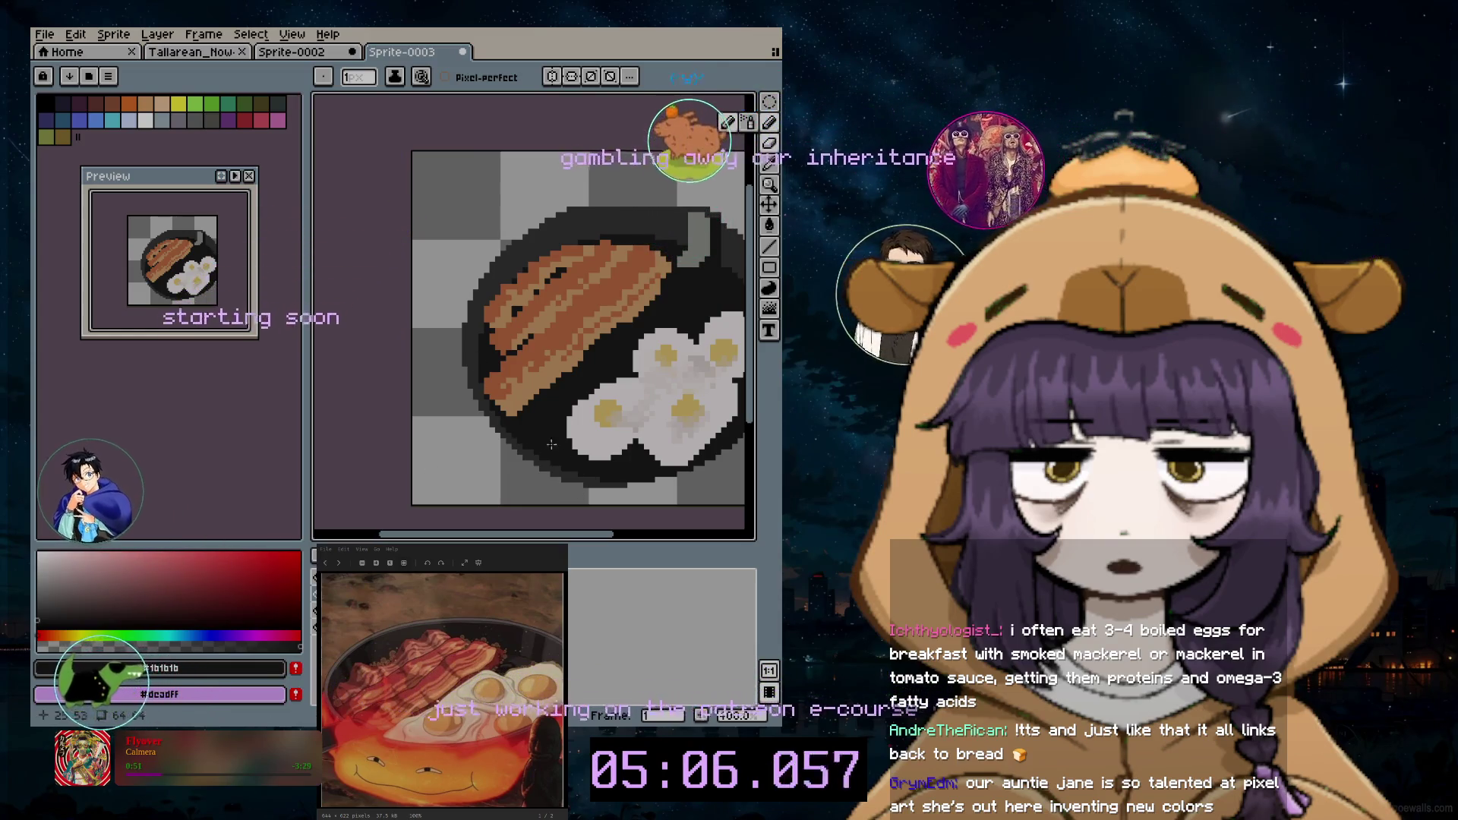
scroll(558, 448, up, 2)
scroll(535, 448, up, 2)
scroll(525, 448, up, 1)
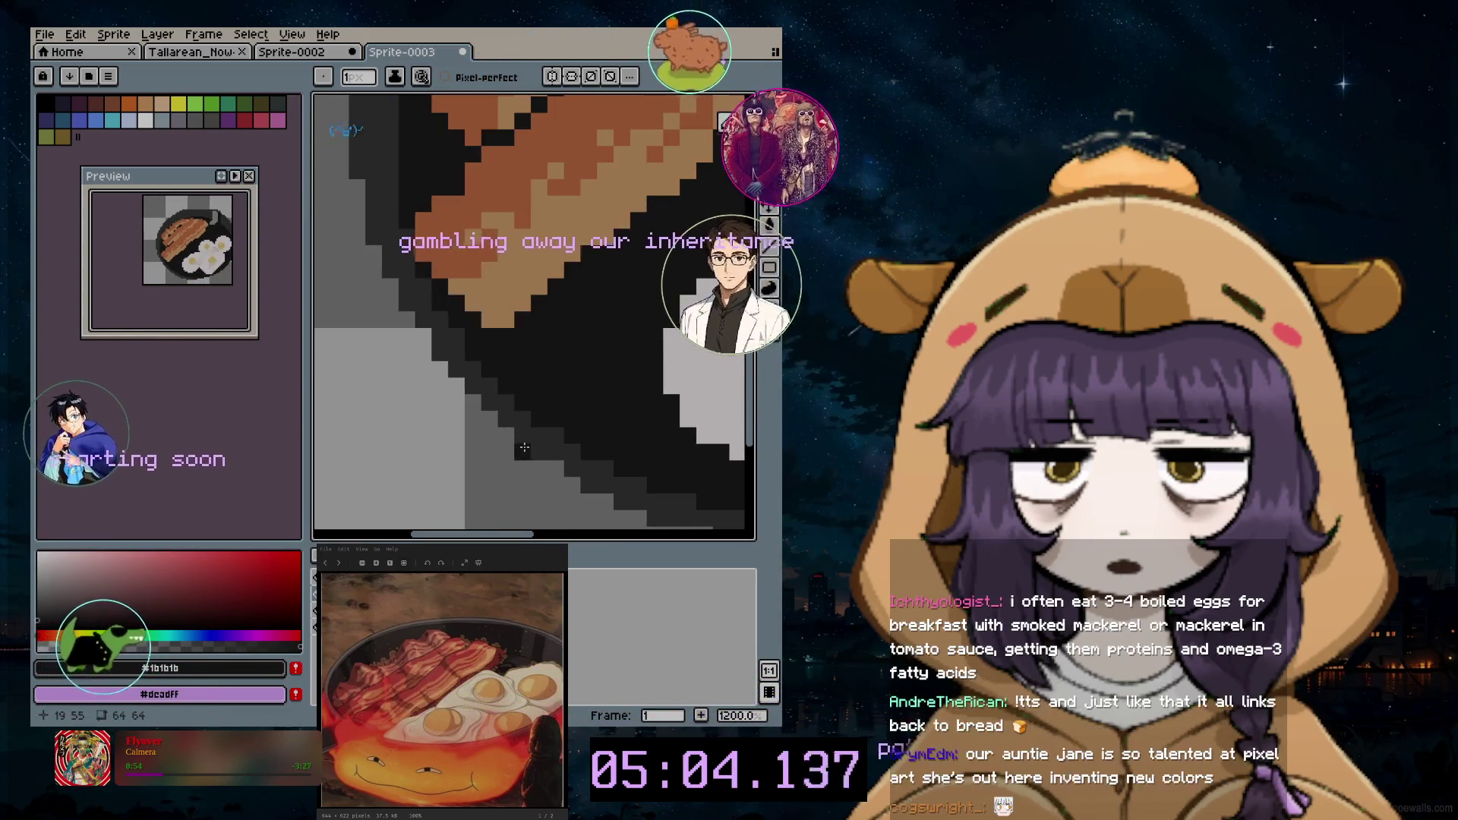
scroll(522, 461, down, 2)
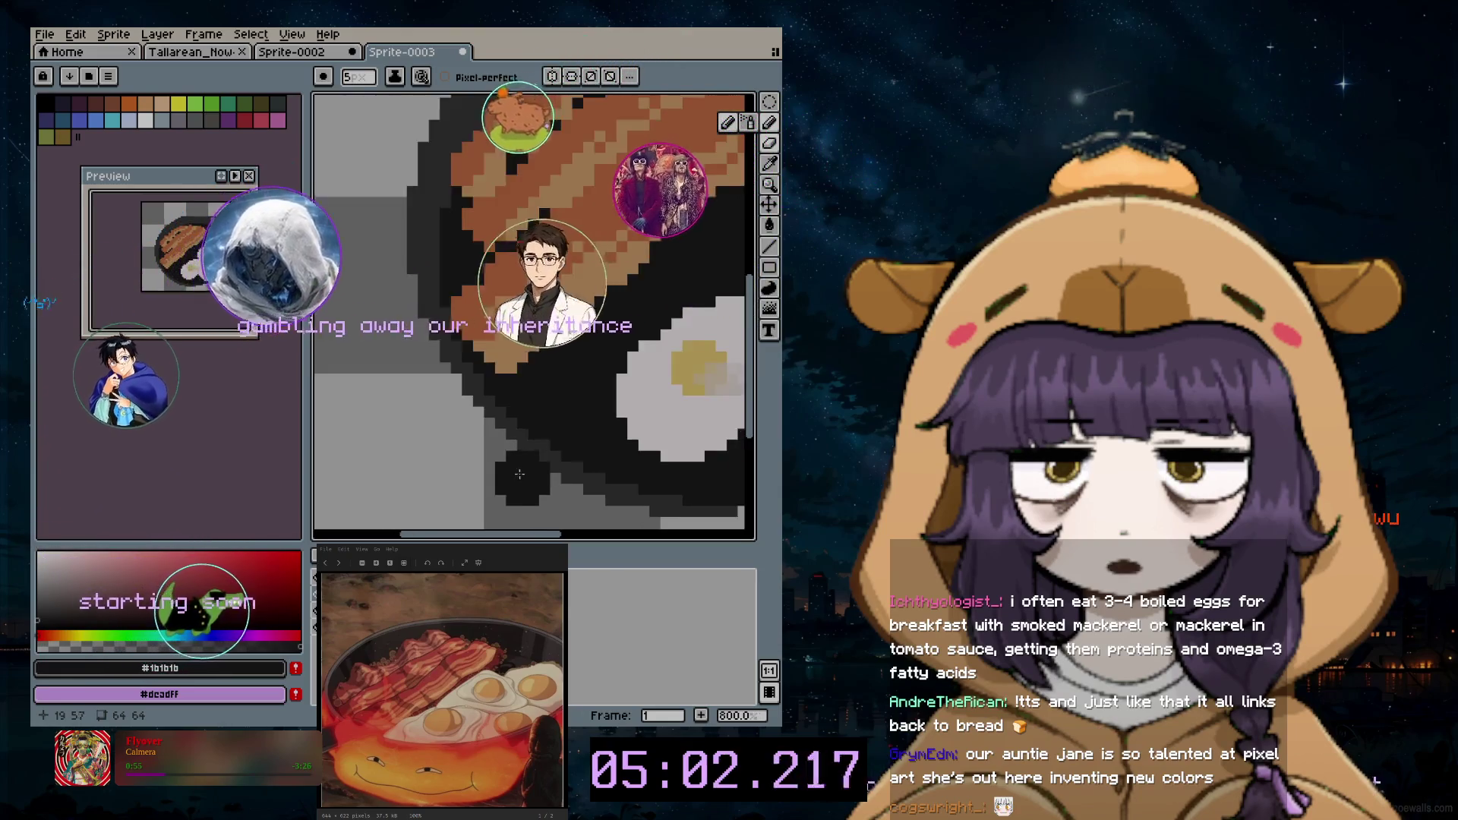
scroll(520, 471, down, 1)
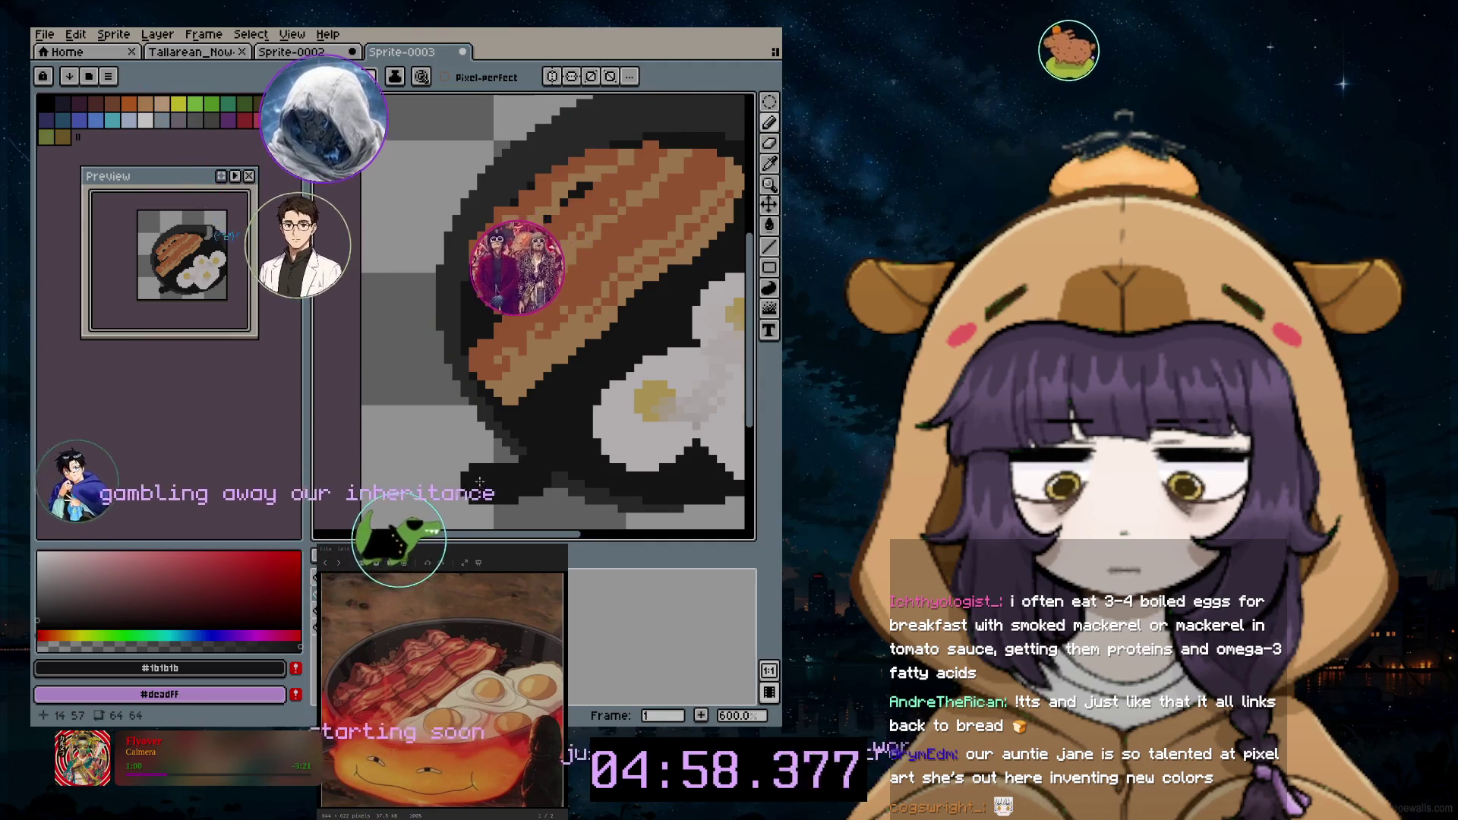
scroll(480, 483, down, 3)
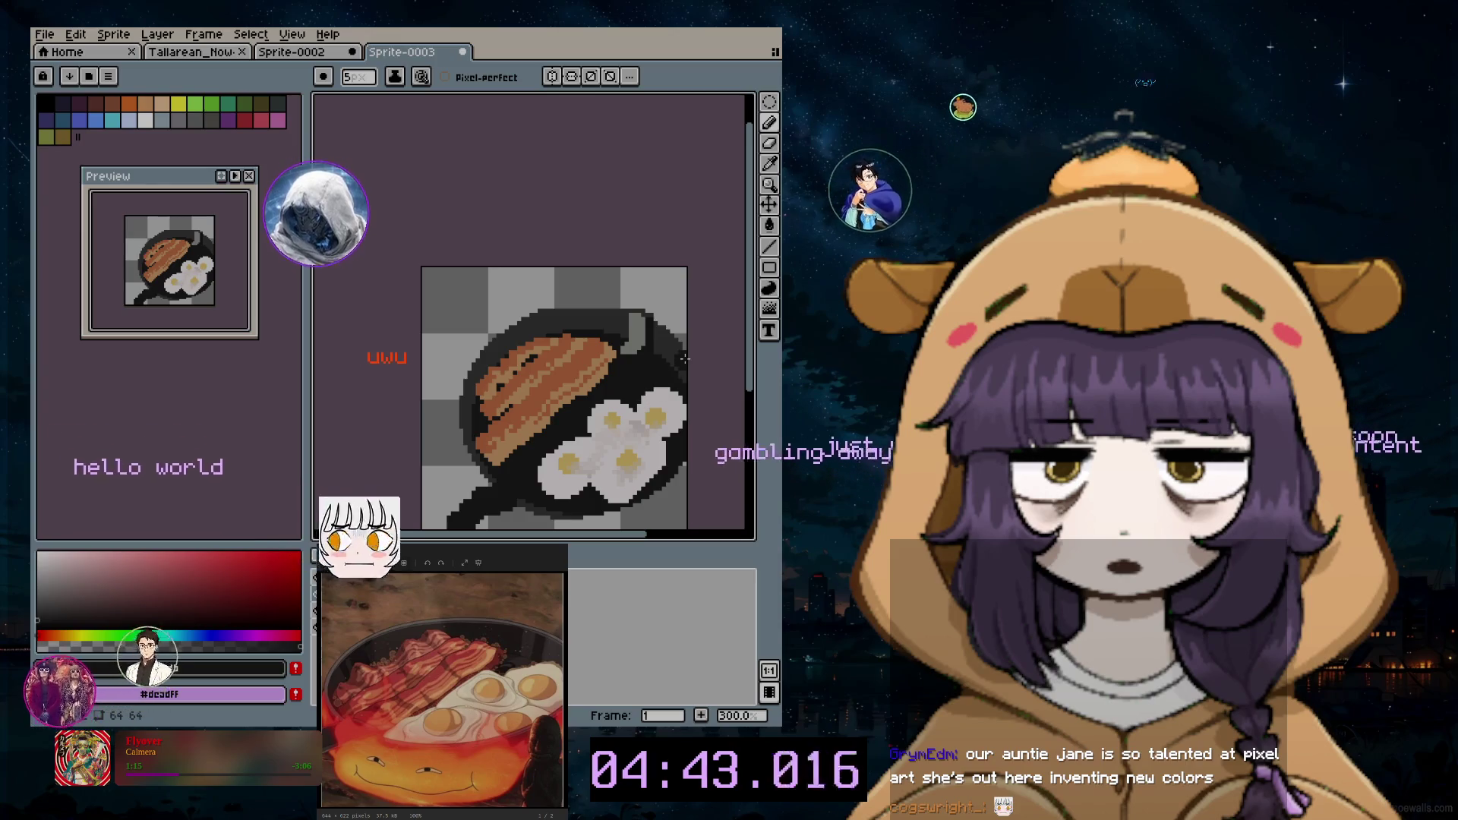
scroll(676, 384, down, 2)
scroll(638, 400, up, 1)
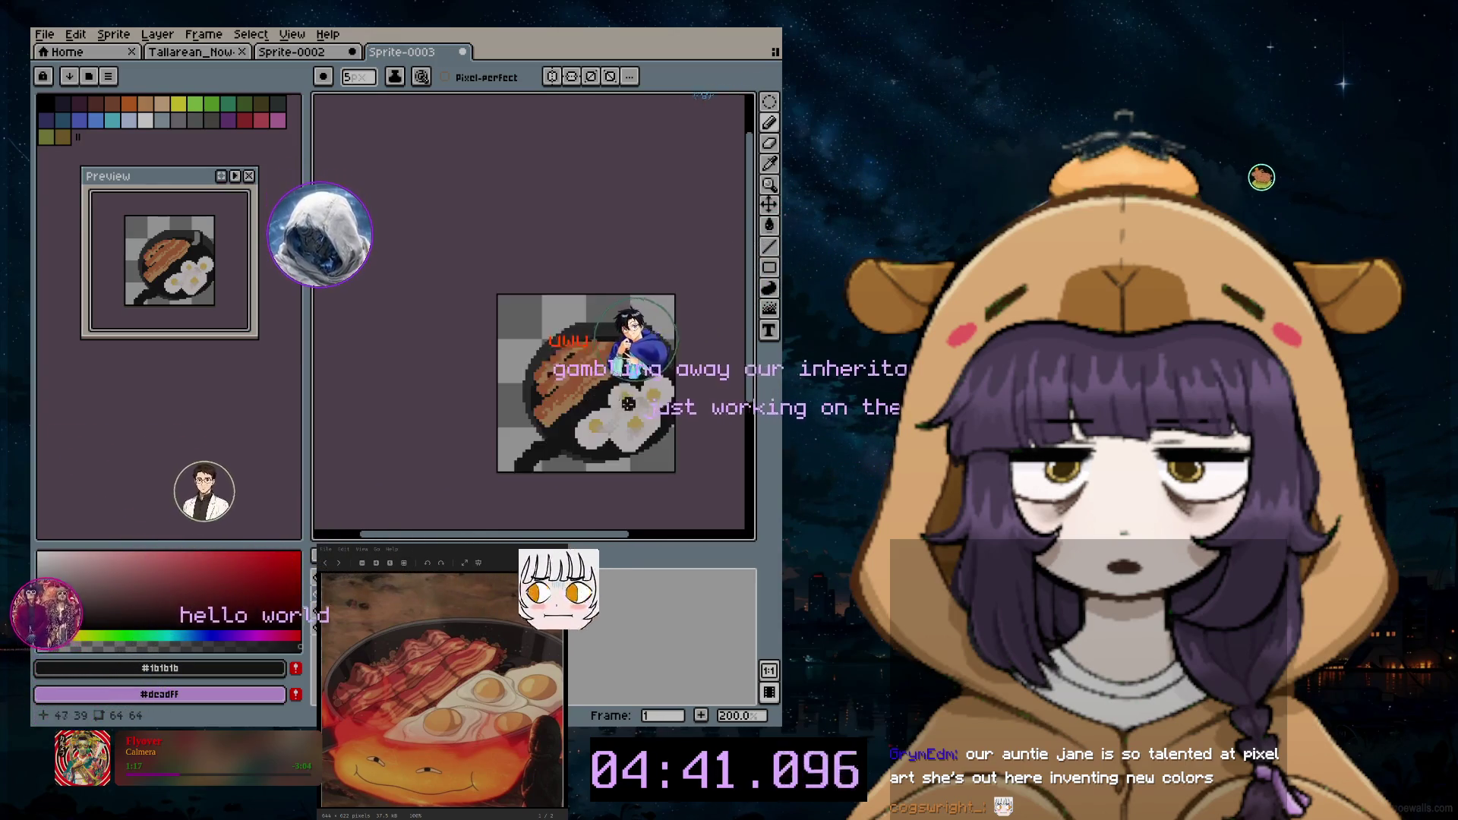
scroll(628, 409, up, 1)
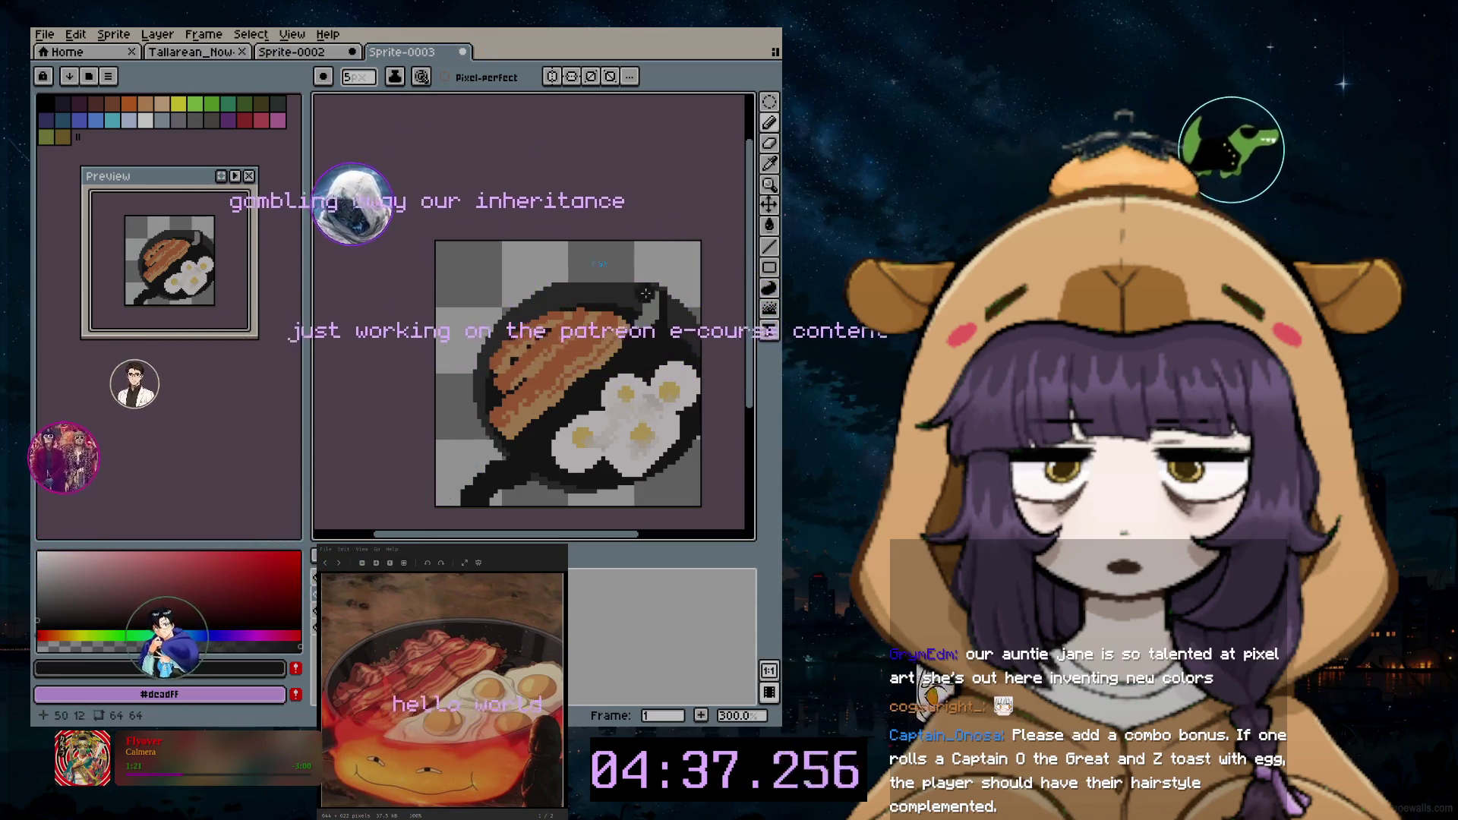
click(770, 102)
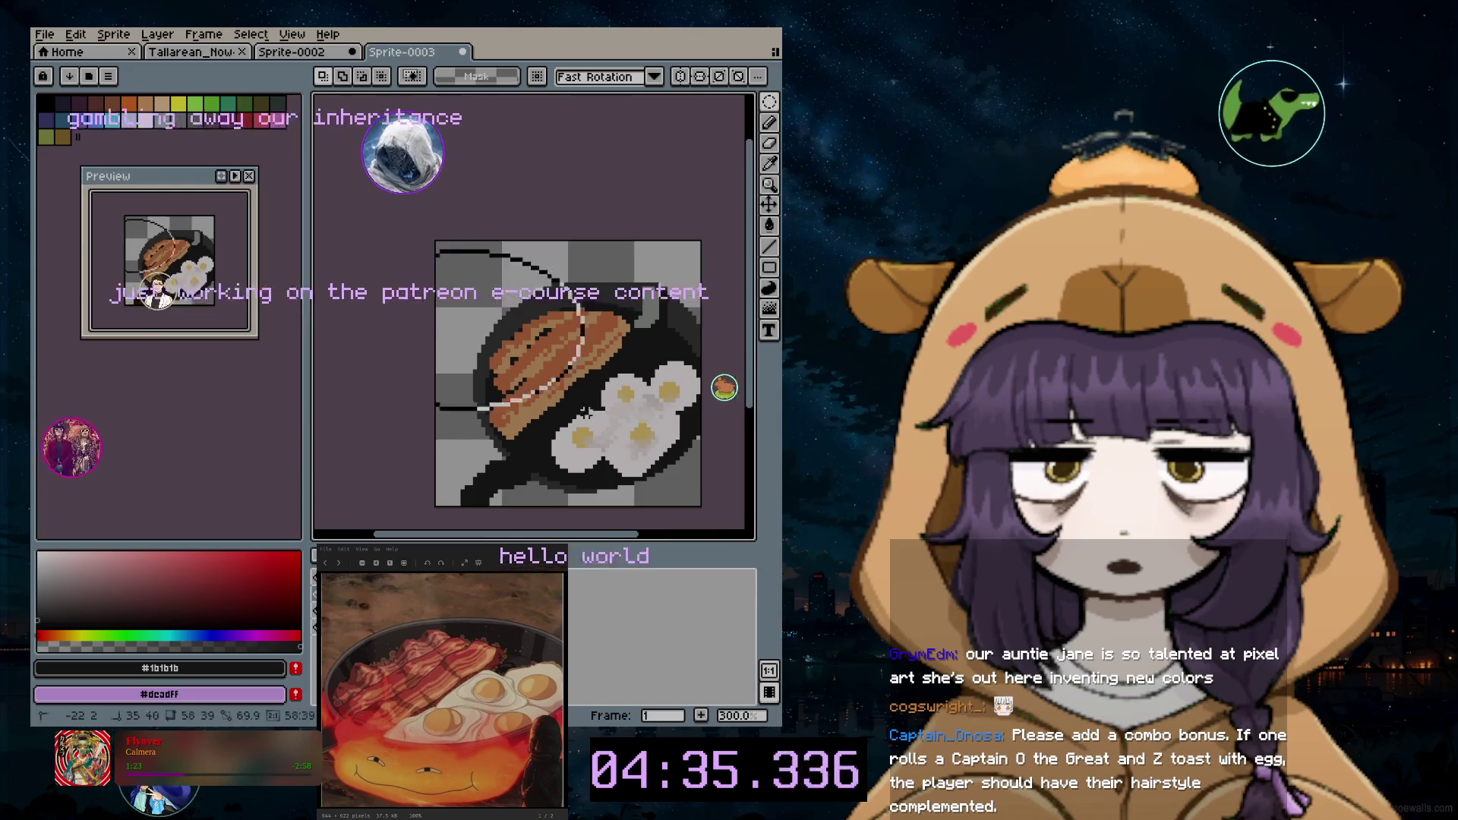
drag(345, 250, 730, 525)
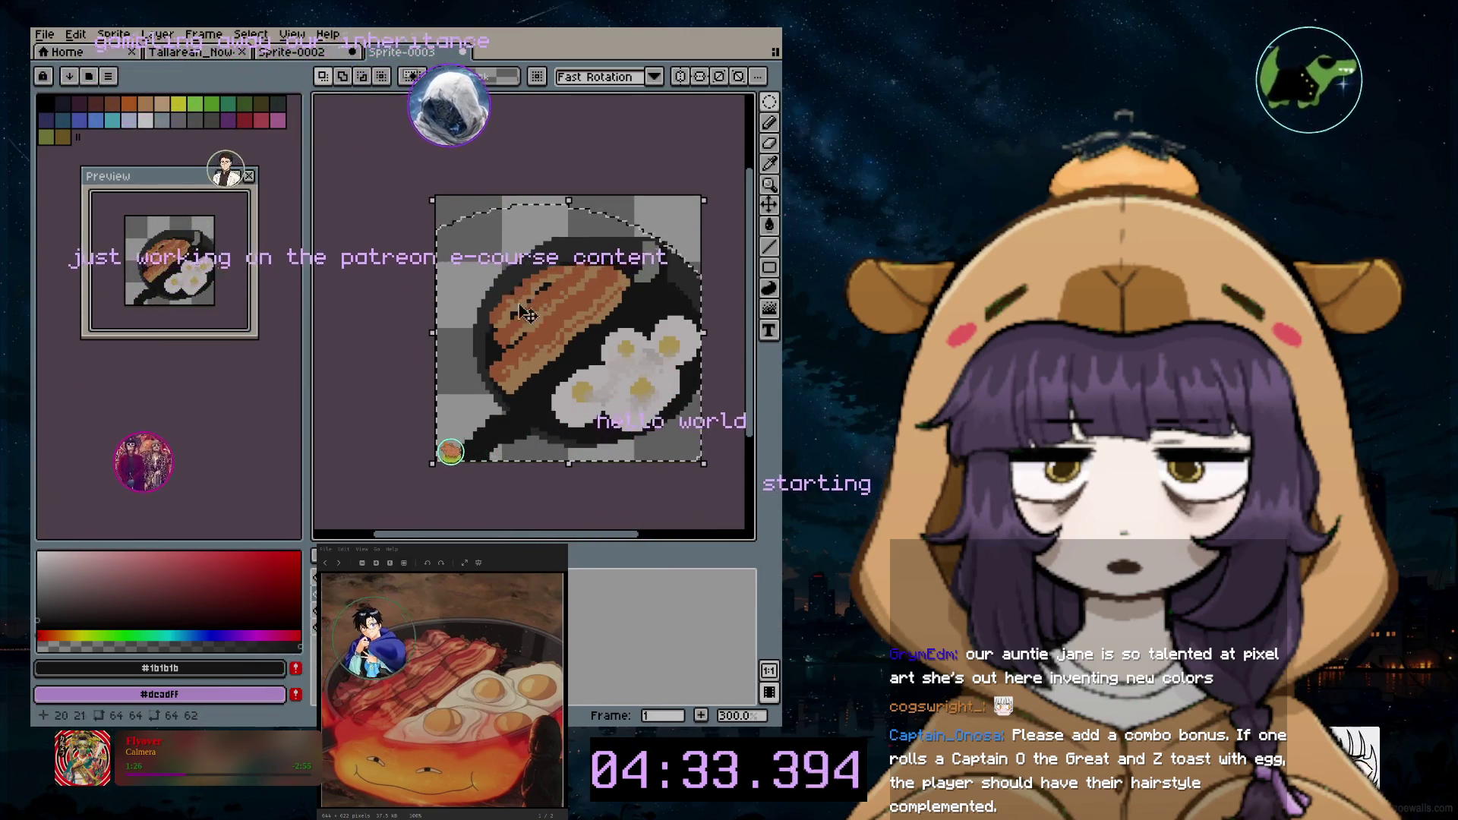
click(544, 382)
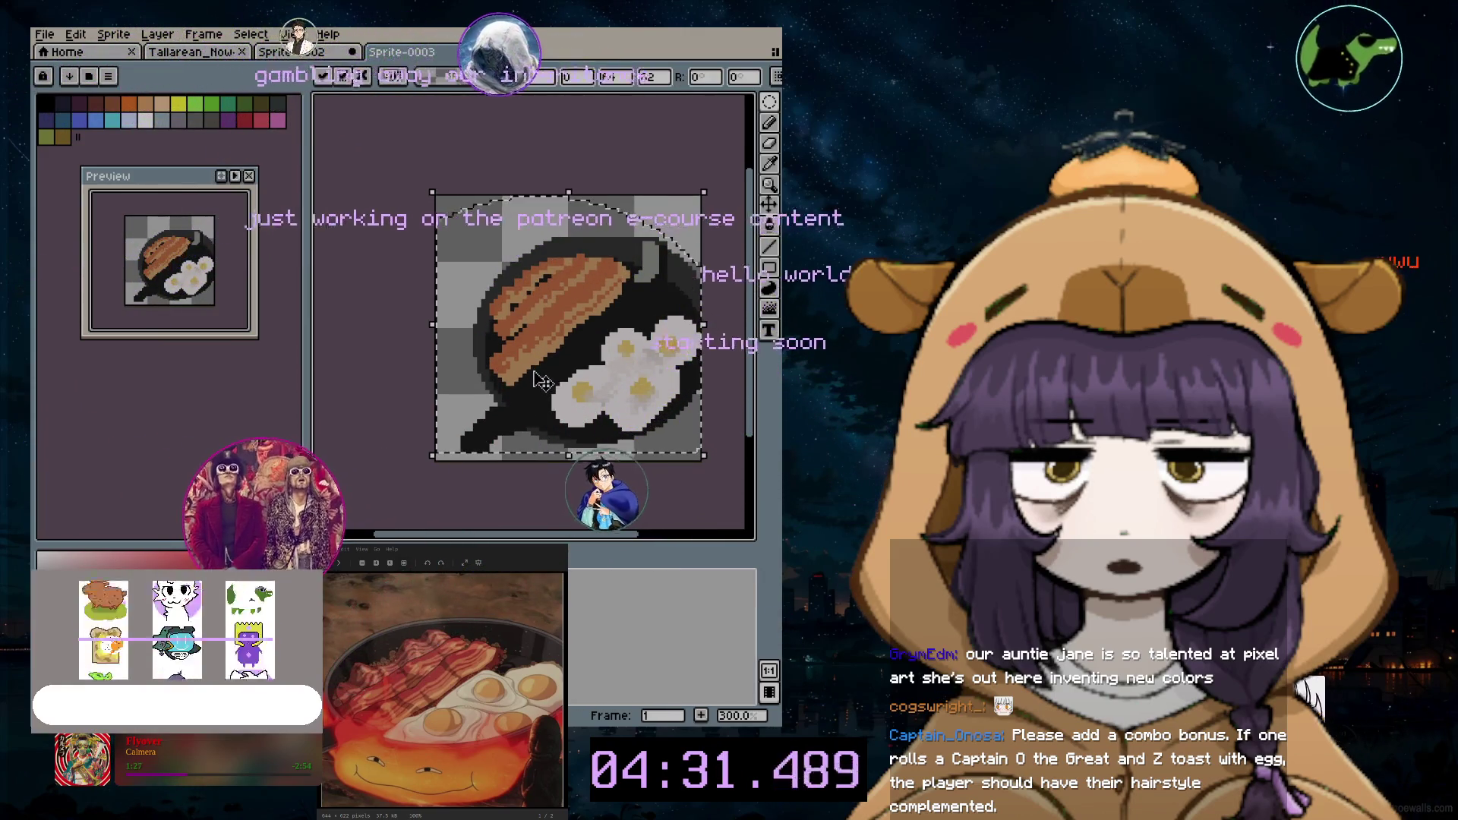
key(Return)
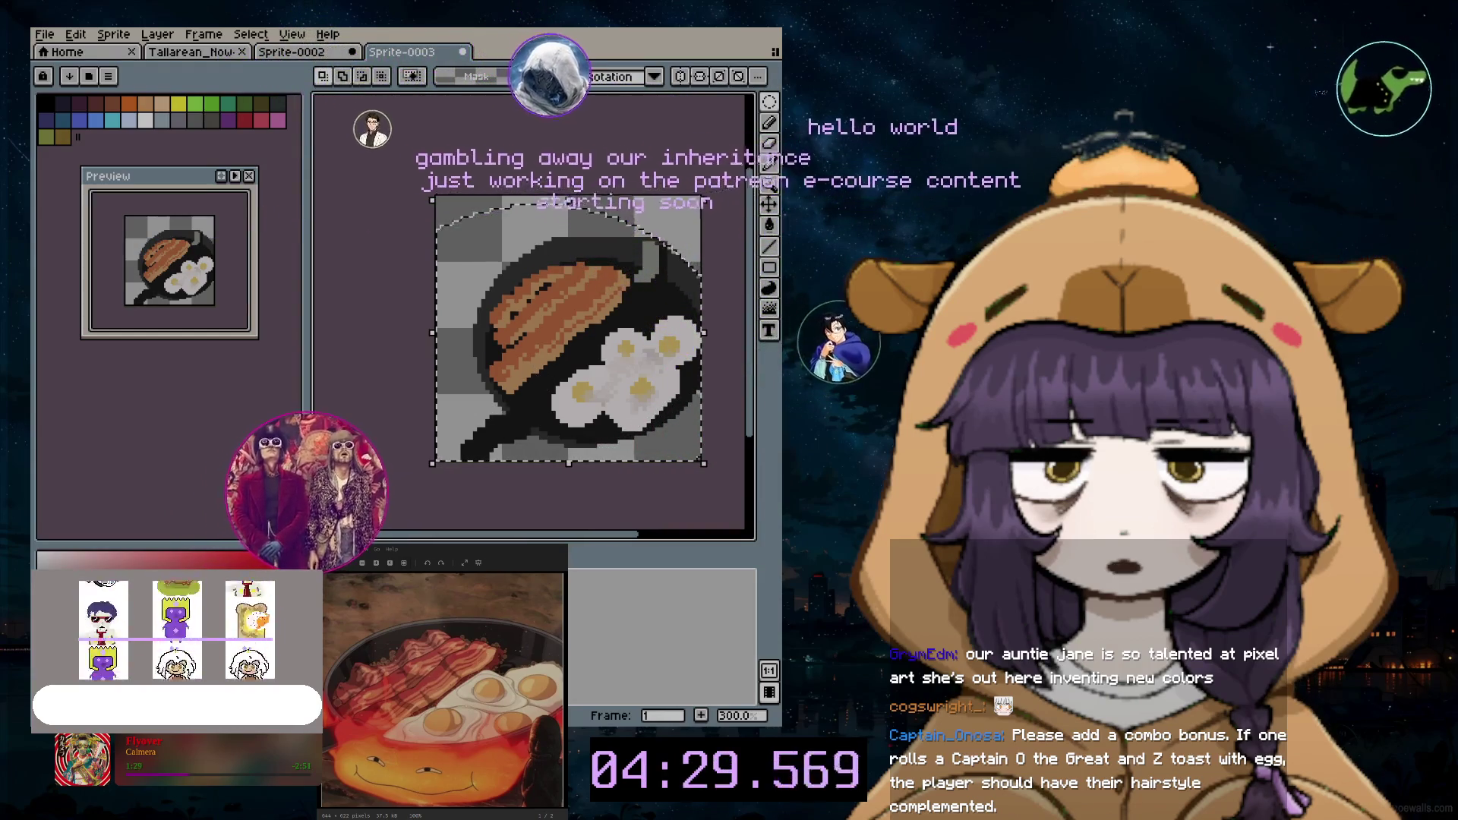
key(ctrl+d)
key(ctrl+a)
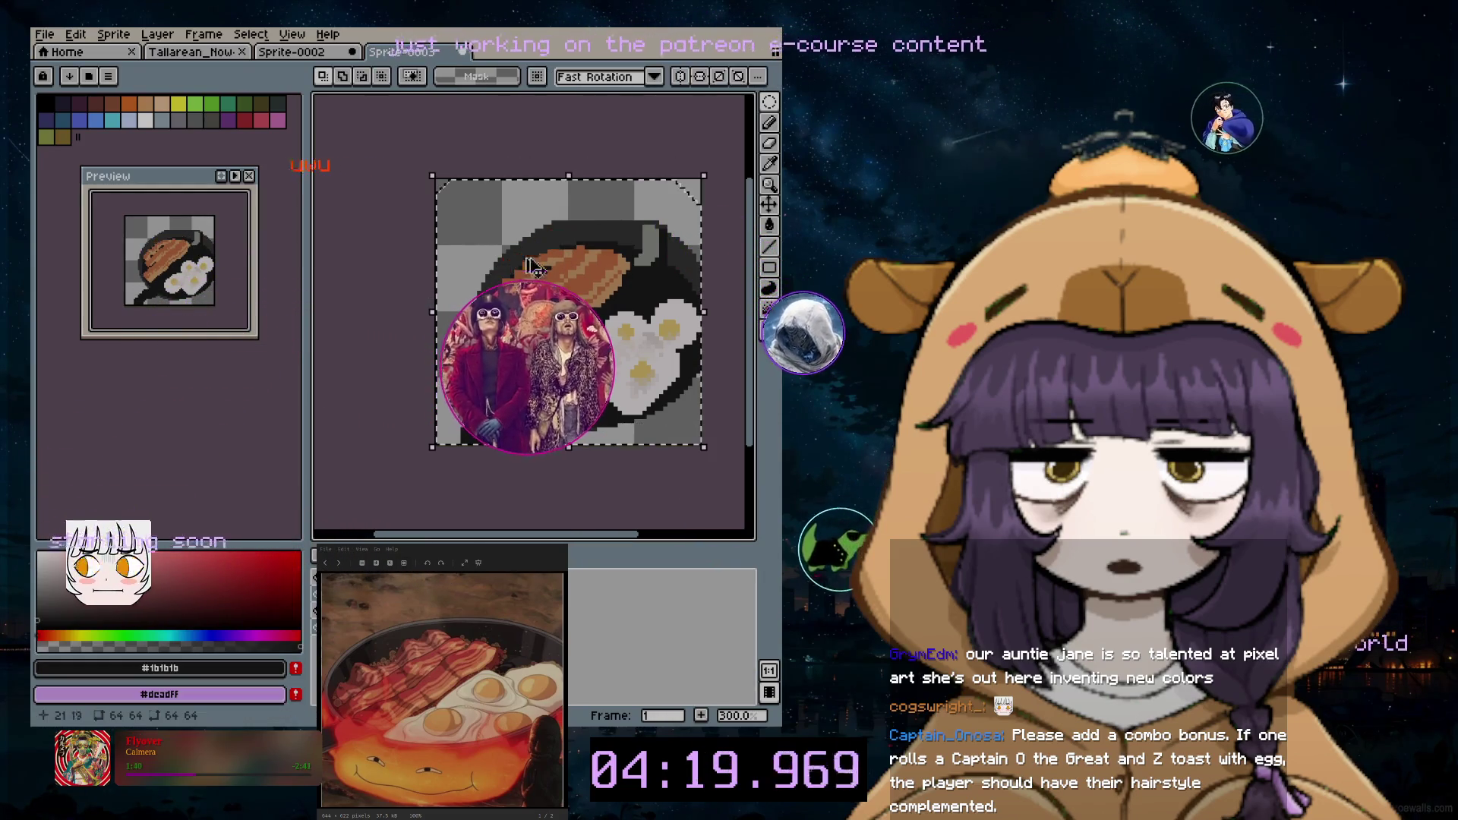
key(ctrl+d)
key(ctrl+a)
drag(517, 359, 513, 338)
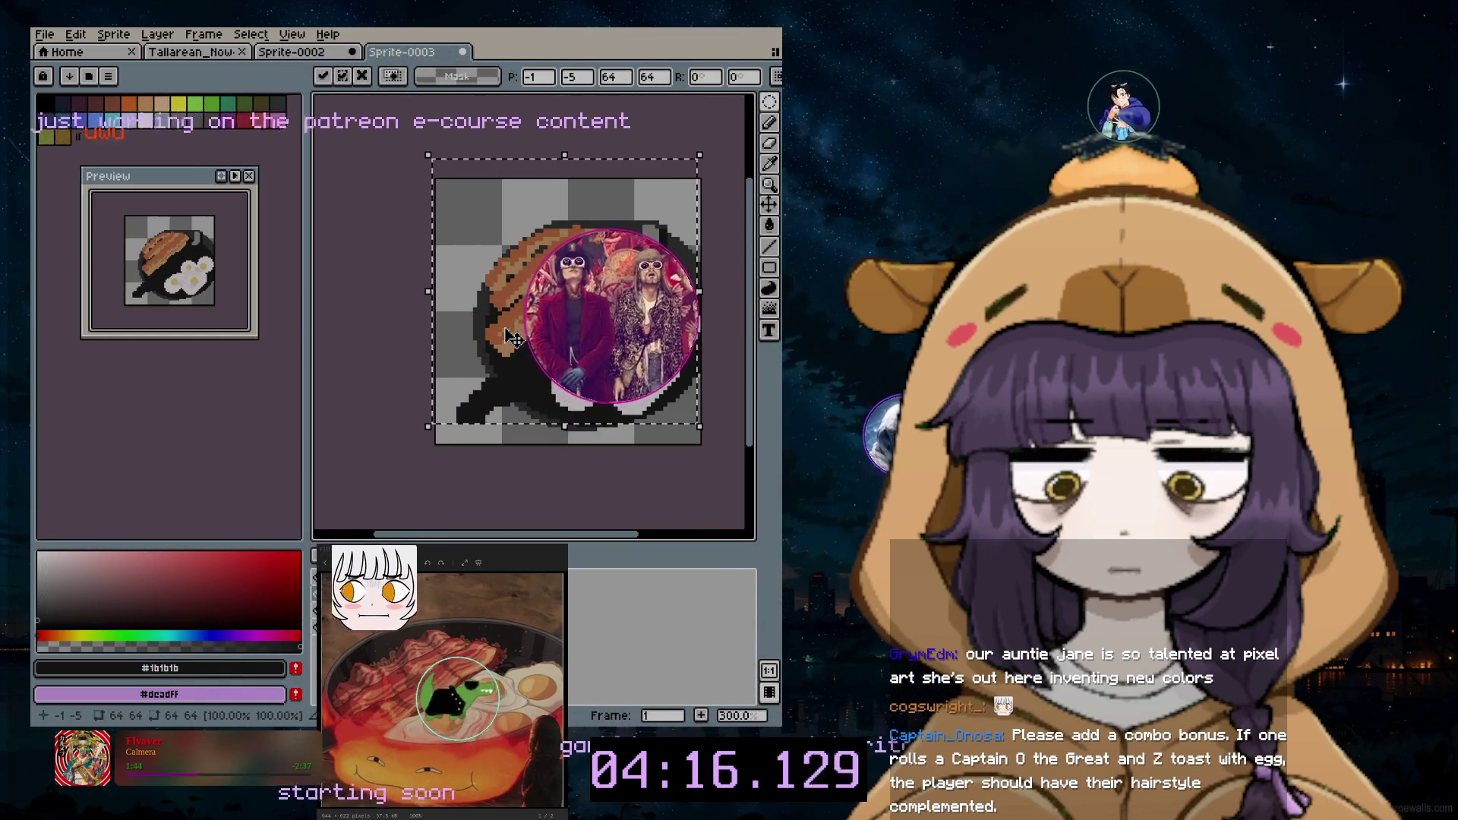
key(Escape)
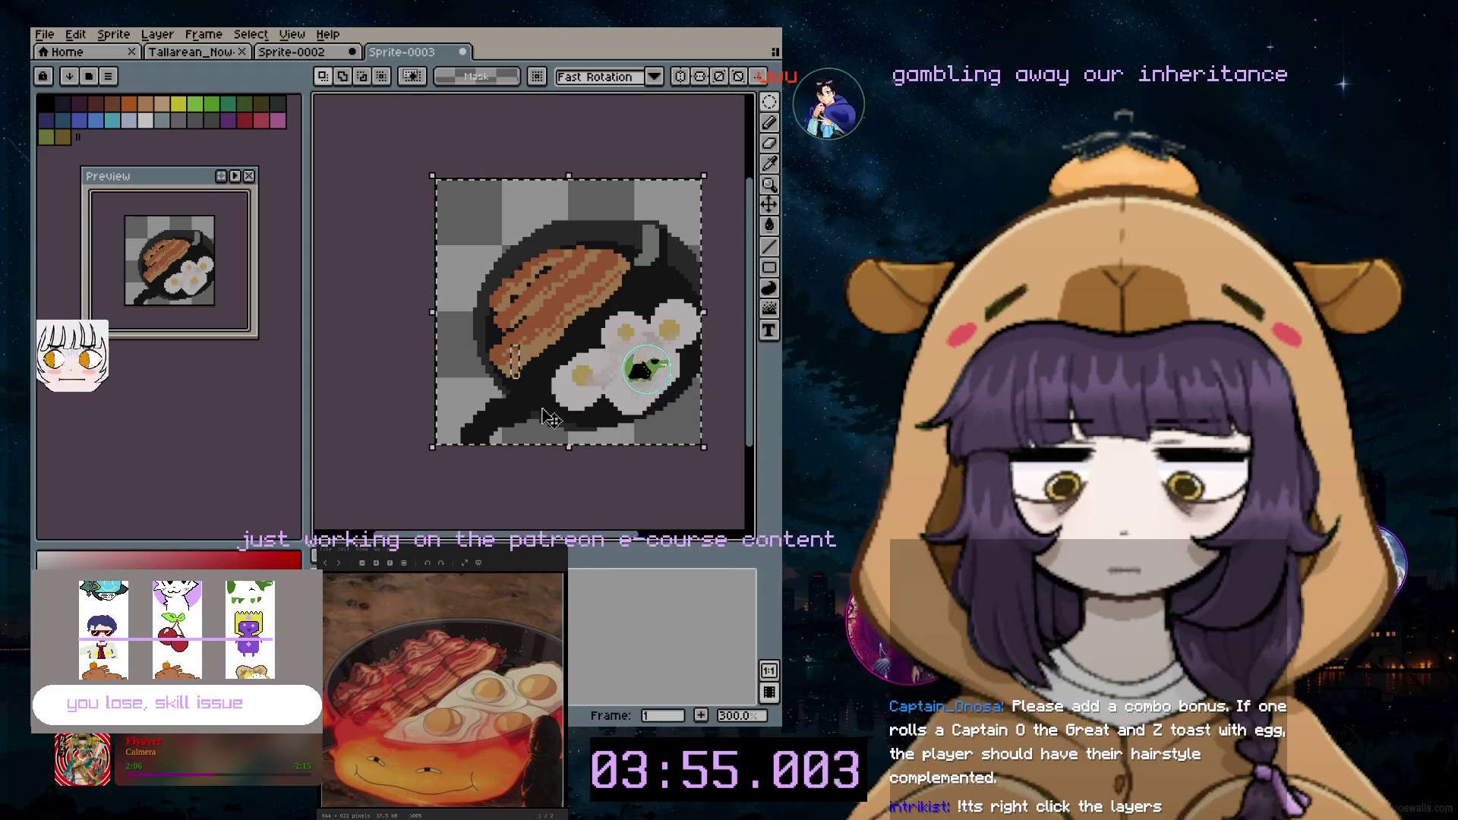
drag(558, 404, 558, 371)
Step: Undo the 8 px upward move and clear any selection on the sprite
key(Escape)
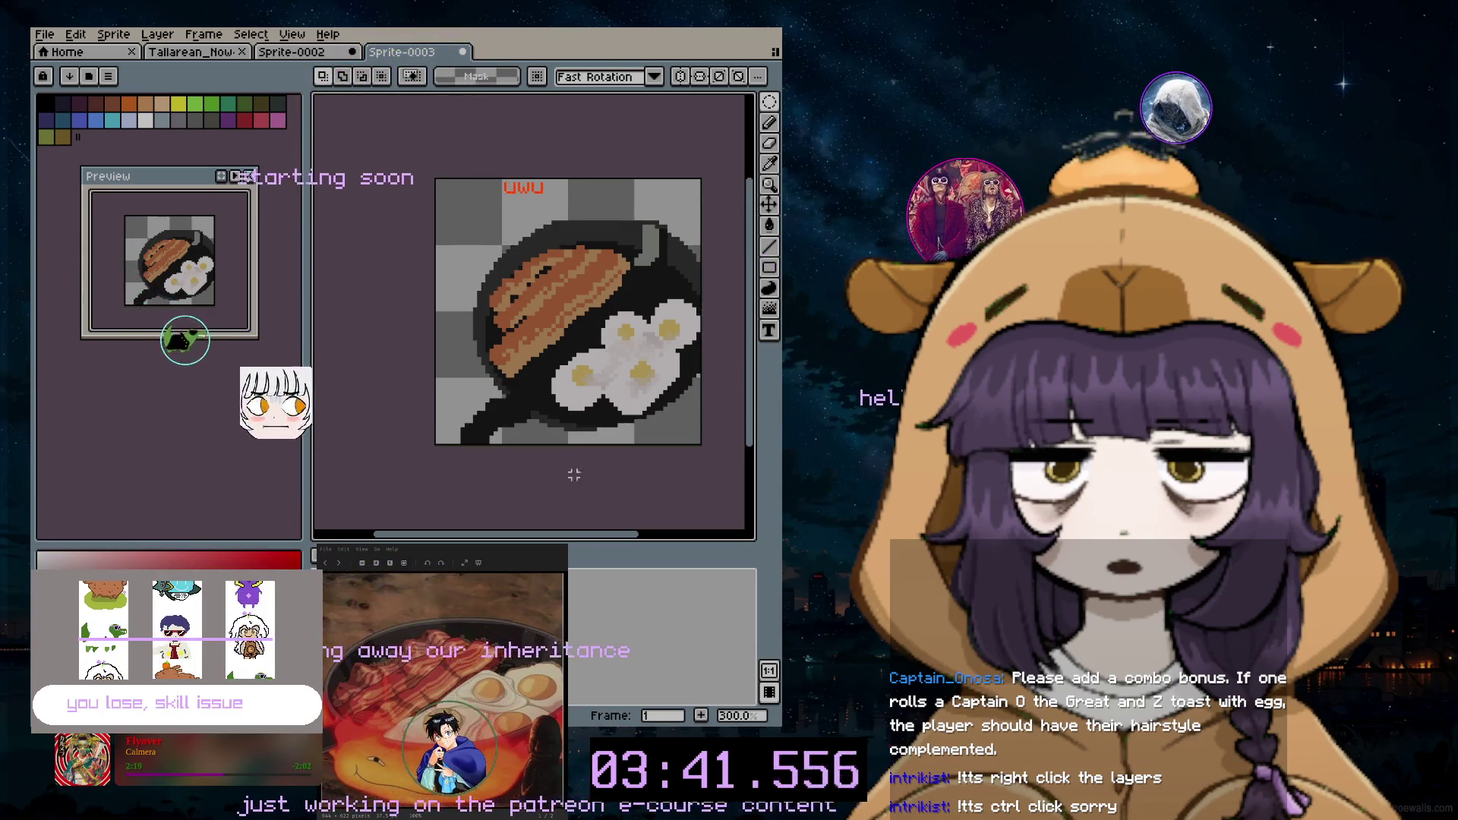
key(ctrl+z)
key(ctrl+a)
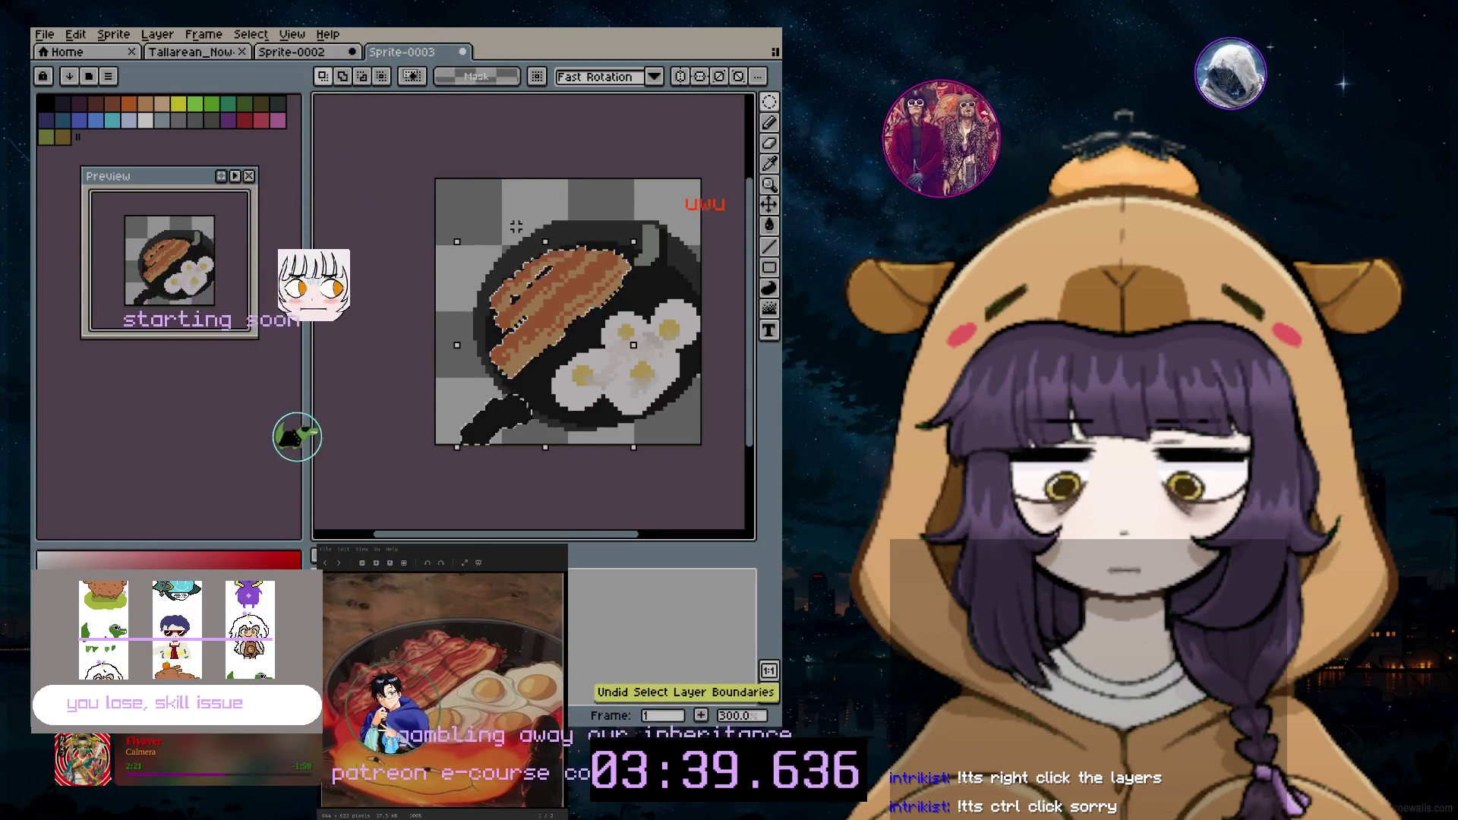
key(ctrl+d)
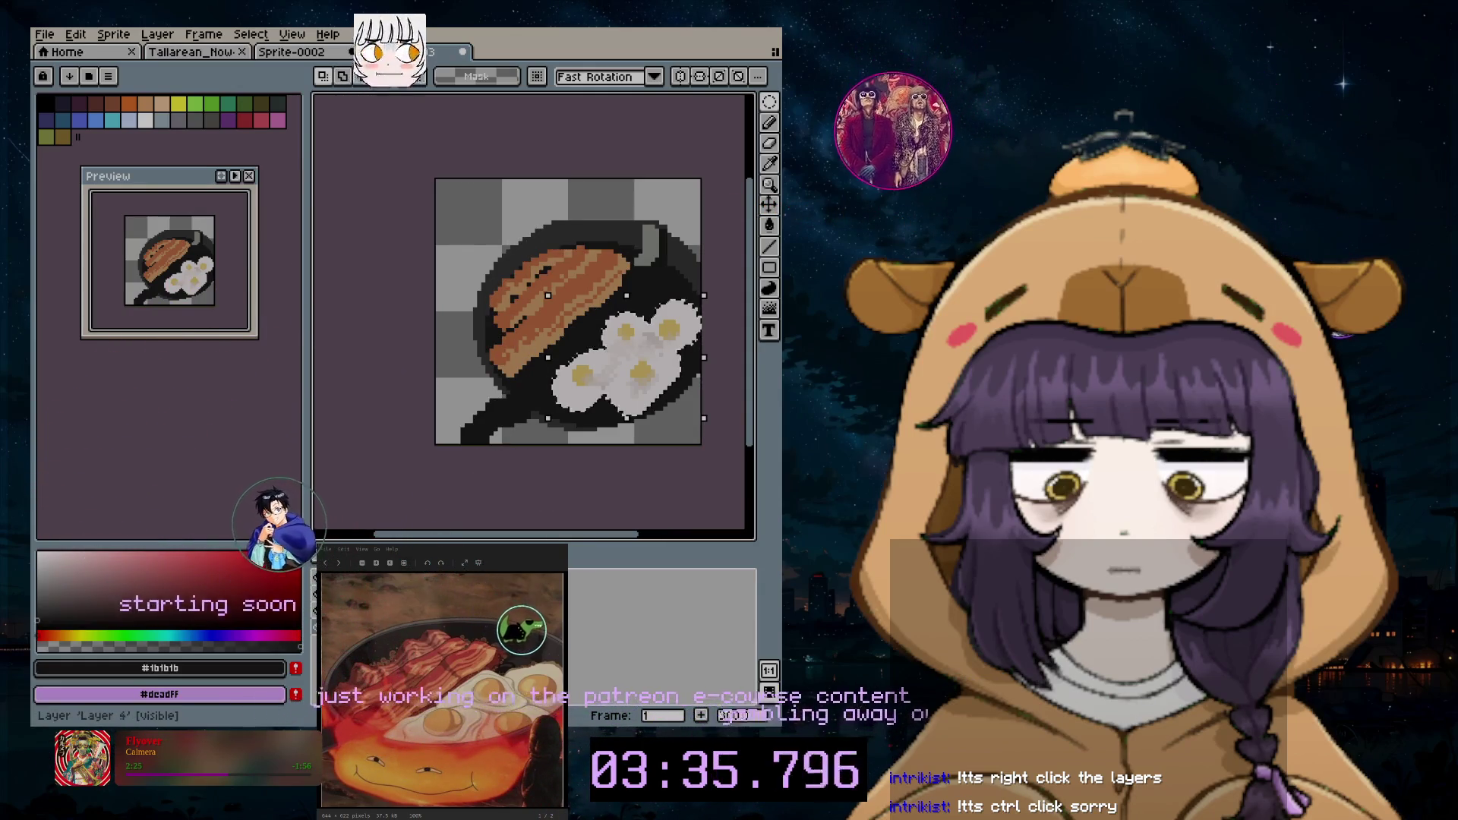
Step: Select the layer's bounds, drag the pan artwork up-left and commit the move
ctrl+click(505, 482)
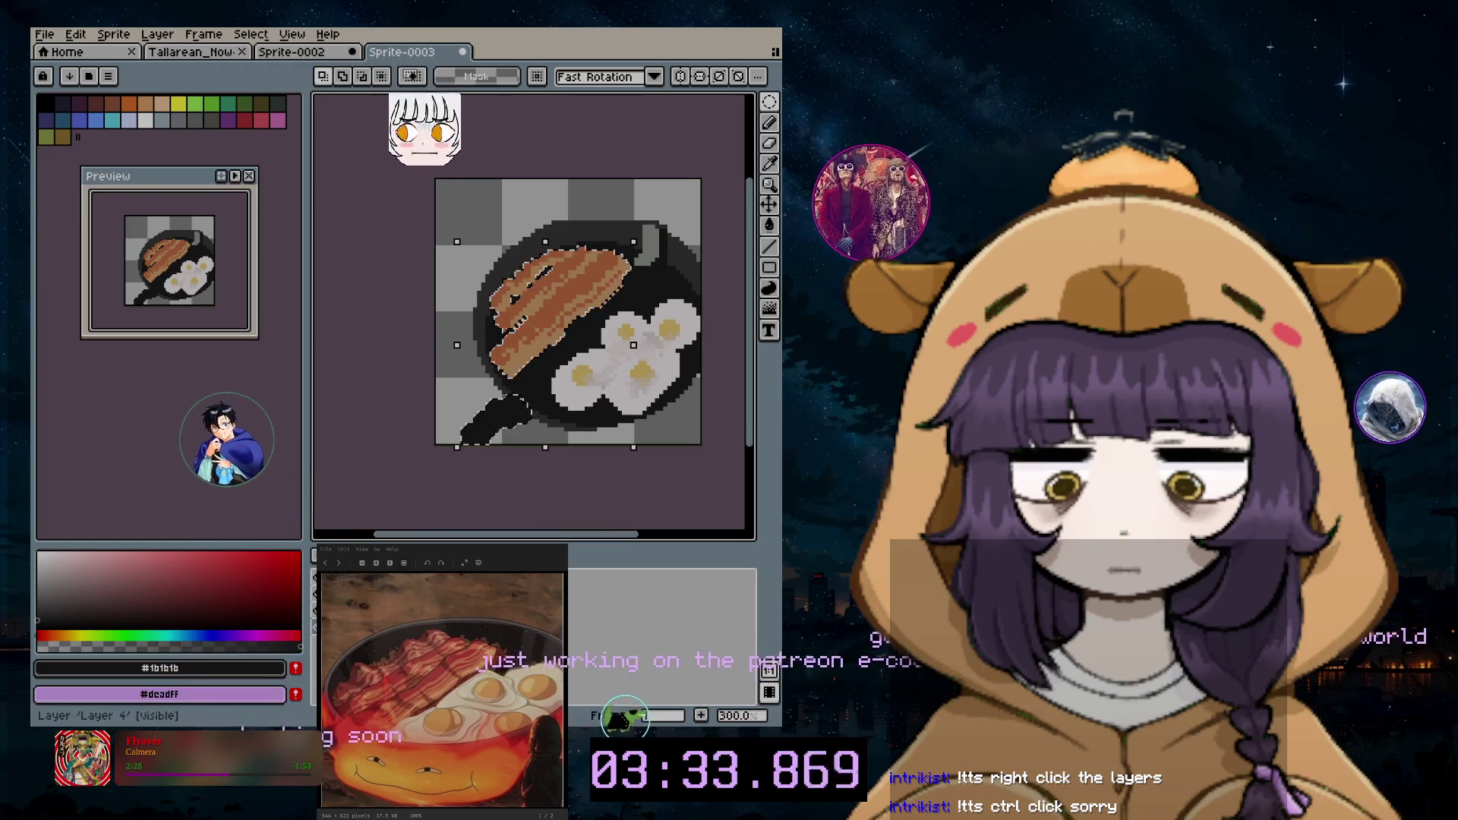
drag(523, 362, 519, 337)
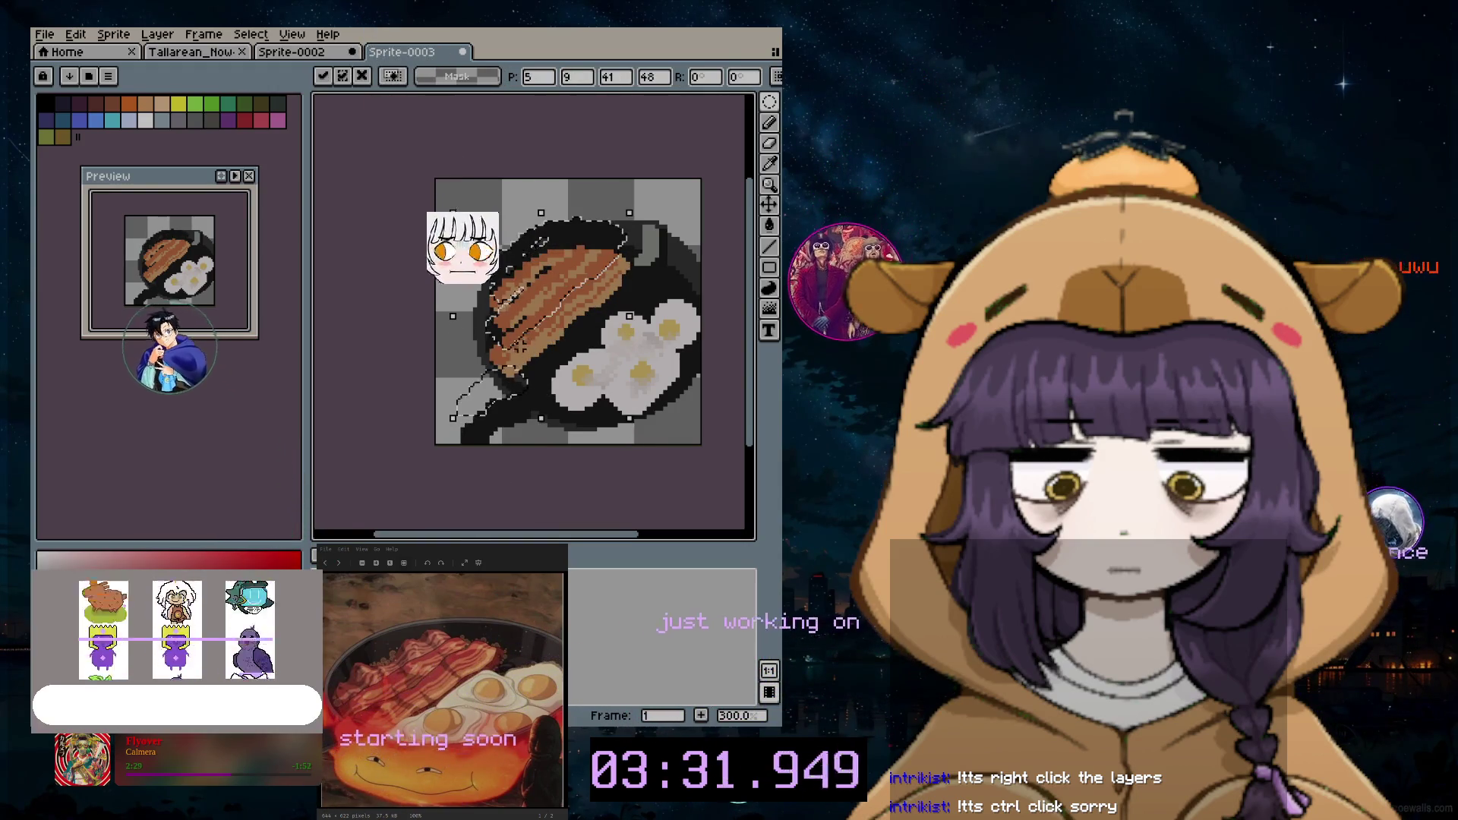
click(544, 494)
ctrl+click(459, 384)
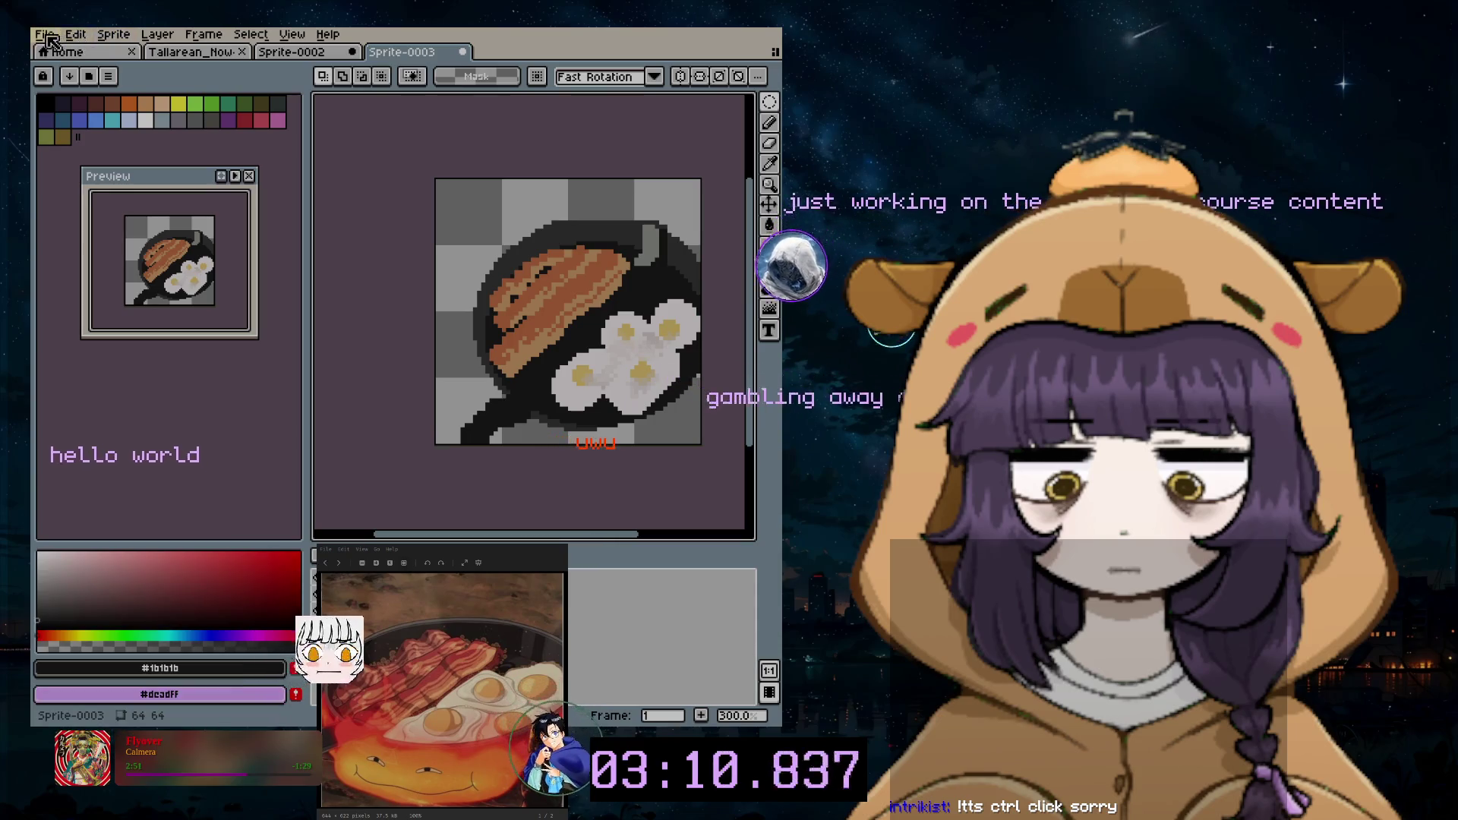
Step: With the Move tool, shift the whole pan layer up and to the left in two drags
click(80, 35)
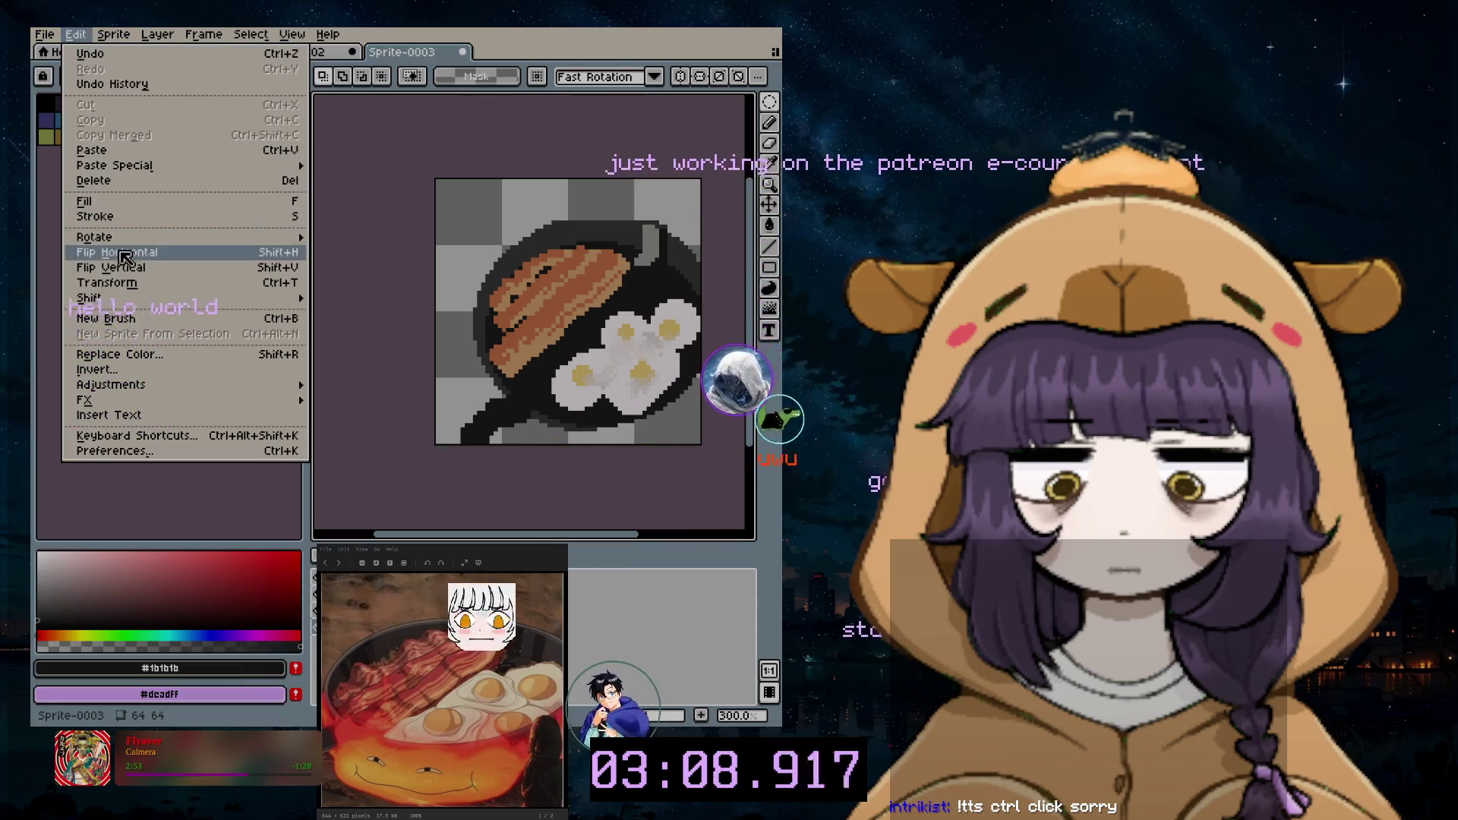
mouse_move(91, 298)
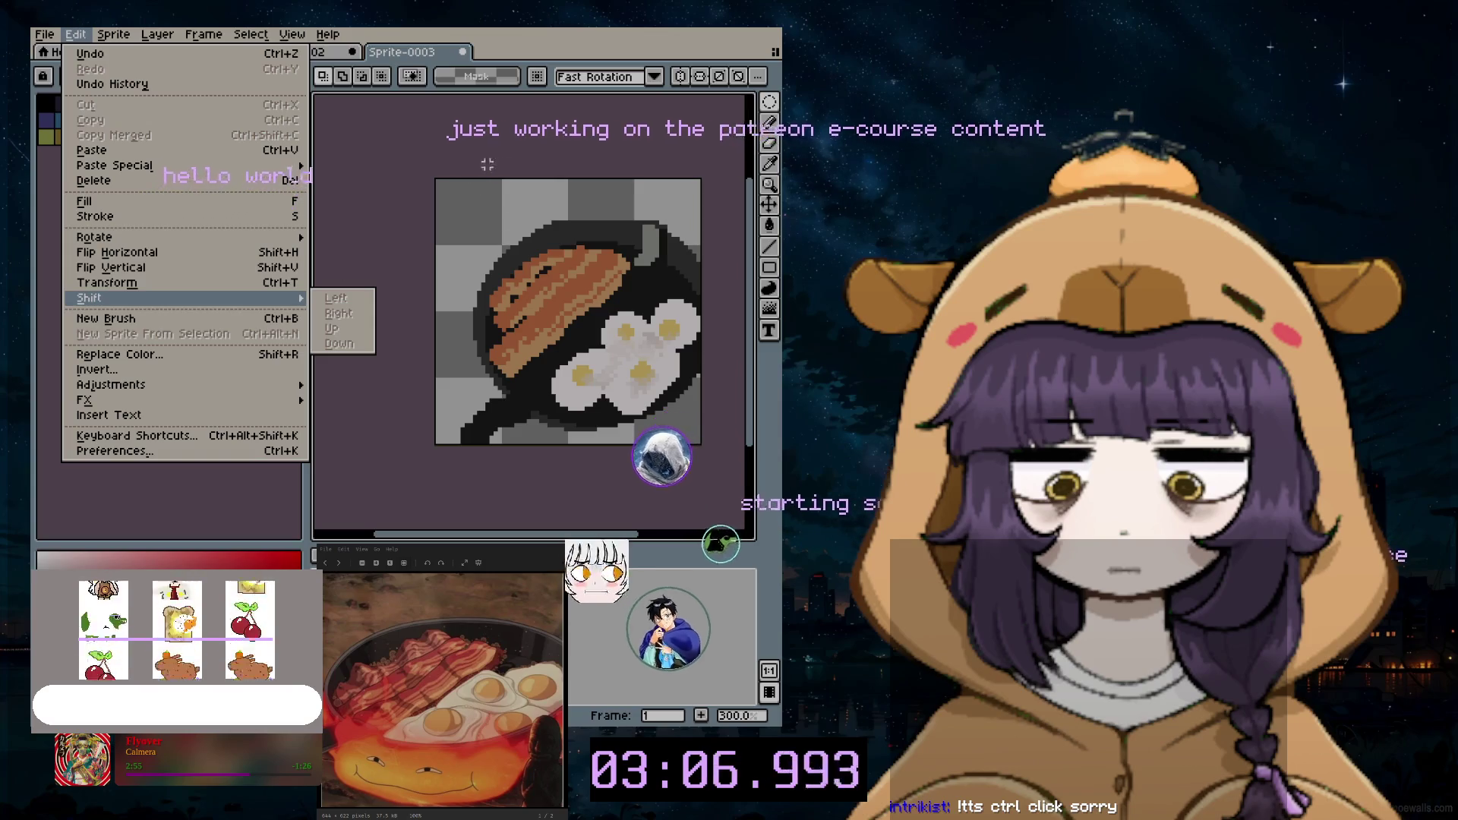
click(669, 205)
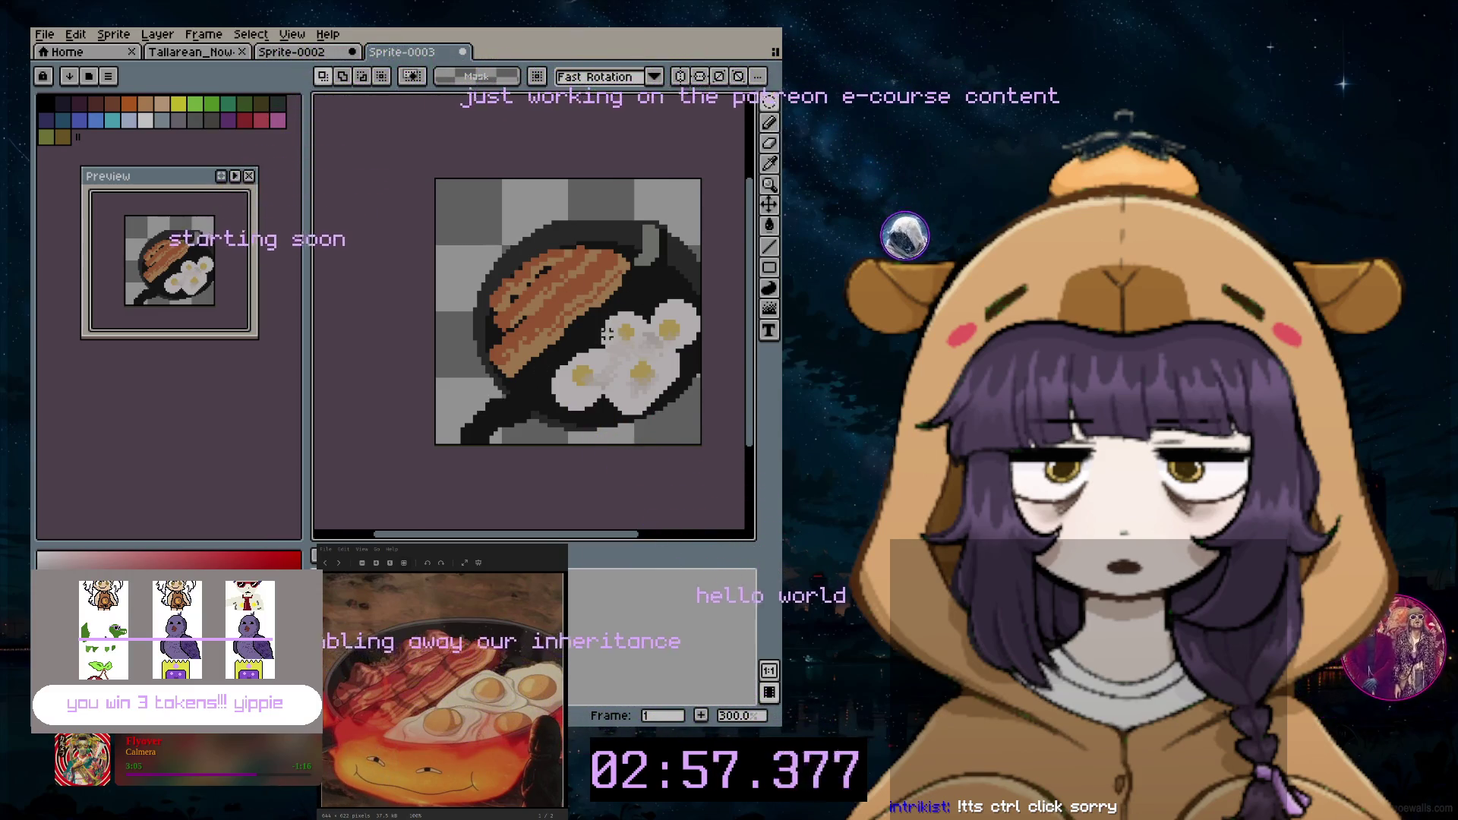
click(772, 202)
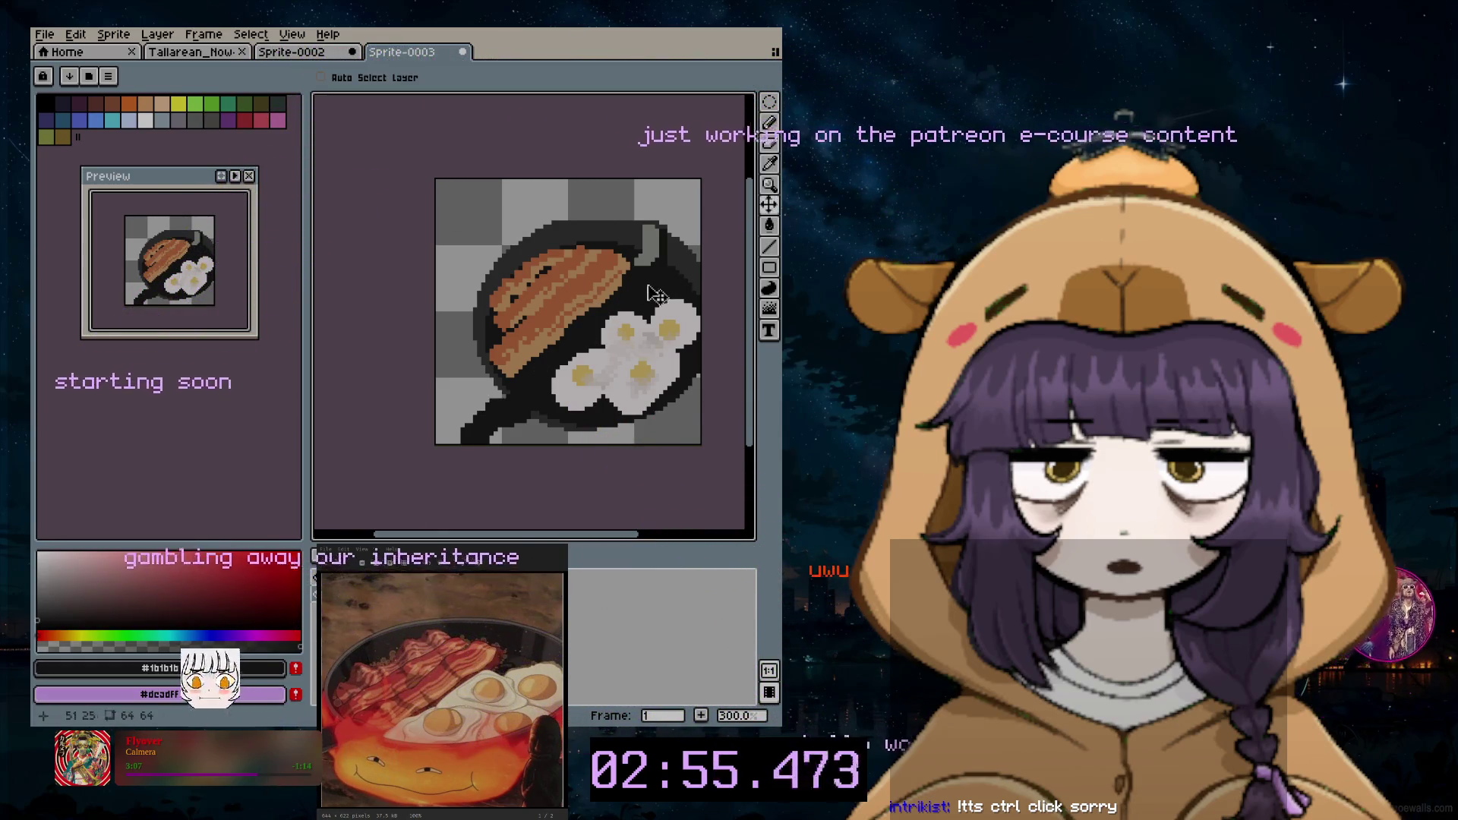
drag(657, 294, 633, 278)
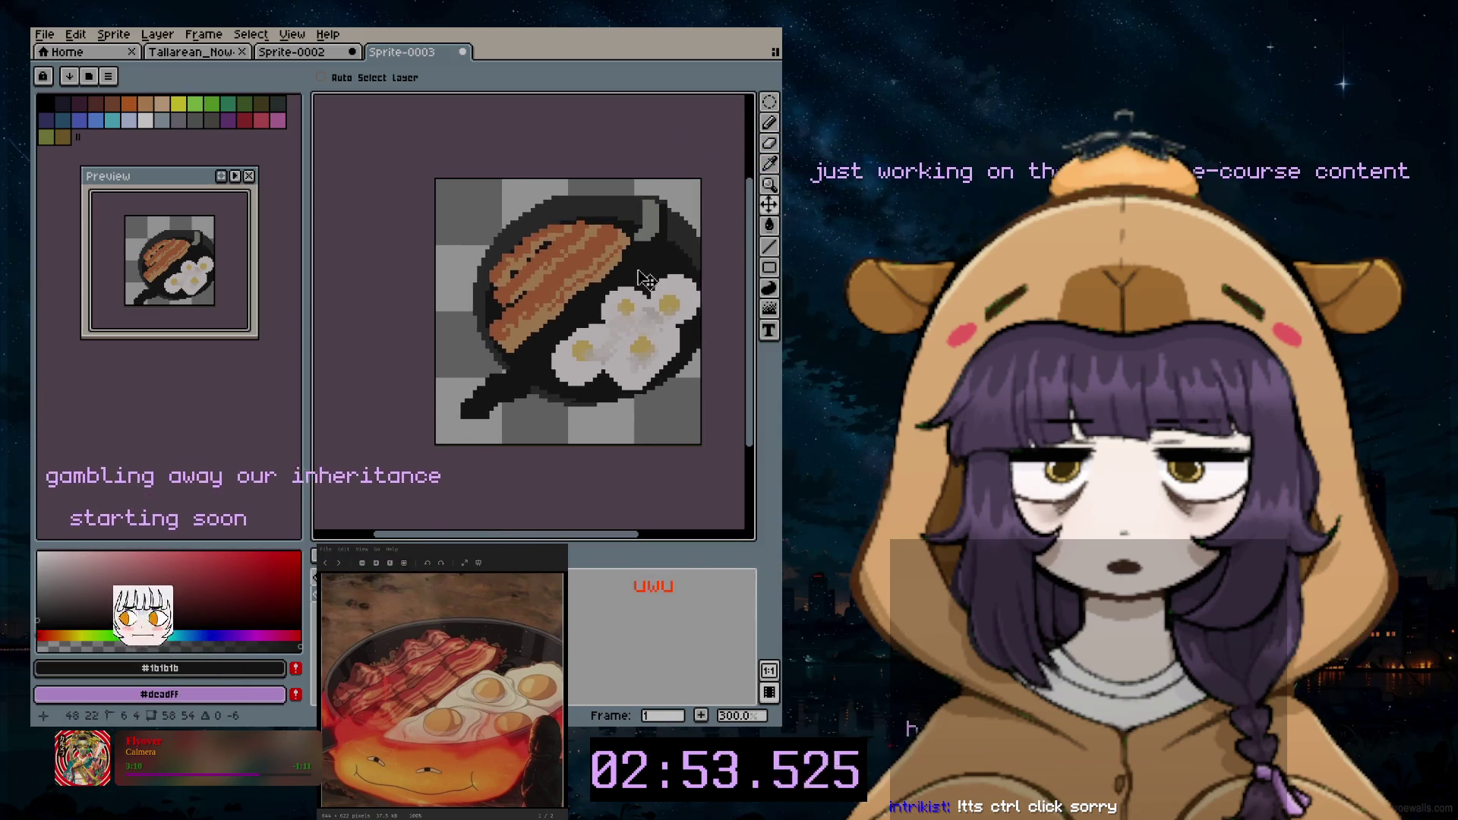
drag(642, 278, 639, 266)
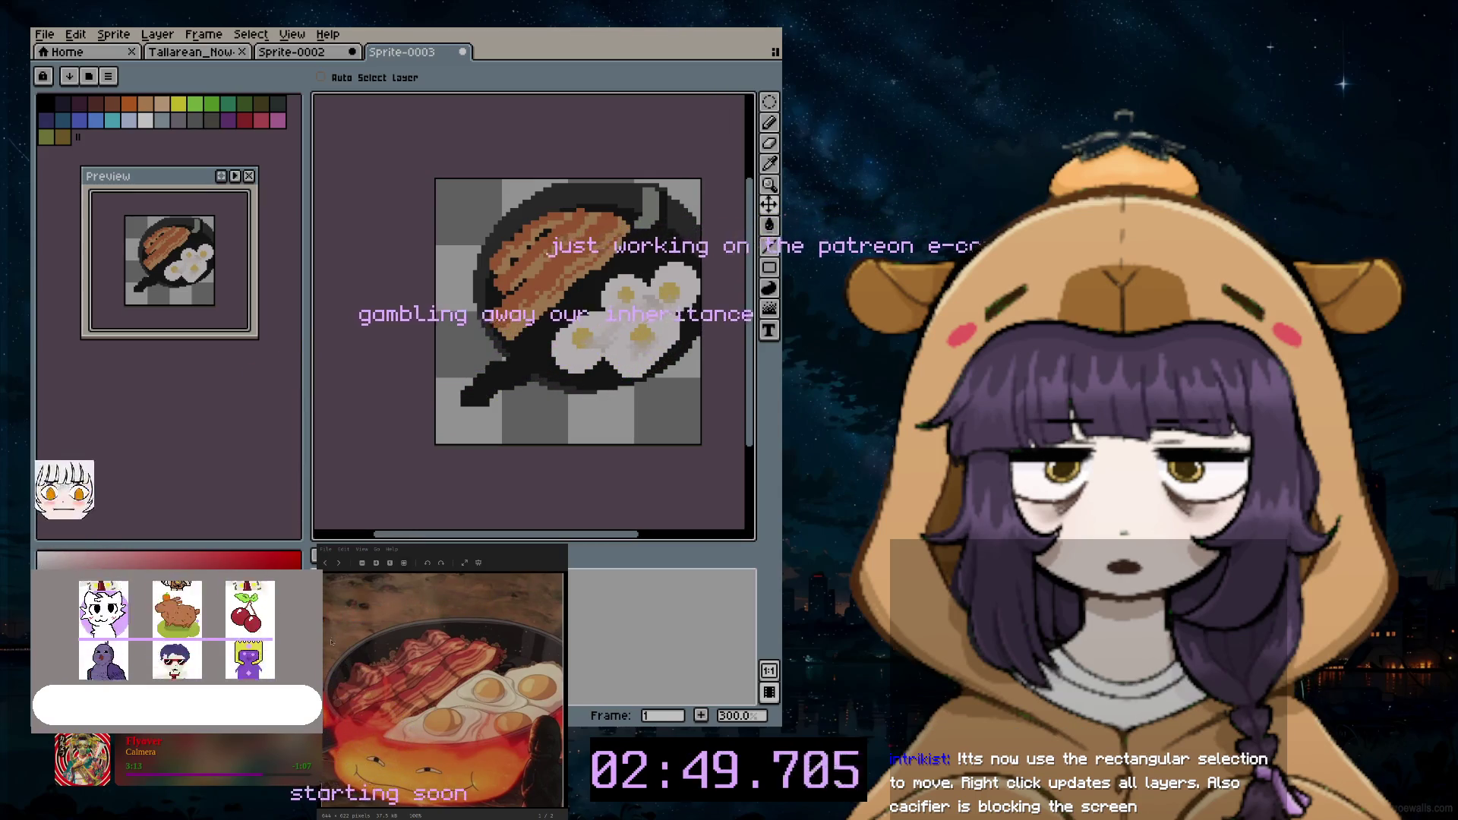
Step: Switch between Eyedropper, Move and Rectangular Marquee tools without editing
click(770, 164)
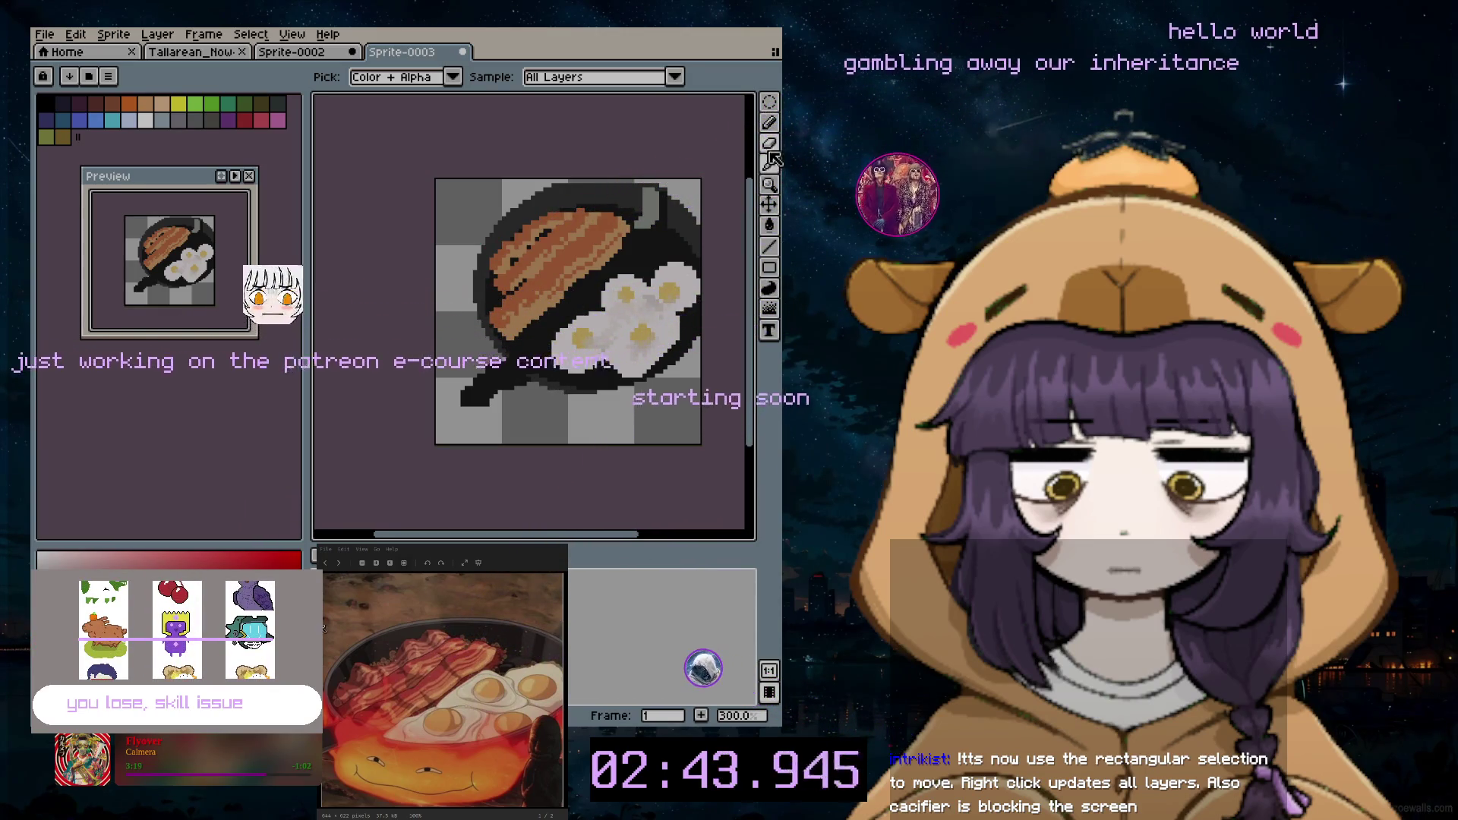
click(770, 203)
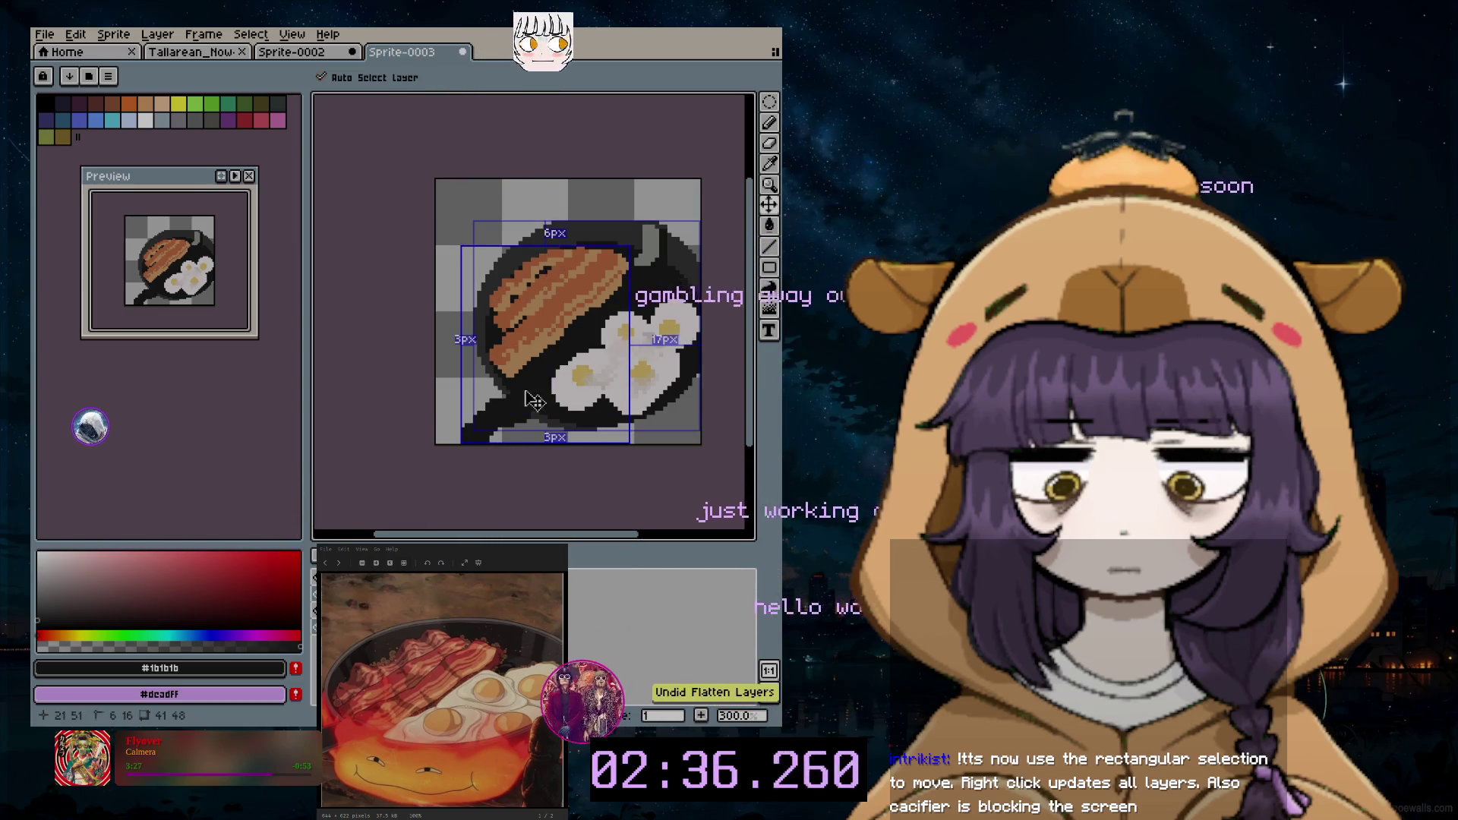
key(i)
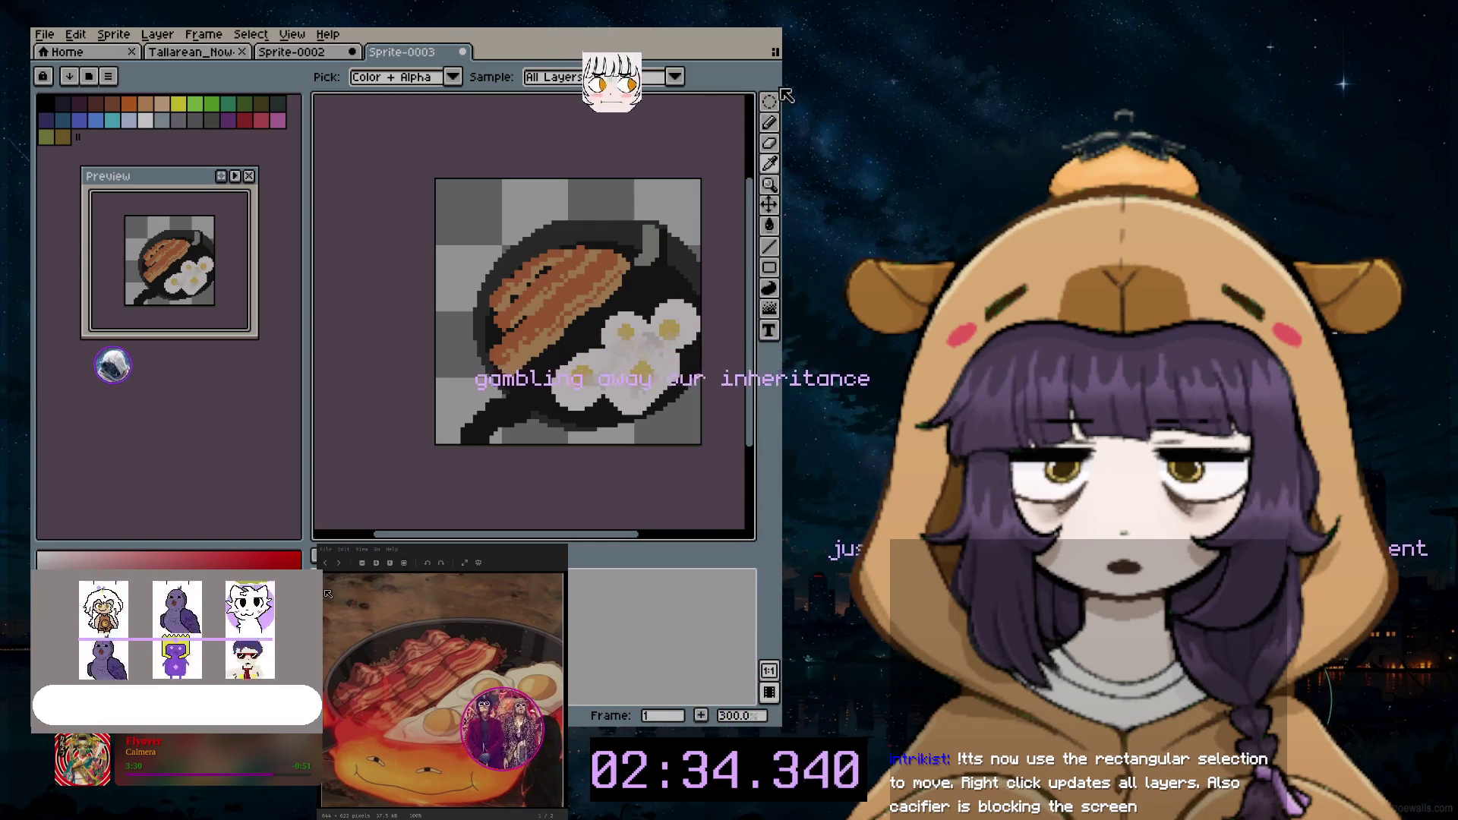
click(770, 101)
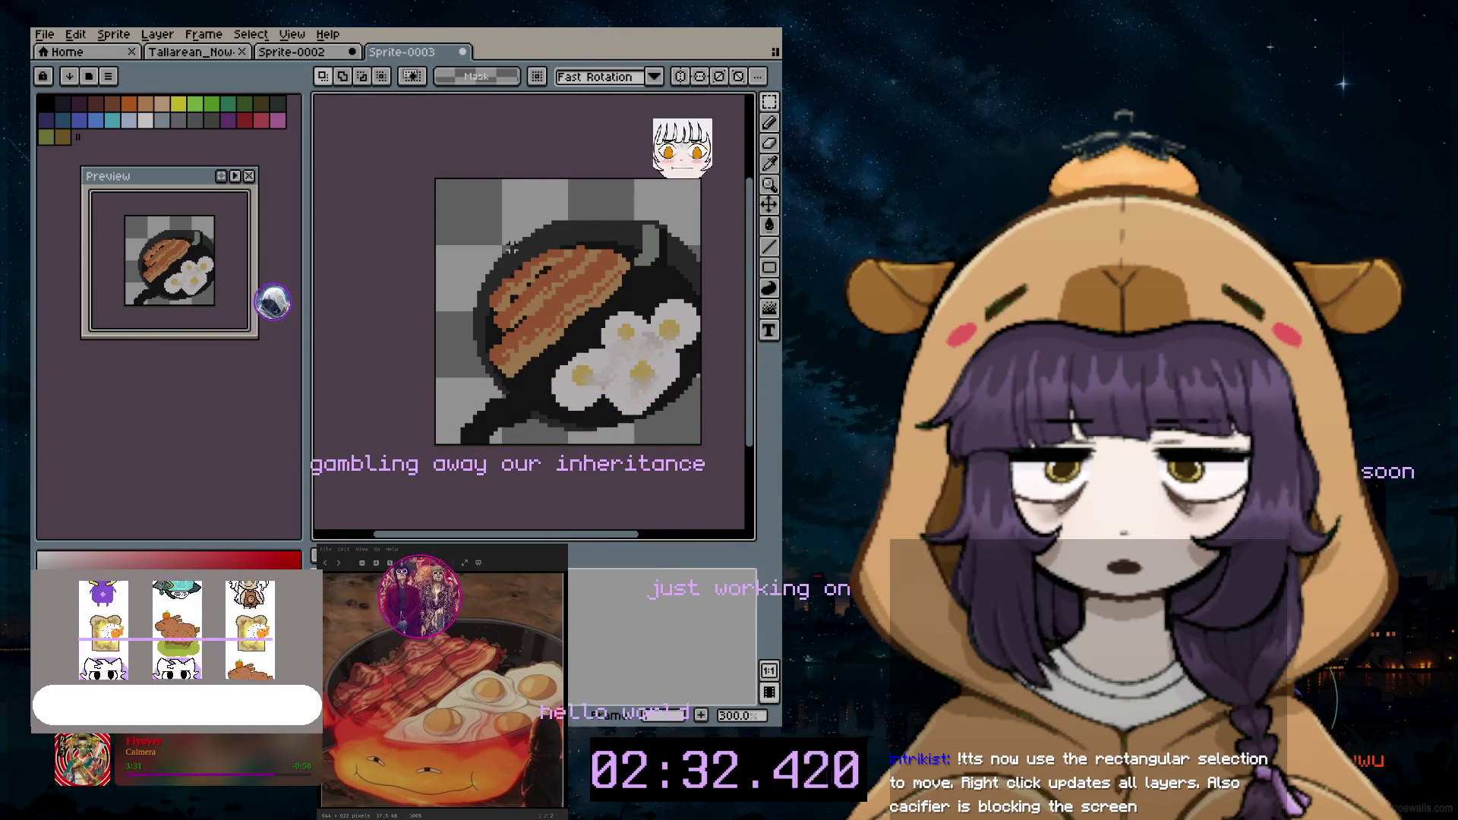
Step: Try a small top-left marquee, clear it, and cancel a started transform
drag(437, 180, 505, 261)
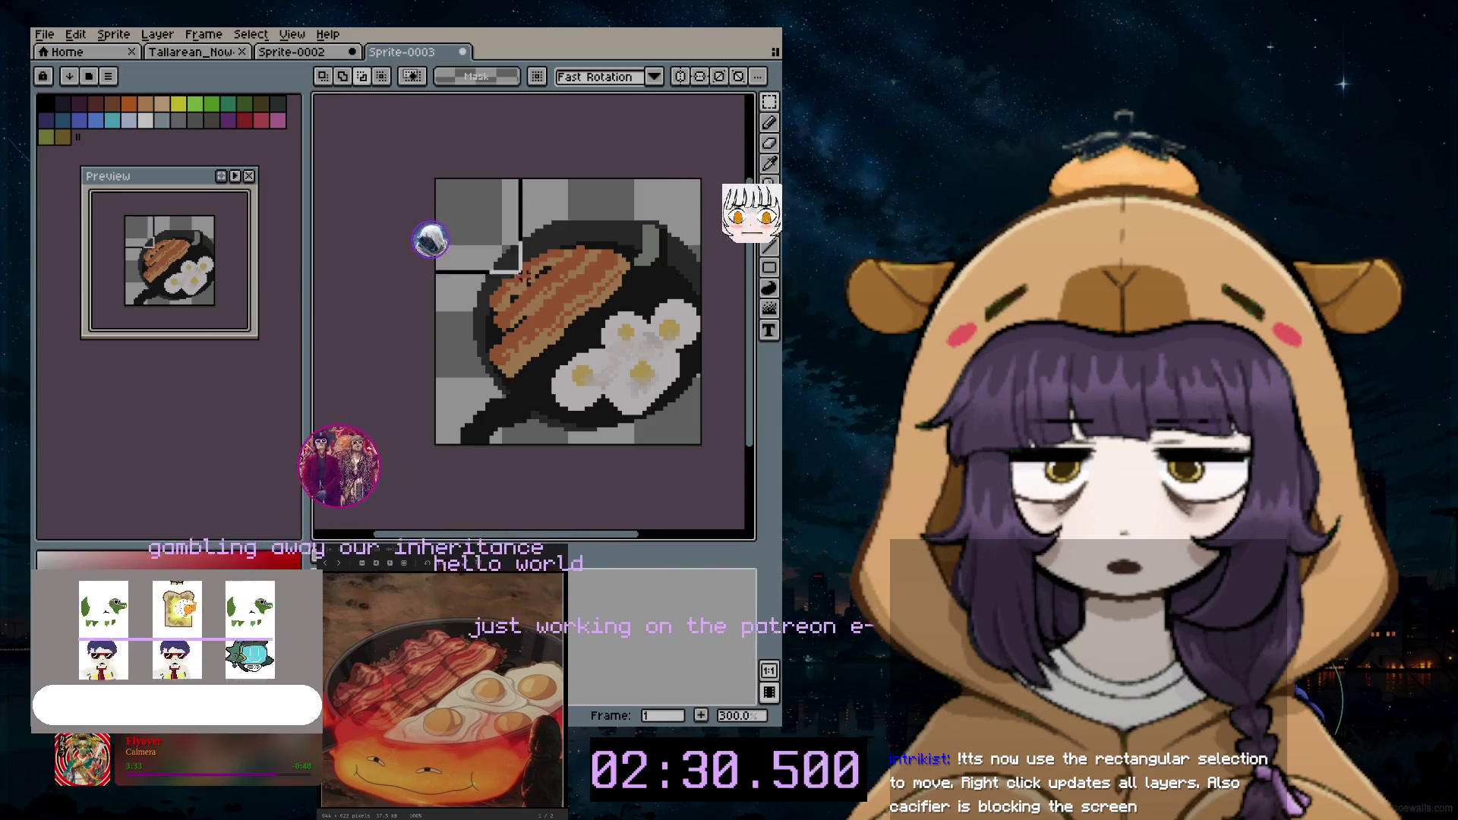
click(567, 368)
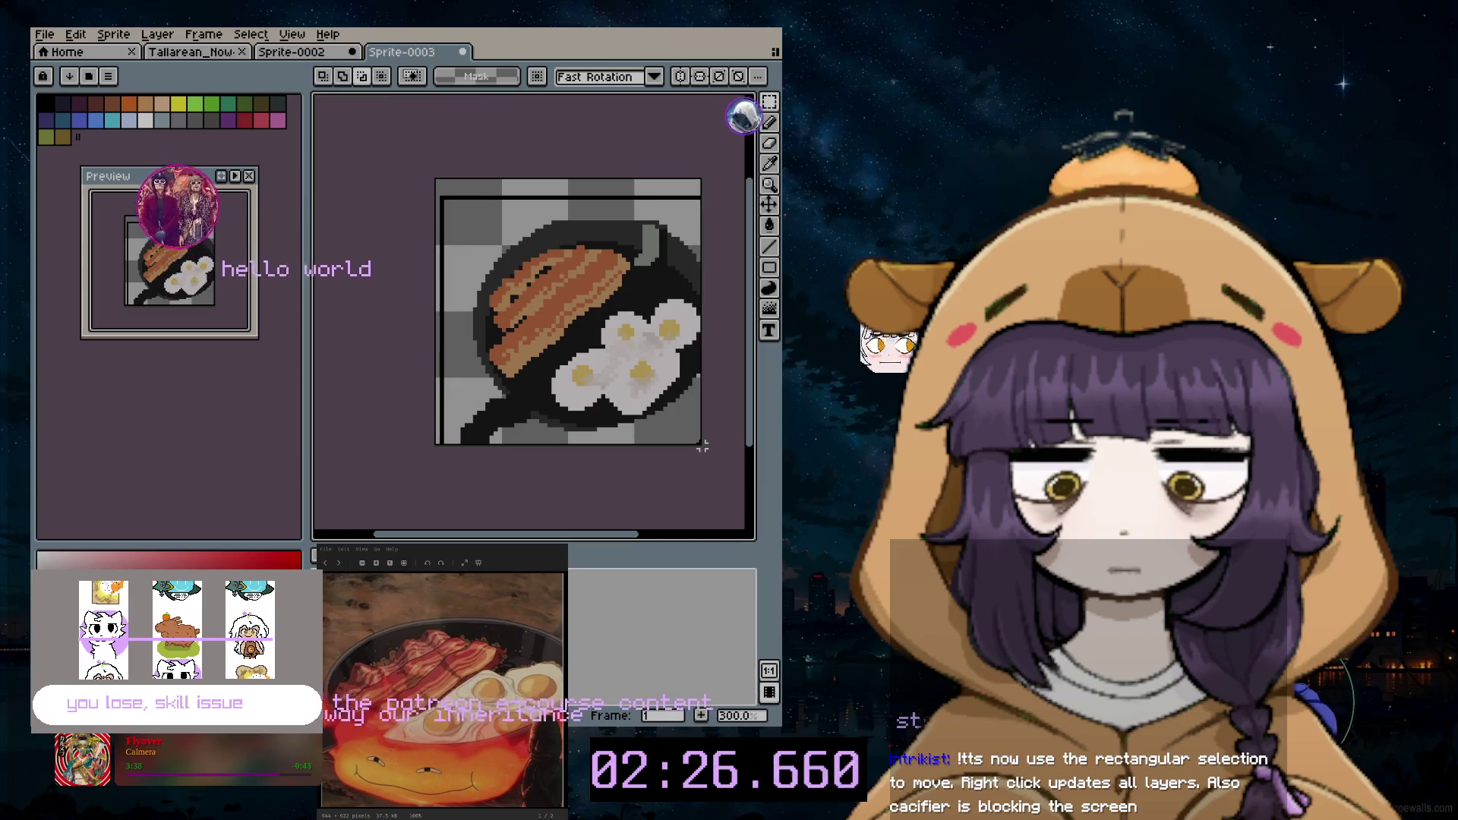
click(498, 203)
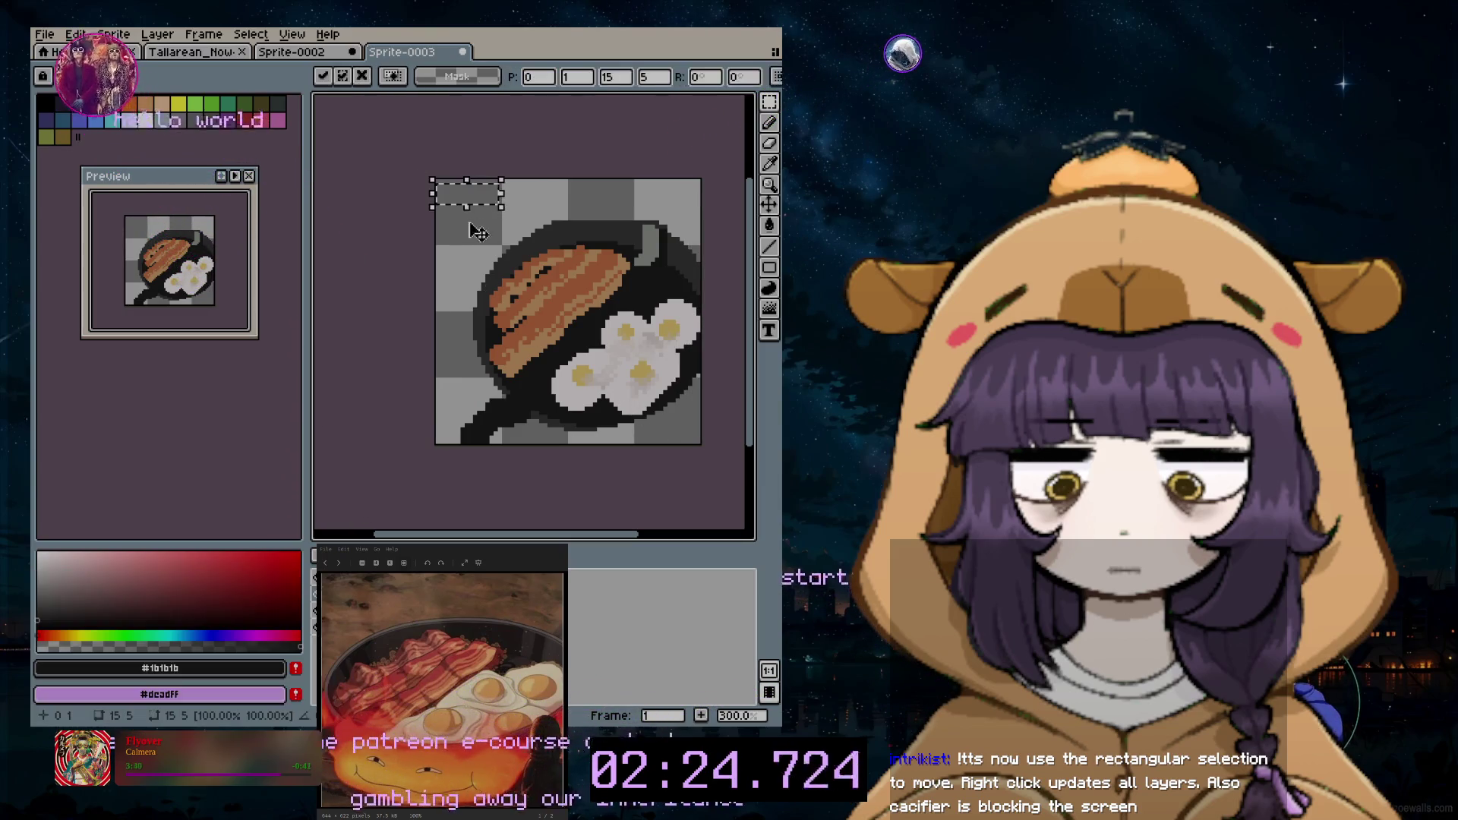
click(462, 231)
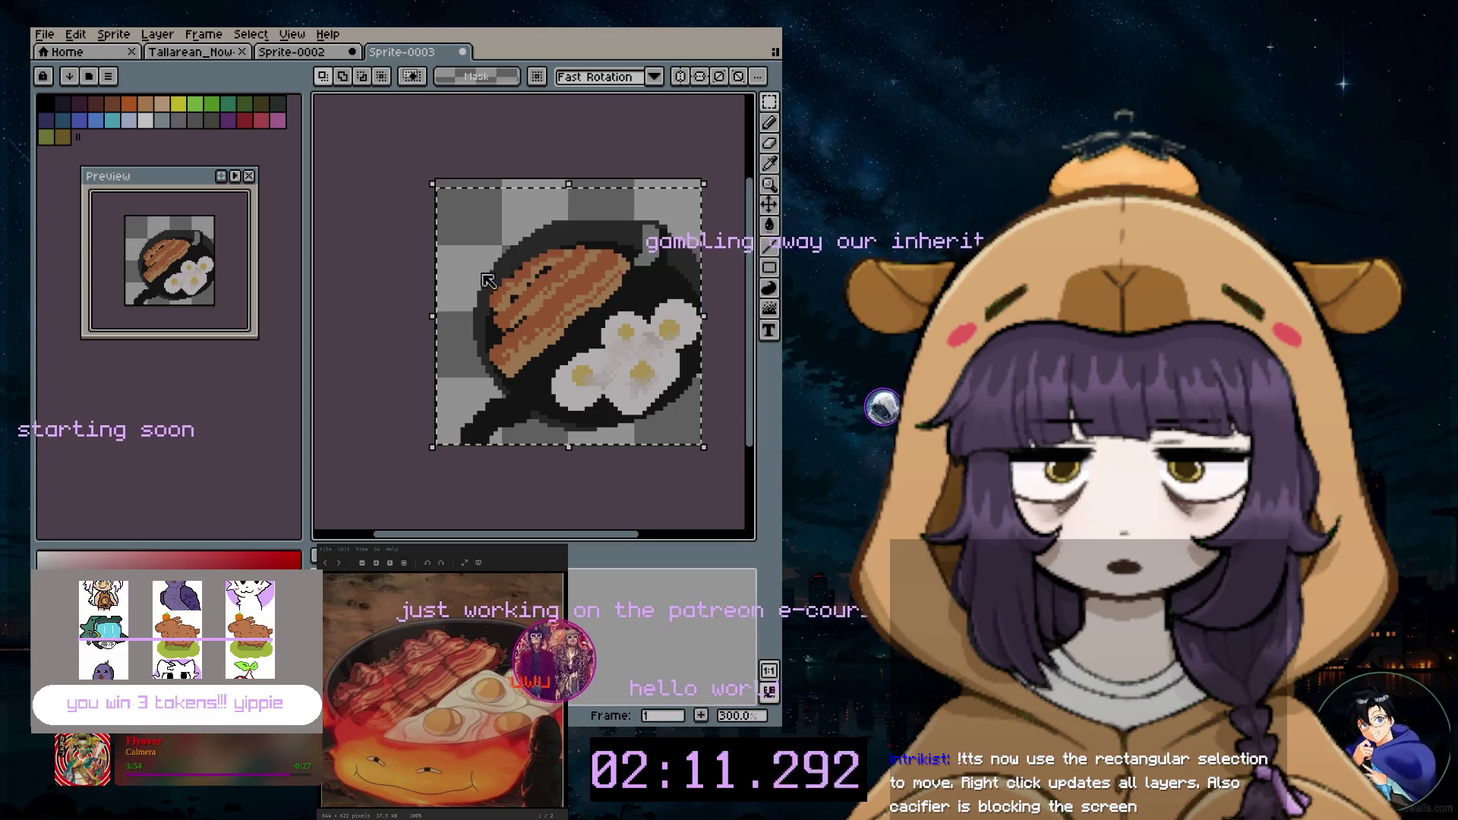
Step: Marquee nearly the whole sprite and drag the pan, bacon and eggs upward several times
mouse_move(490, 281)
mouse_down()
mouse_move(472, 217)
mouse_move(477, 265)
mouse_up()
mouse_move(543, 370)
mouse_down()
mouse_move(538, 331)
mouse_move(538, 377)
mouse_up()
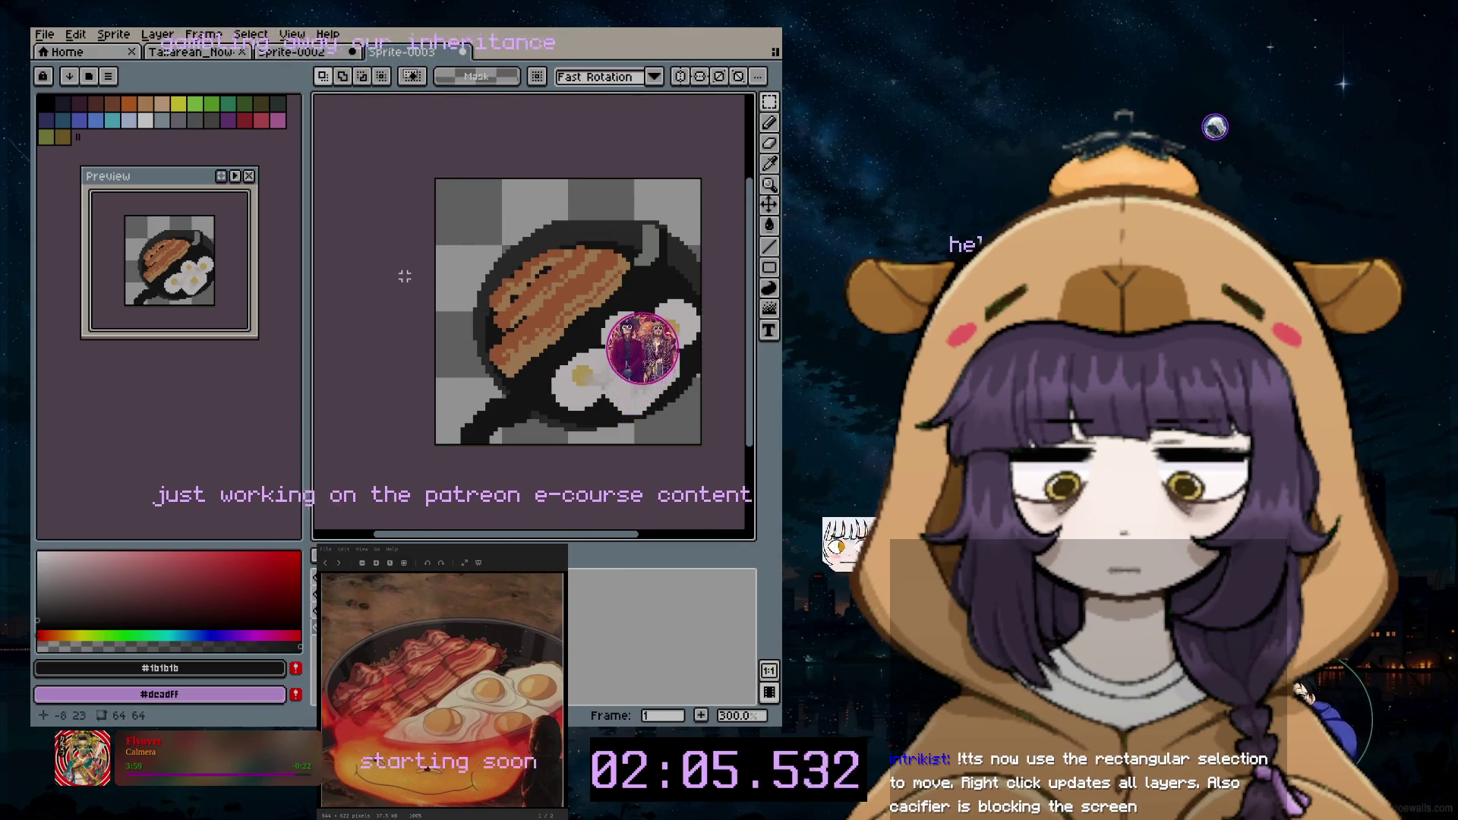
drag(437, 196, 677, 461)
drag(543, 339, 547, 296)
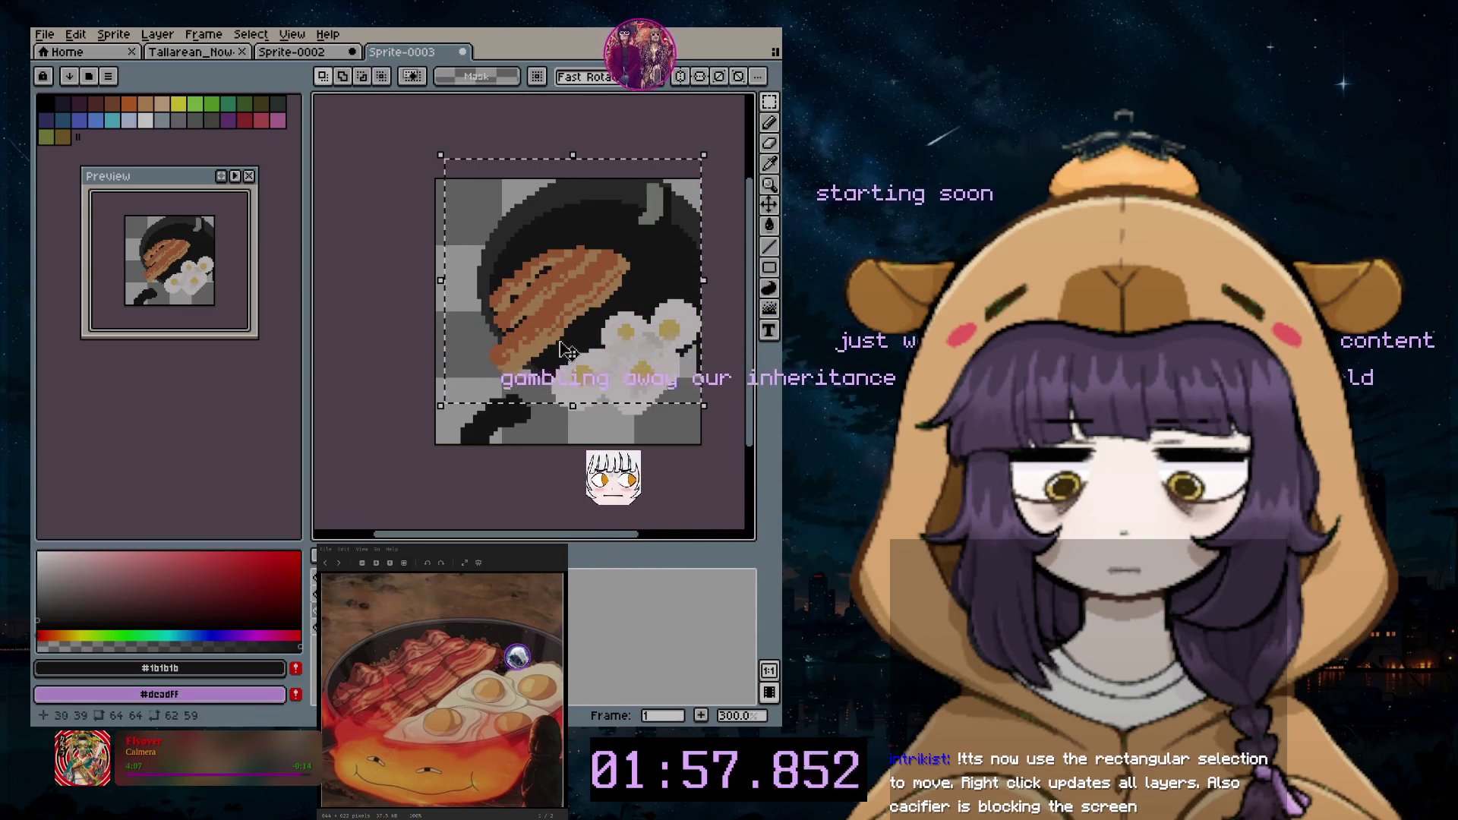
mouse_move(567, 319)
mouse_down()
mouse_move(570, 300)
mouse_move(570, 318)
mouse_up()
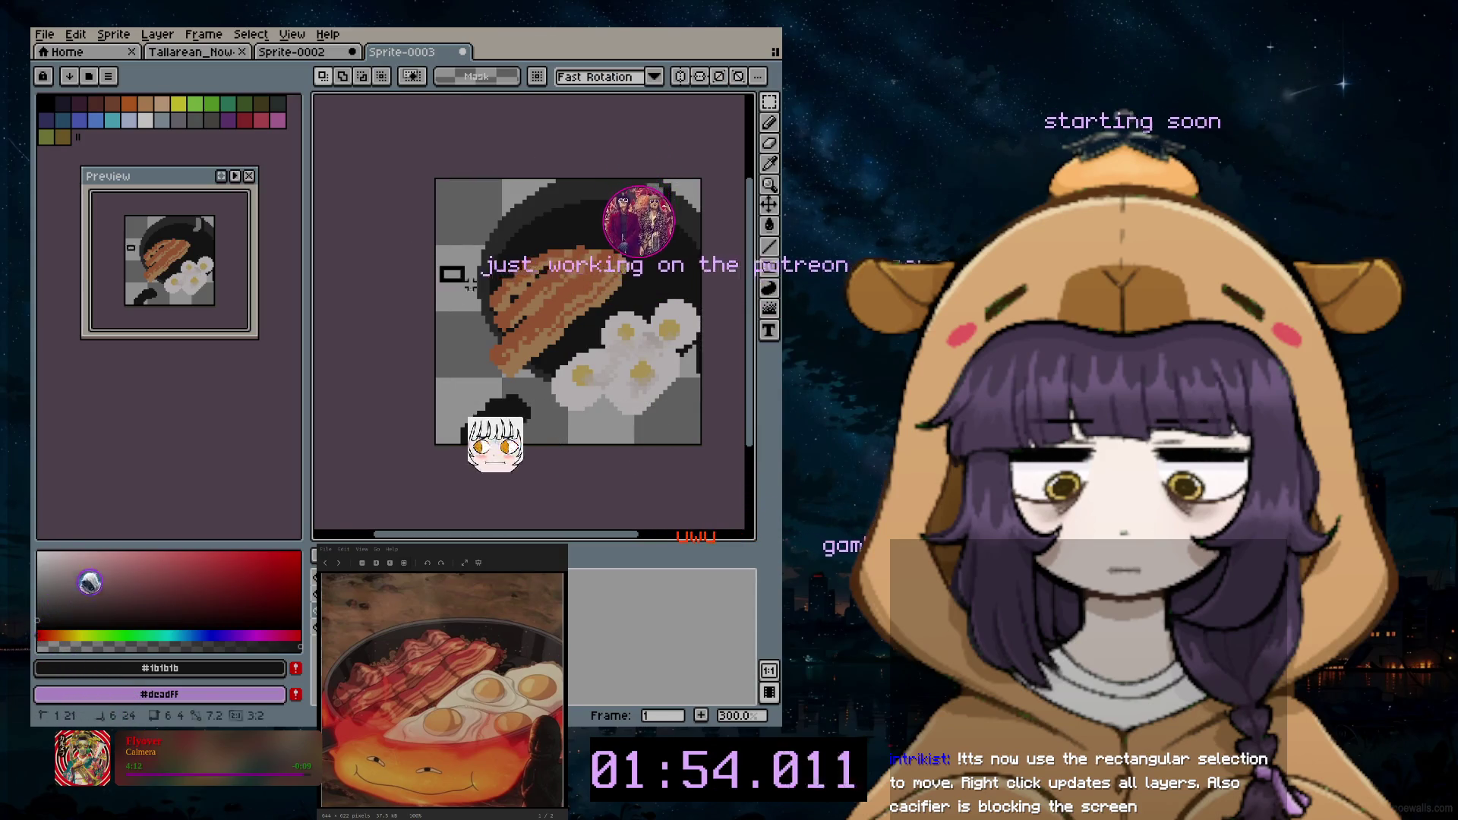
drag(634, 385, 635, 363)
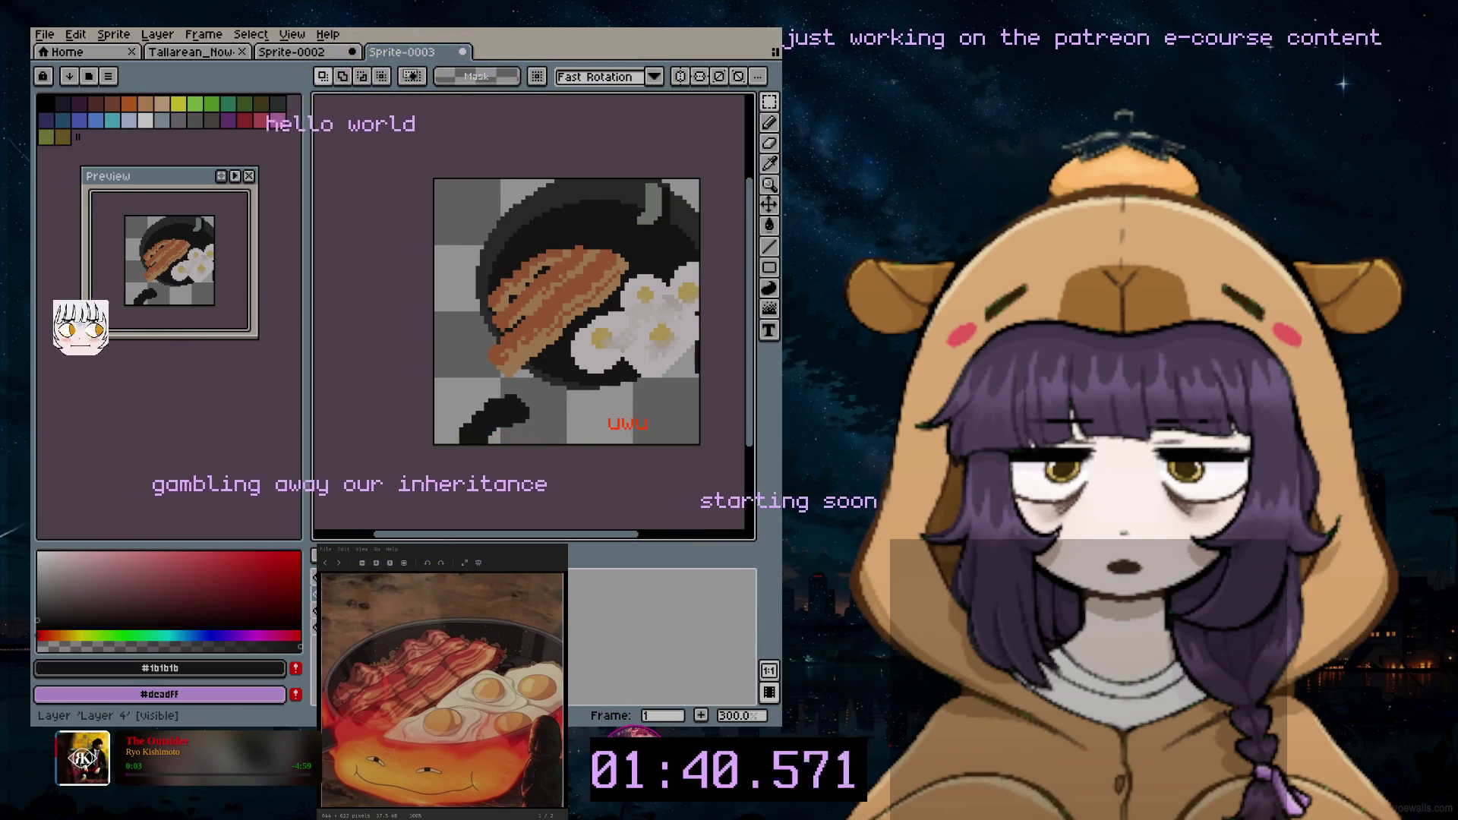
Step: Nudge the selected pixels up 3 px and add a new layer via Layer > New
click(538, 340)
drag(544, 316, 549, 307)
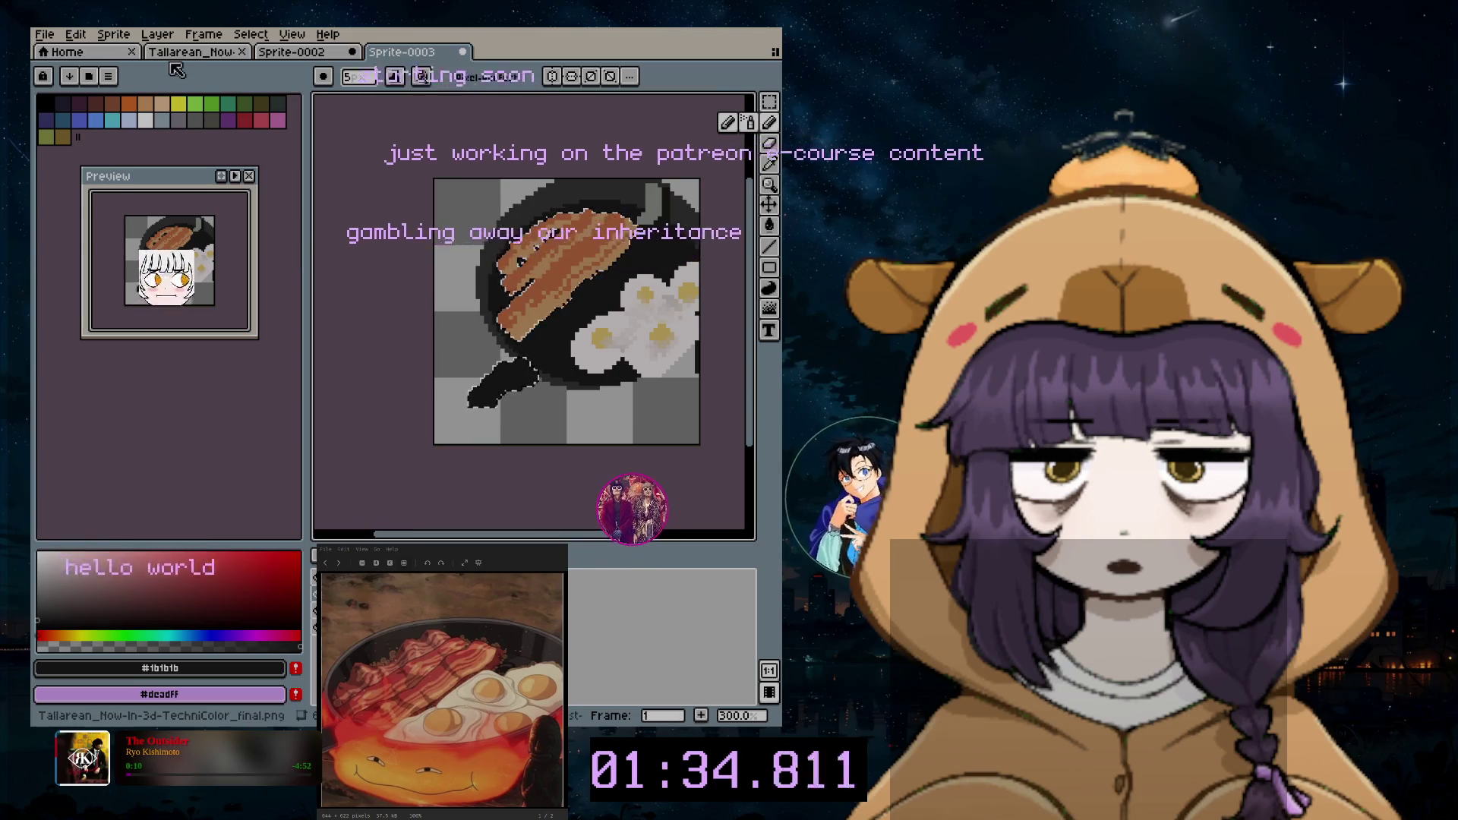
click(146, 35)
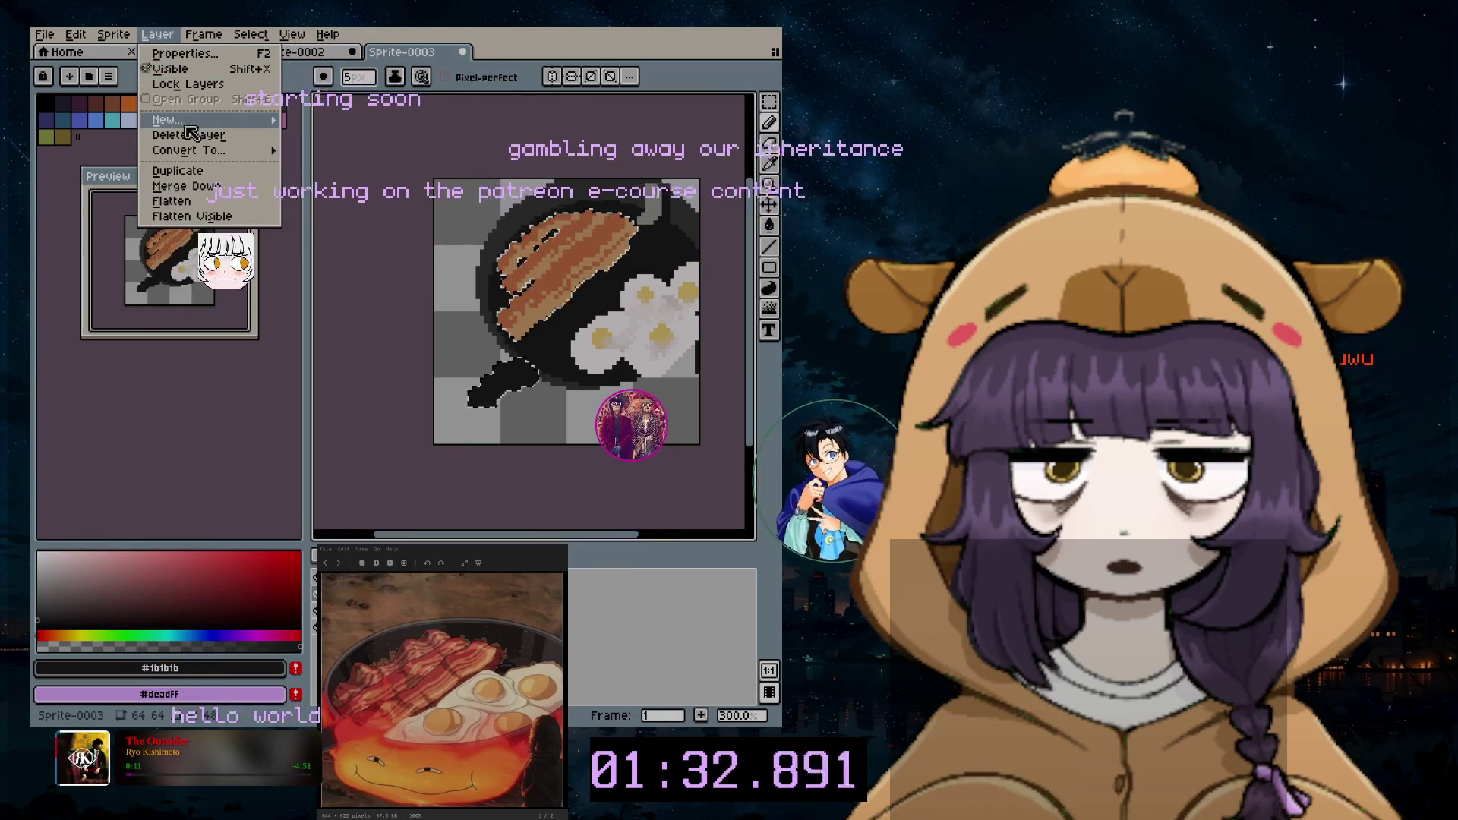
click(336, 122)
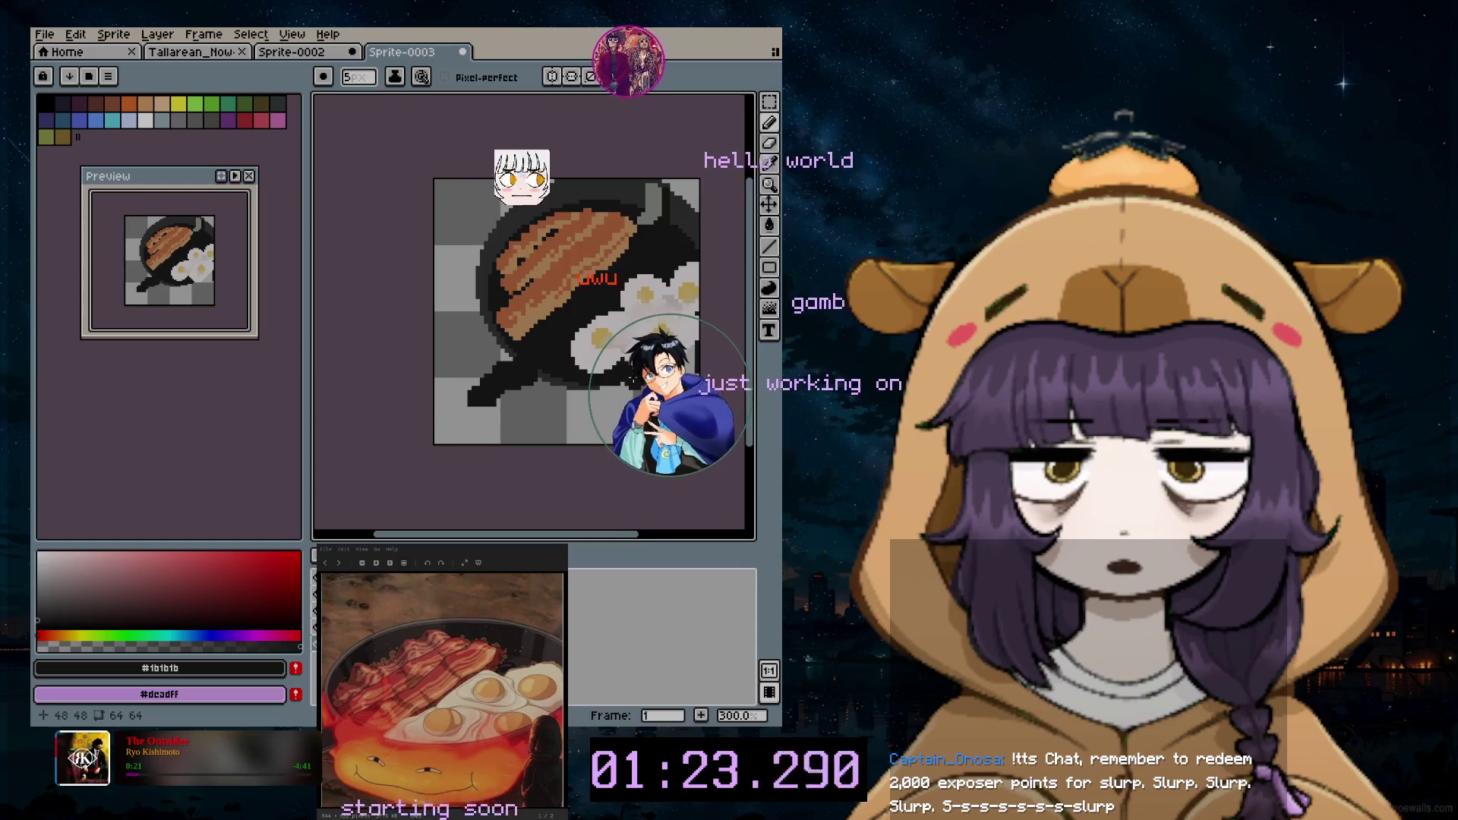
scroll(636, 395, up, 2)
scroll(683, 386, down, 1)
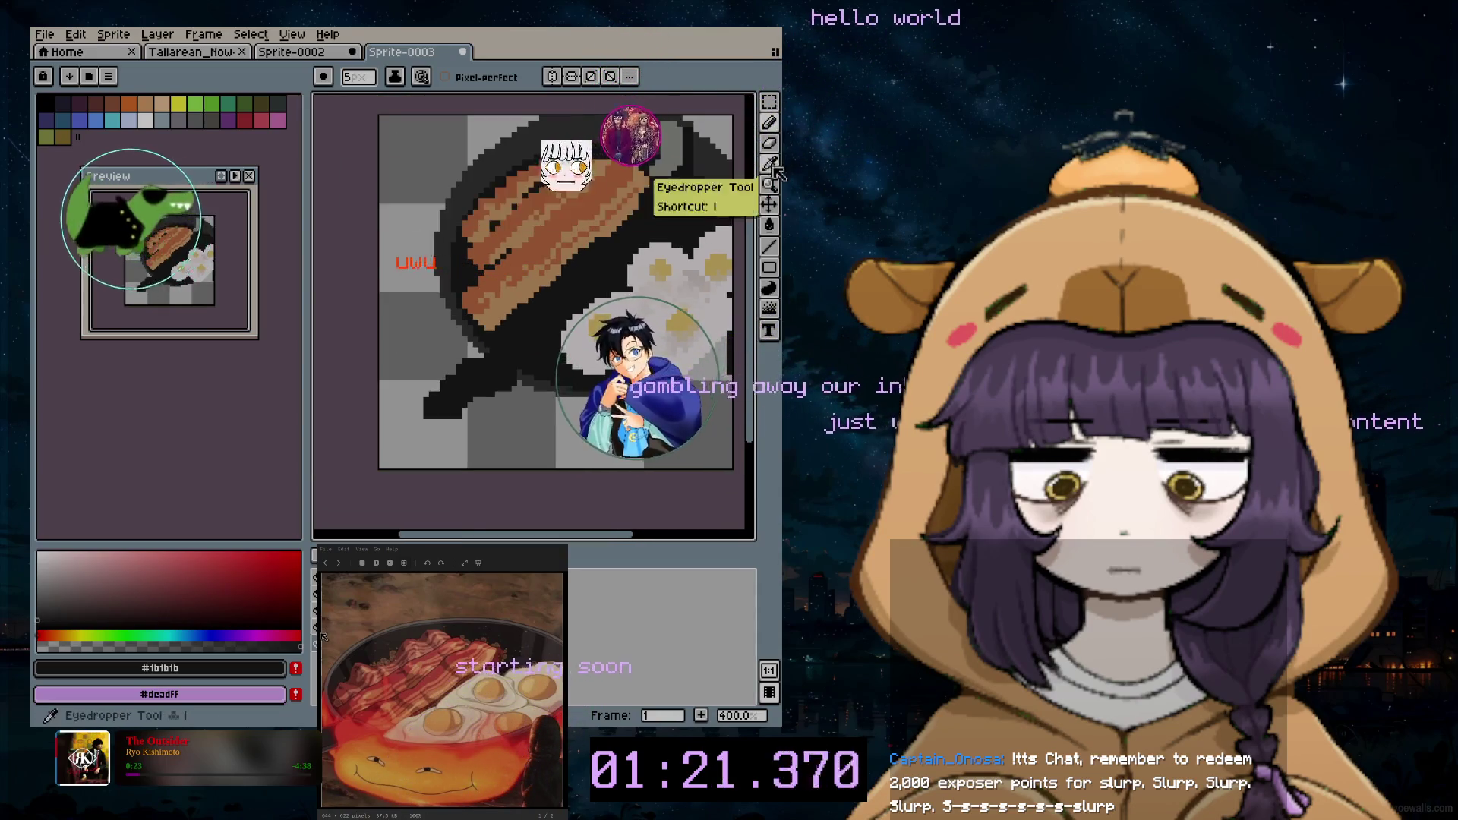
Step: Undo the accidental range copy, move the eggs up-left, and return to the Pencil
click(770, 203)
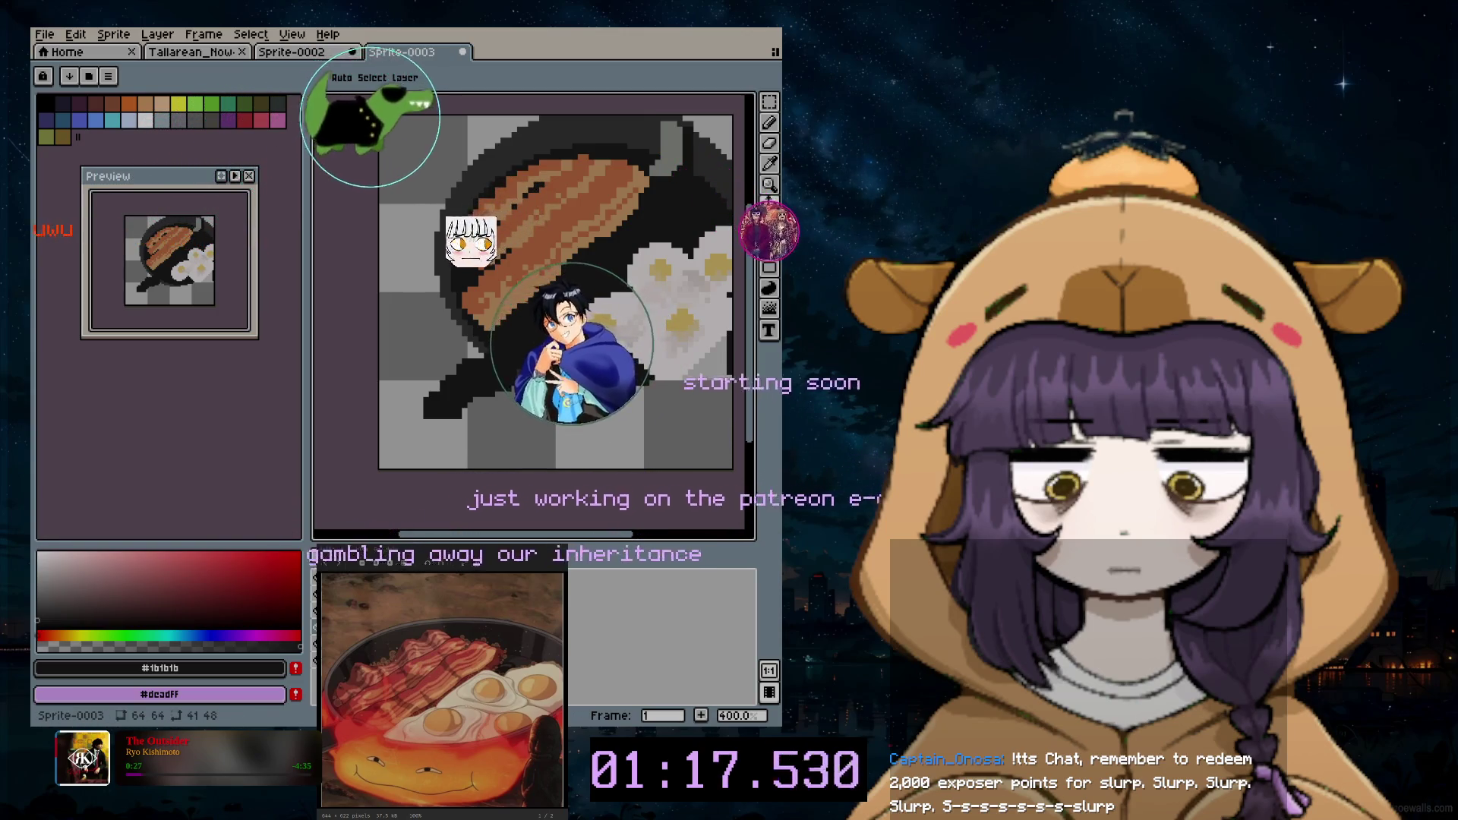
key(ctrl+z)
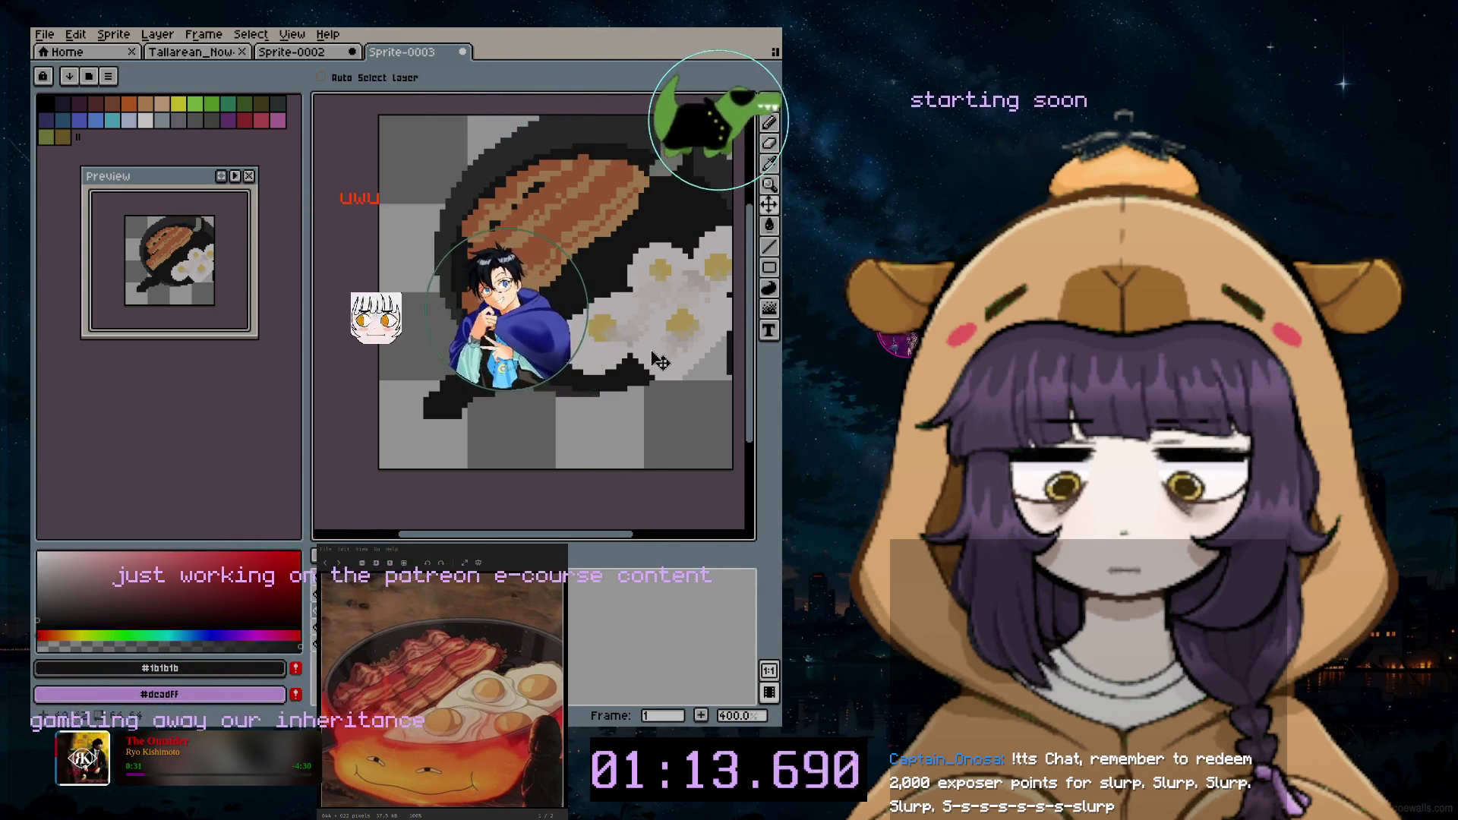
mouse_move(654, 347)
mouse_down()
mouse_move(635, 339)
mouse_move(657, 328)
mouse_up()
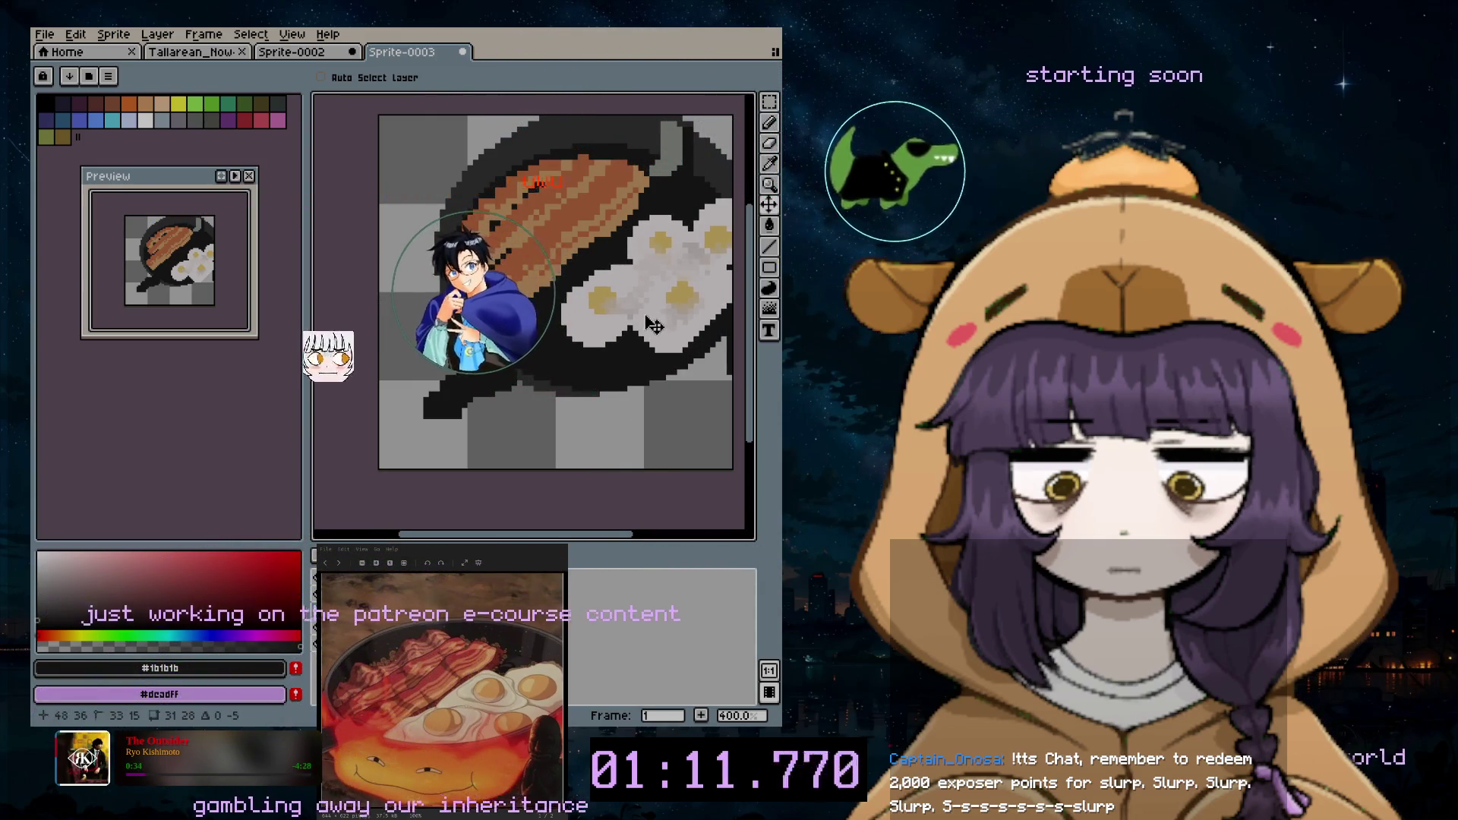
drag(570, 536, 606, 536)
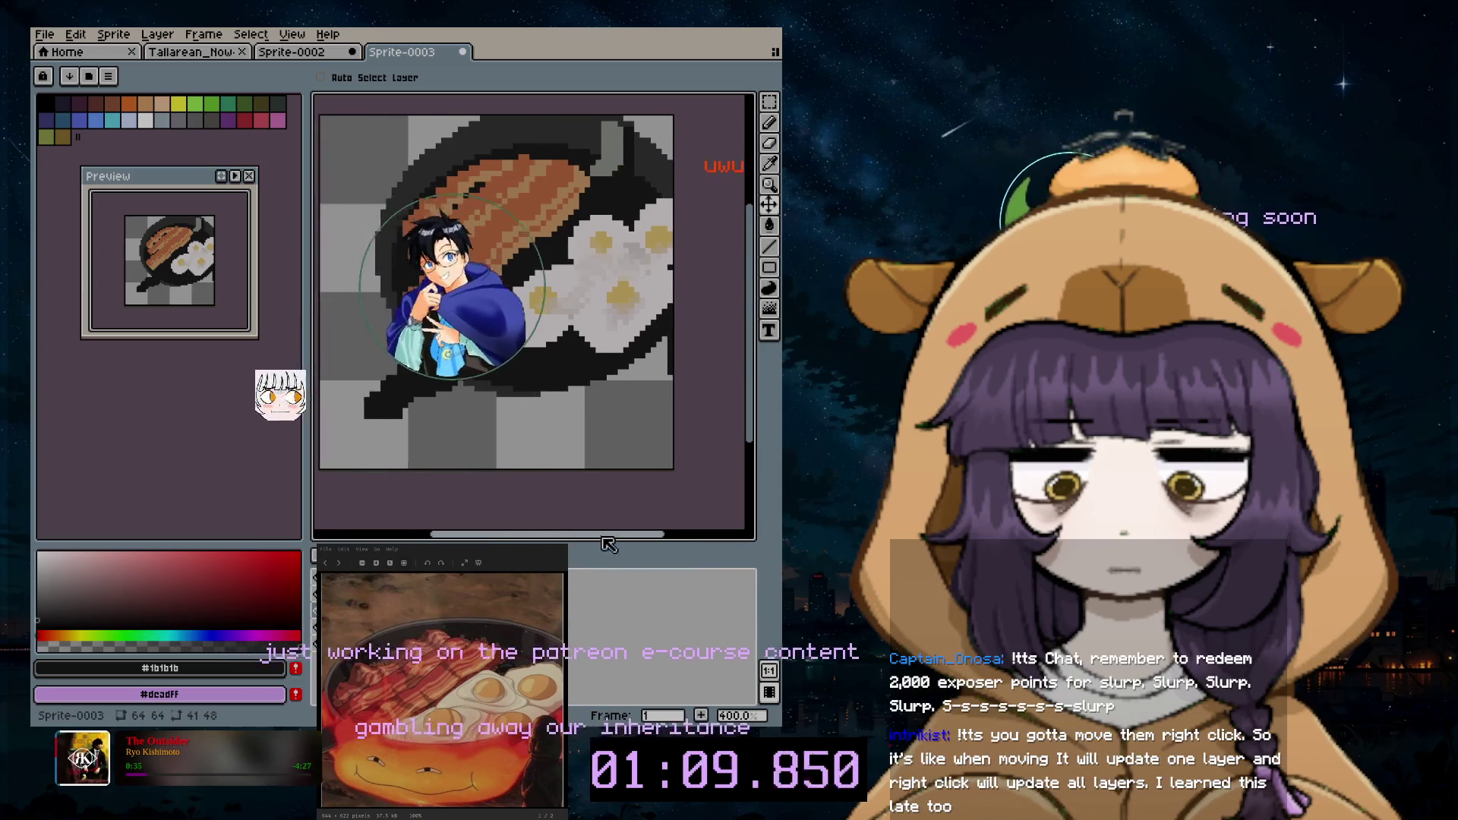
click(771, 145)
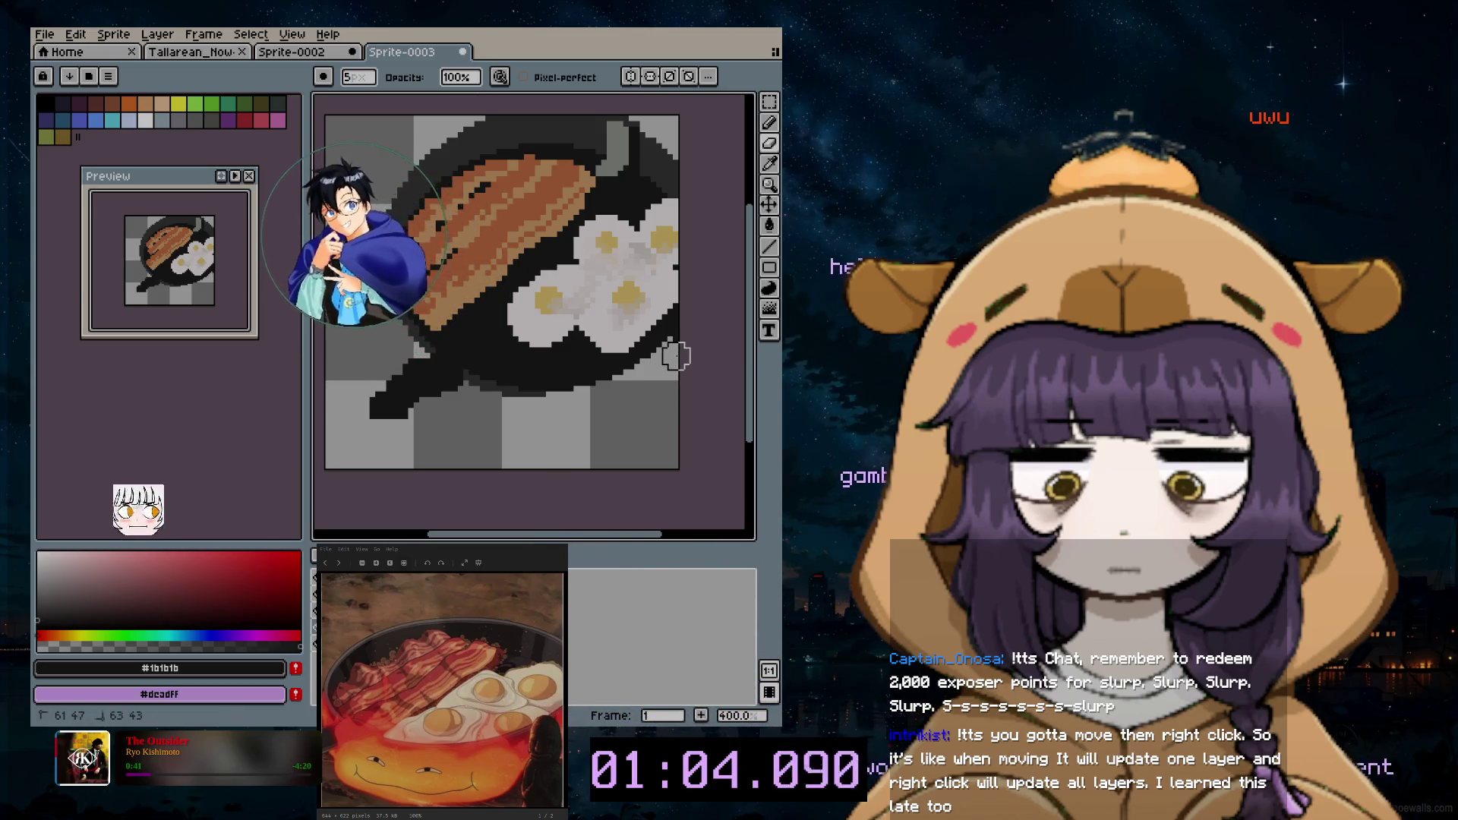
scroll(688, 351, up, 1)
scroll(684, 365, down, 2)
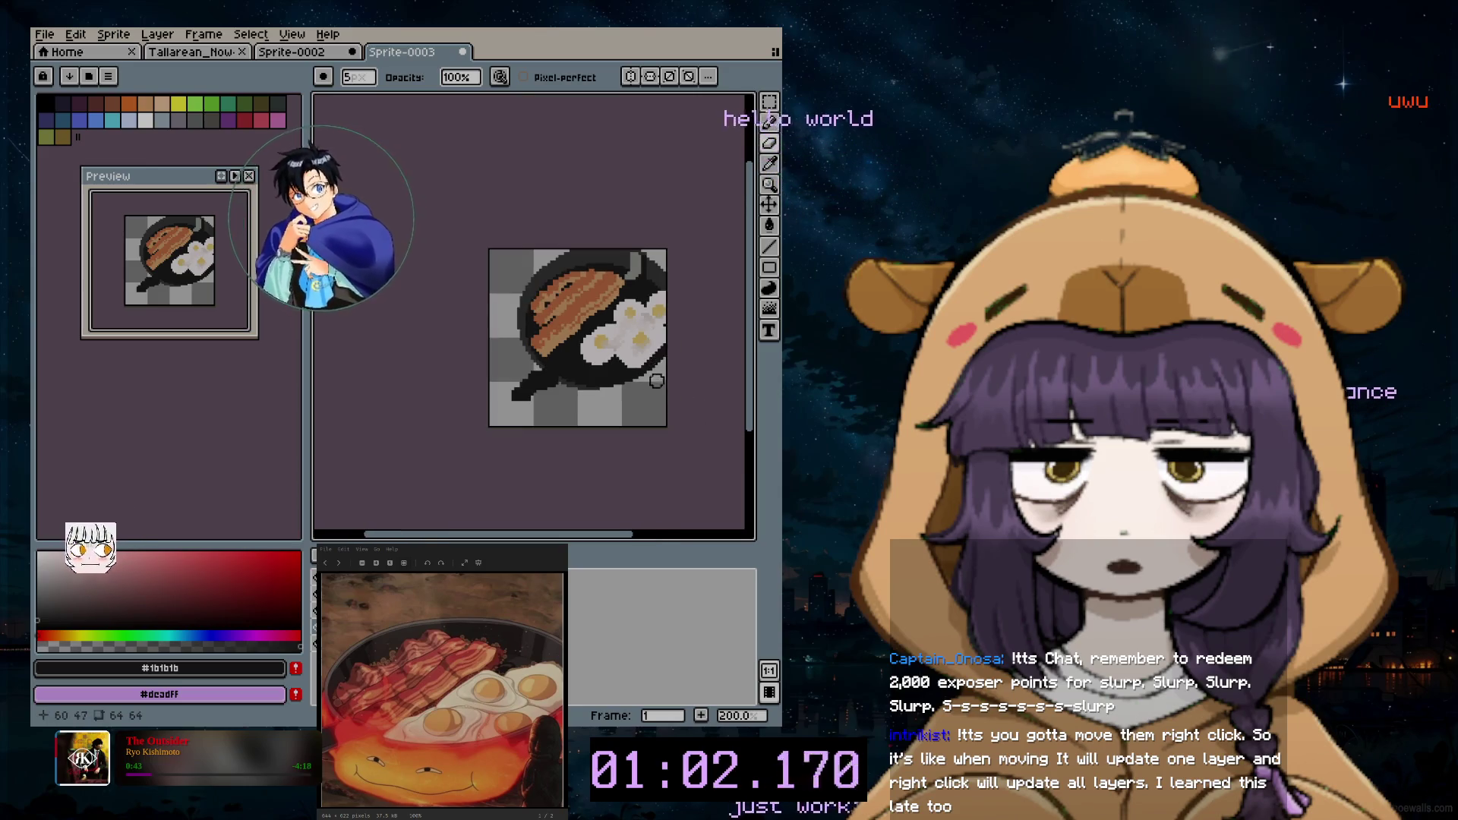
scroll(669, 391, up, 1)
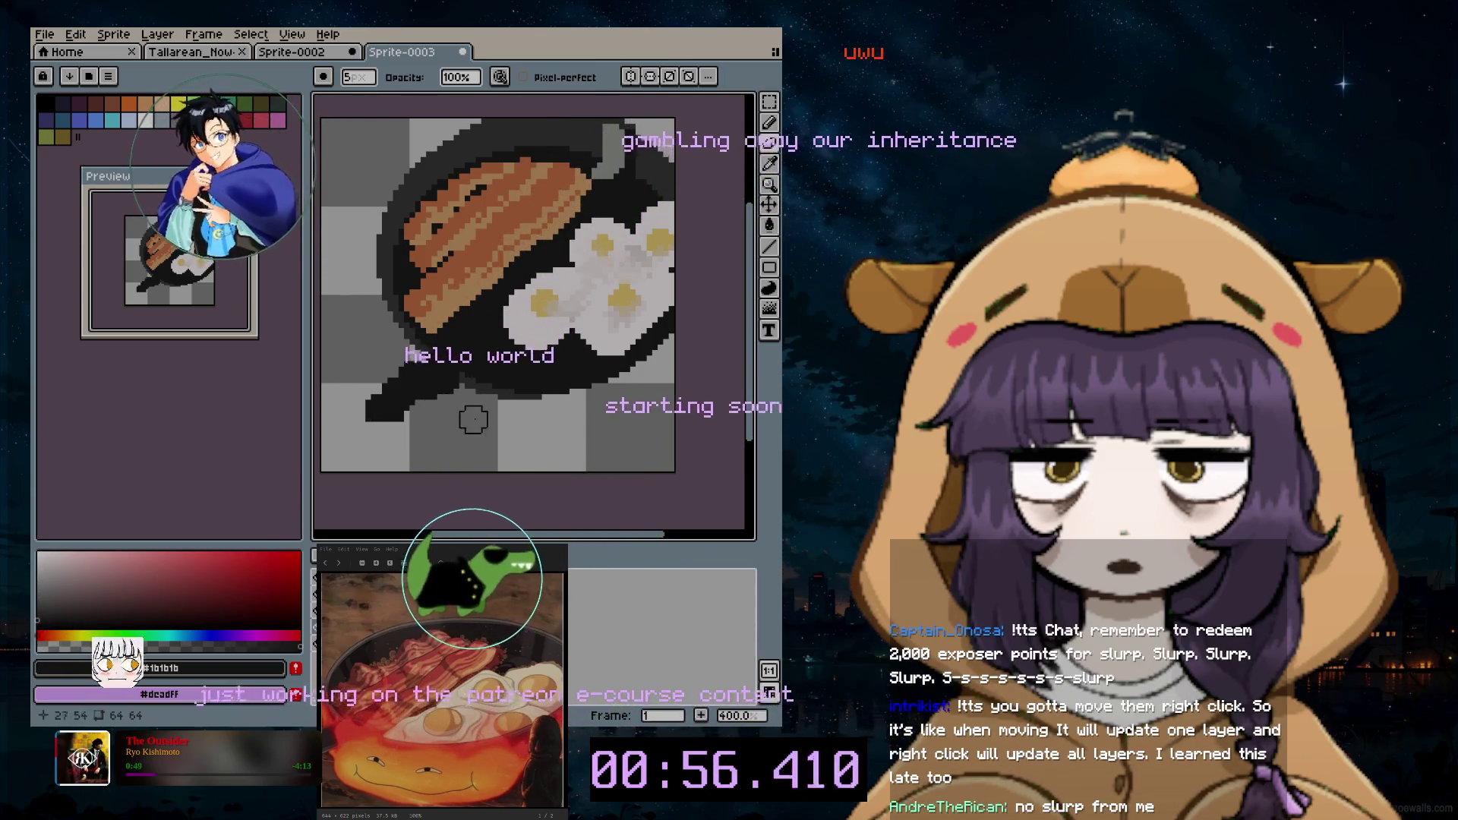
Step: Sample the dark grey pan colour #373535 with the Eyedropper, then make the Eraser active
click(771, 123)
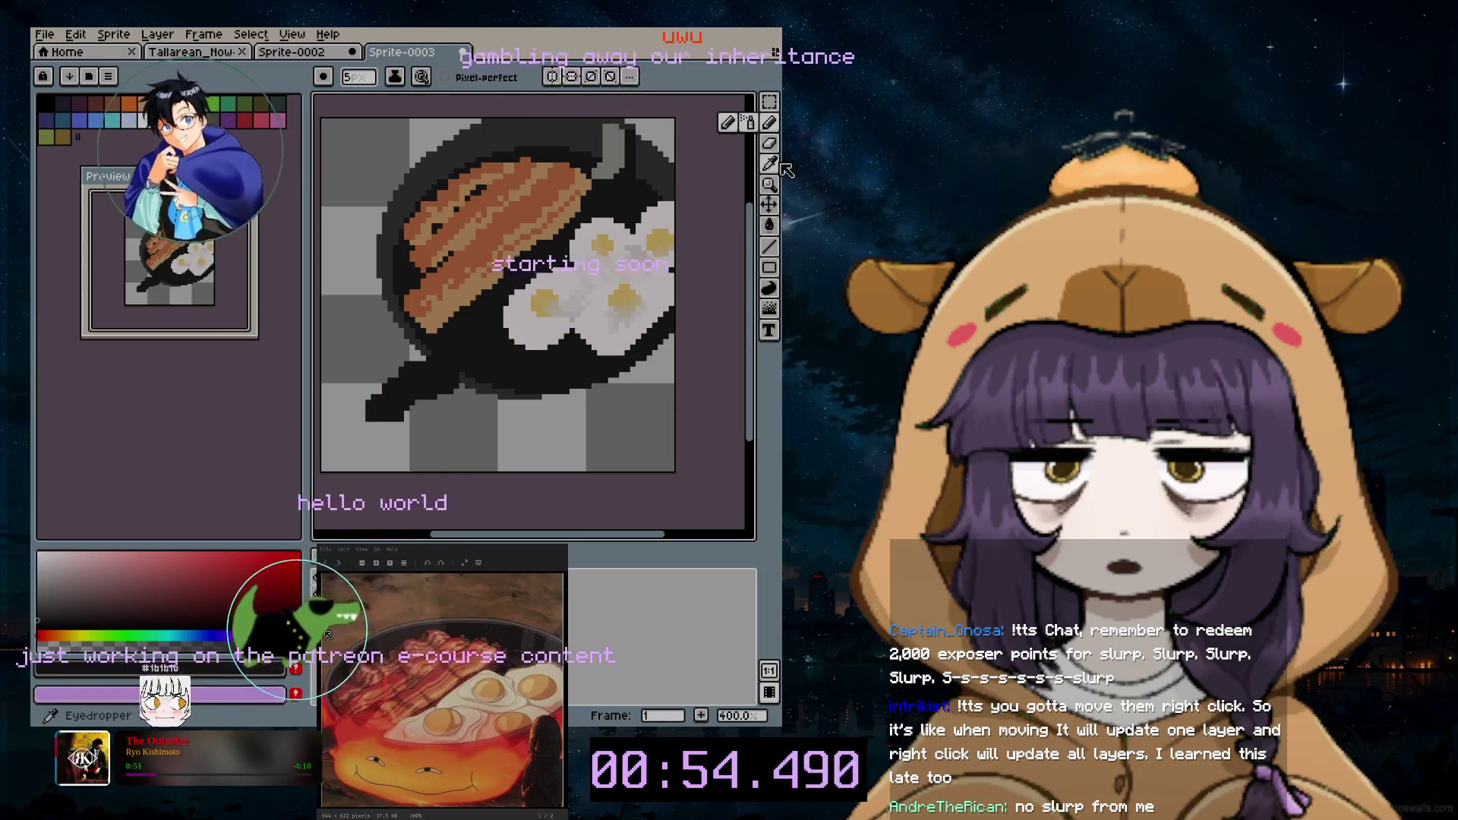
click(768, 164)
key(b)
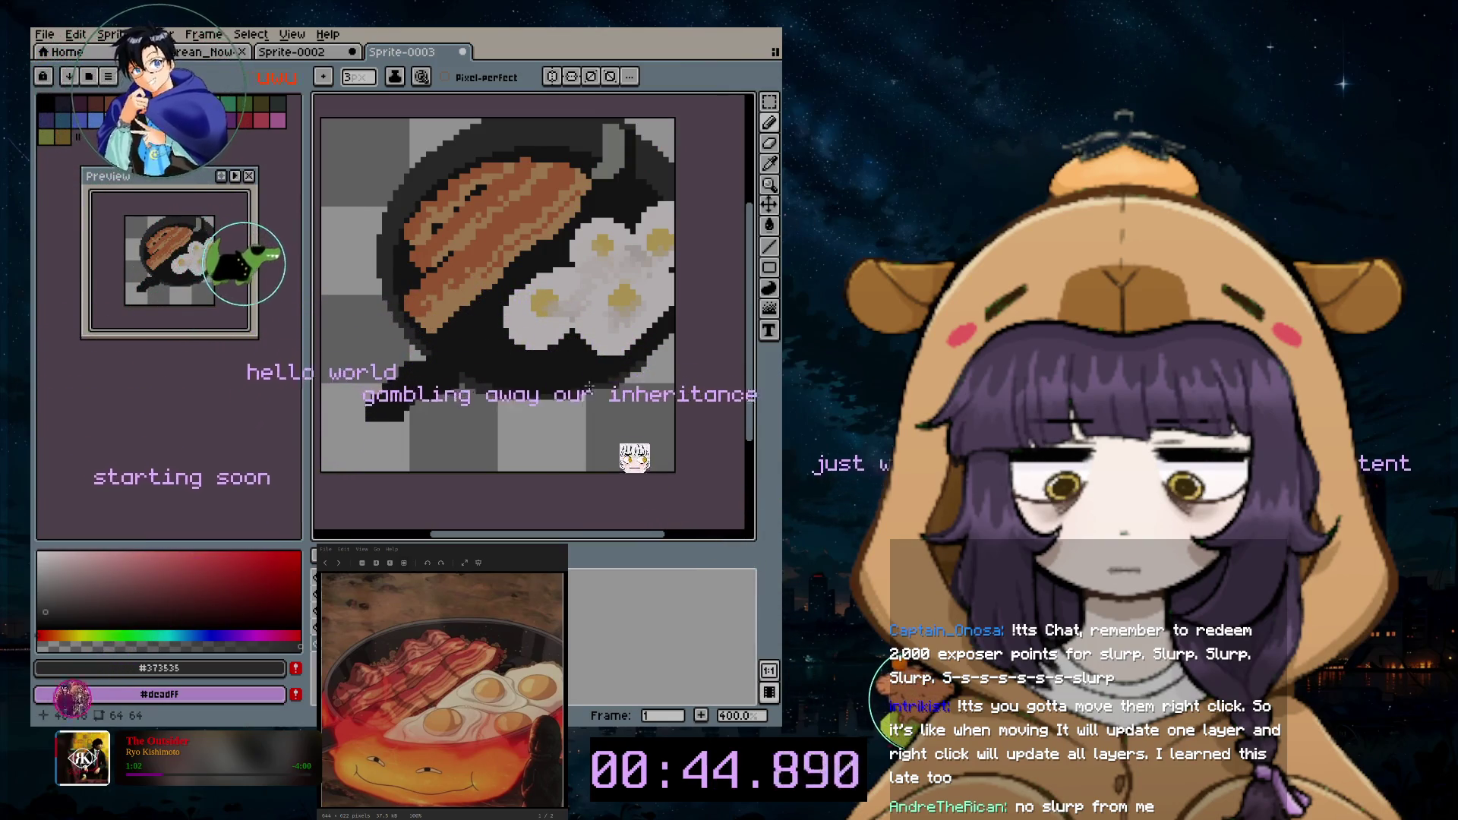
scroll(646, 337, down, 2)
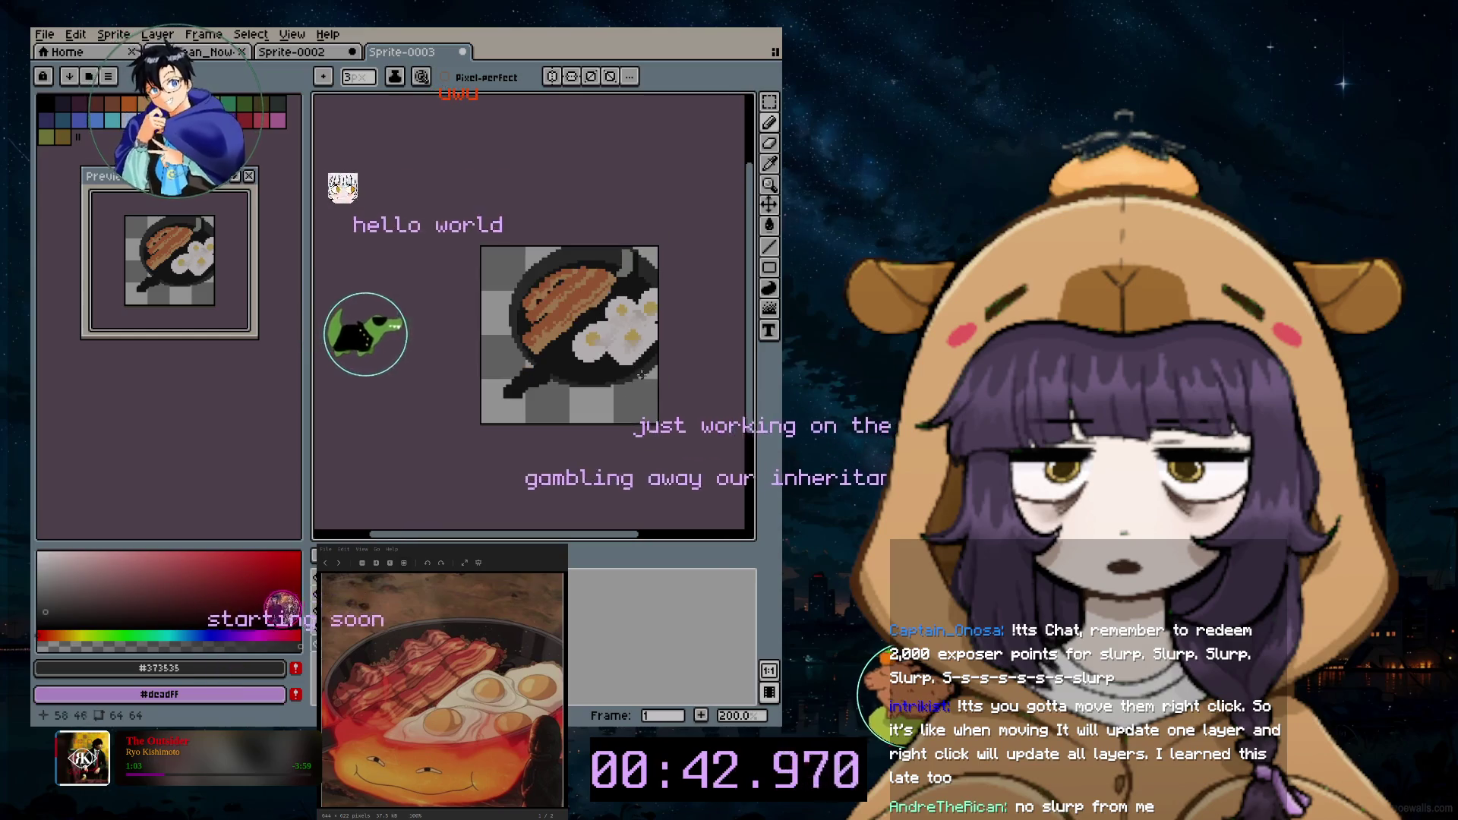
scroll(571, 395, up, 3)
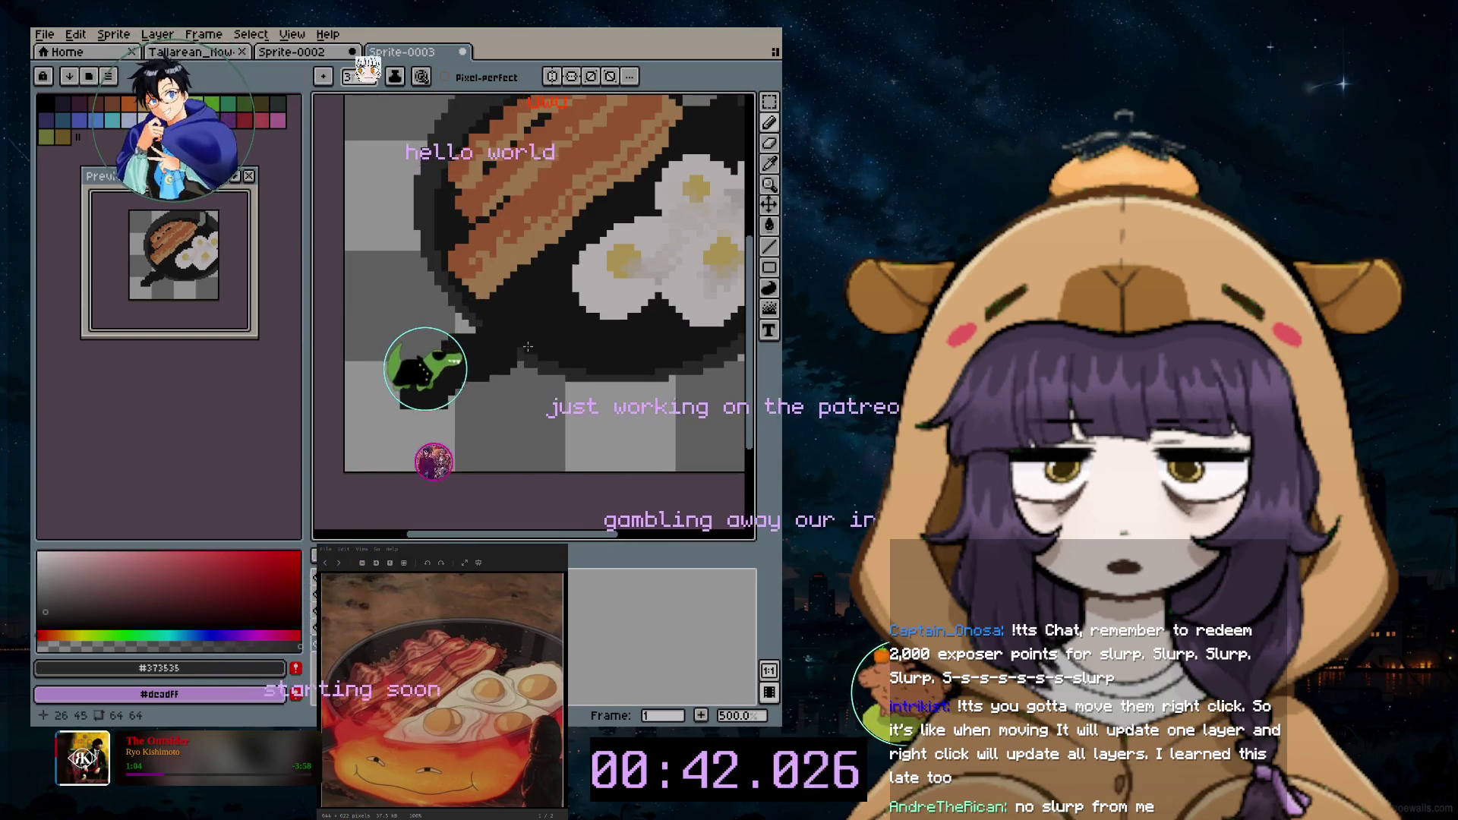
click(773, 145)
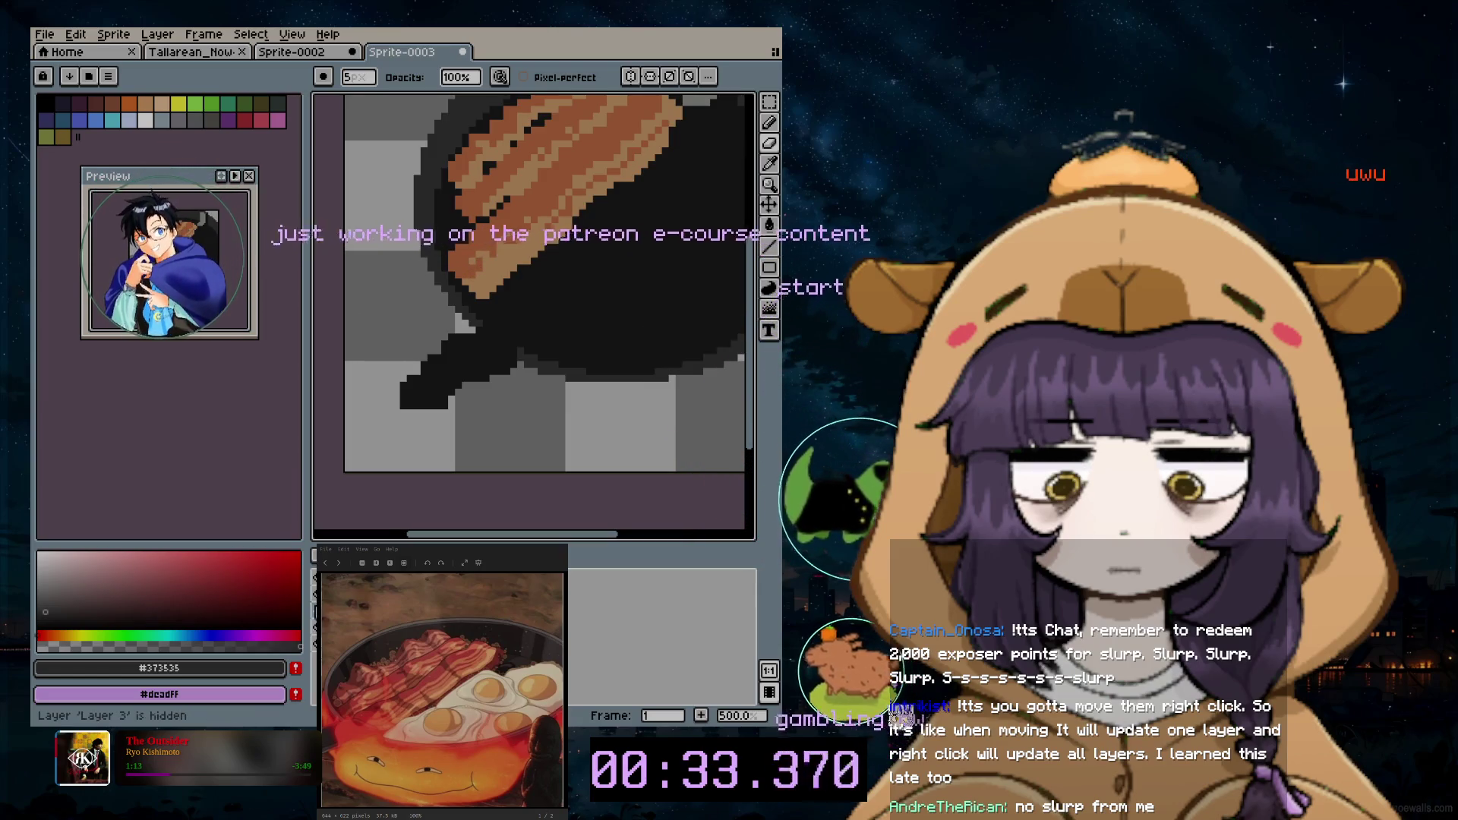
Step: Toggle the bacon layer off and on, then set a warm orange-yellow drawing colour
click(327, 593)
click(326, 592)
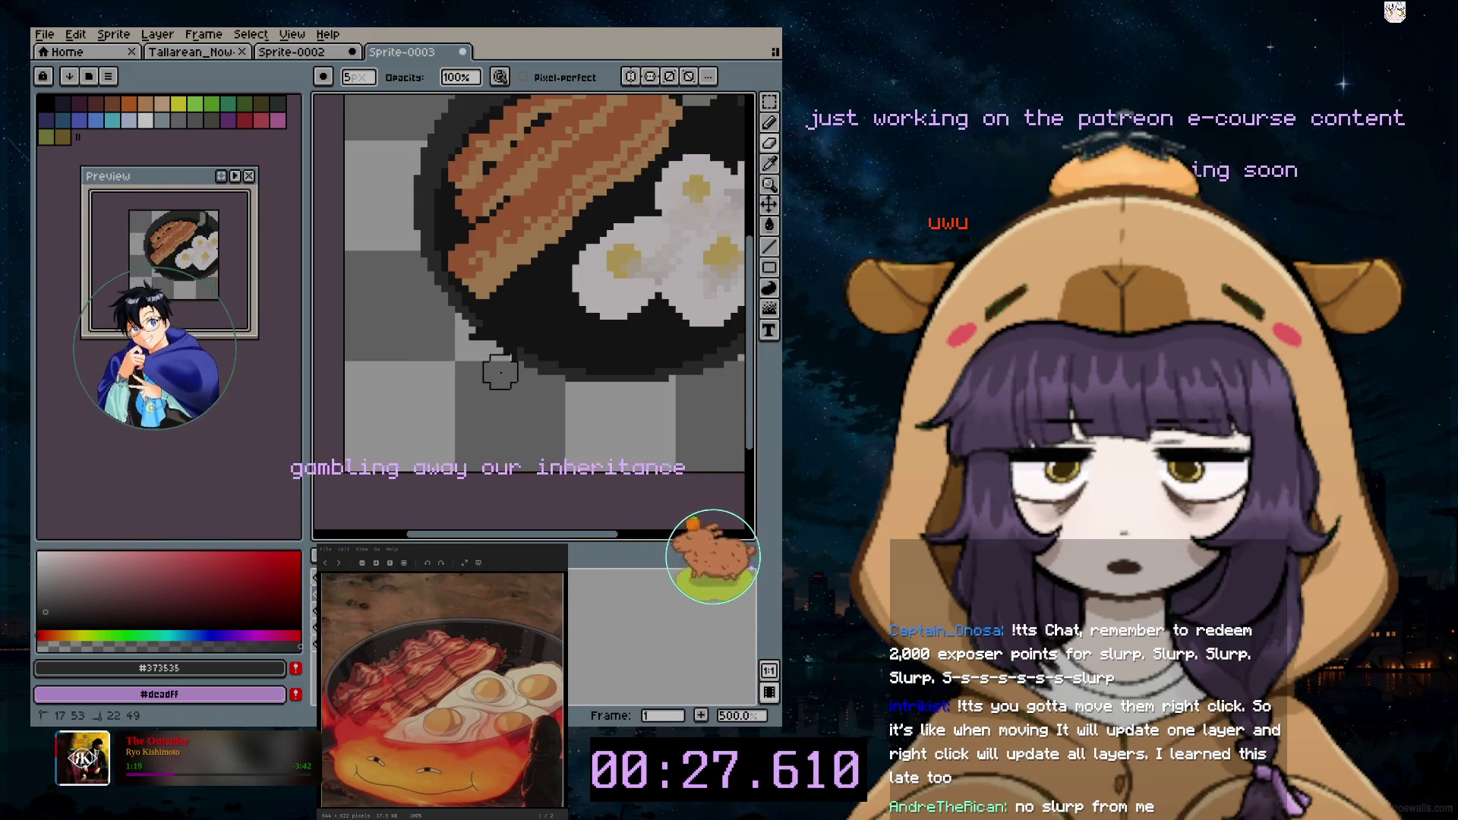
mouse_move(769, 143)
scroll(661, 433, down, 3)
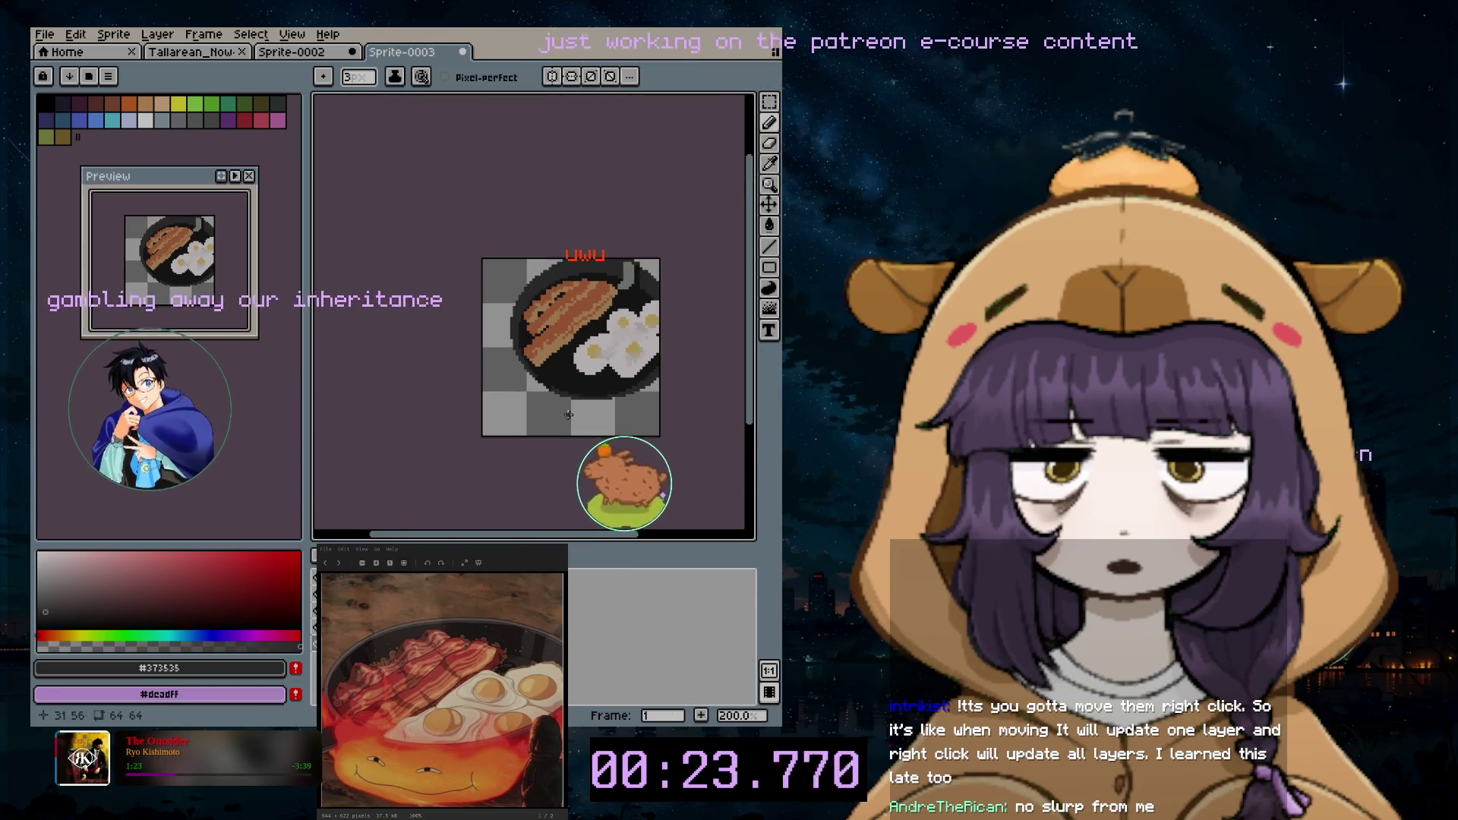
scroll(571, 407, up, 2)
click(180, 104)
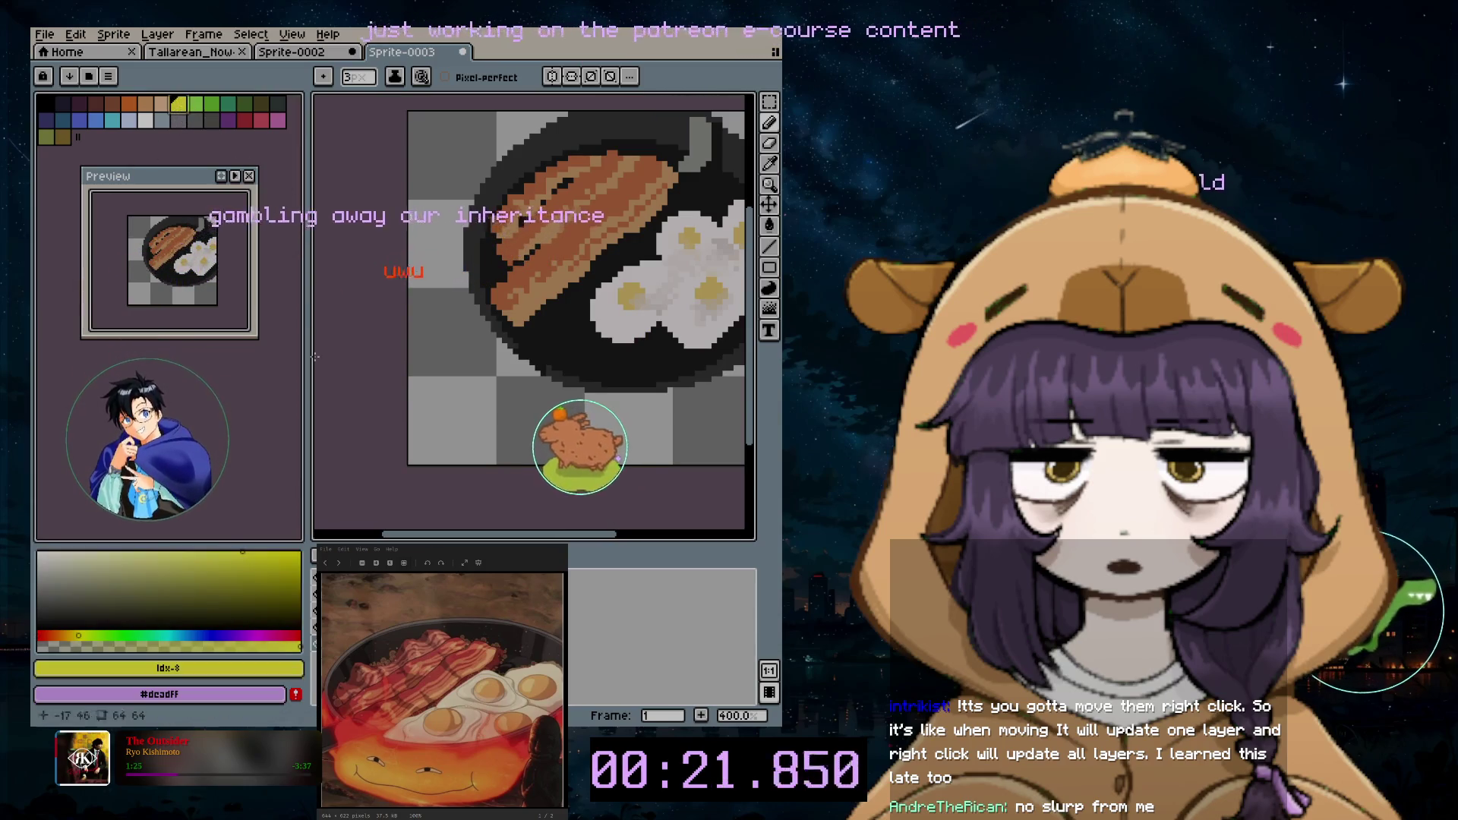
click(68, 636)
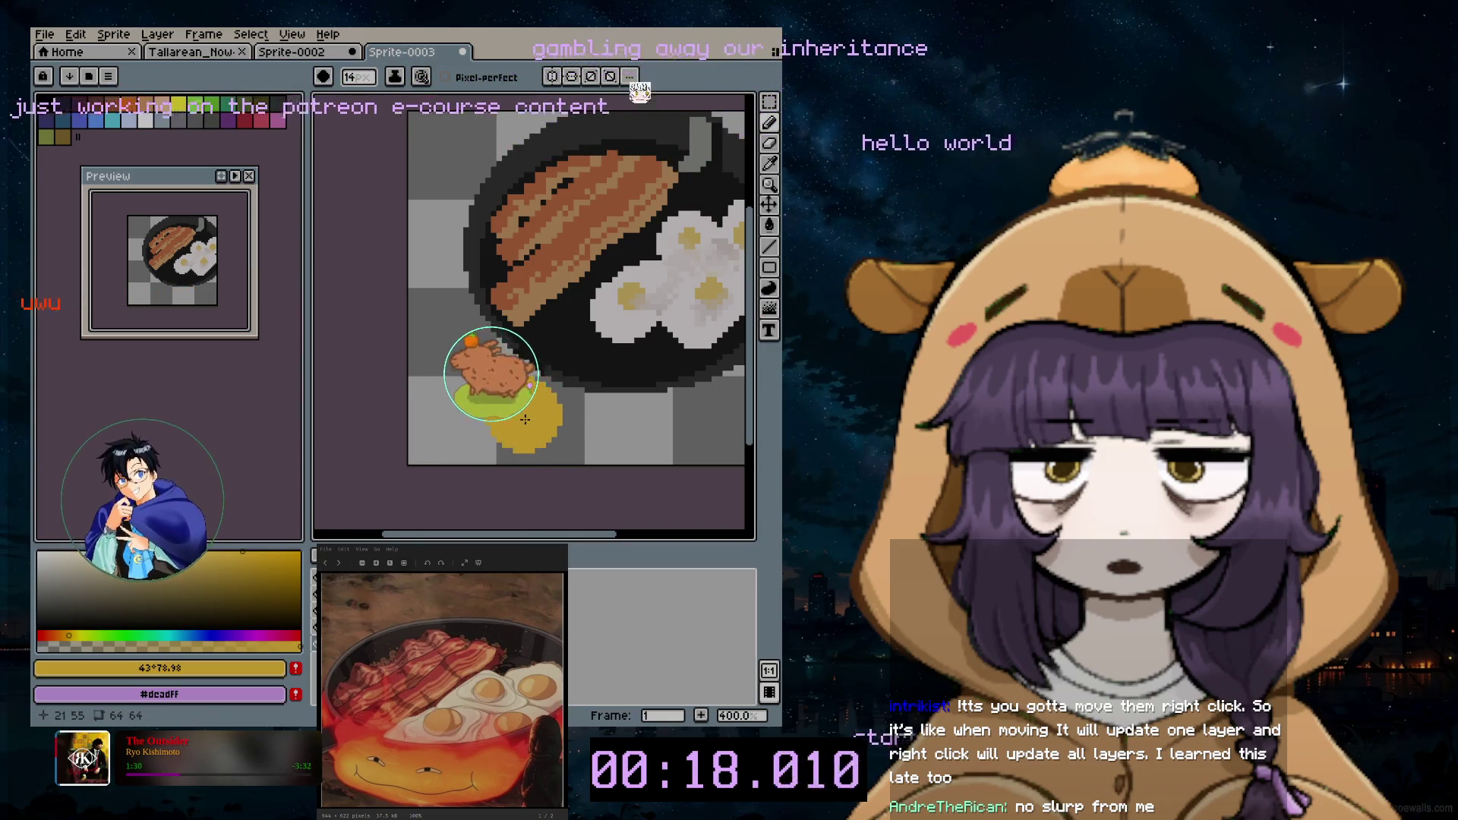
Step: Paint a saturated yellow fire band along the canvas bottom, then shrink the brush to 2
drag(695, 428, 721, 452)
key(ctrl+z)
drag(572, 536, 589, 538)
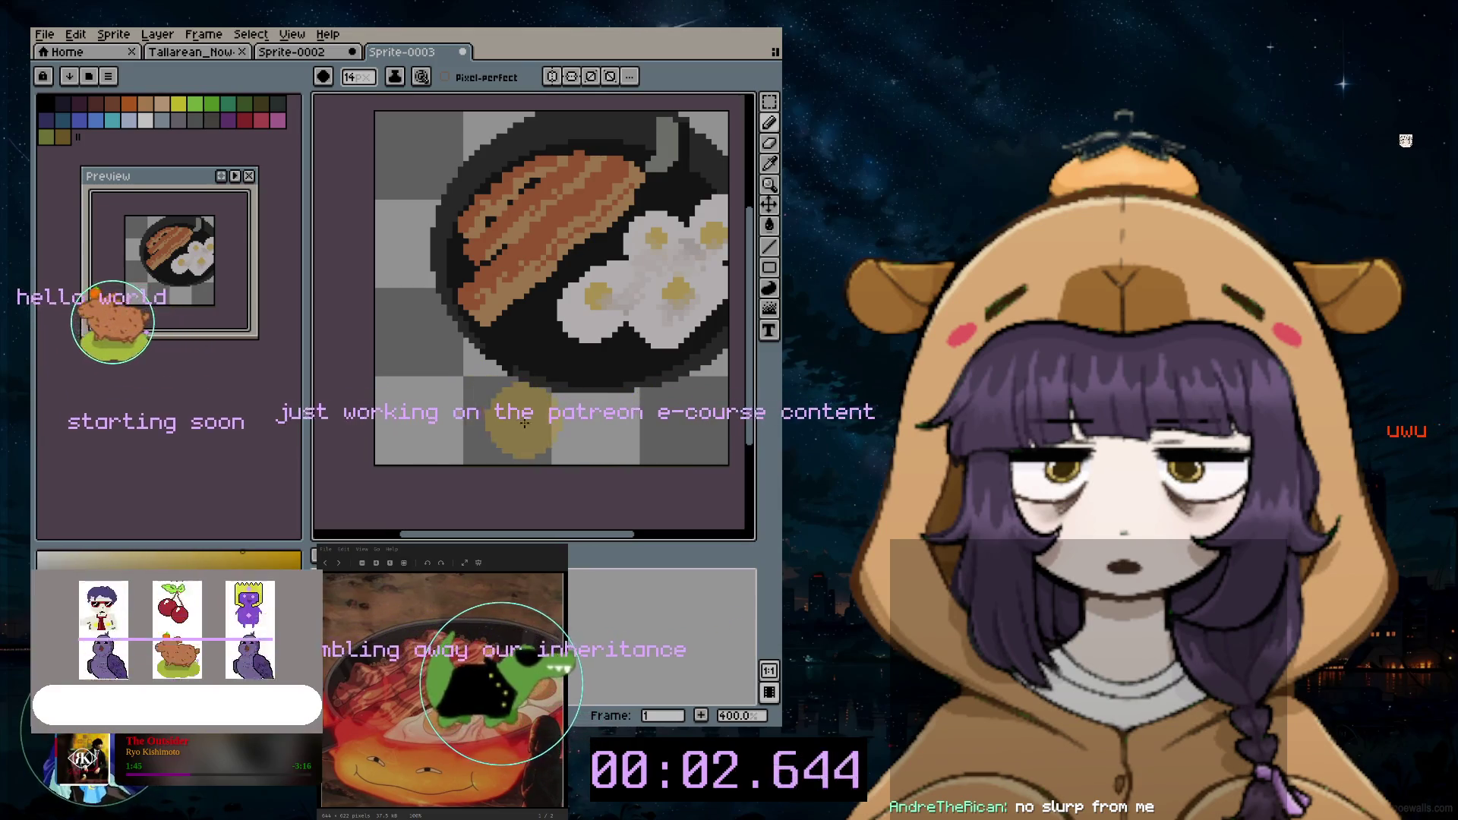
click(458, 423)
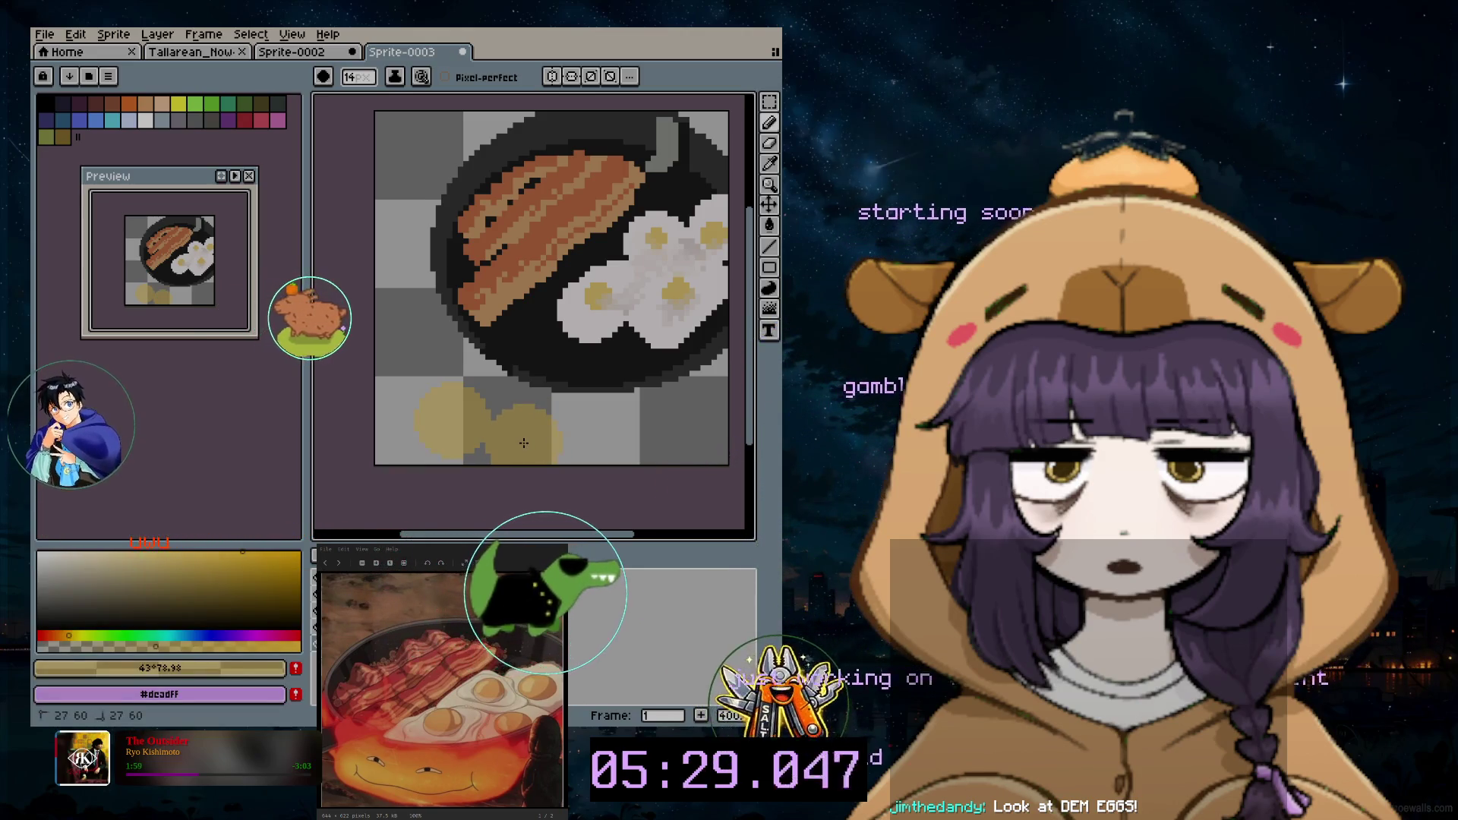
drag(523, 442, 638, 441)
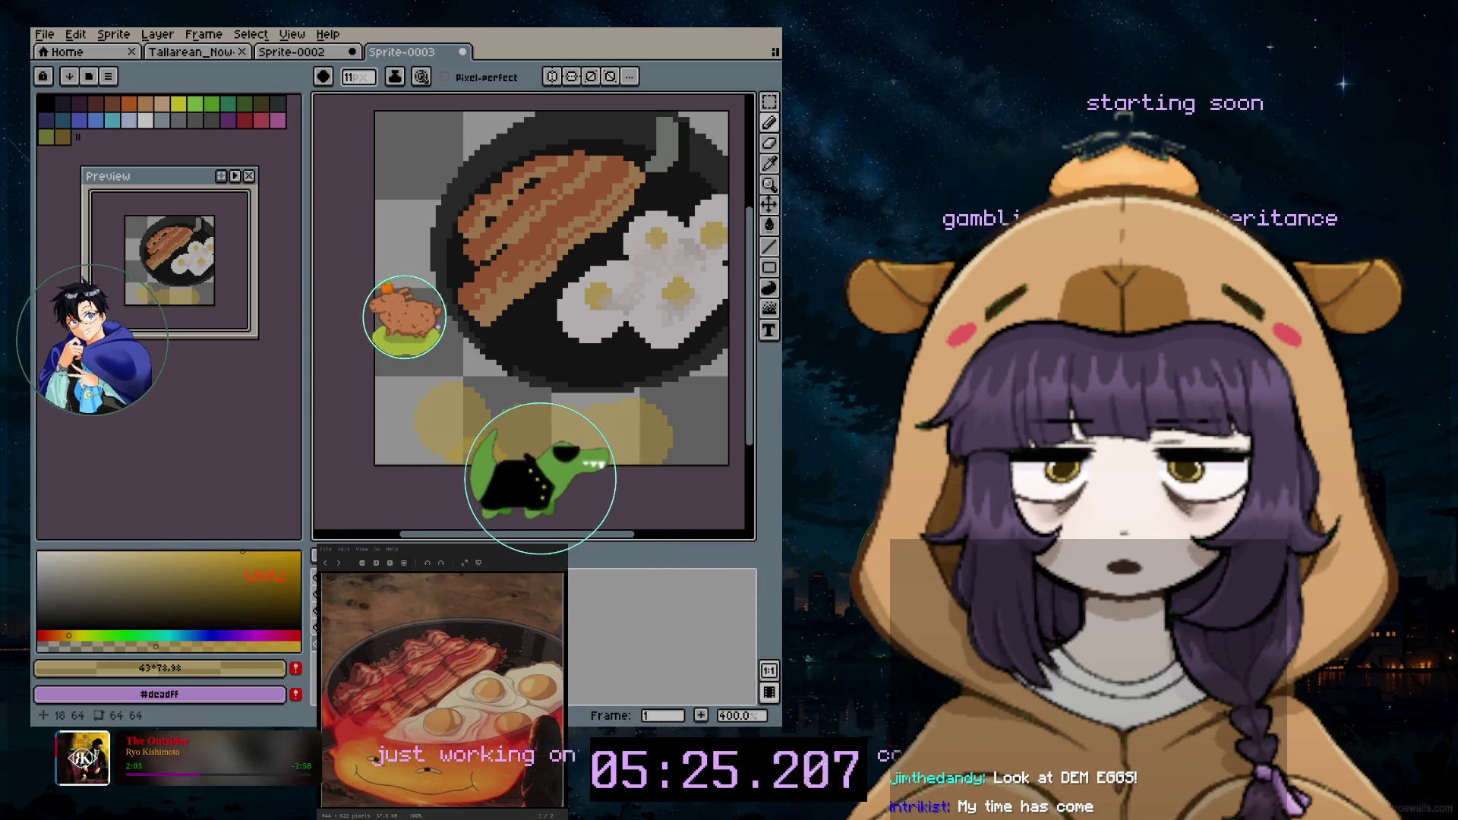
key(minus)
key(minus)
key(minus)
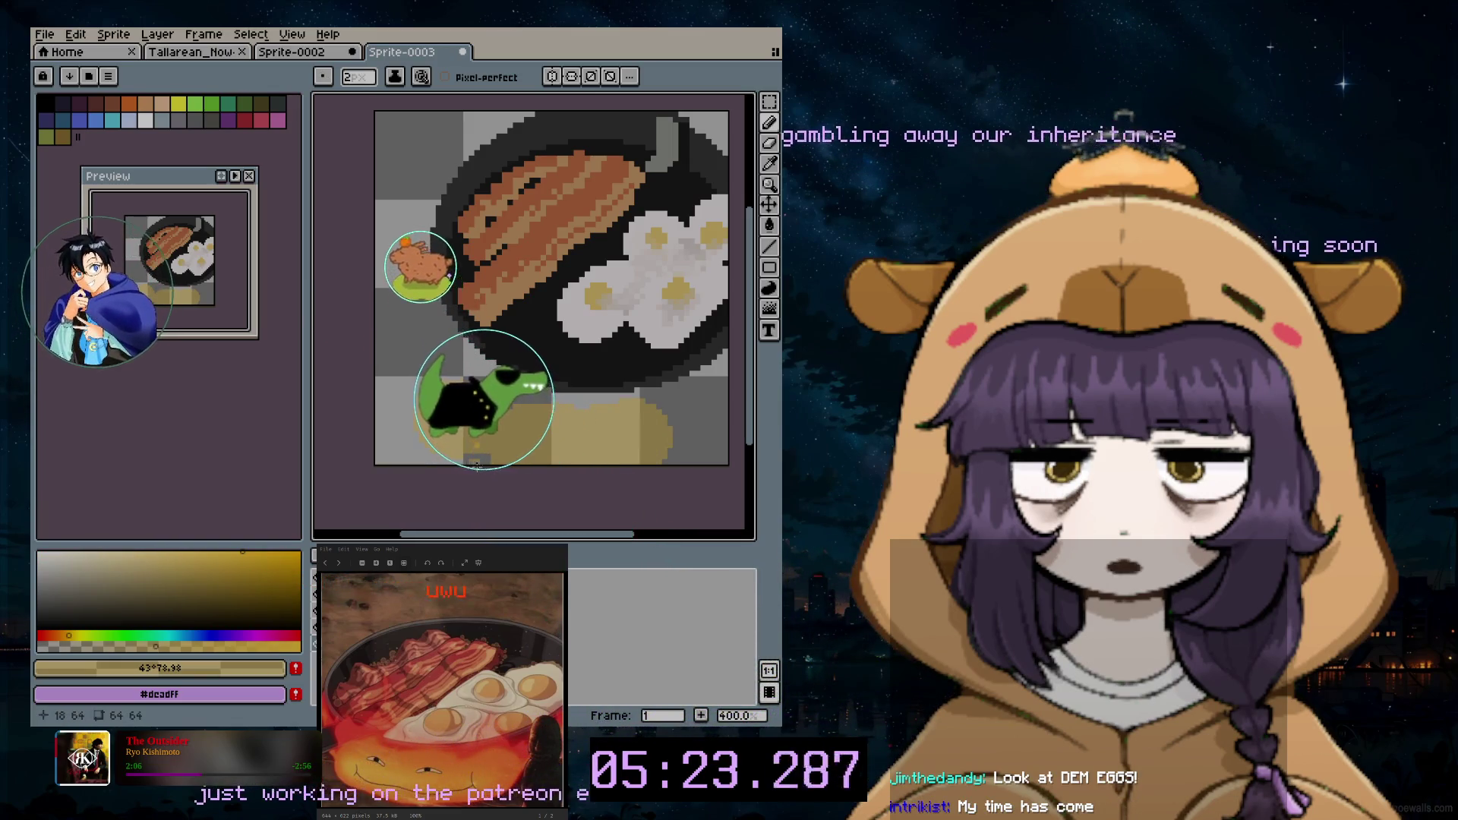
scroll(477, 462, down, 1)
scroll(487, 453, up, 3)
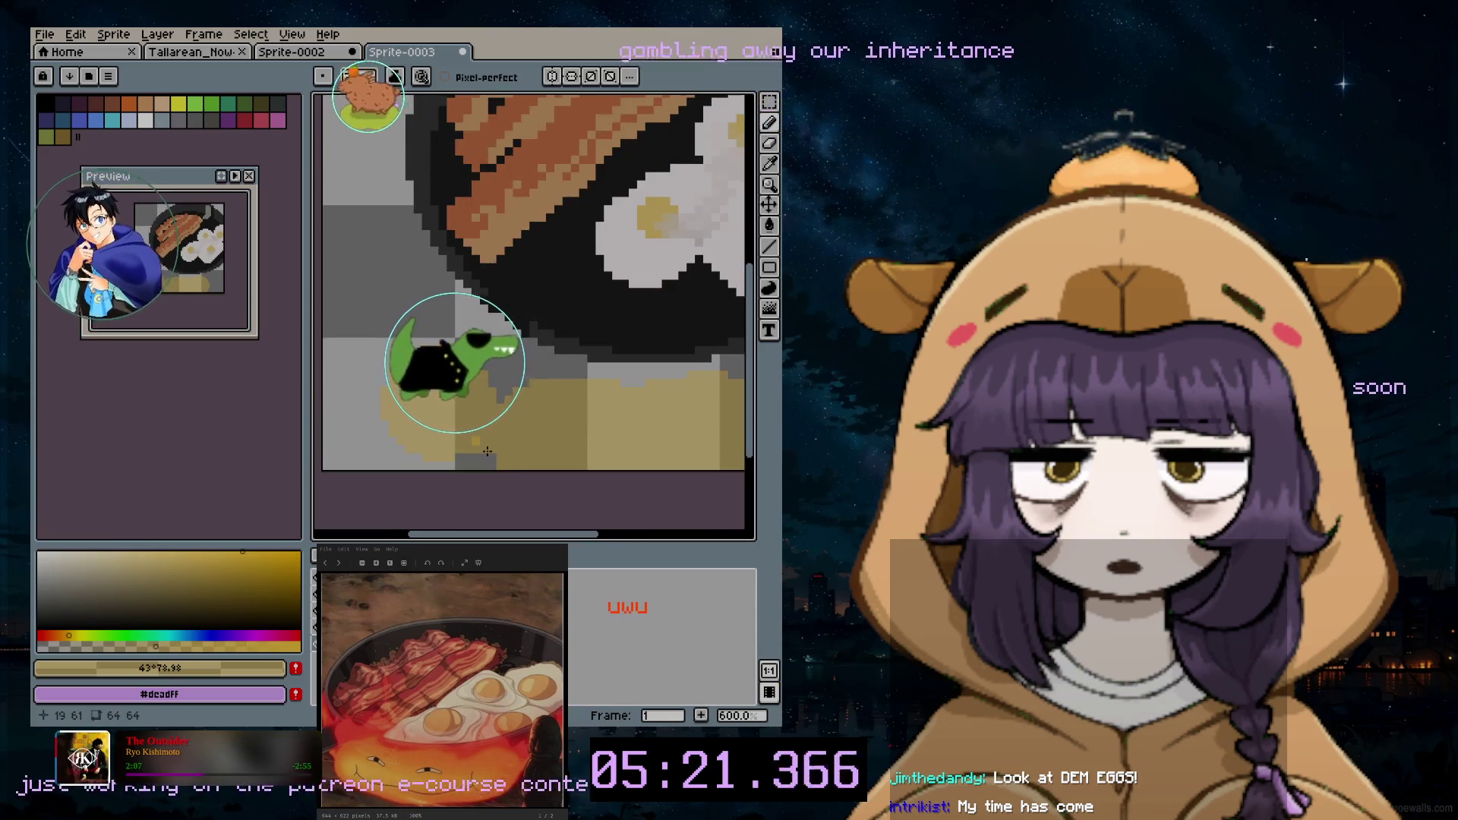
scroll(486, 453, down, 1)
scroll(482, 452, up, 1)
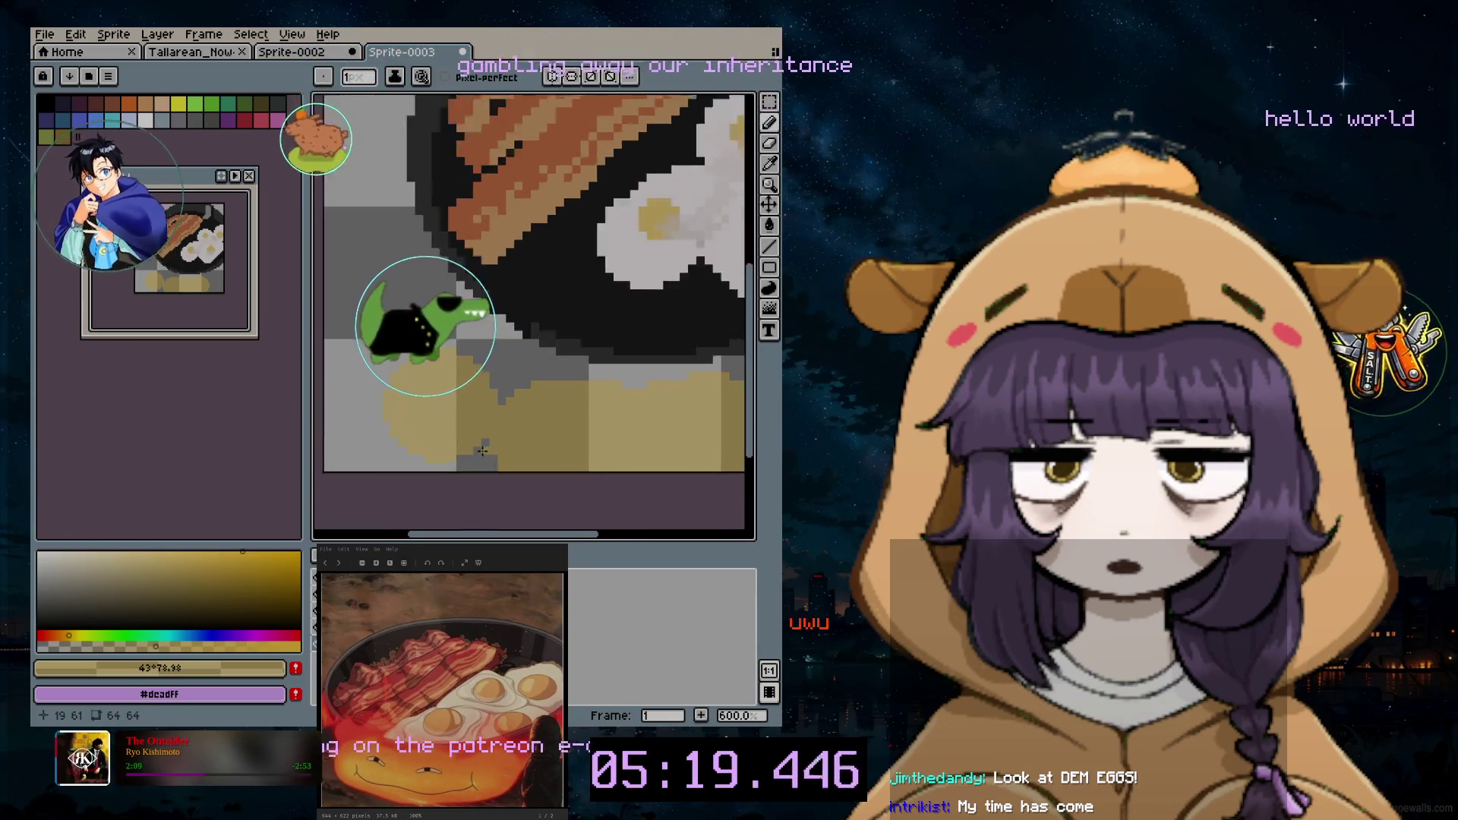
scroll(481, 452, up, 1)
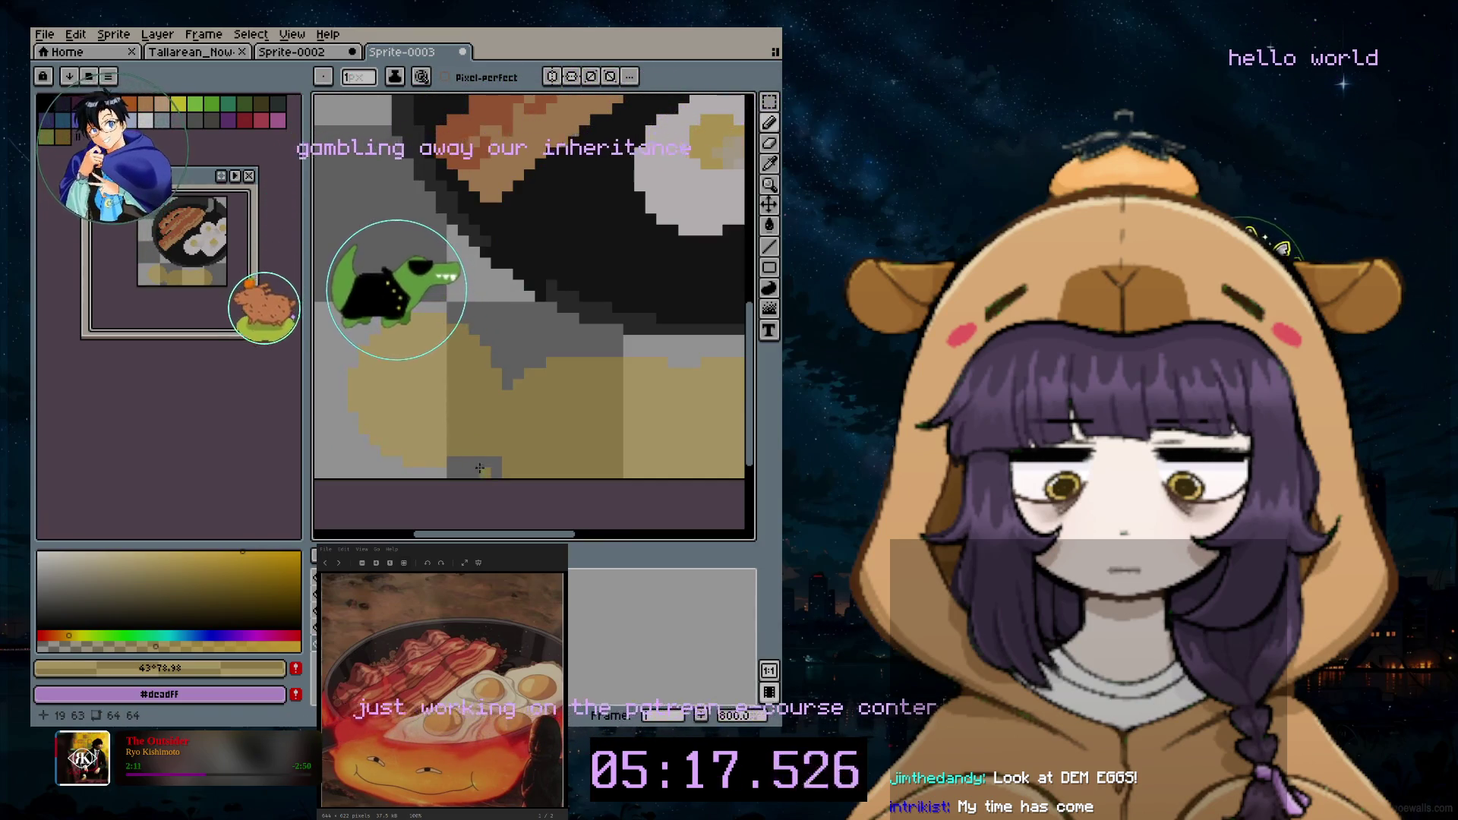
Step: Paint a small red patch just below the pan's lower rim with a fine pencil
key(plus)
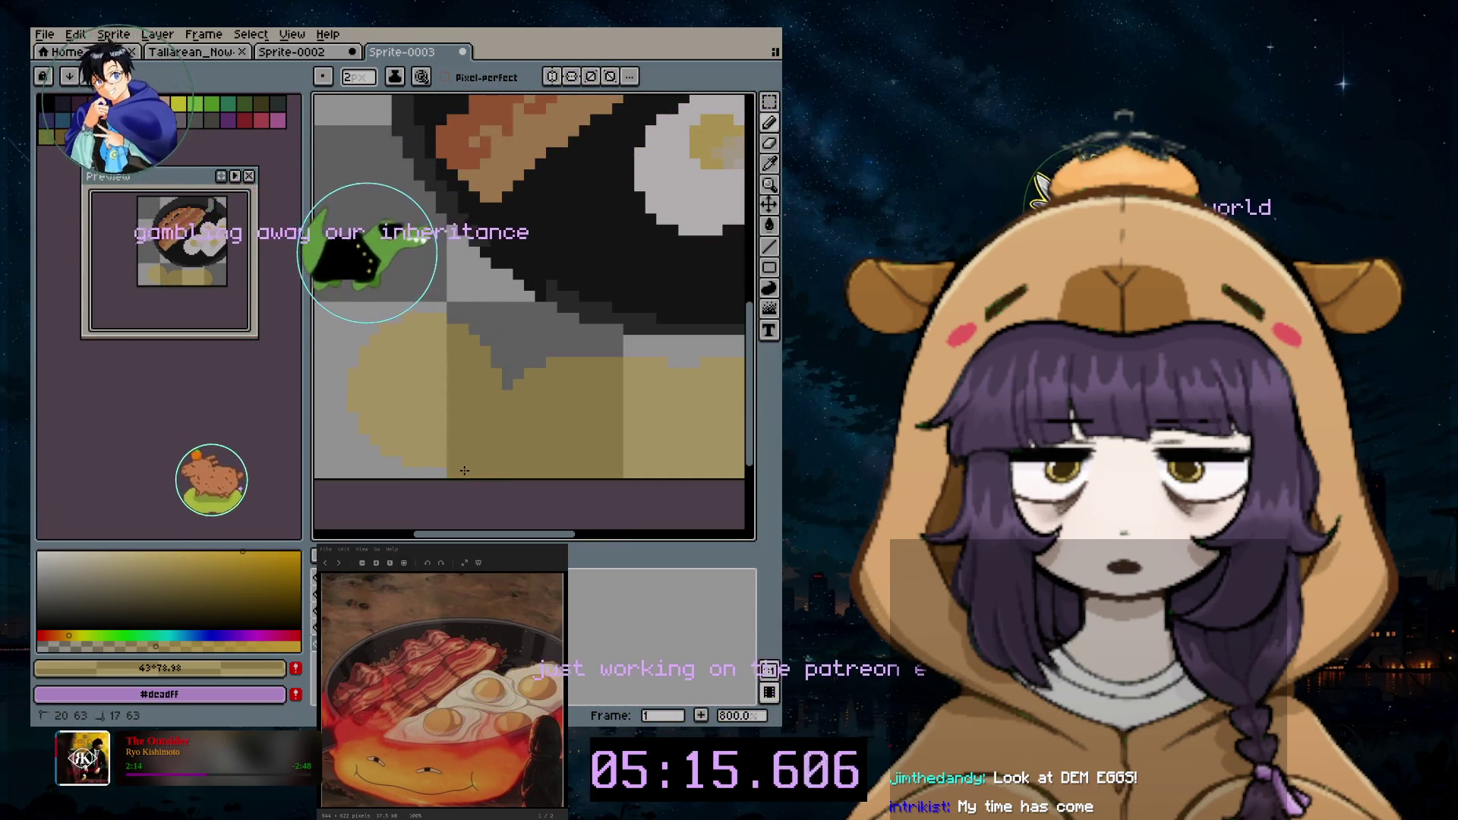
key(minus)
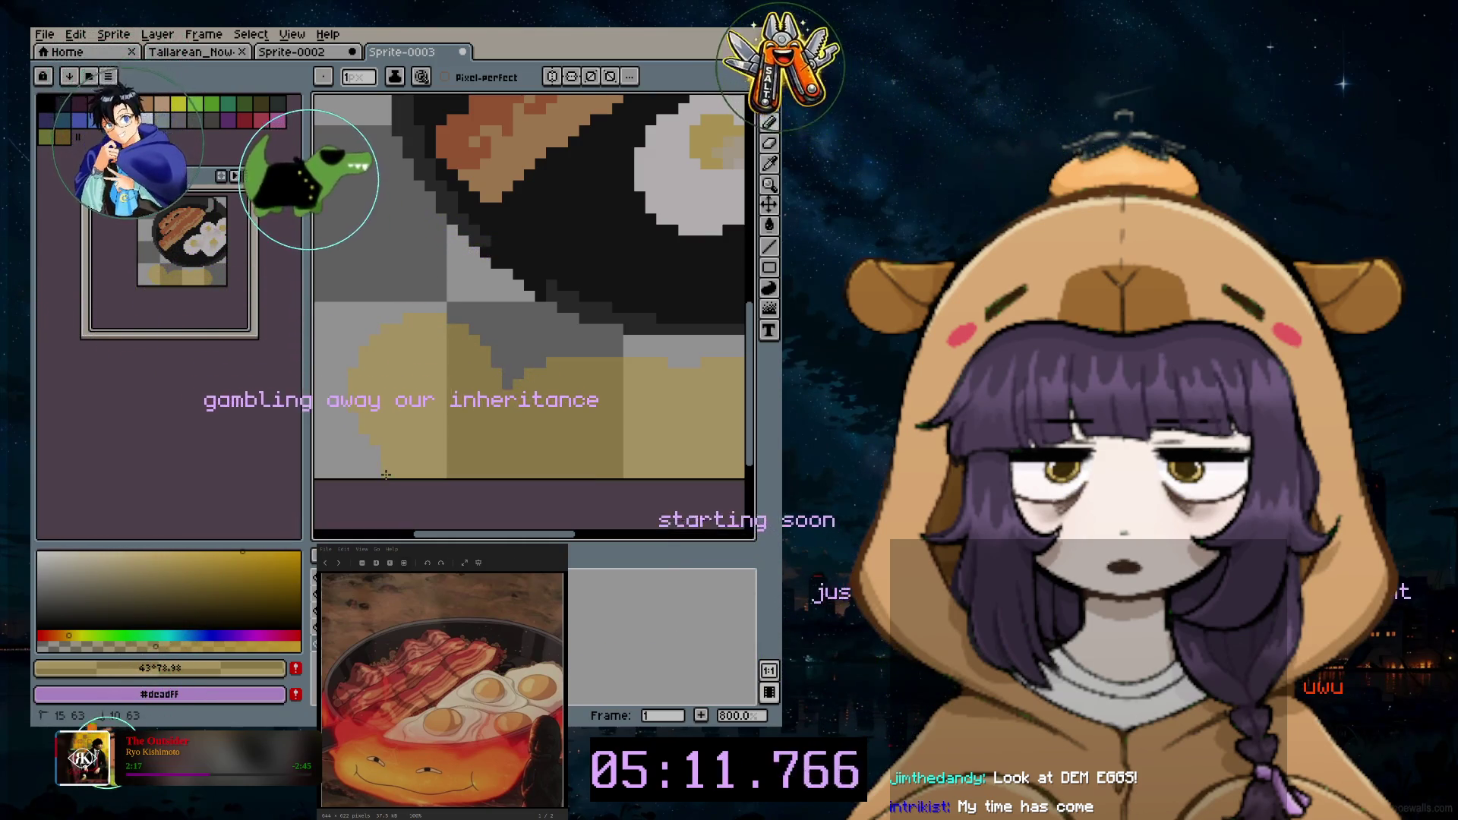
scroll(467, 444, down, 2)
scroll(467, 444, down, 1)
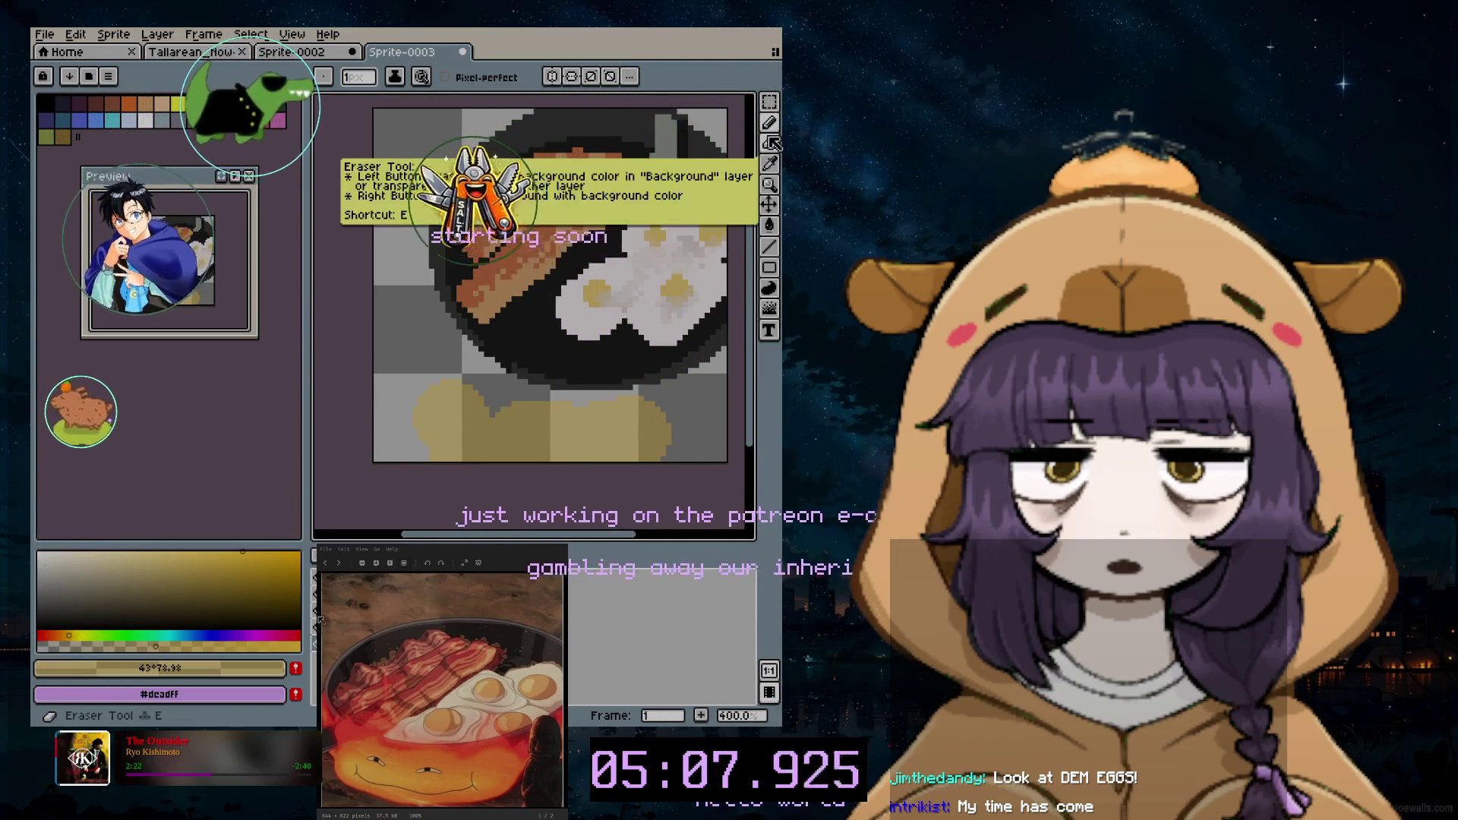
click(769, 163)
click(718, 233)
click(769, 121)
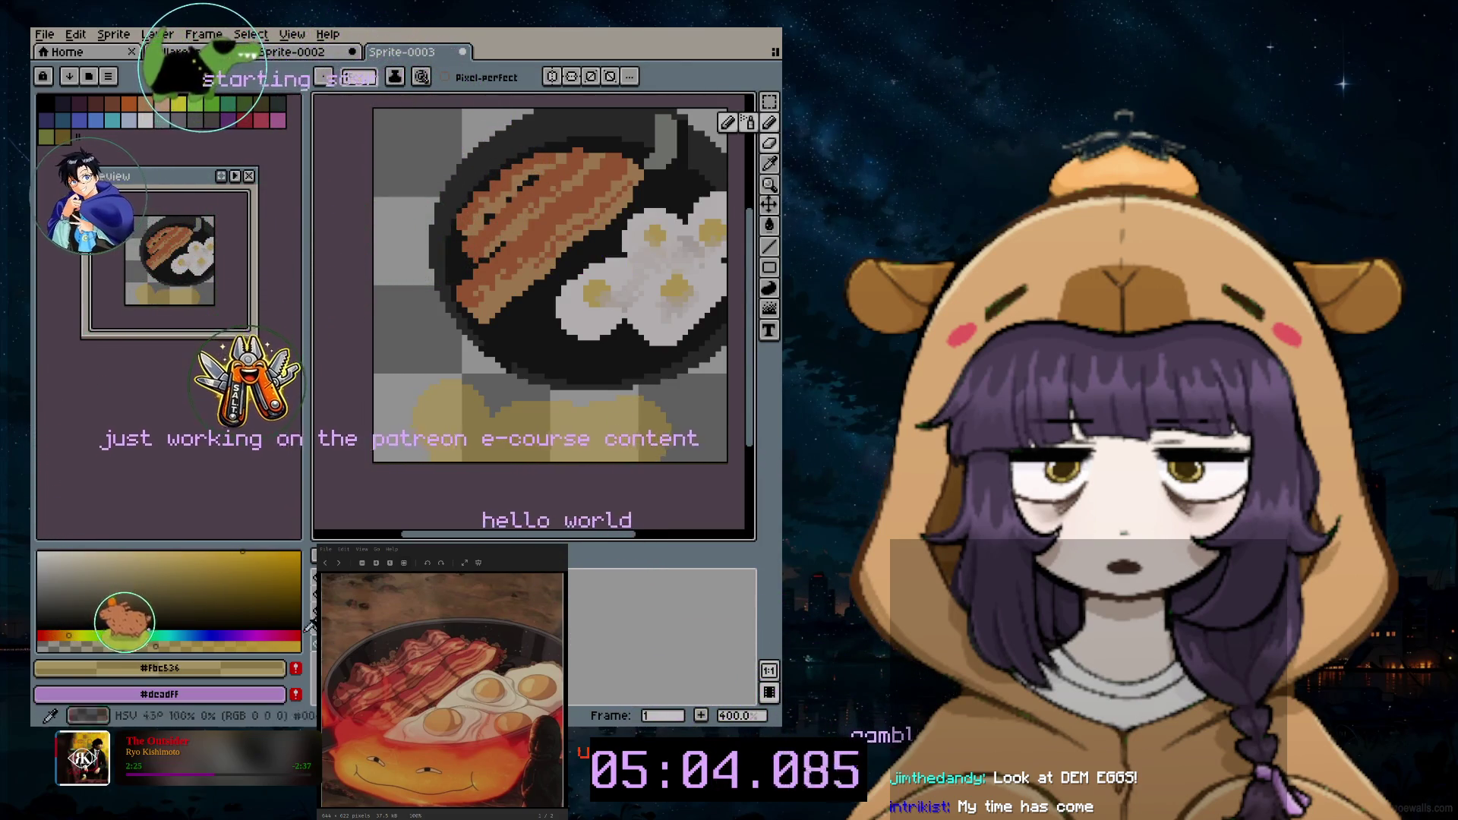
click(299, 634)
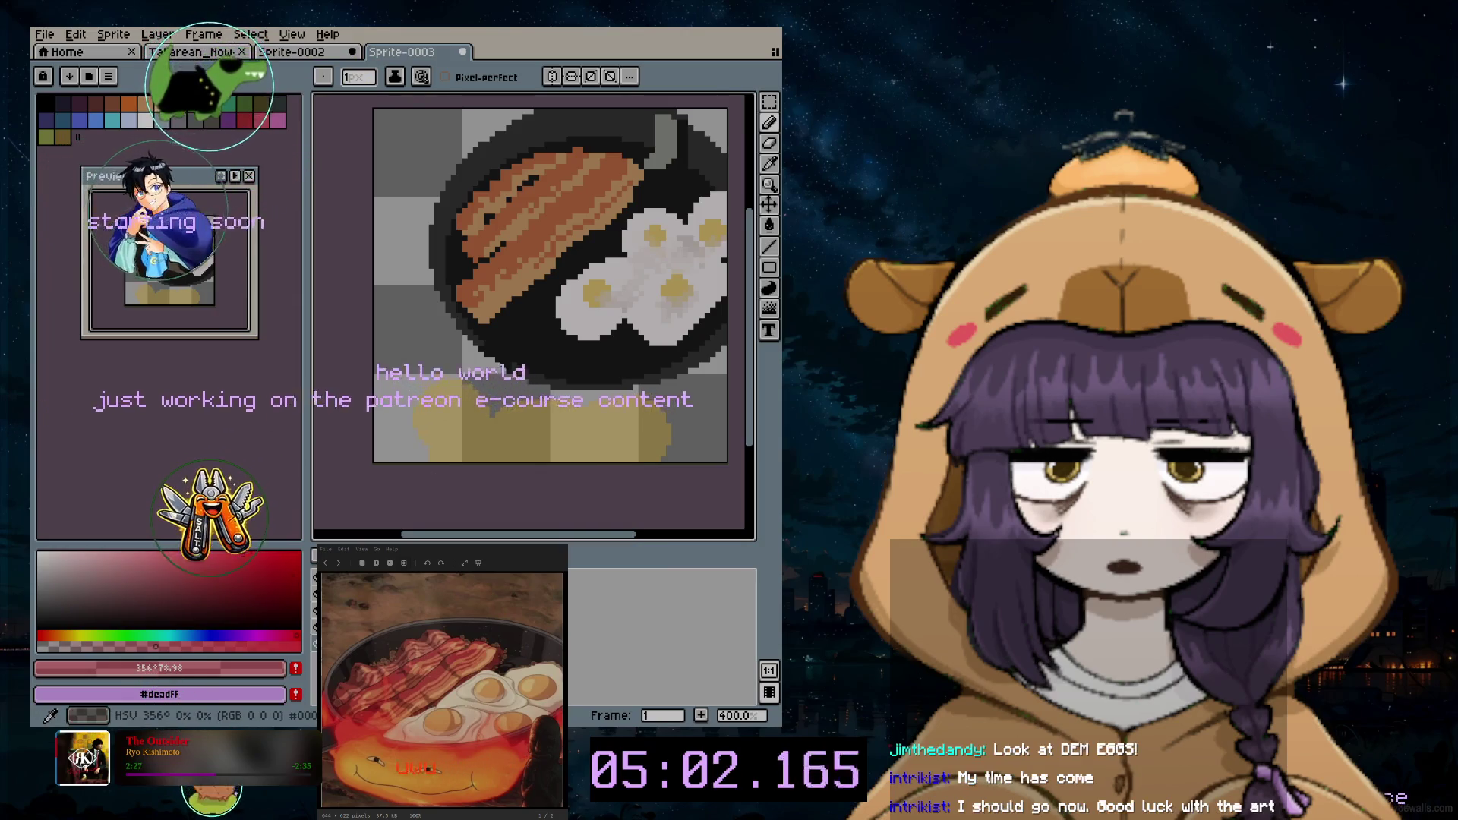
key(plus)
key(plus)
key(plus)
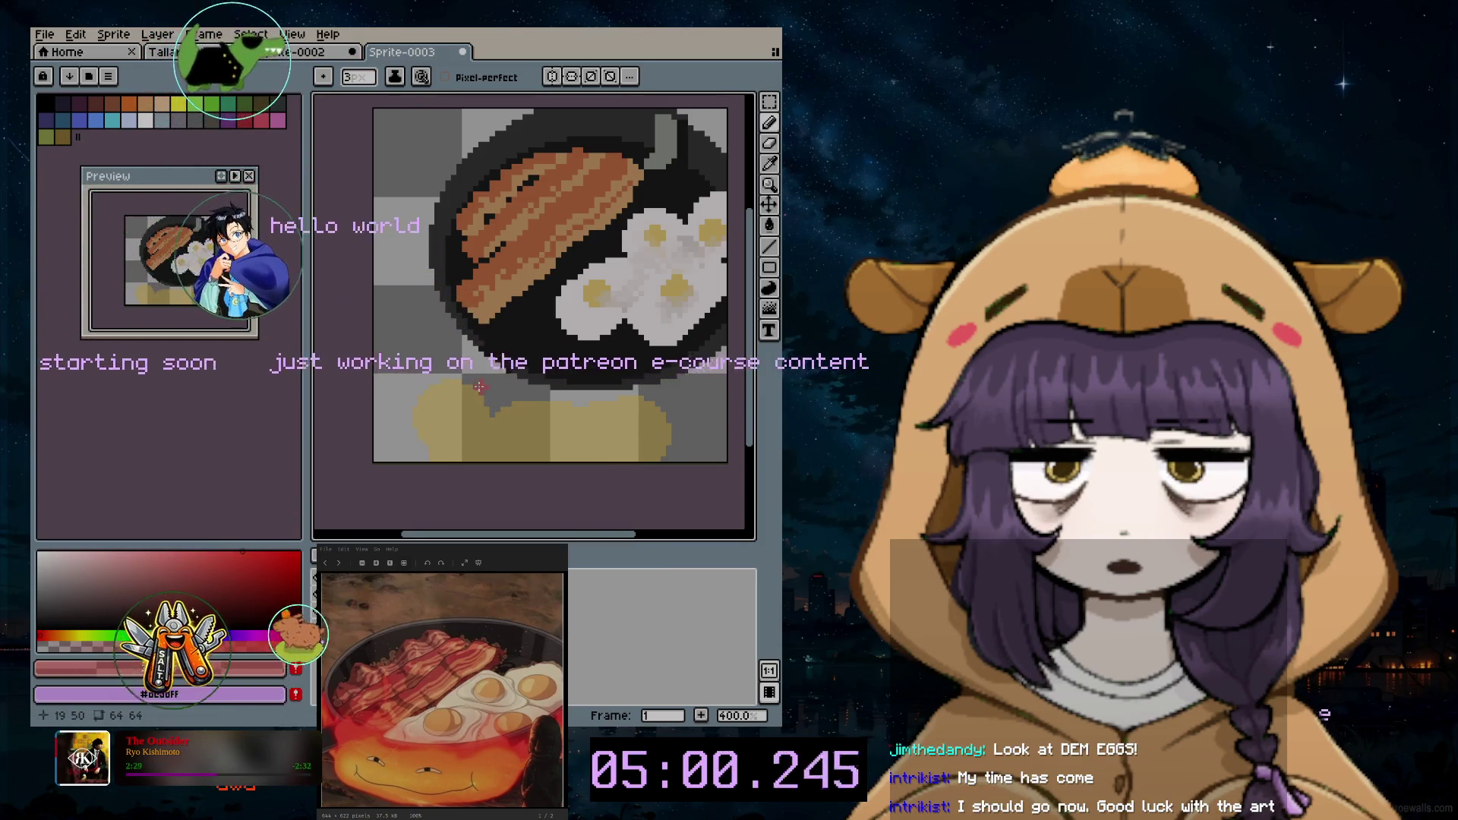
key(minus)
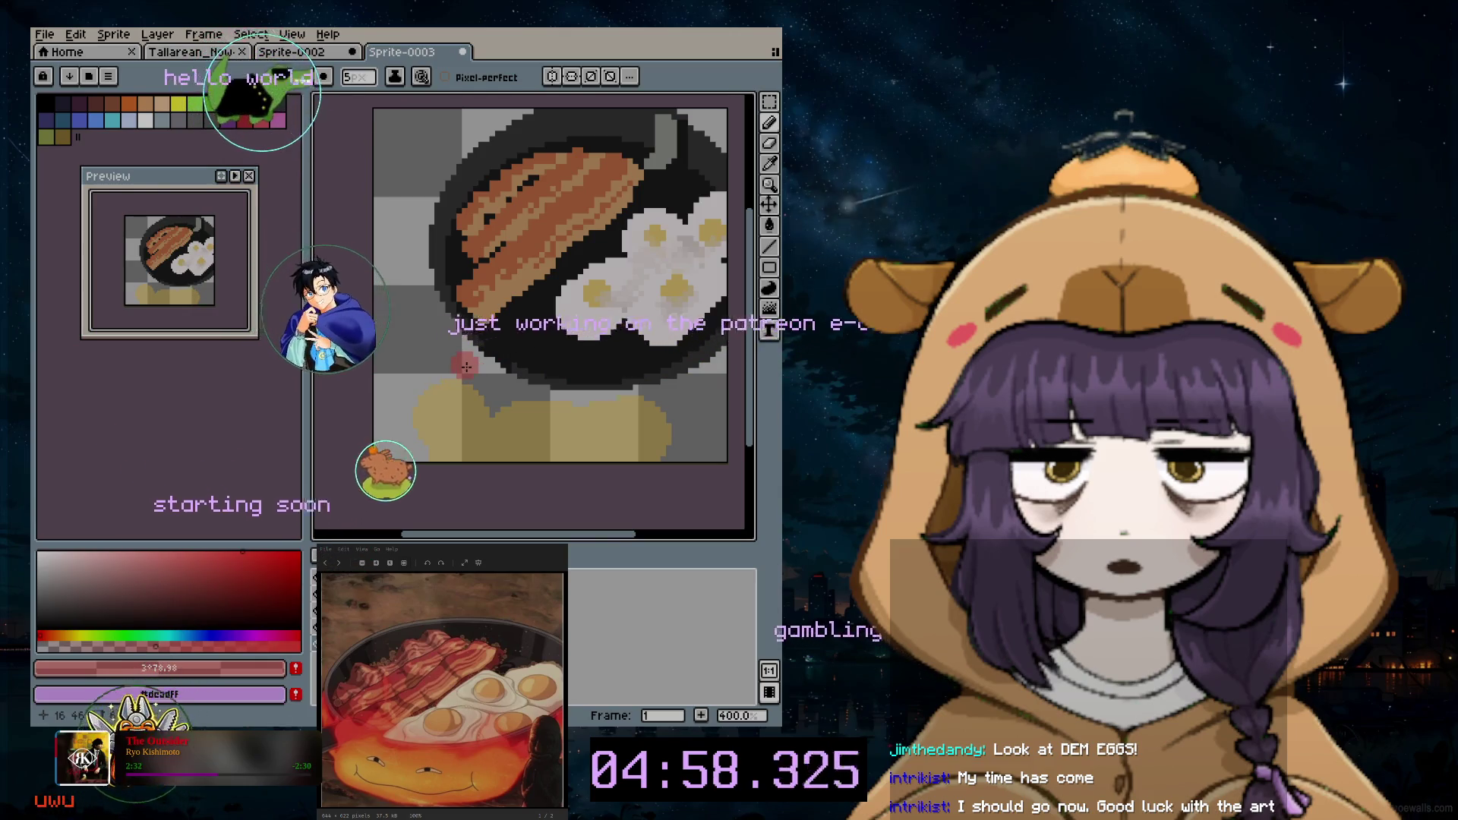
scroll(463, 366, up, 1)
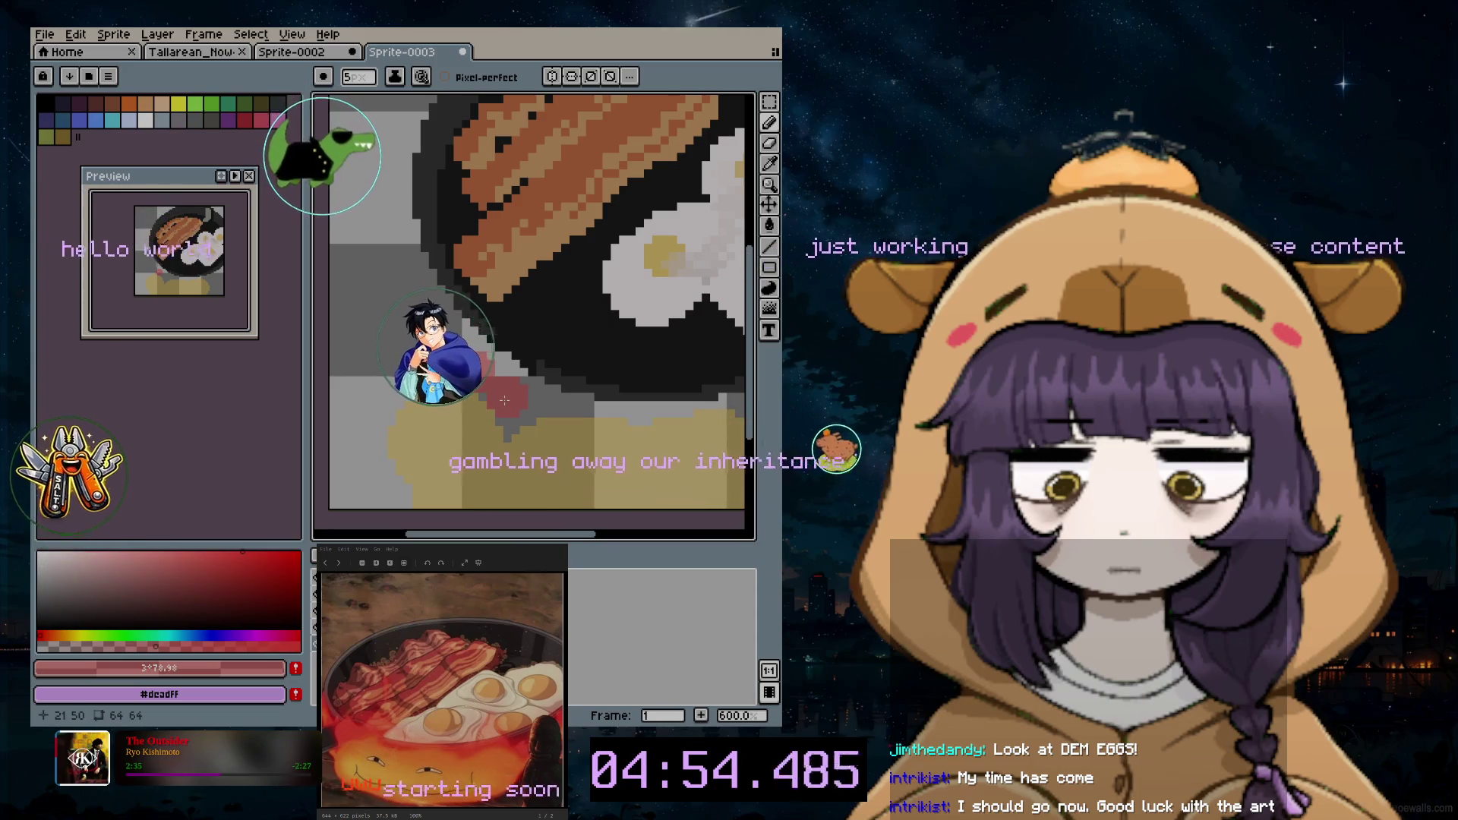
key(minus)
key(minus)
key(minus)
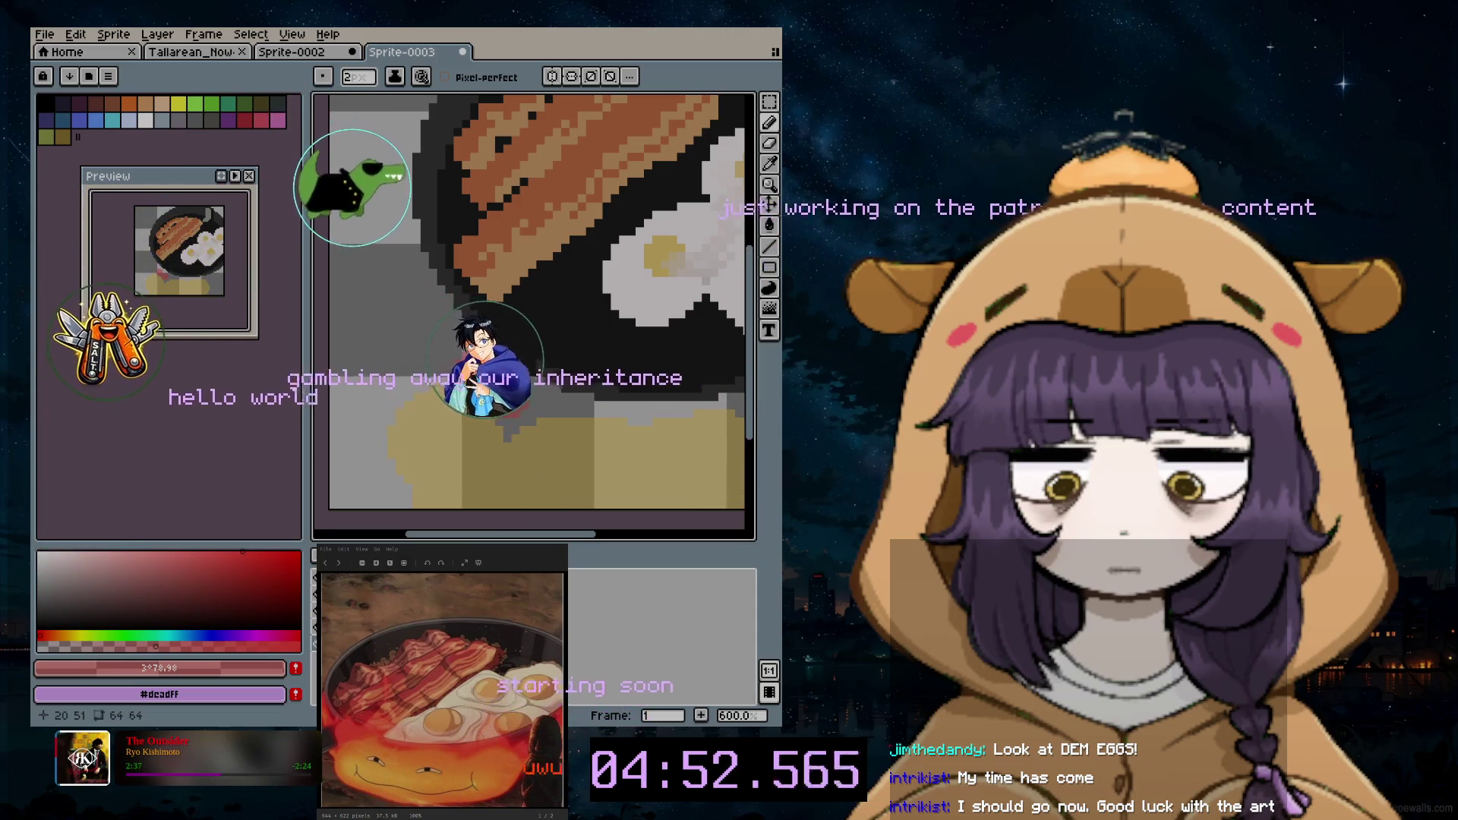
key(minus)
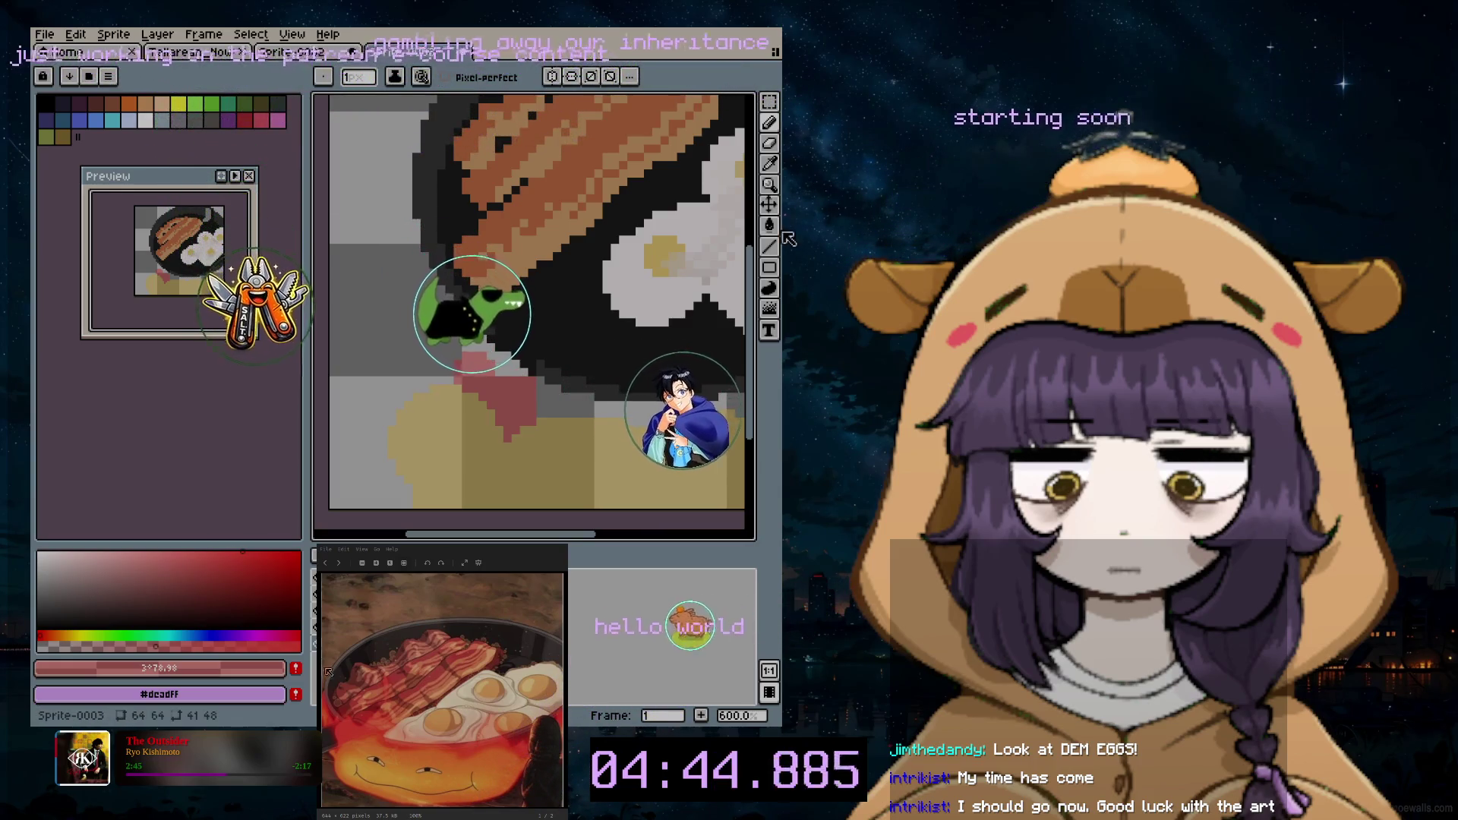
Step: Clean the patch edges with the pan's near-black #1b1b1b and the fire yellow #fbc536
click(769, 163)
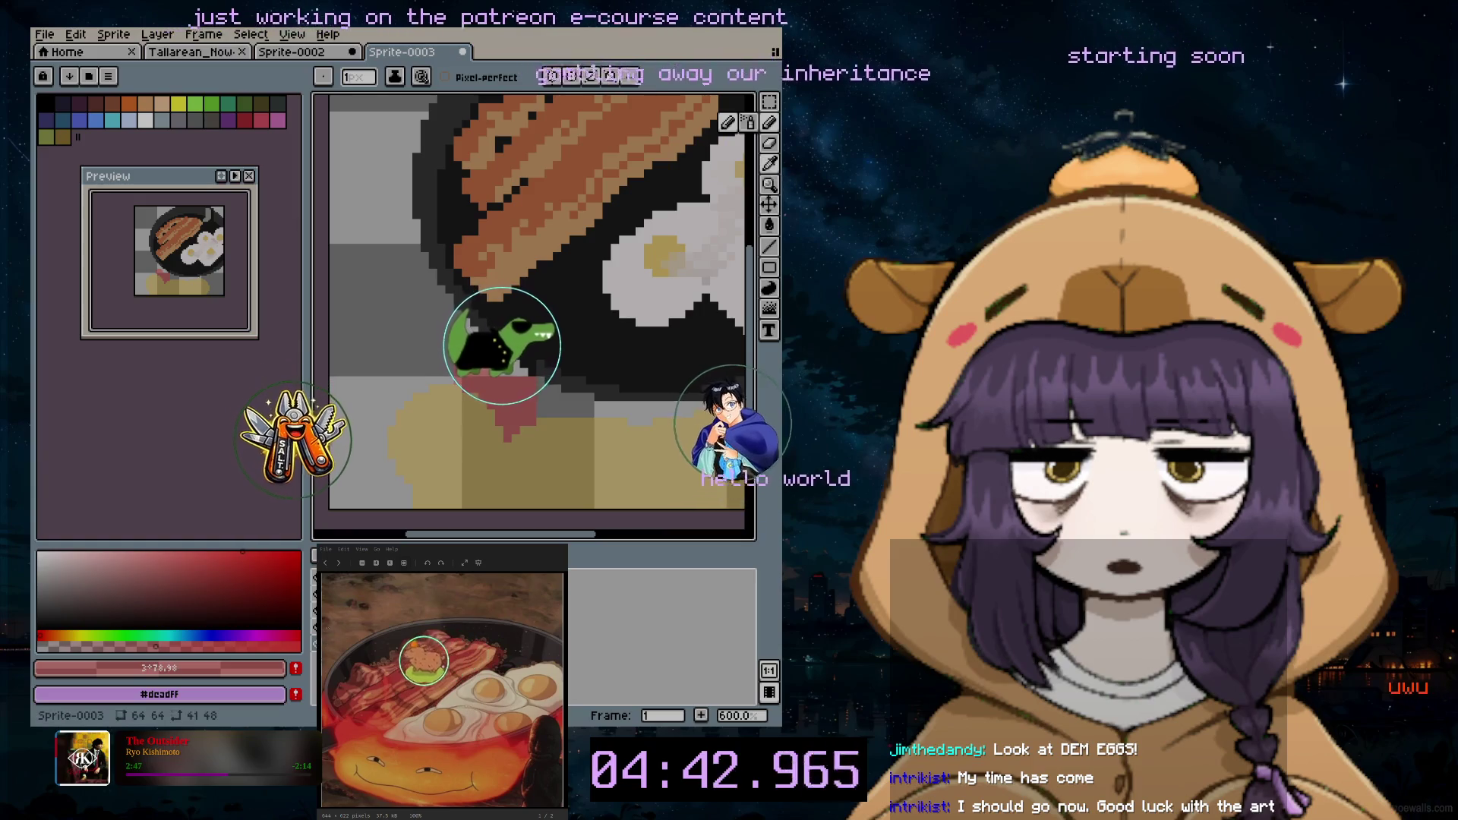
click(456, 324)
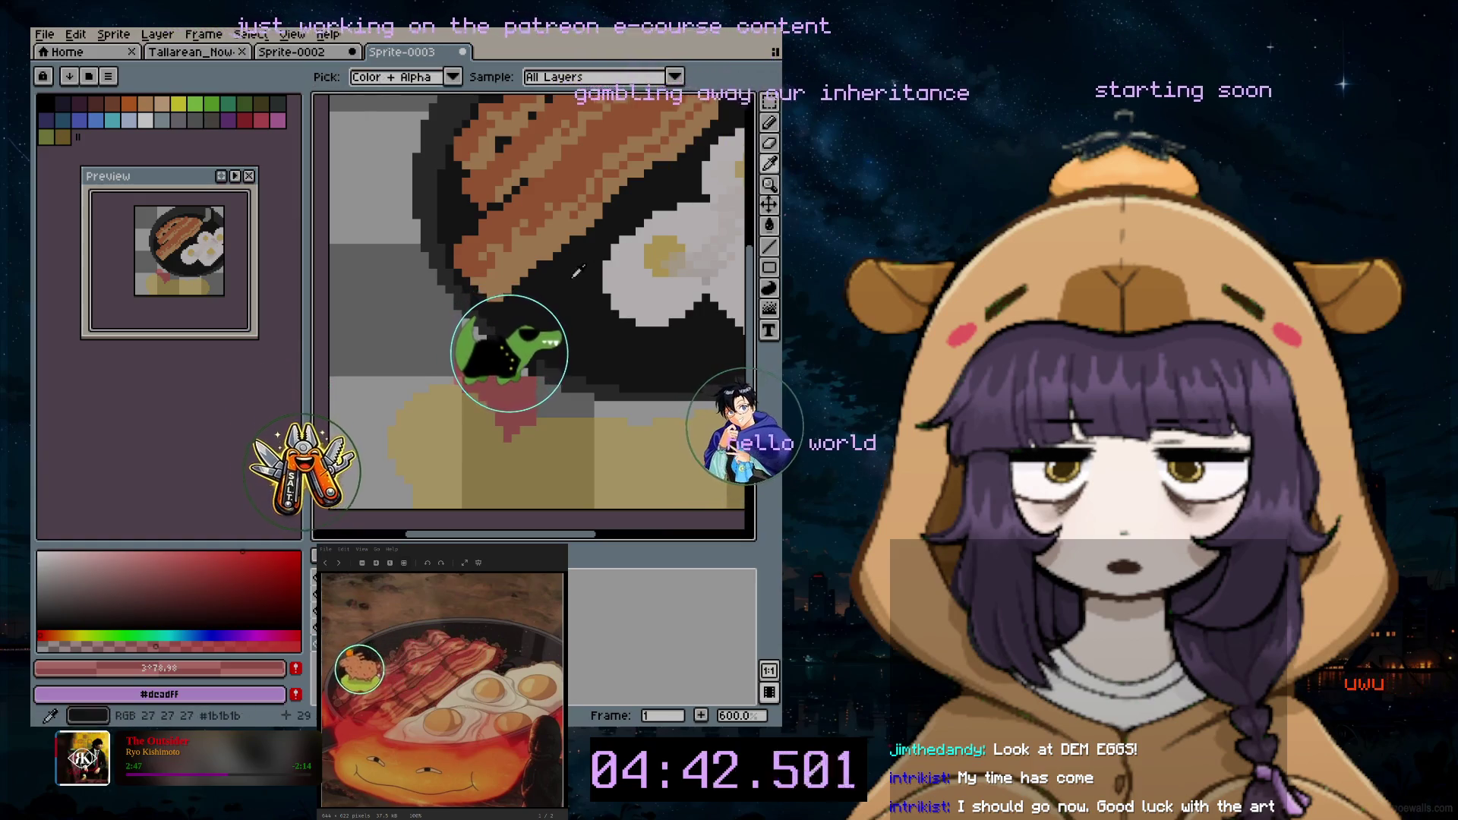
click(770, 121)
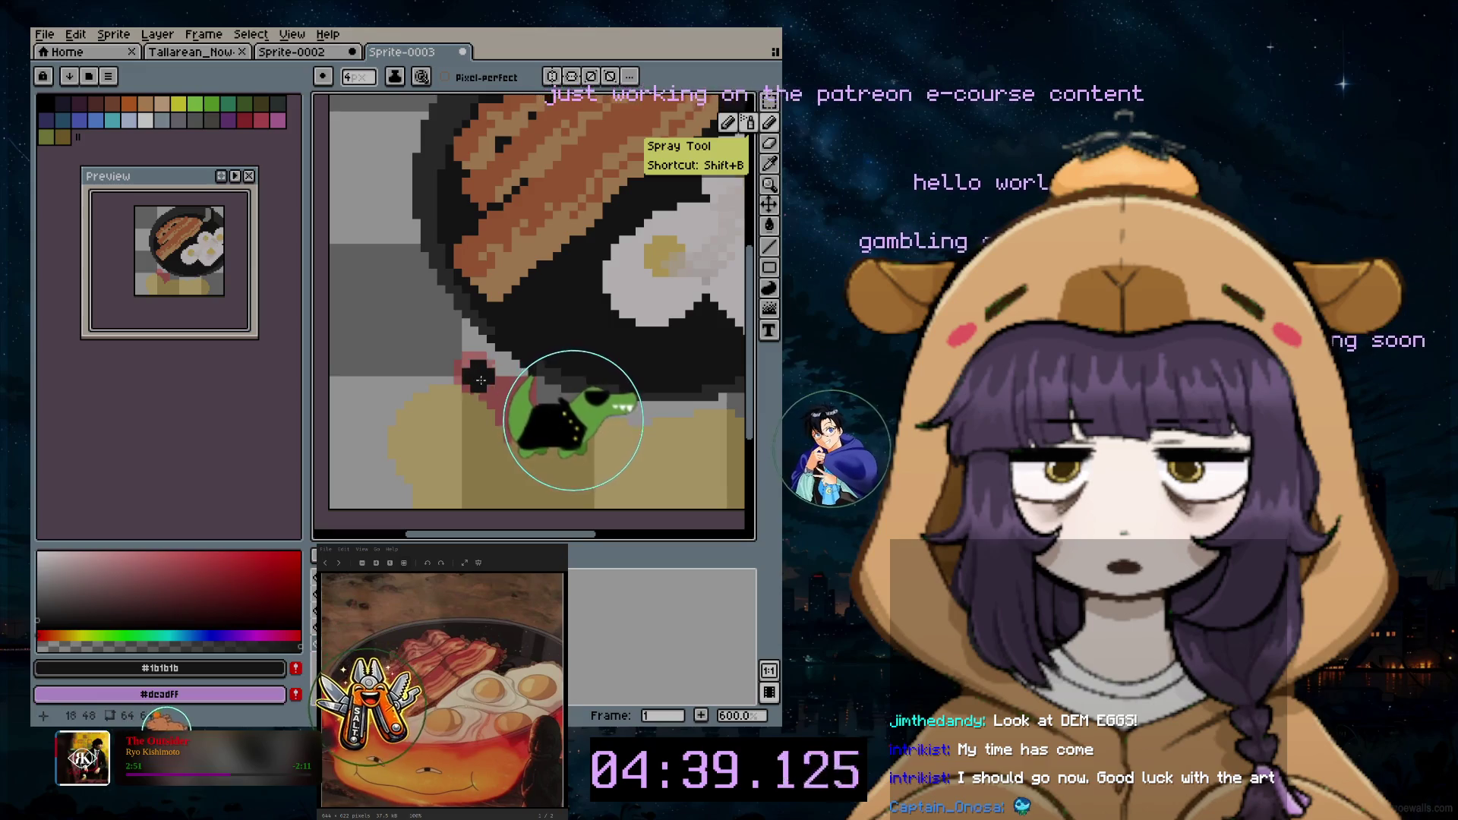
drag(493, 370, 472, 371)
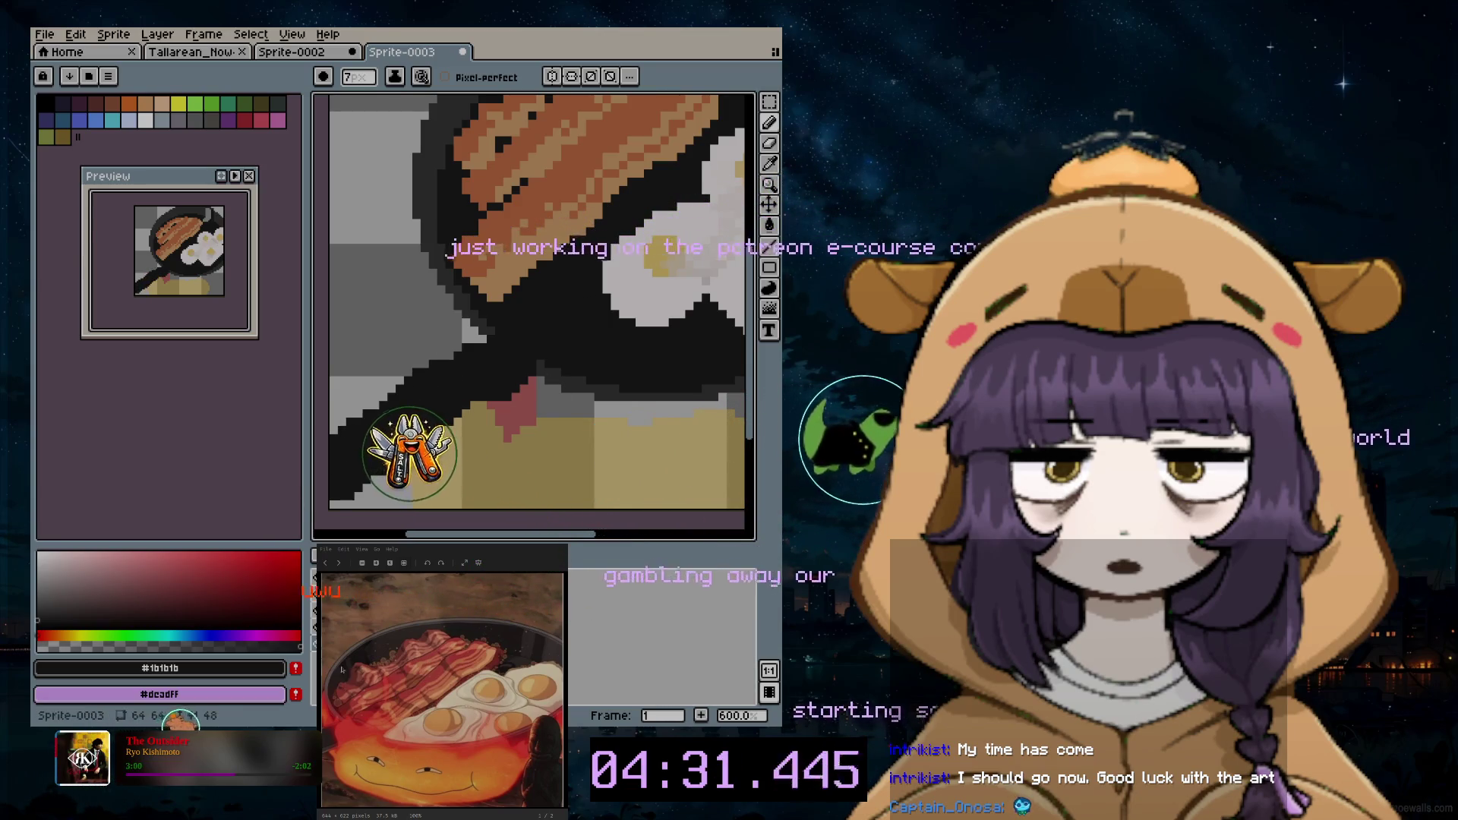
alt+click(661, 250)
key(b)
drag(519, 382, 539, 376)
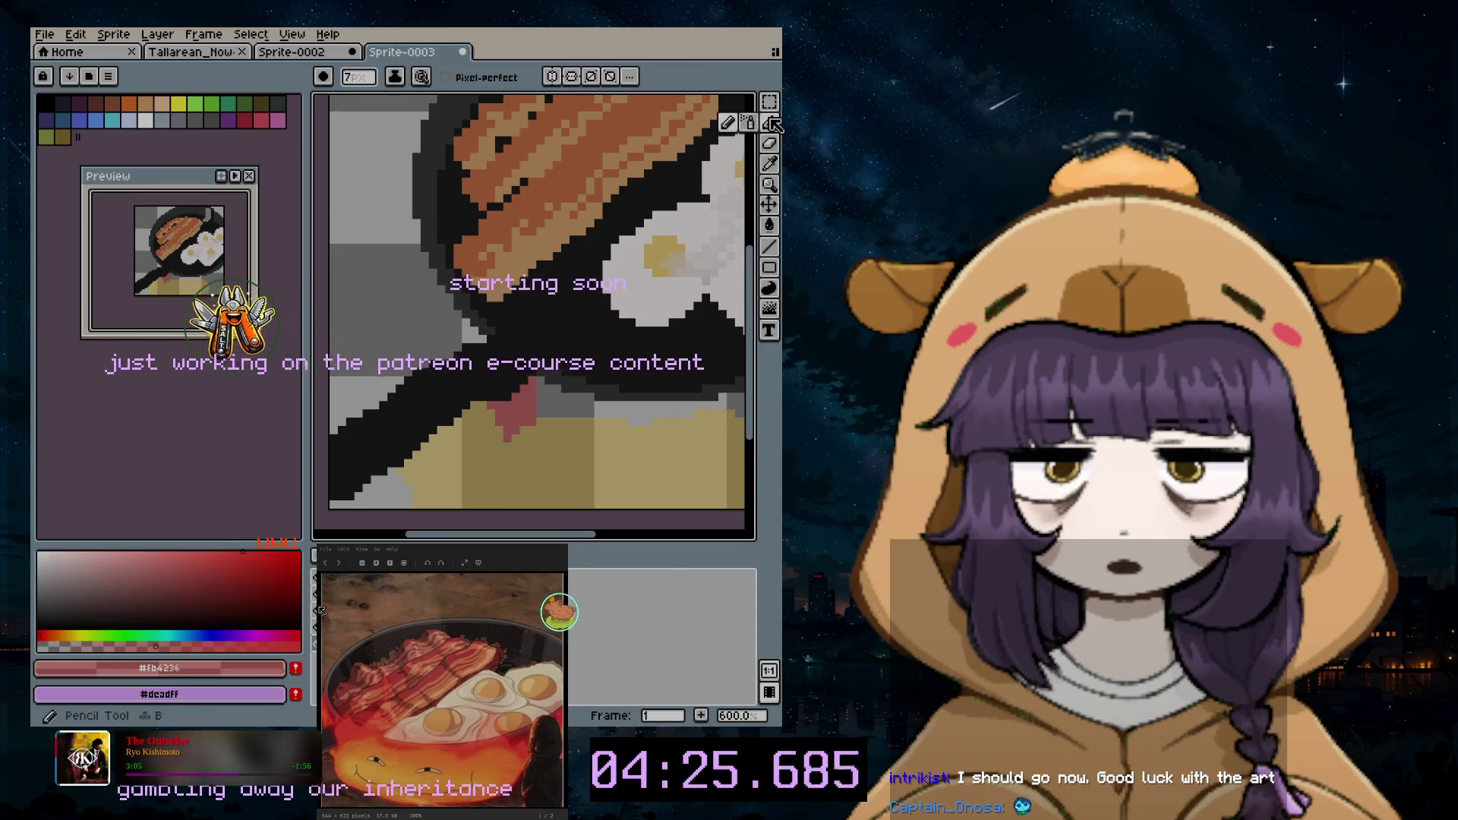
scroll(510, 394, up, 1)
scroll(509, 376, up, 1)
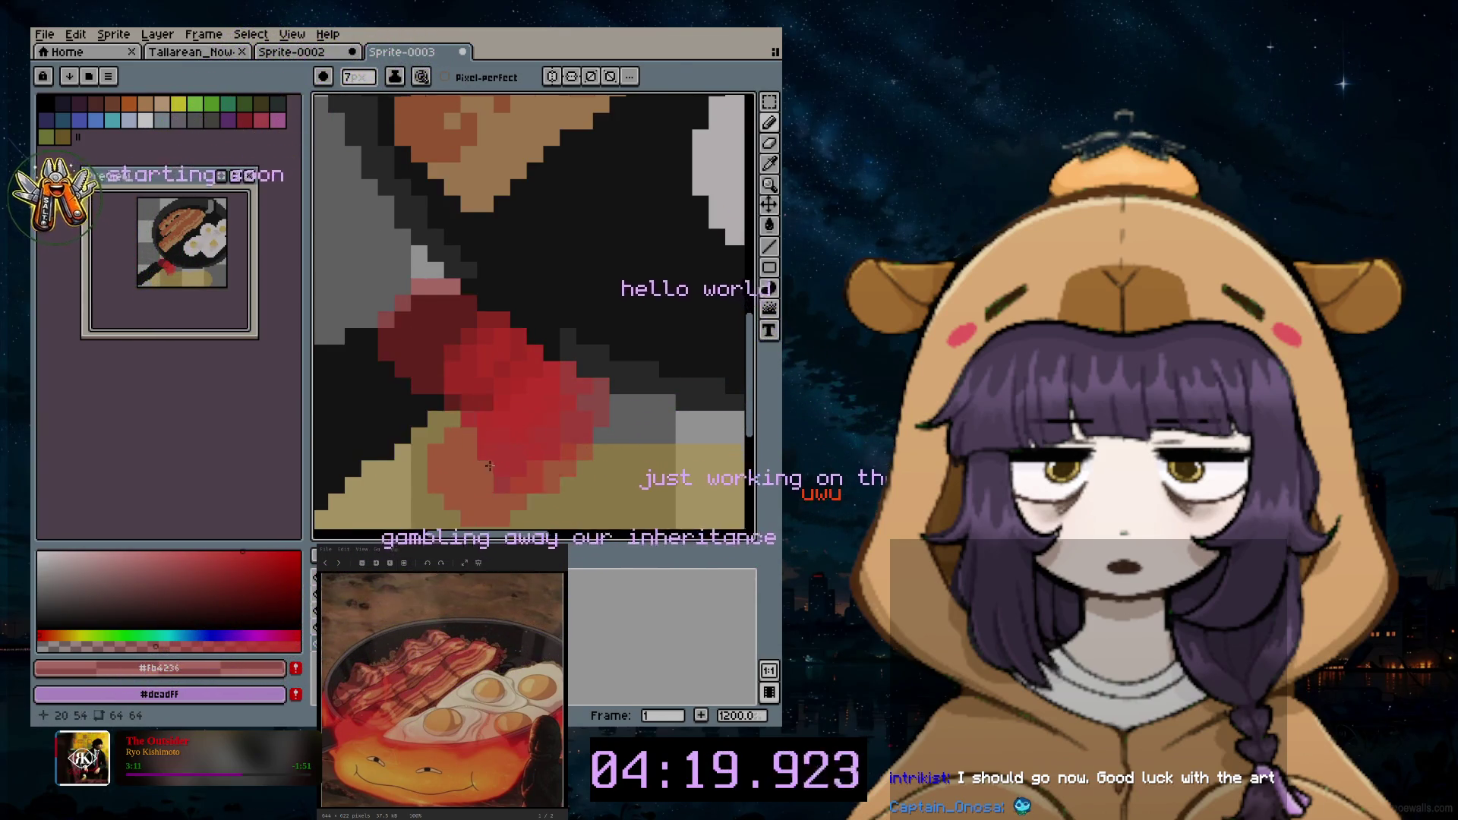
scroll(615, 494, down, 2)
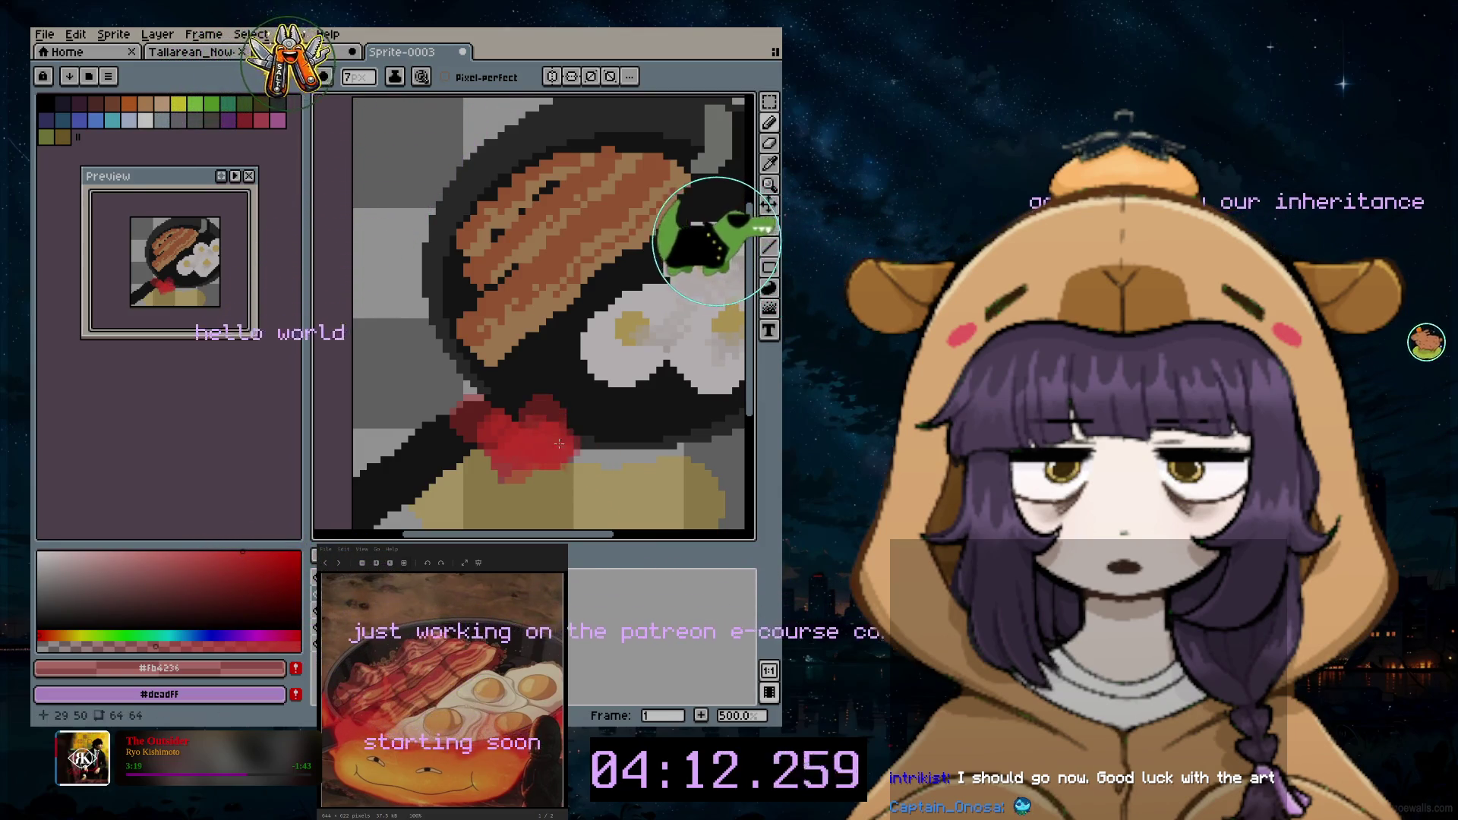
drag(539, 421, 592, 459)
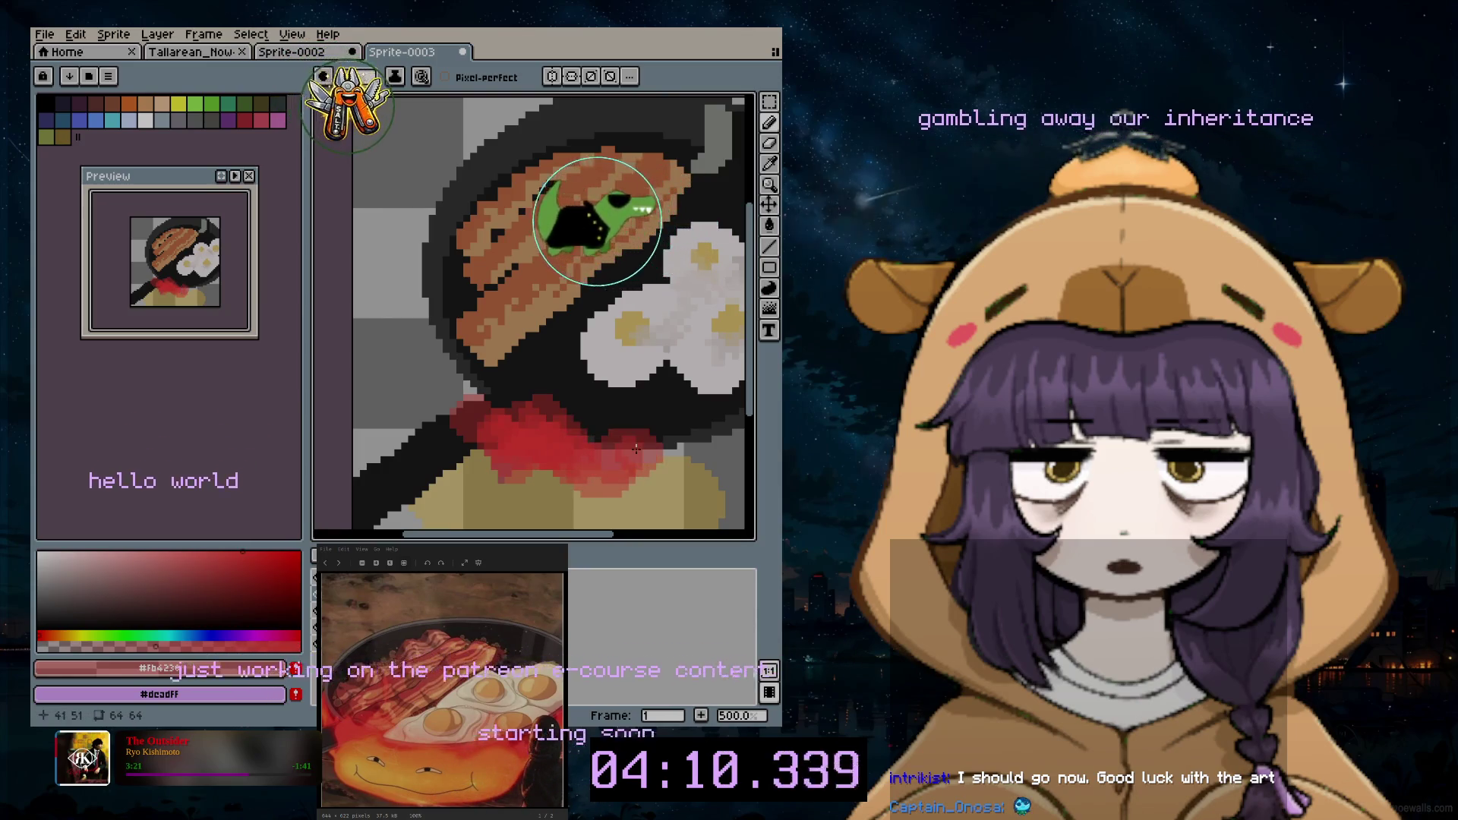
scroll(639, 502, down, 1)
scroll(633, 522, right, 2)
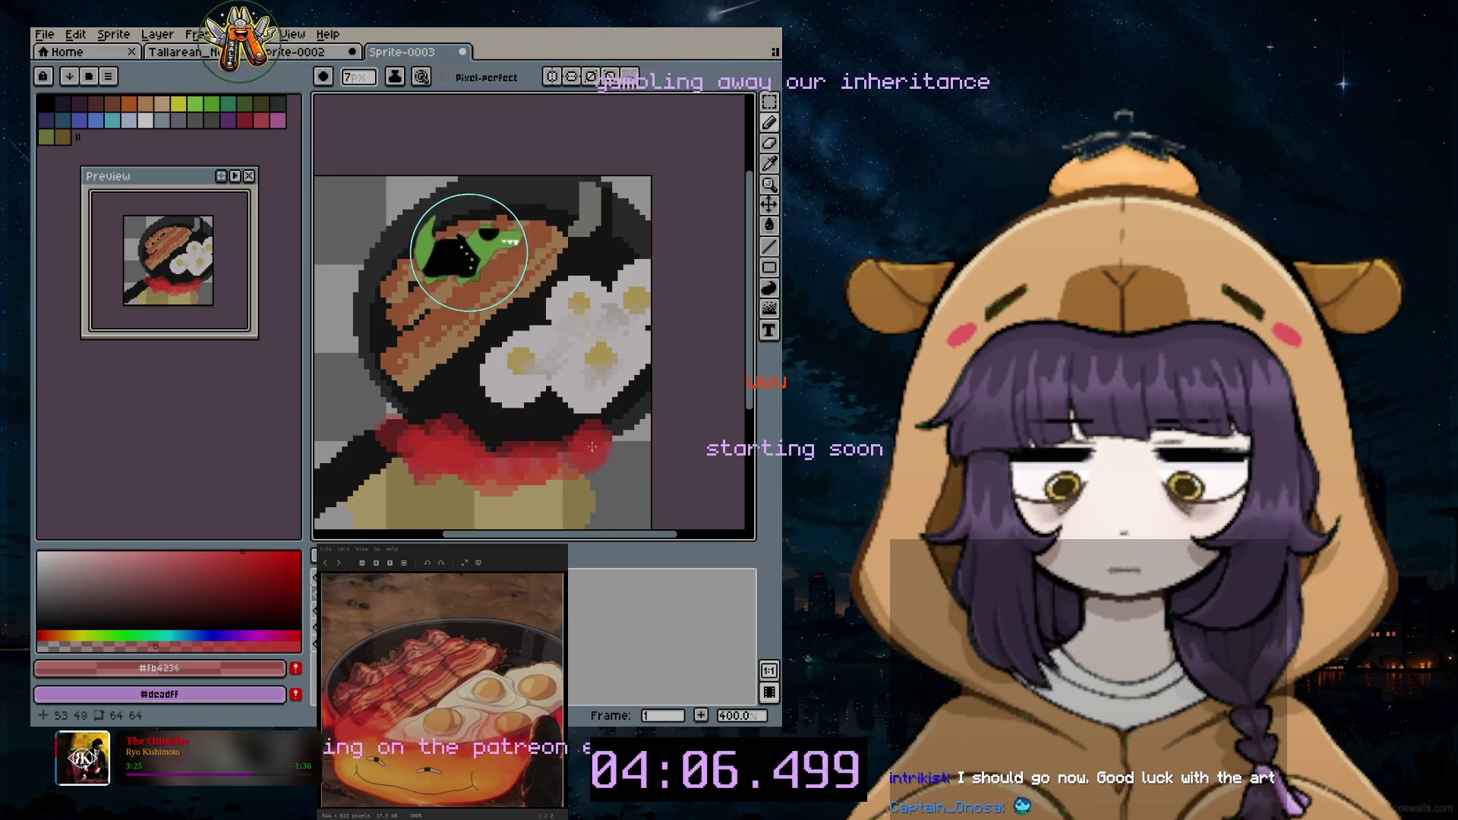
scroll(739, 397, down, 2)
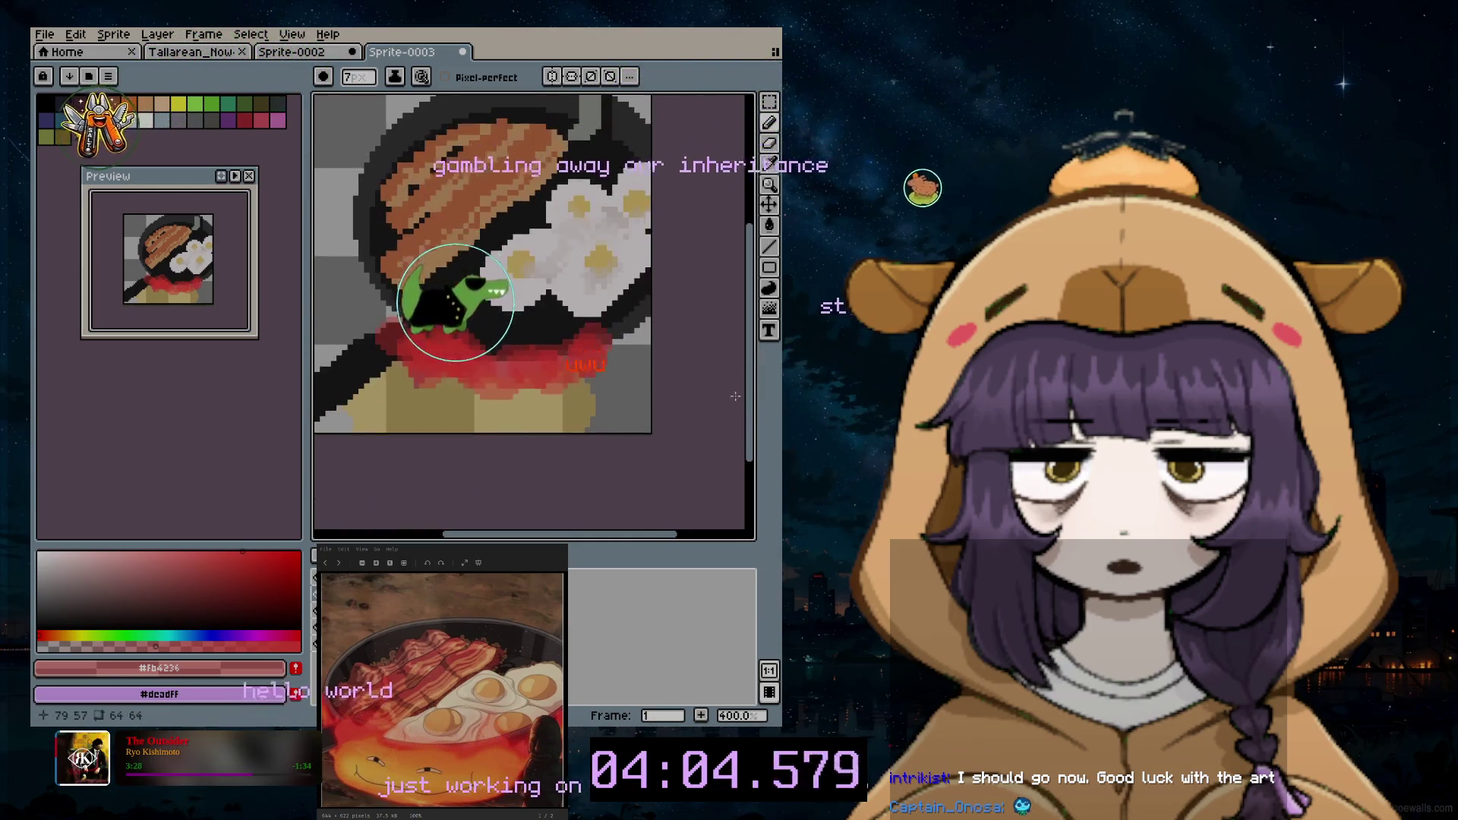
click(770, 163)
click(579, 208)
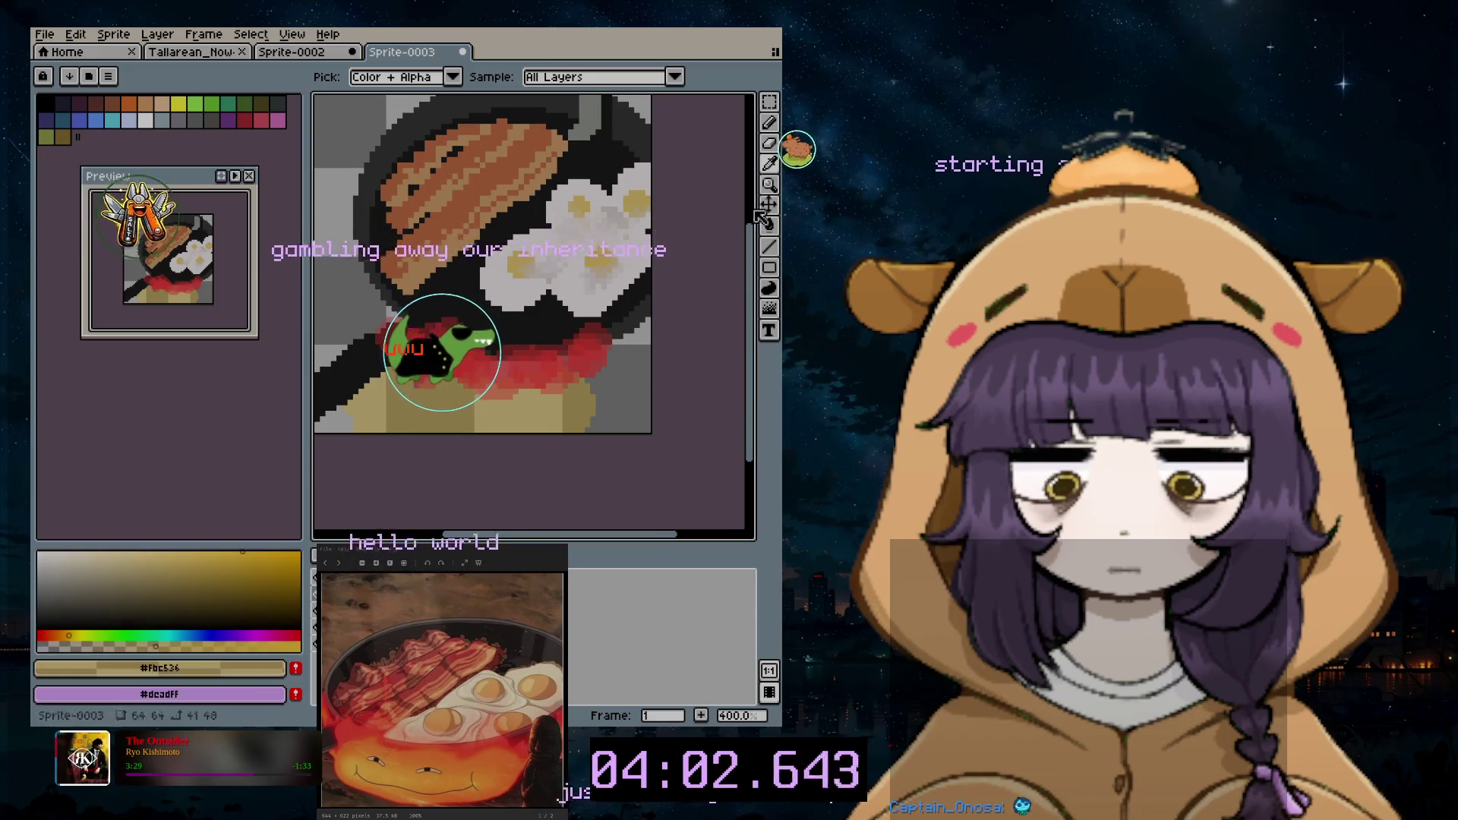
click(769, 121)
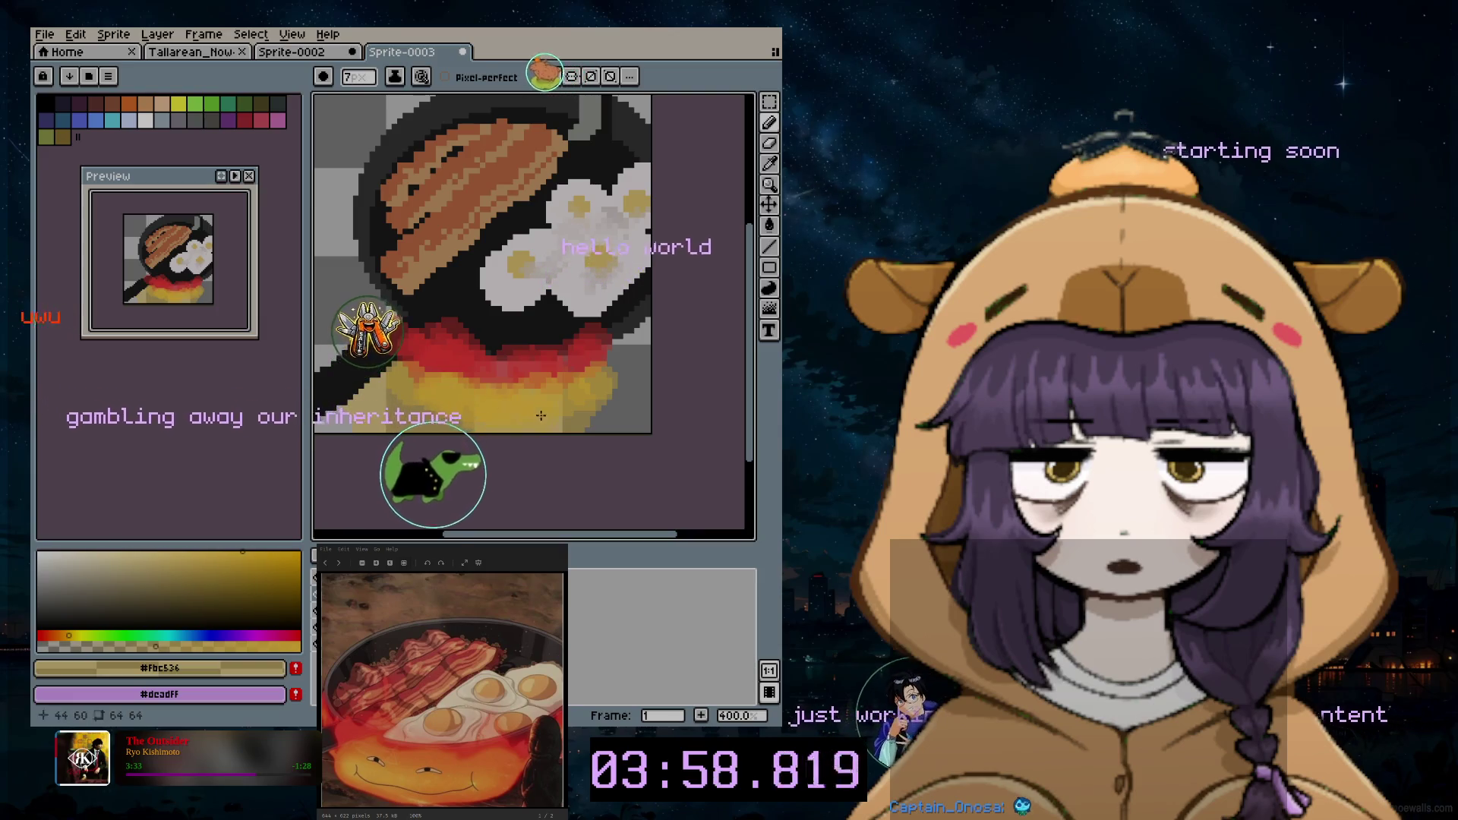
drag(591, 414, 646, 328)
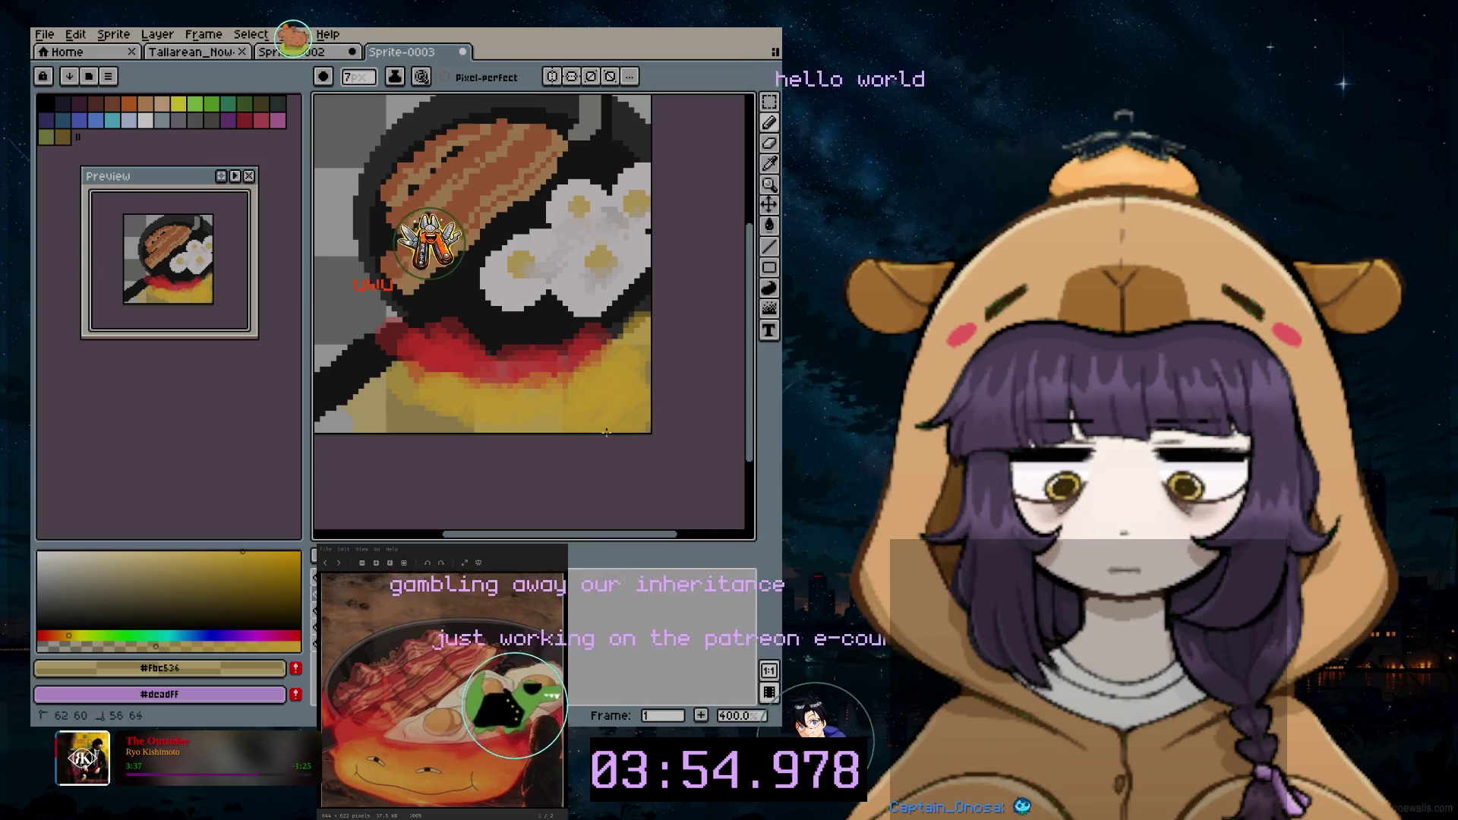
drag(436, 423, 394, 405)
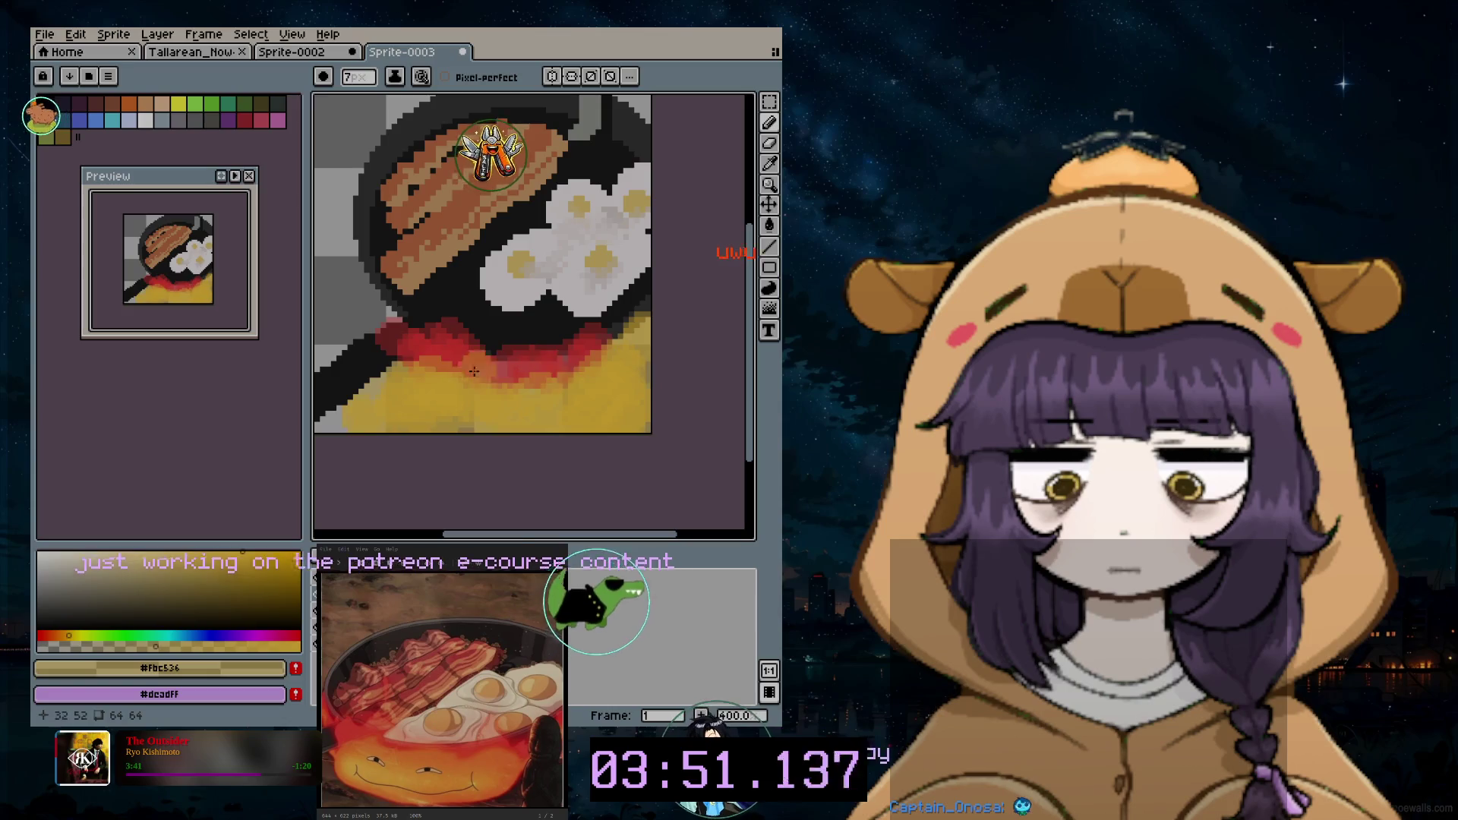
scroll(404, 349, up, 1)
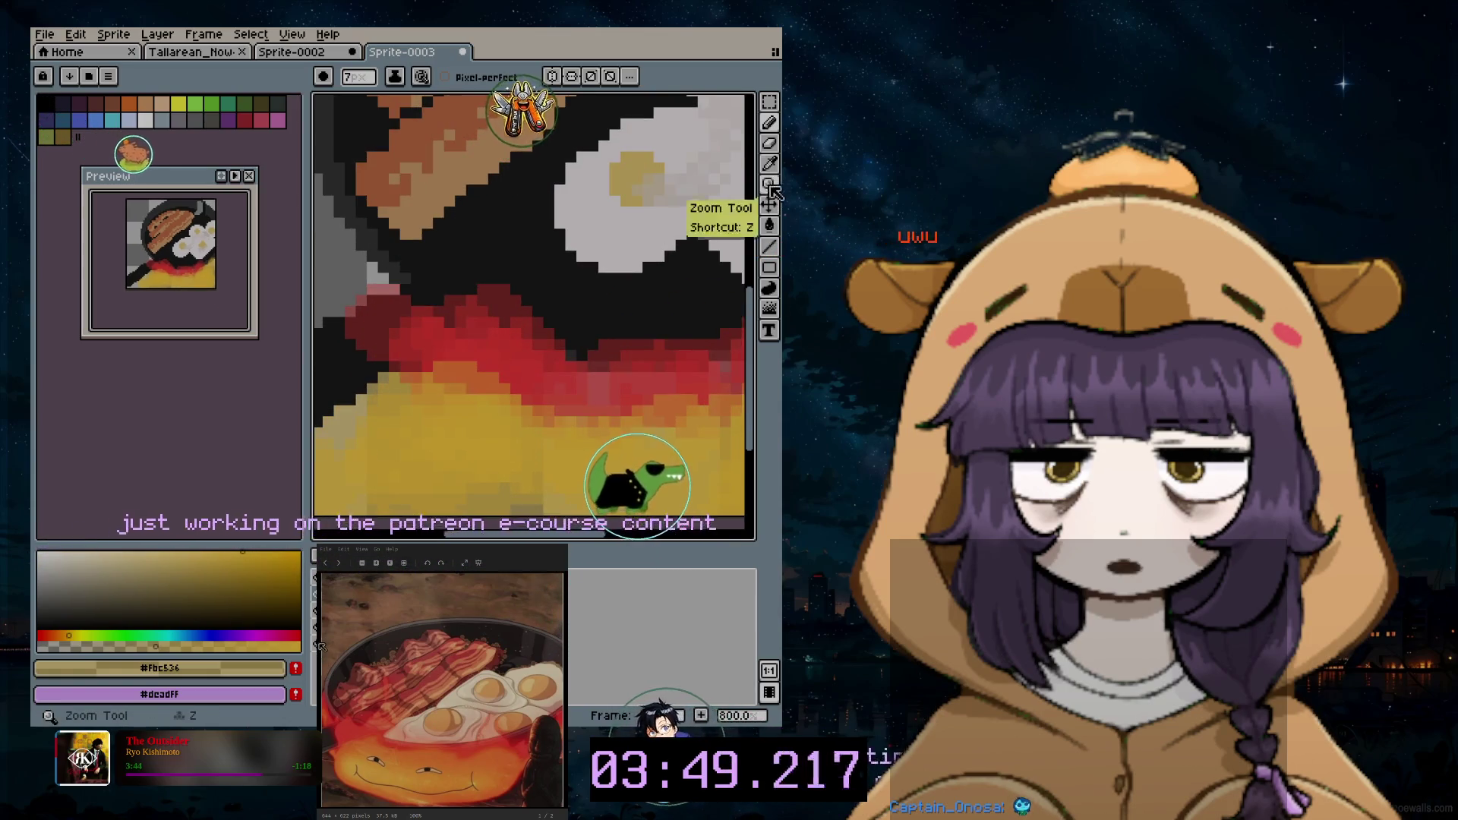
click(769, 309)
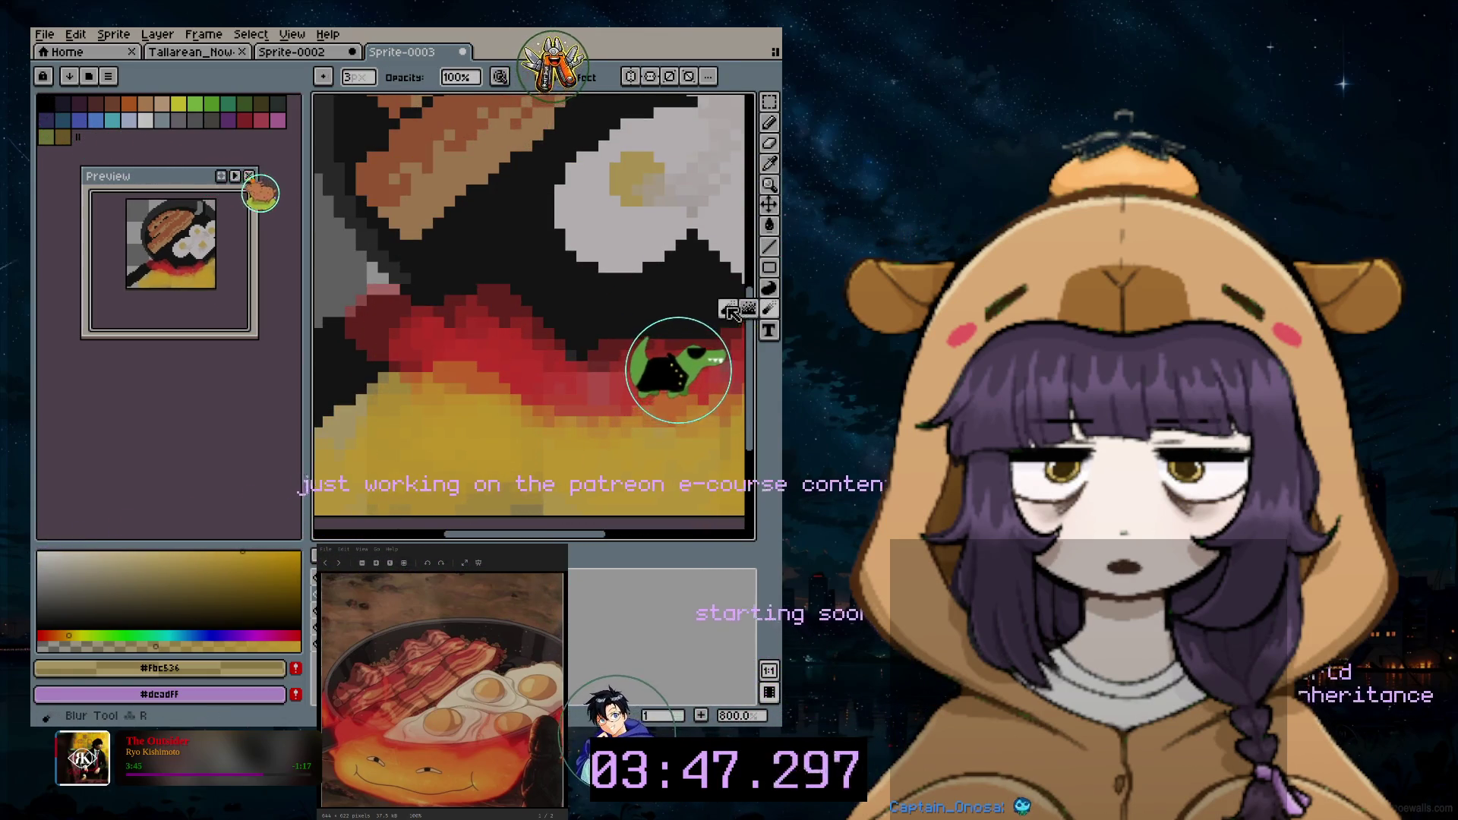
scroll(719, 319, down, 7)
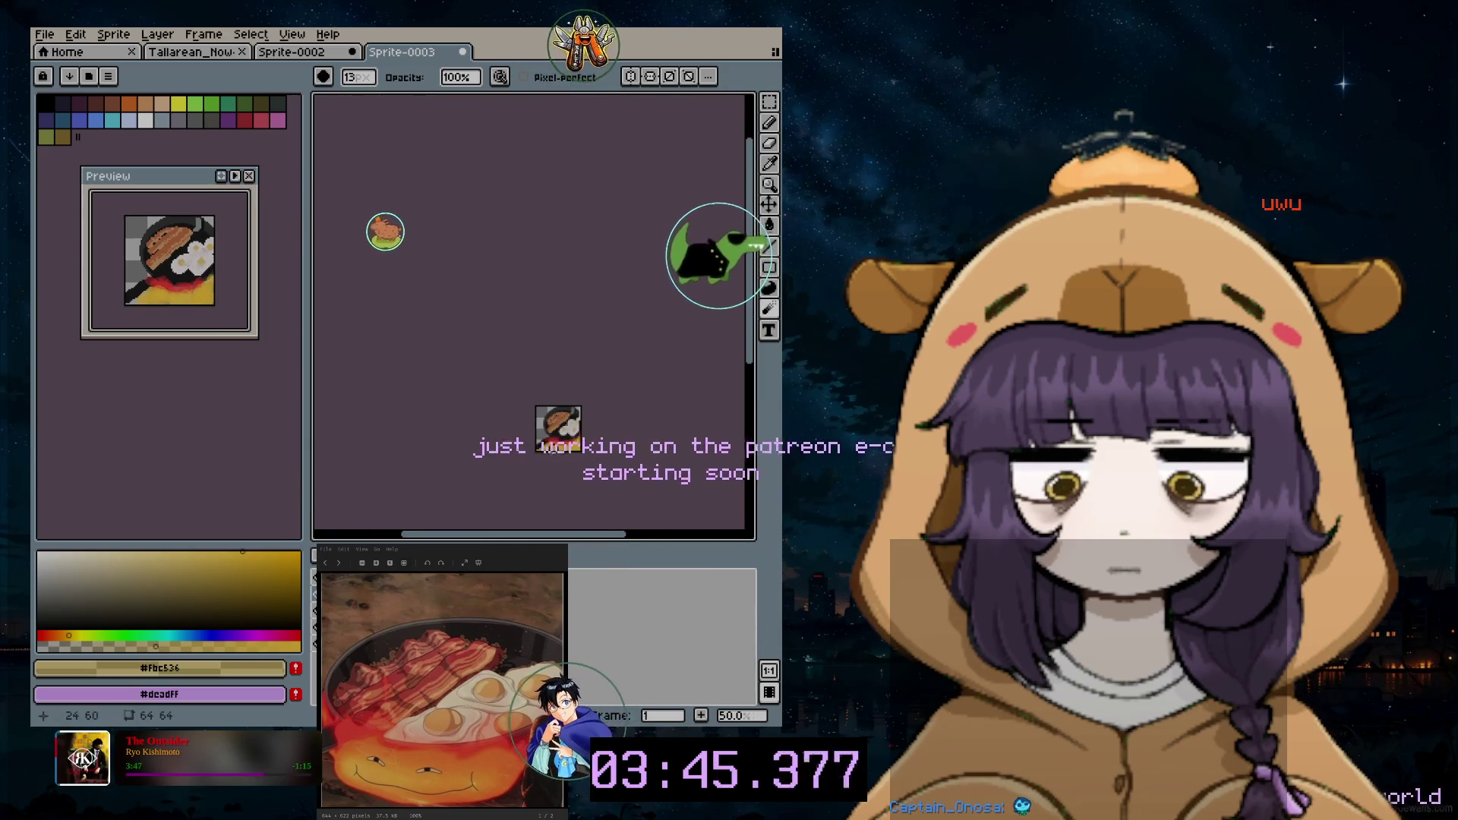
scroll(559, 439, up, 3)
scroll(553, 461, up, 3)
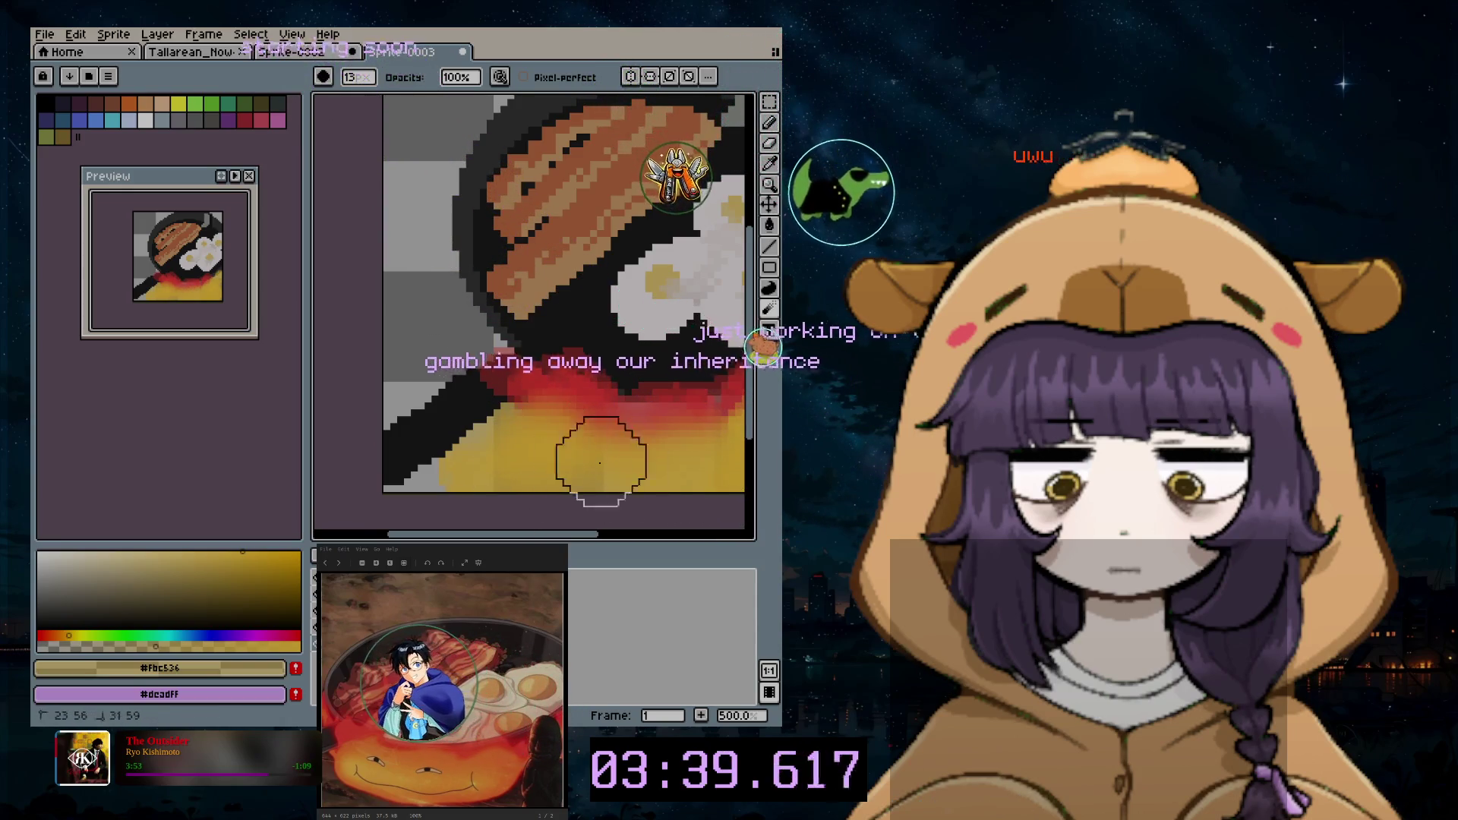
scroll(524, 485, up, 1)
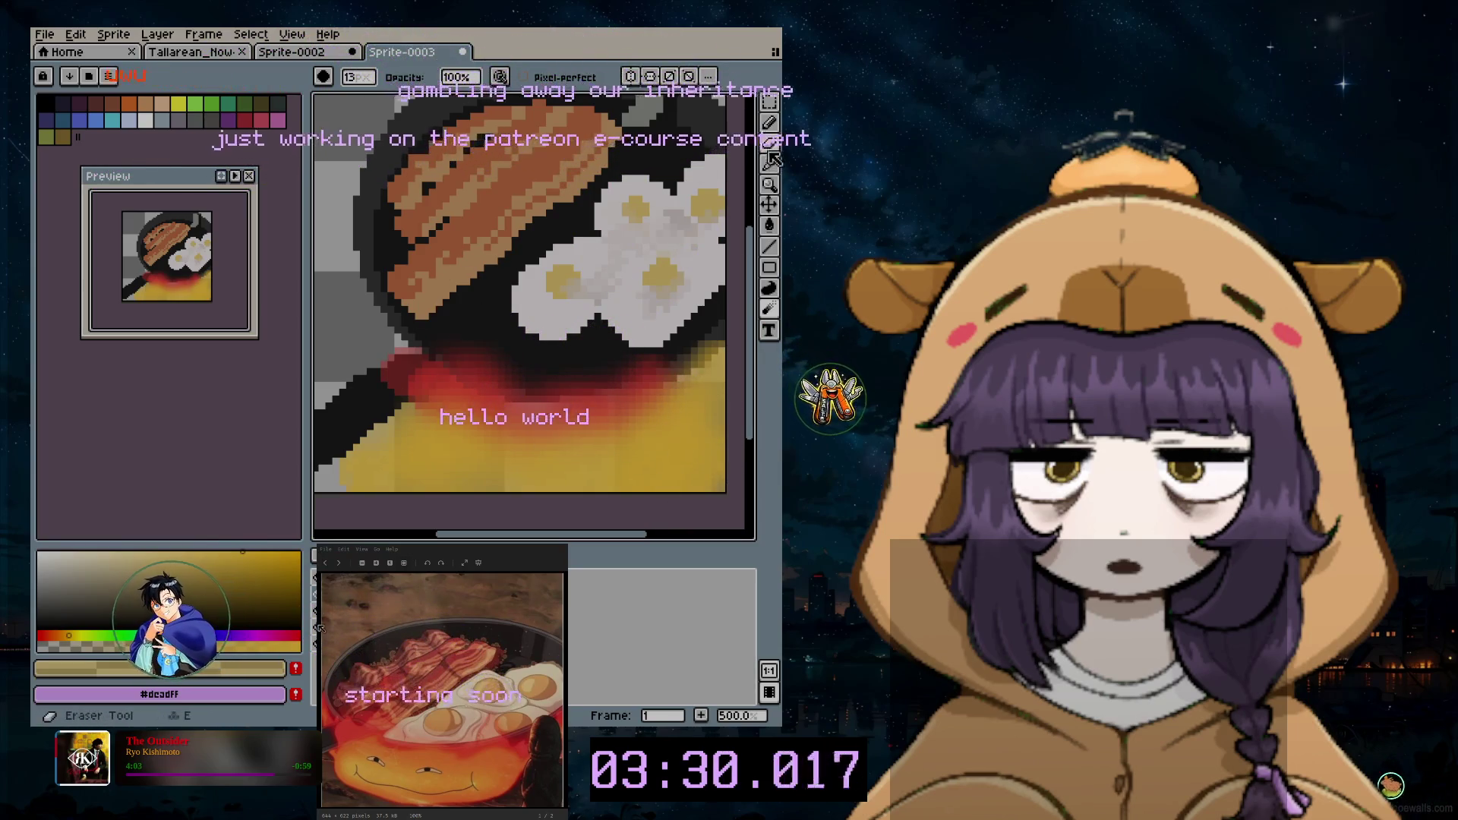
Step: Pick a pale grey and dab the first eye pixels onto the fire
click(770, 122)
scroll(727, 122, up, 1)
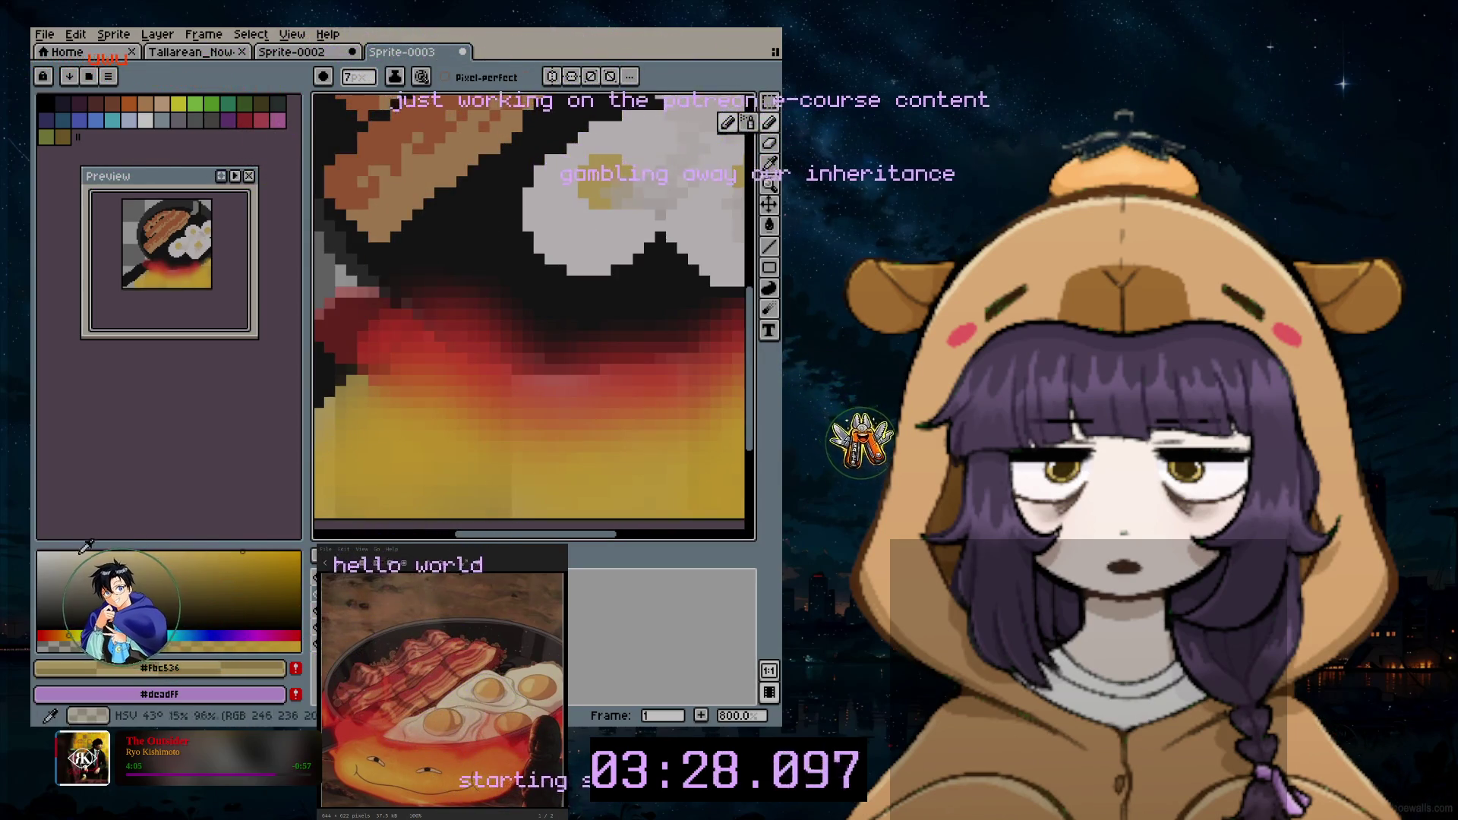
click(47, 554)
drag(47, 554, 276, 644)
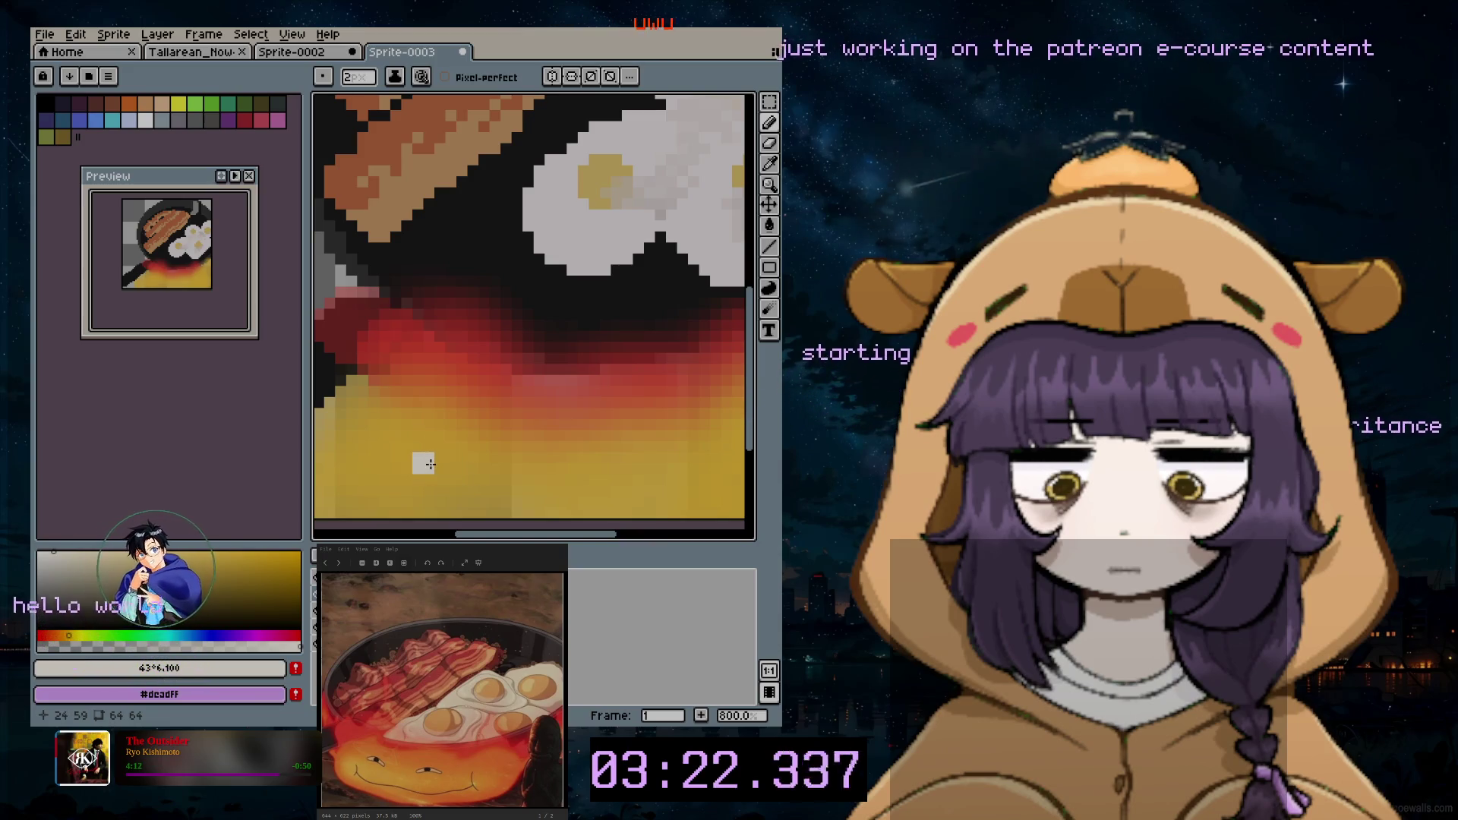
drag(420, 465, 435, 461)
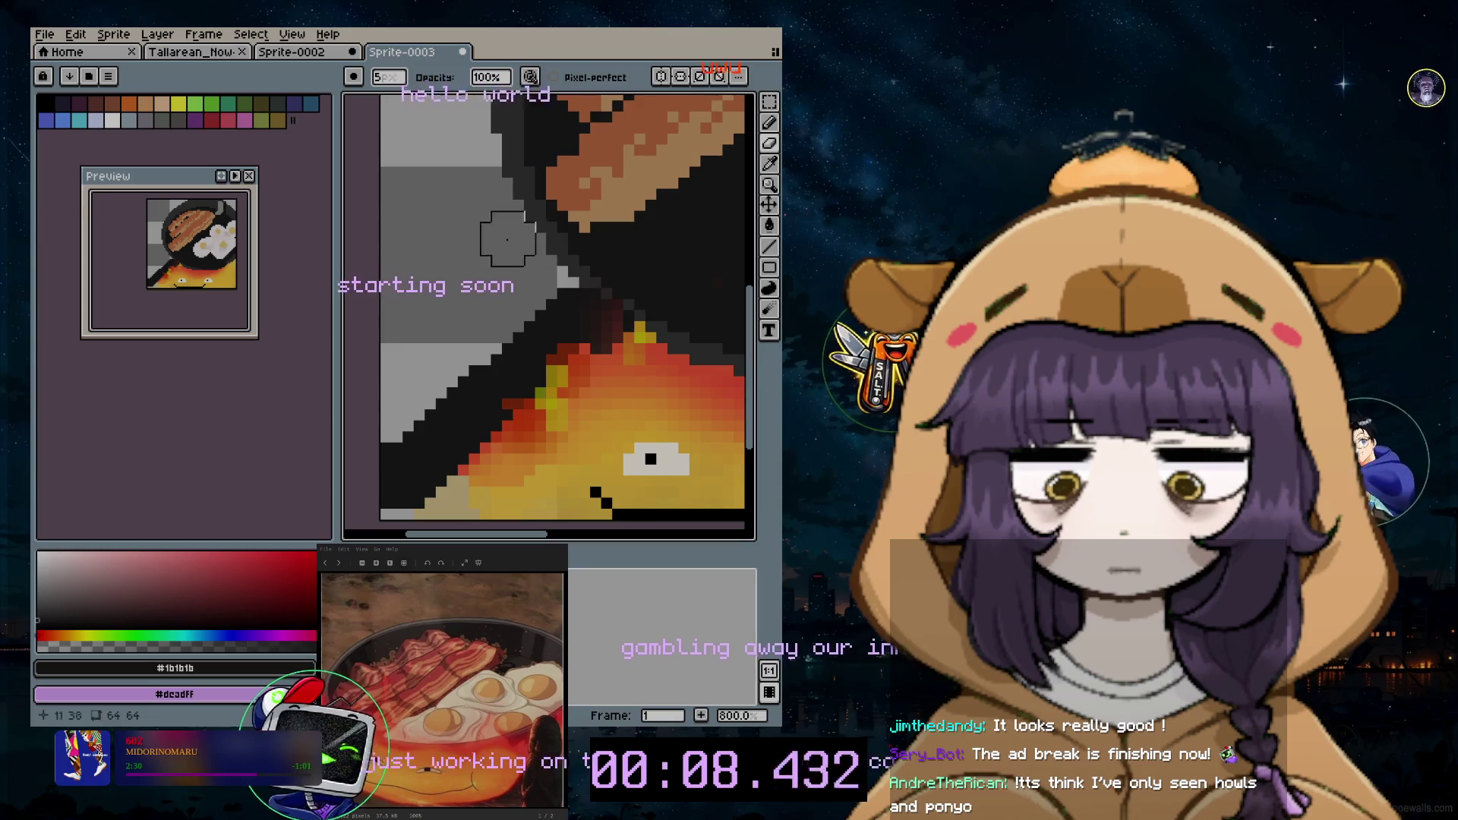
Step: Finish the fire's face, undoing a stray eraser stroke and fitting the canvas in view
drag(349, 462, 454, 432)
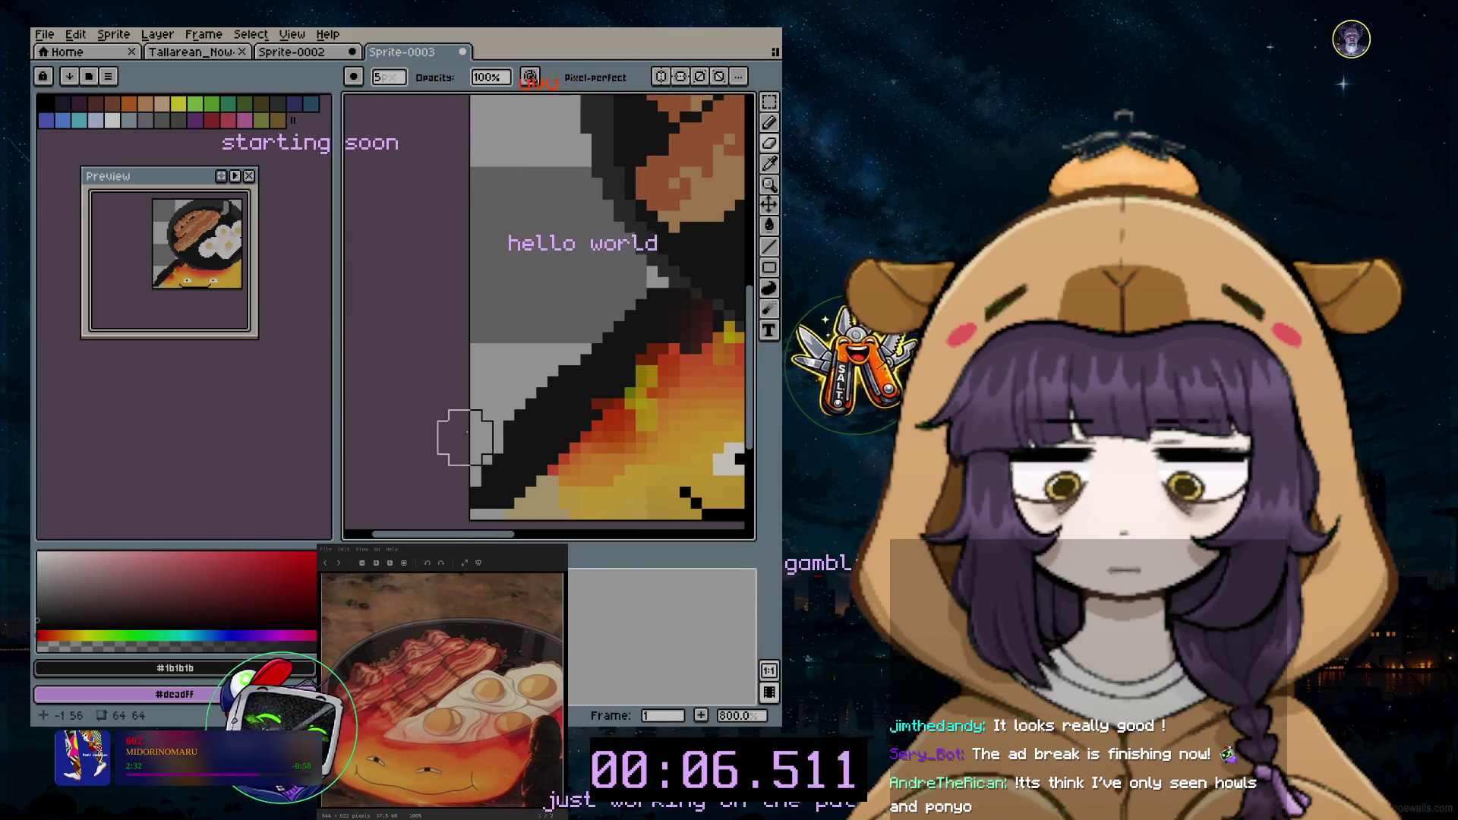
key(ctrl+z)
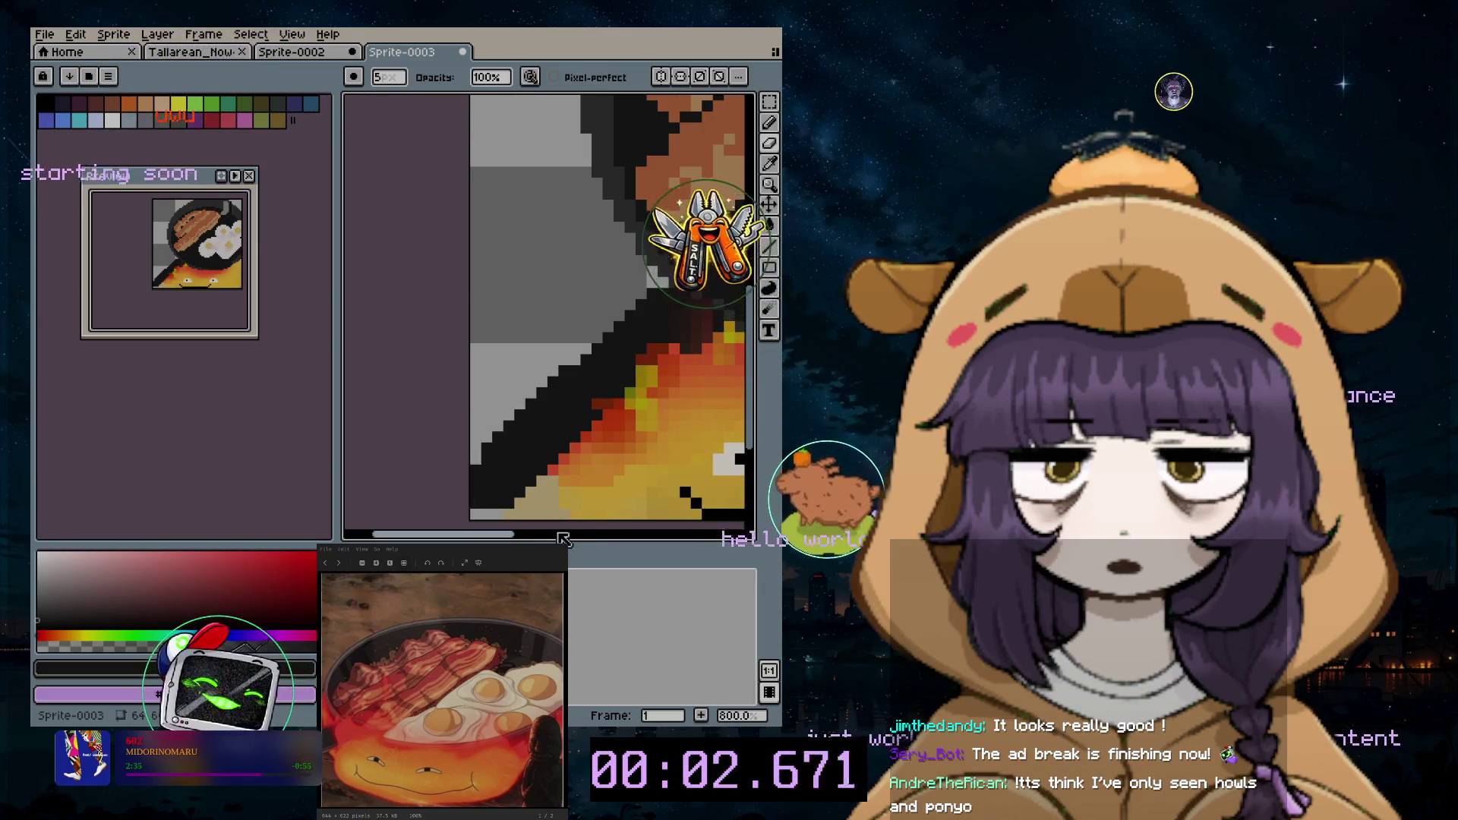
scroll(547, 308, down, 2)
scroll(547, 308, up, 2)
scroll(547, 309, down, 3)
scroll(547, 309, down, 1)
drag(335, 342, 329, 342)
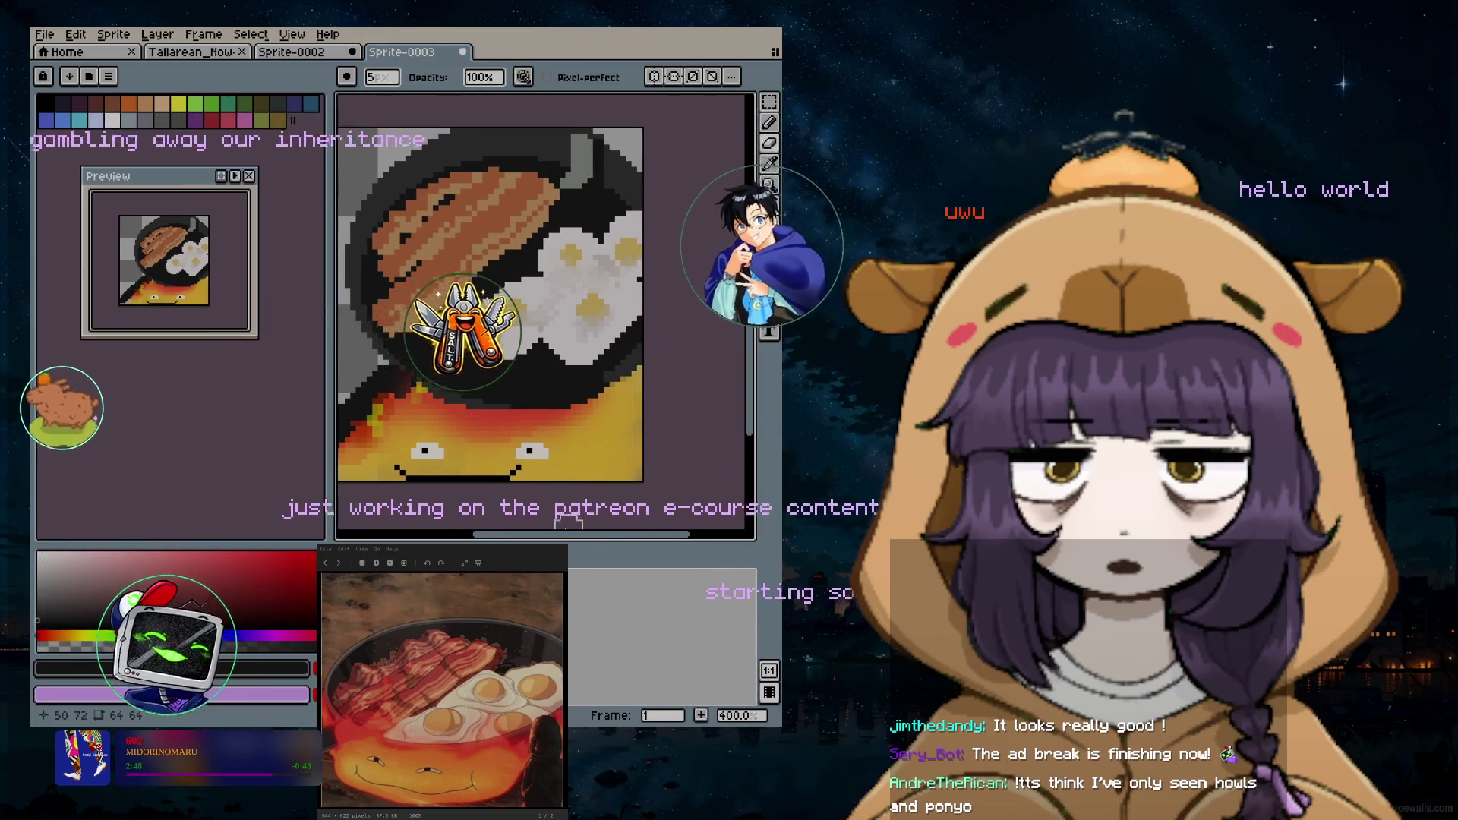
scroll(544, 537, right, 2)
scroll(612, 427, down, 1)
scroll(558, 428, up, 1)
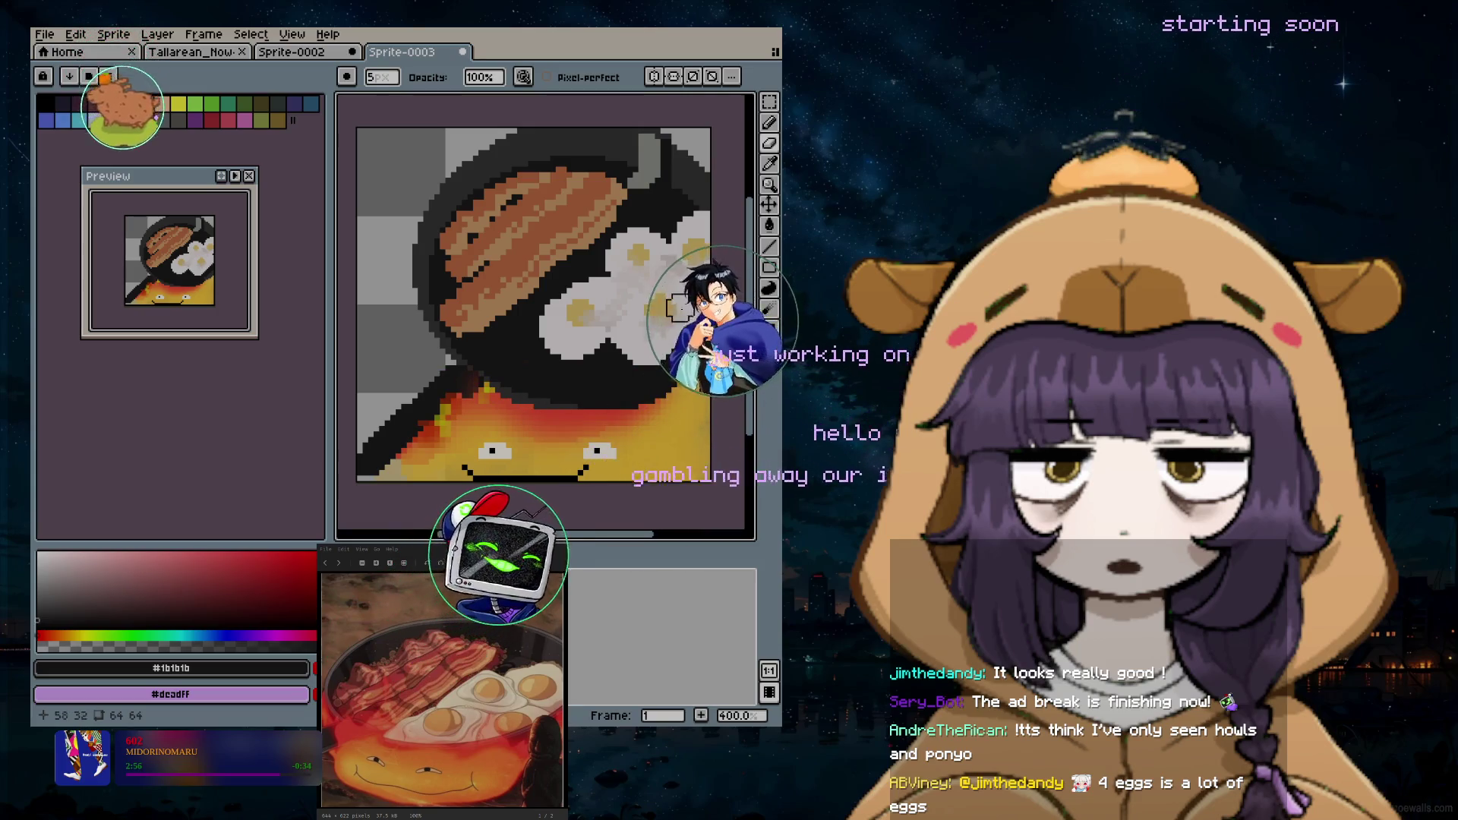
scroll(621, 416, down, 2)
scroll(621, 416, down, 1)
scroll(635, 407, up, 2)
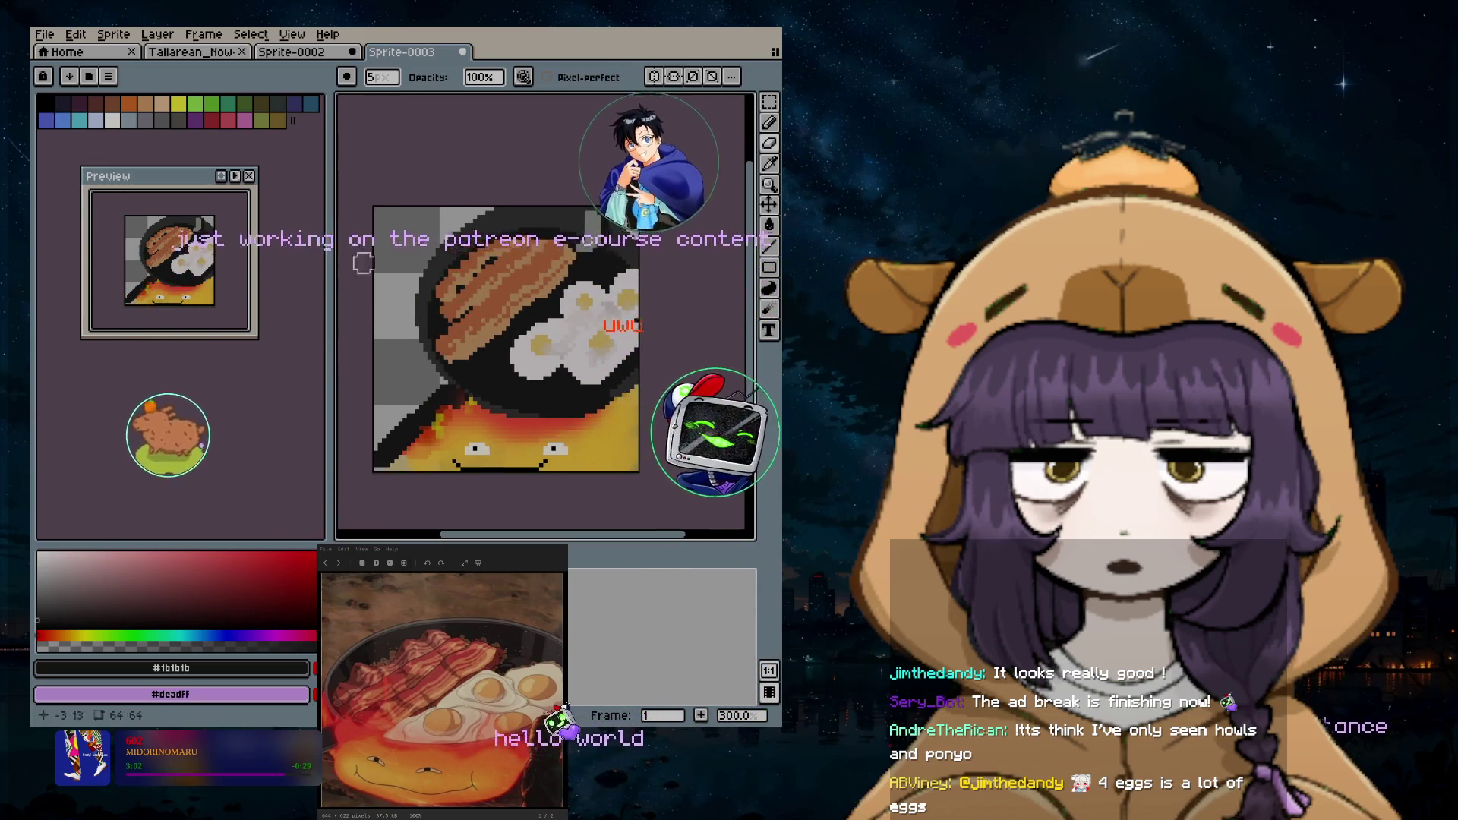
click(75, 34)
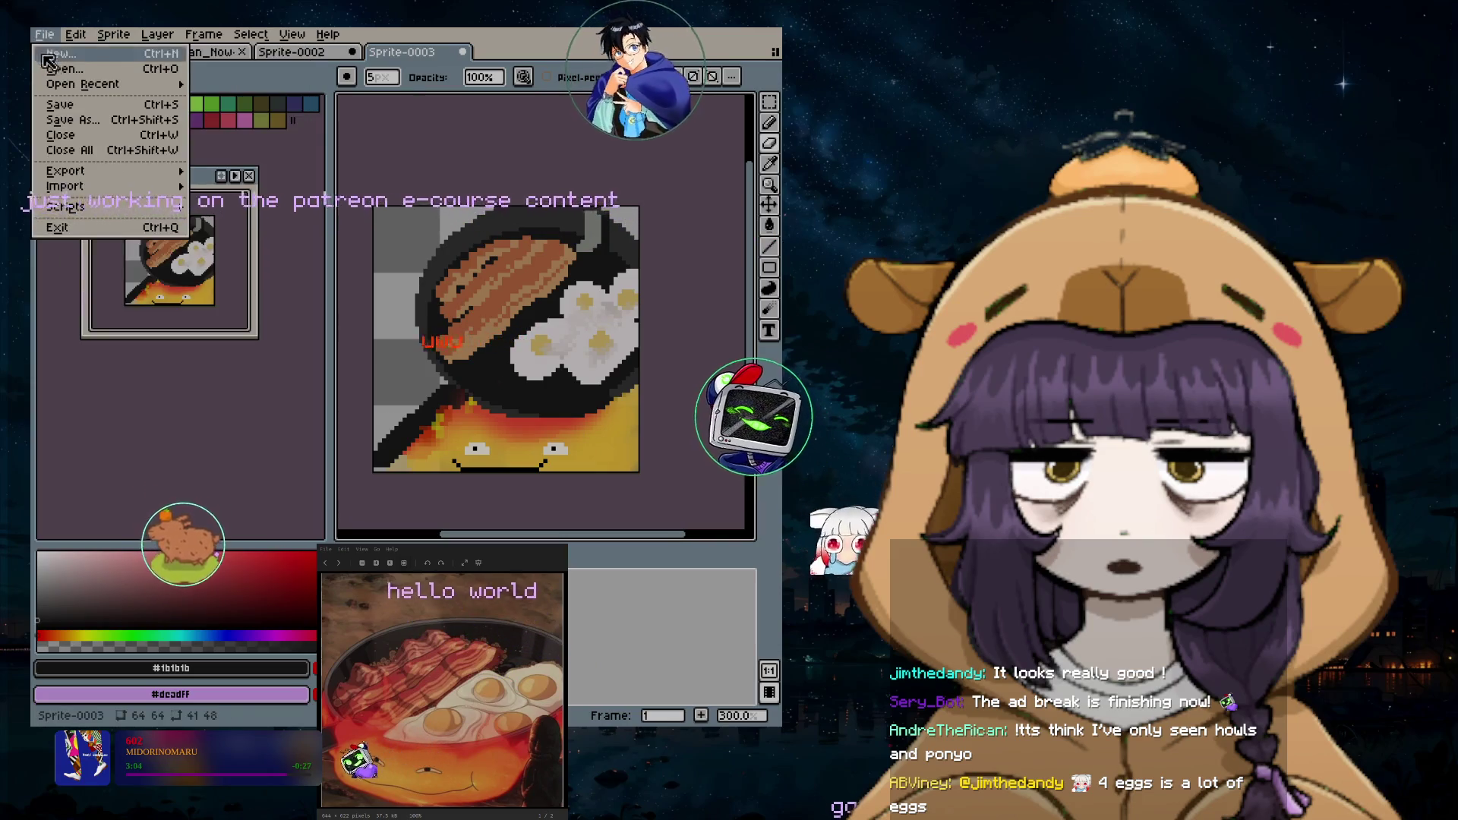
mouse_move(103, 172)
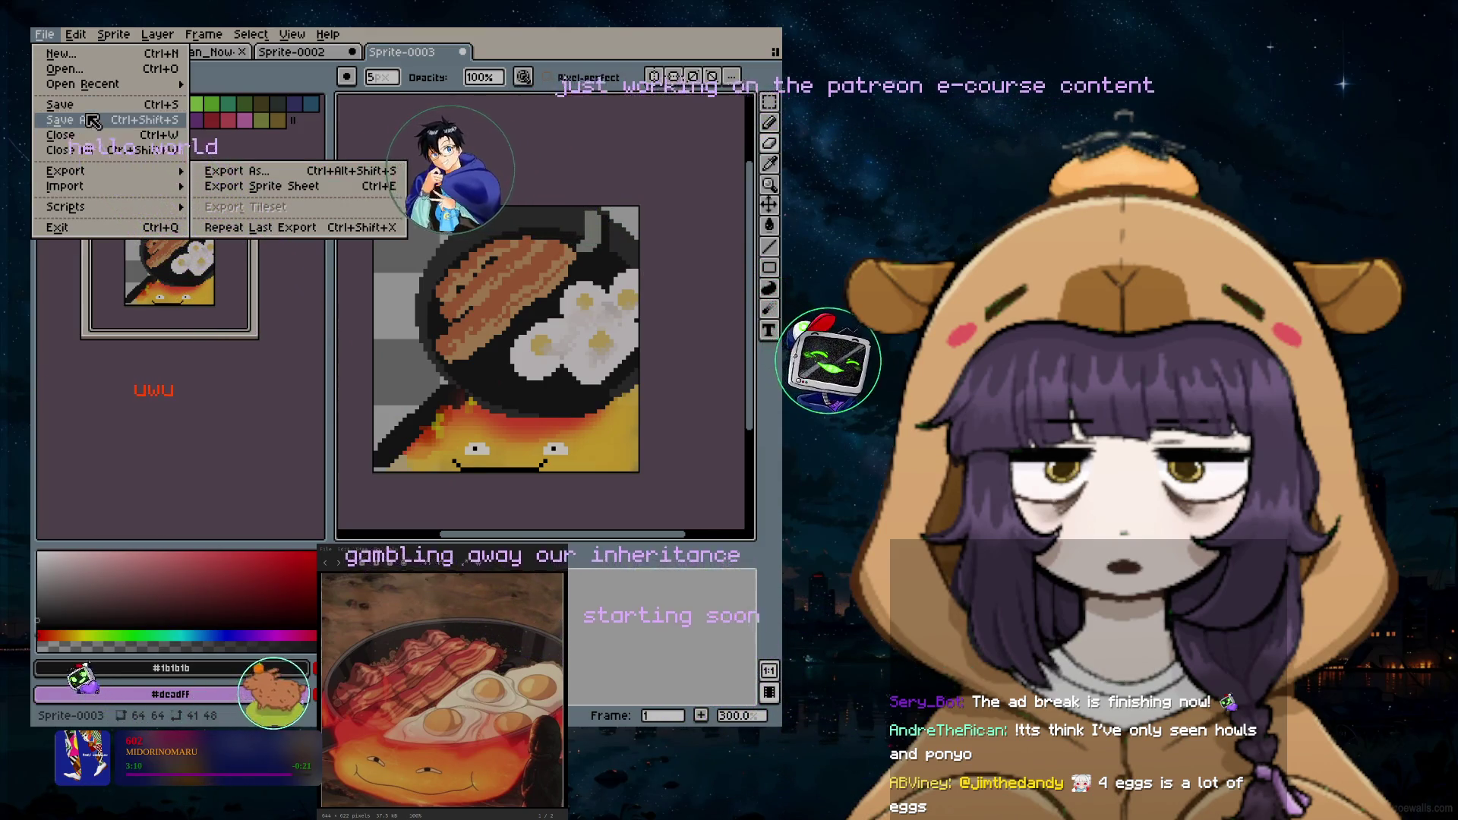
Step: Save as an .aseprite file named ending in _original in the just-art folder
click(128, 119)
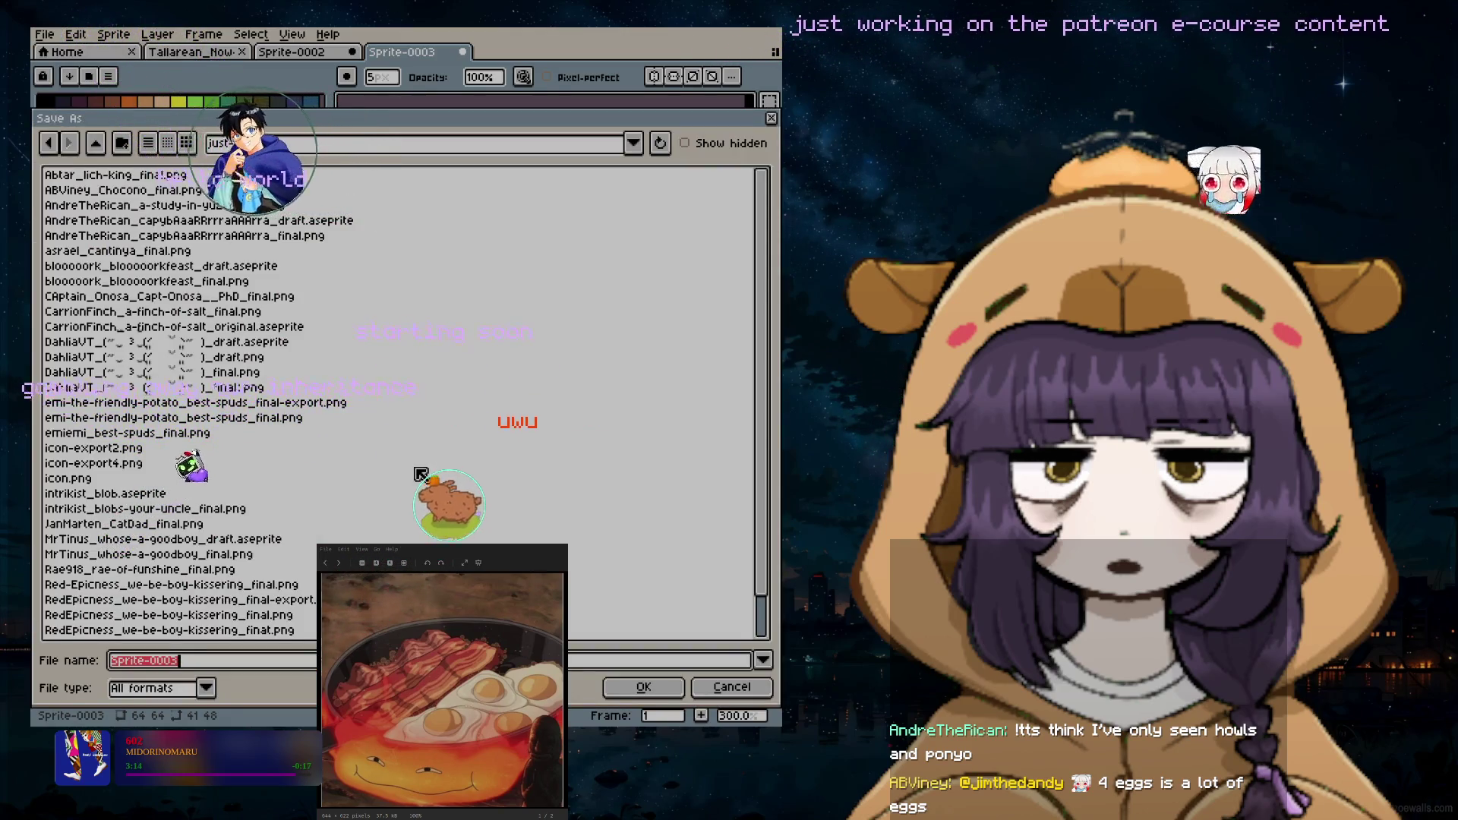
click(634, 143)
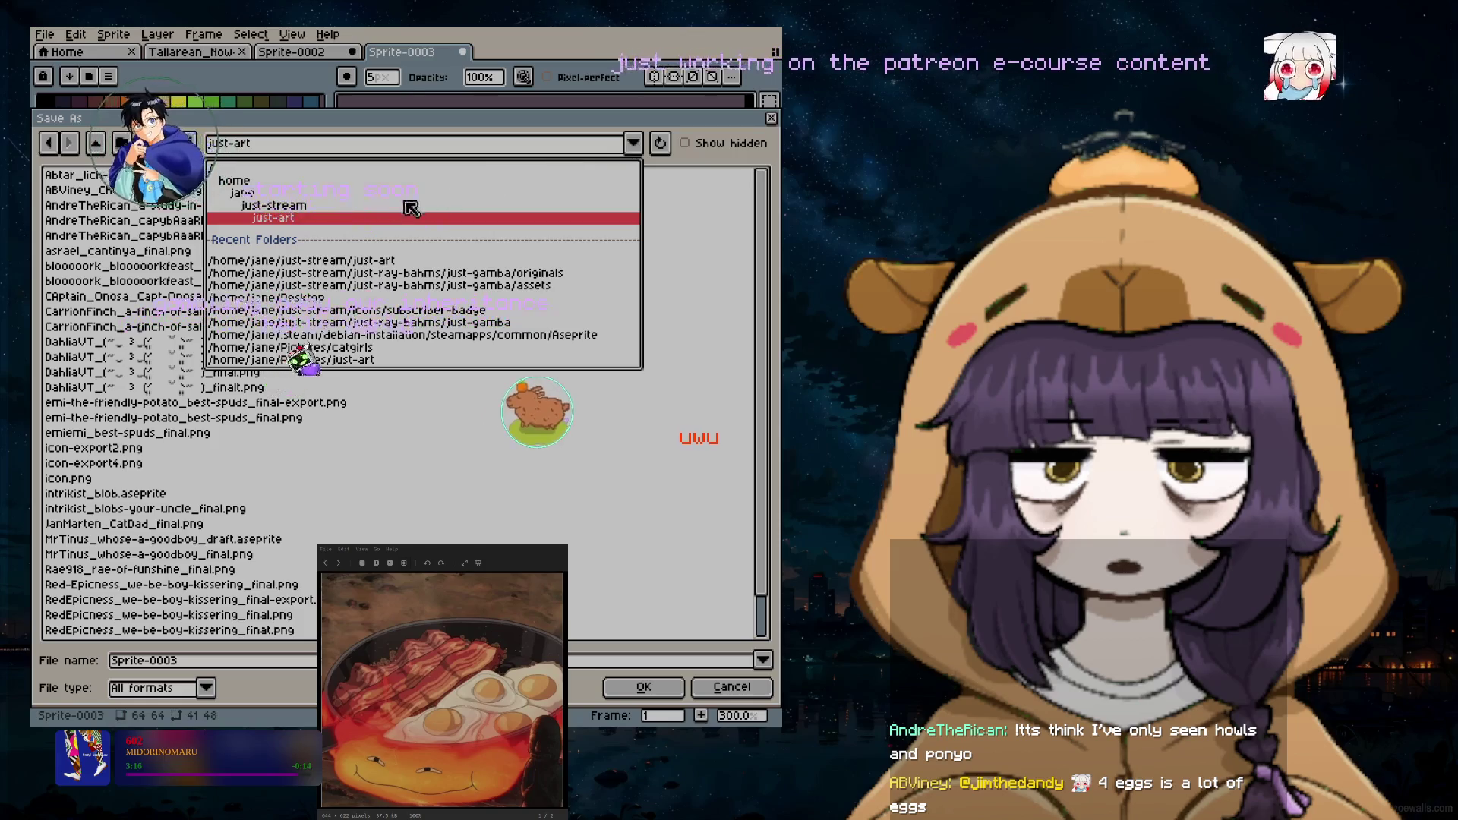
click(294, 226)
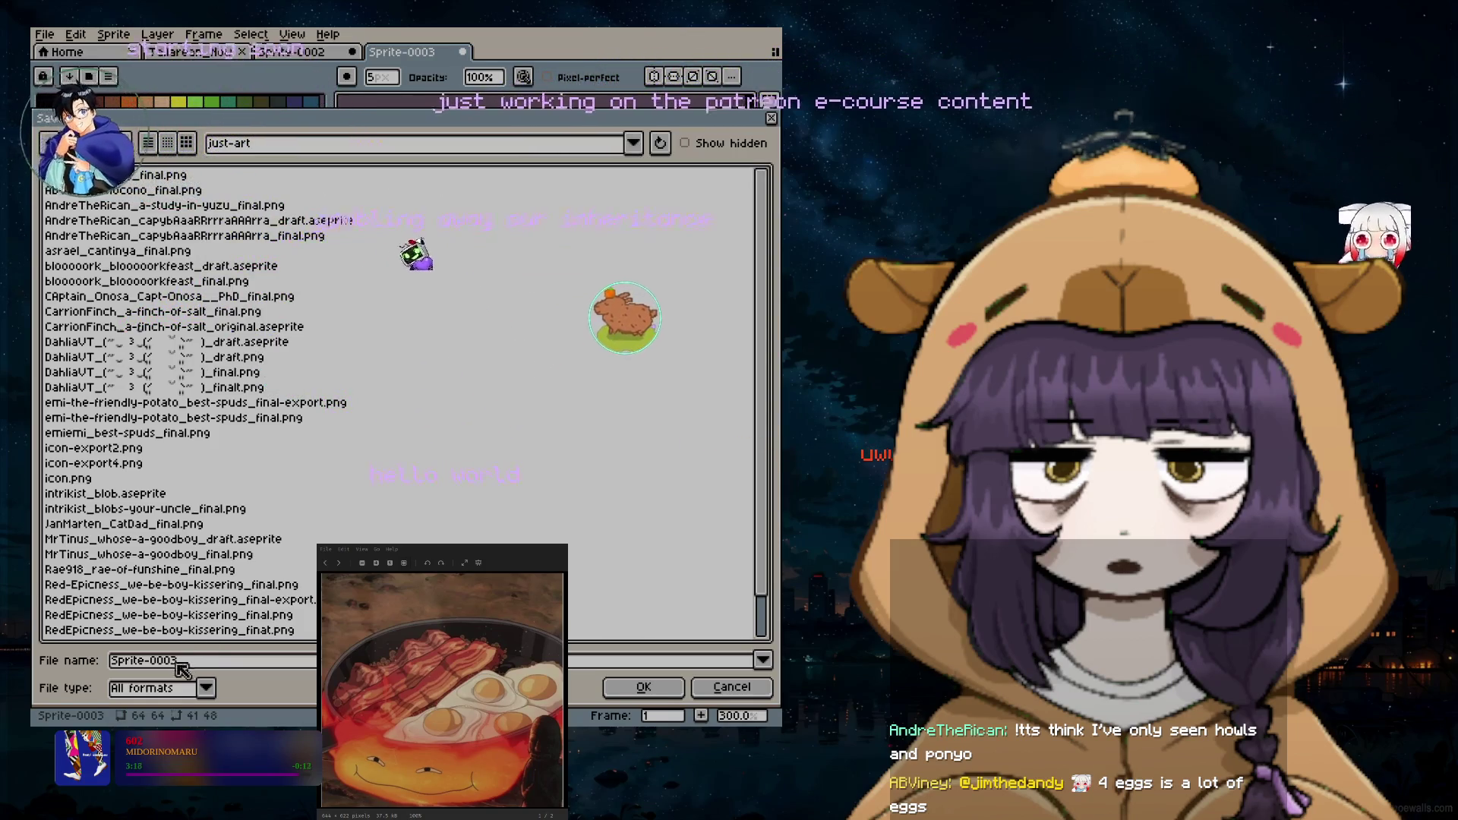
click(161, 687)
click(171, 467)
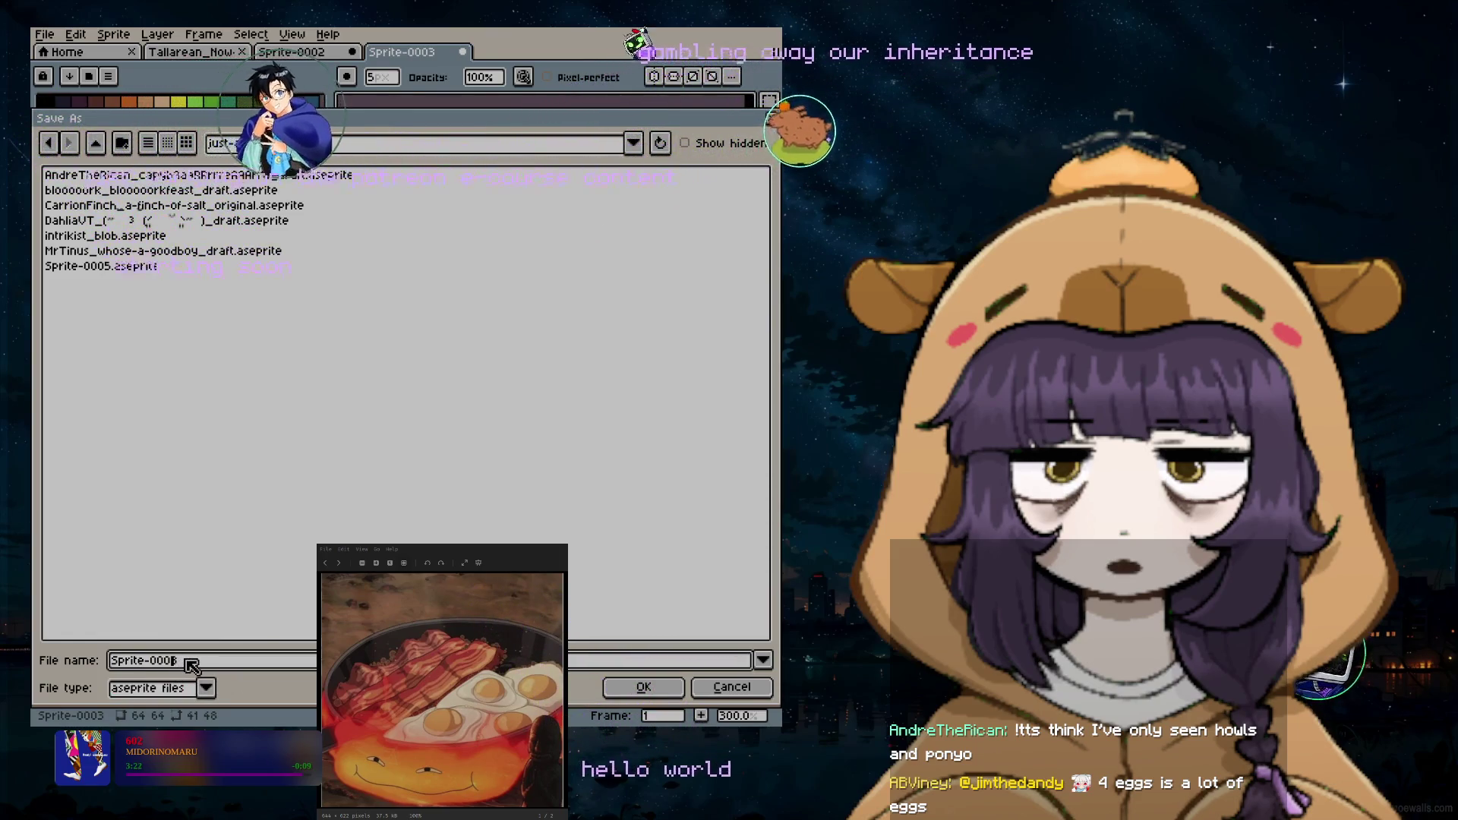
key(BackSpace)
key(BackSpace)
key(BackSpace)
key(BackSpace)
text(oarn_)
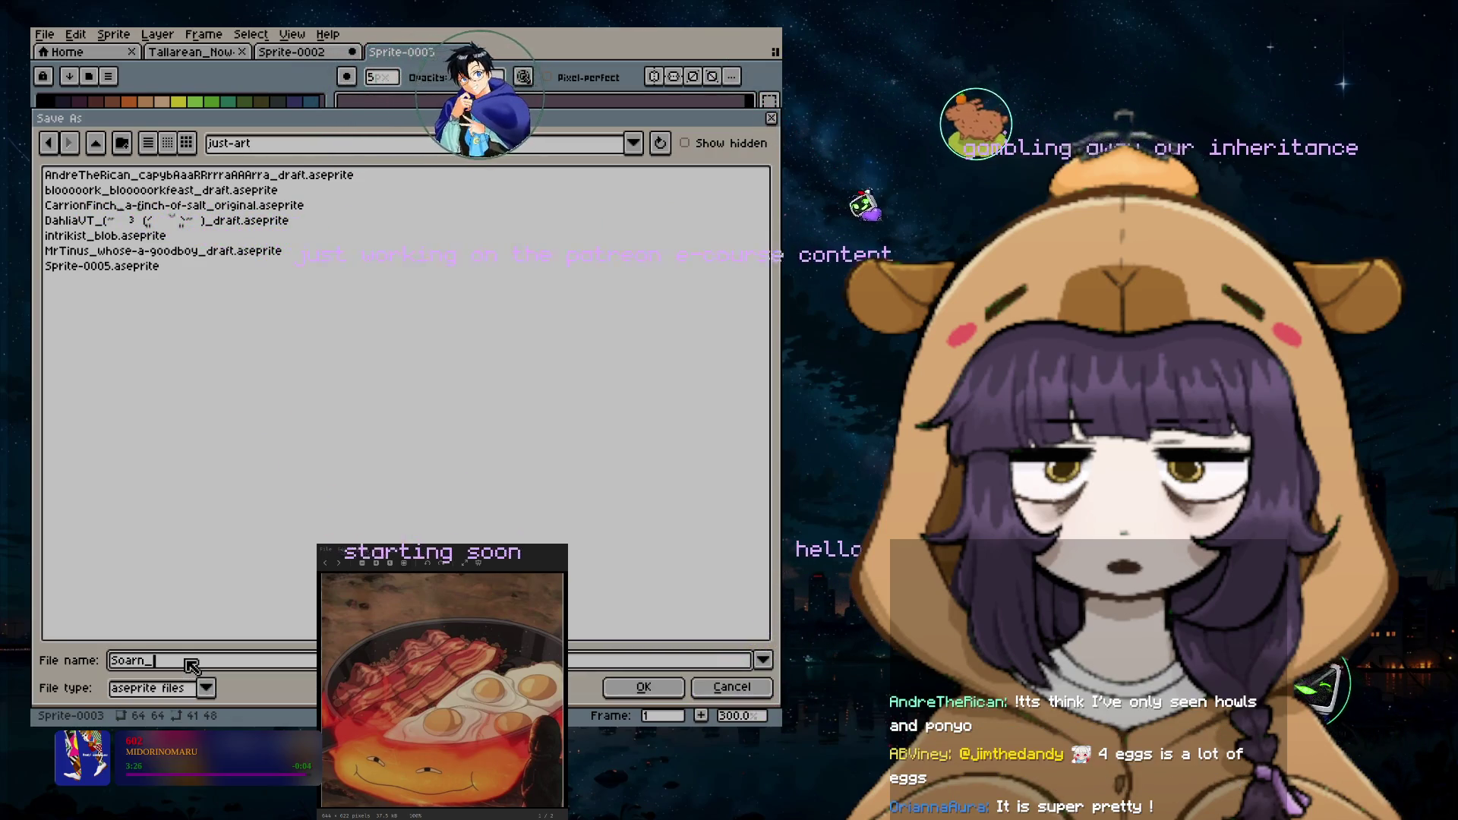
text(DefinitelyA)
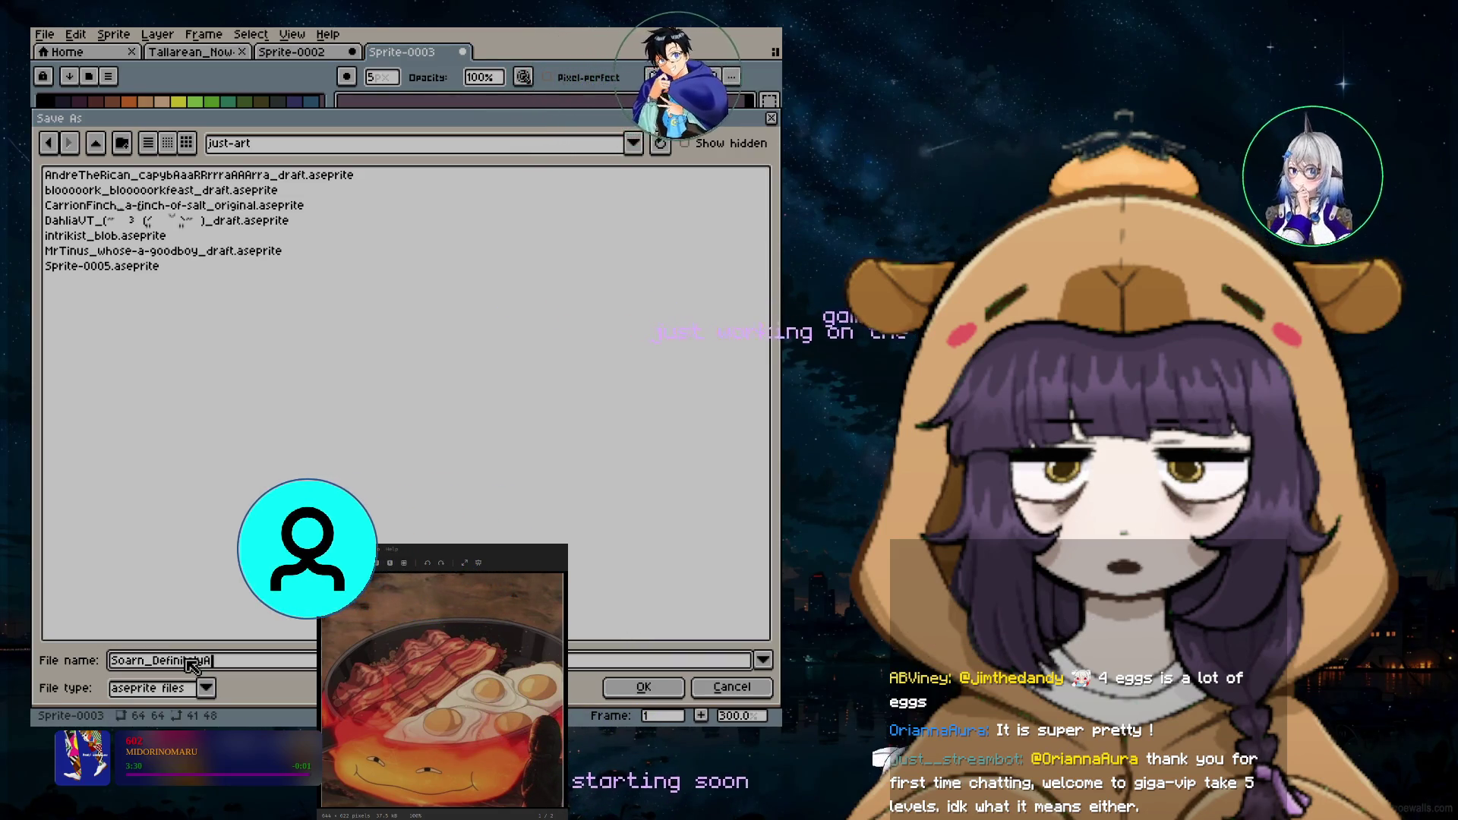
text(_draft)
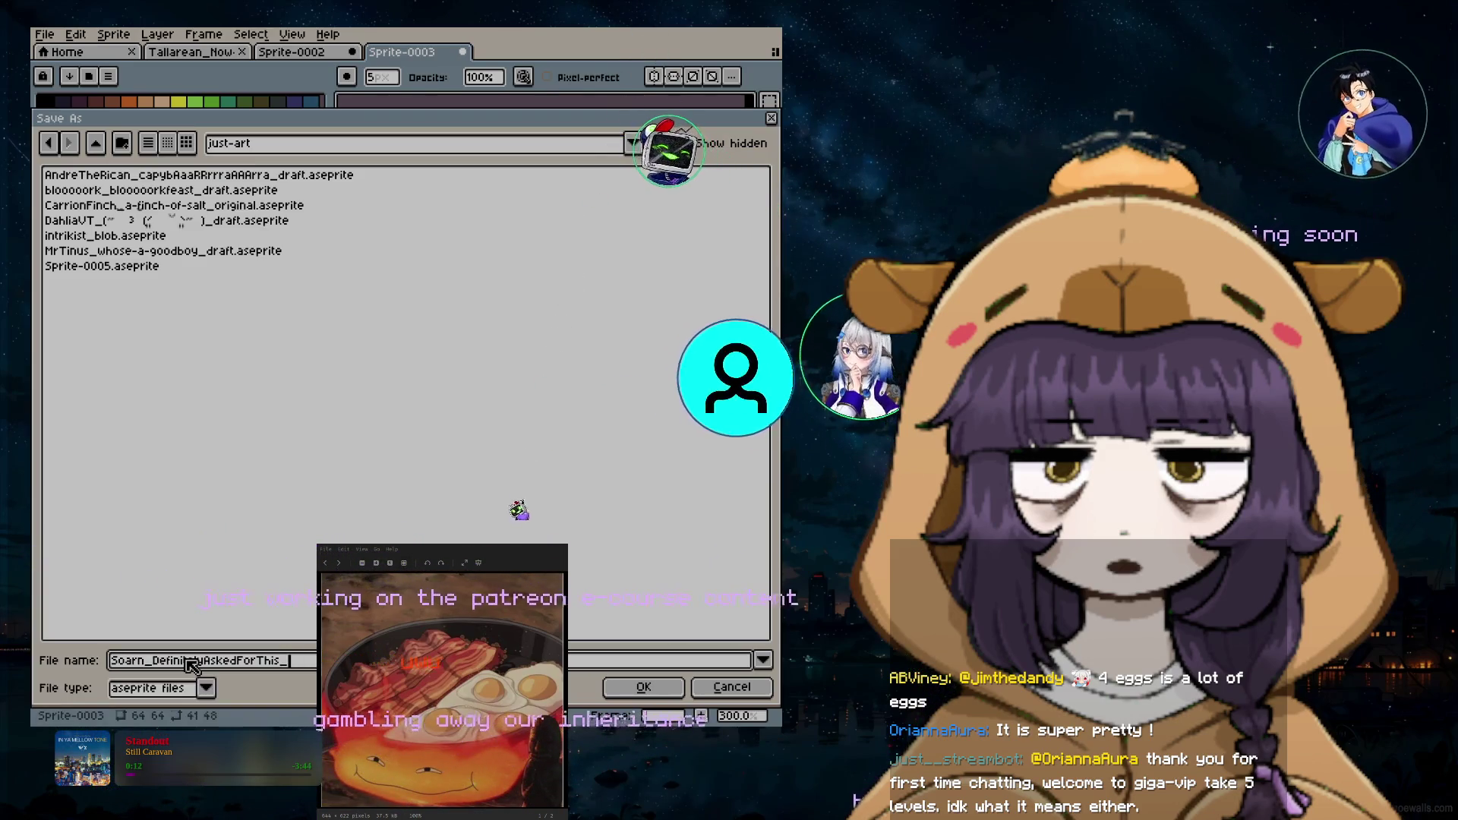
text(origin)
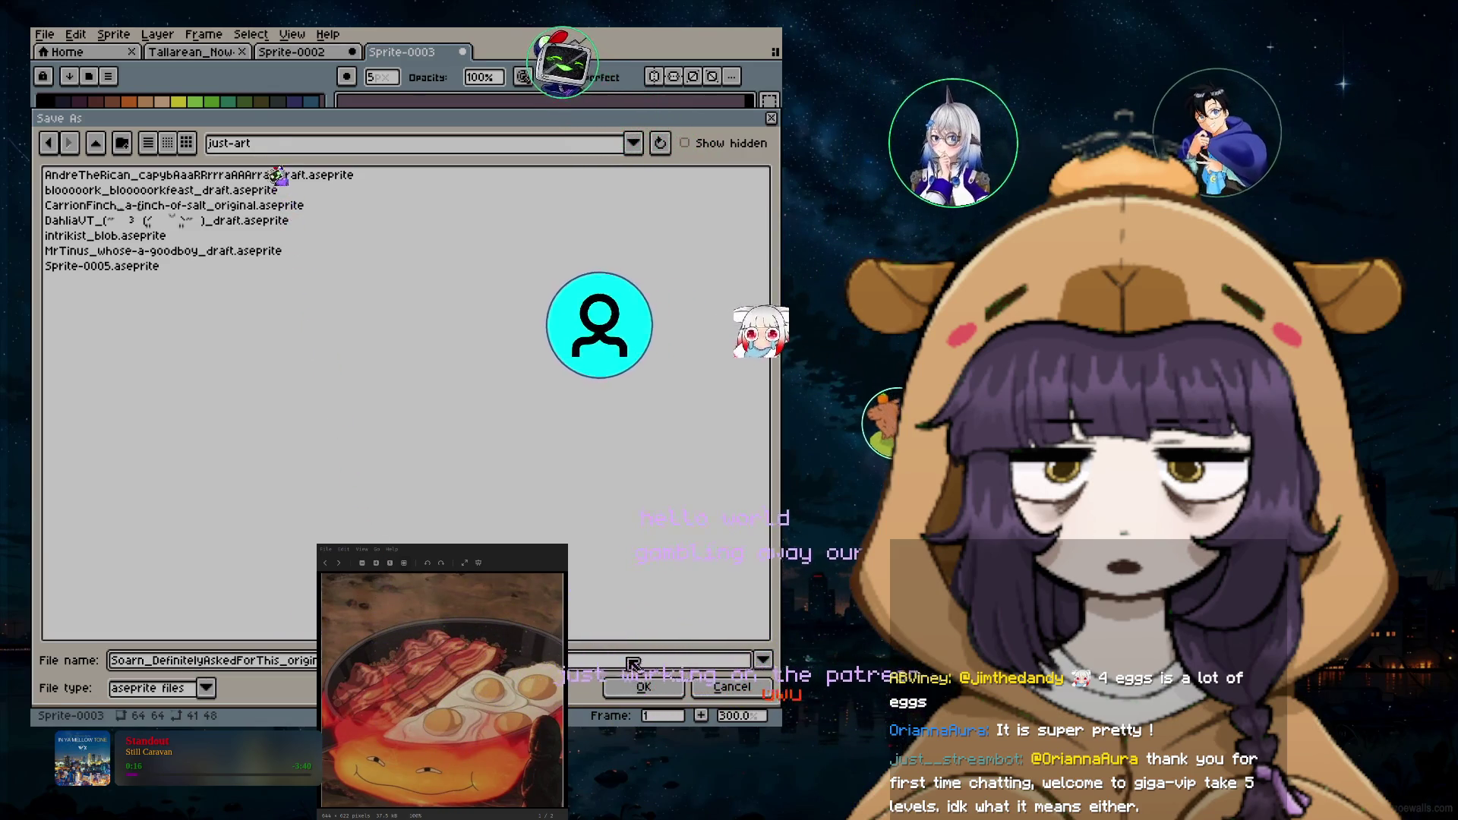
click(667, 691)
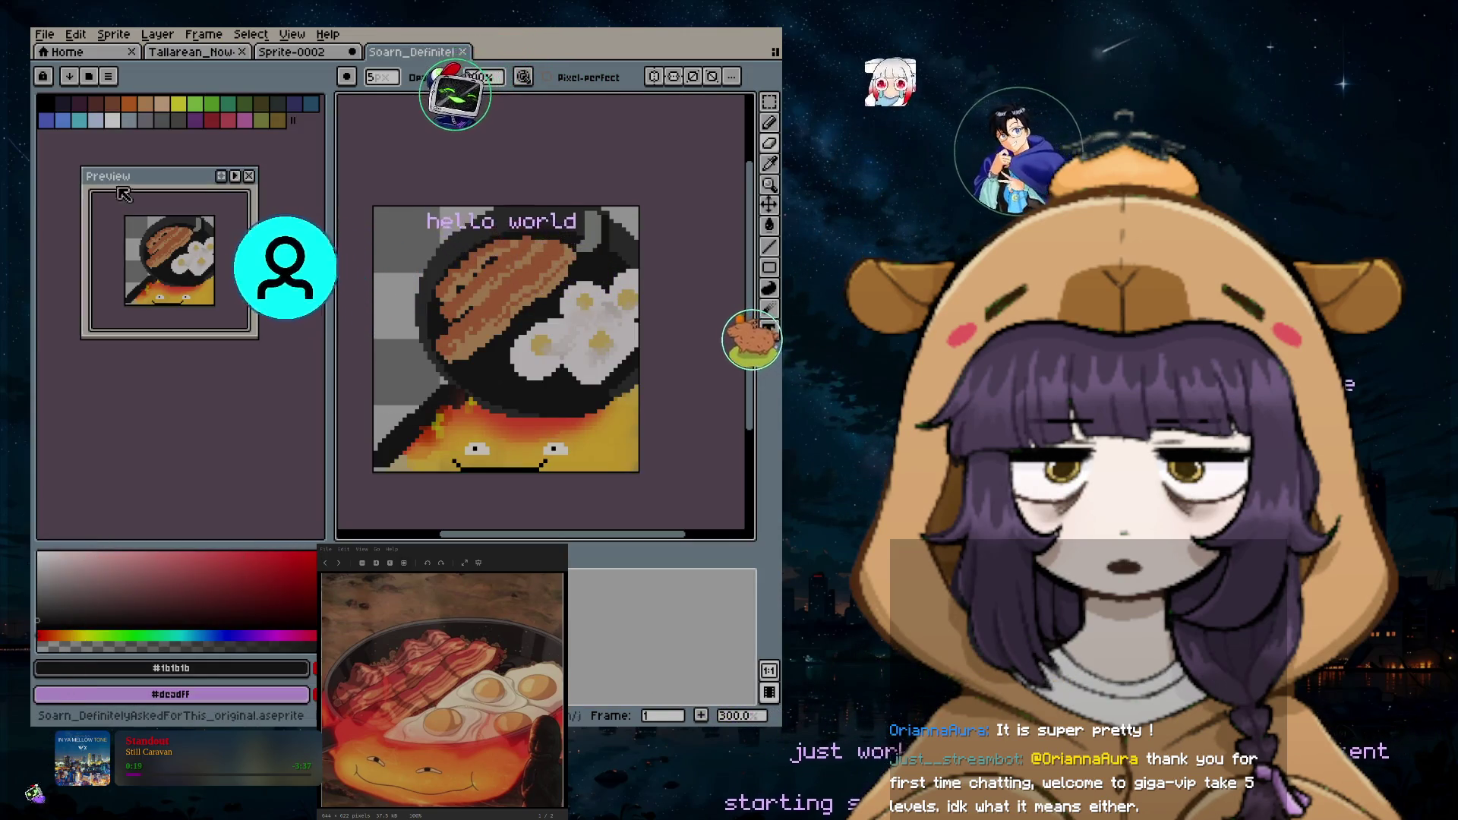
Step: Save a PNG copy with the matching name ending in _final
click(46, 35)
click(69, 149)
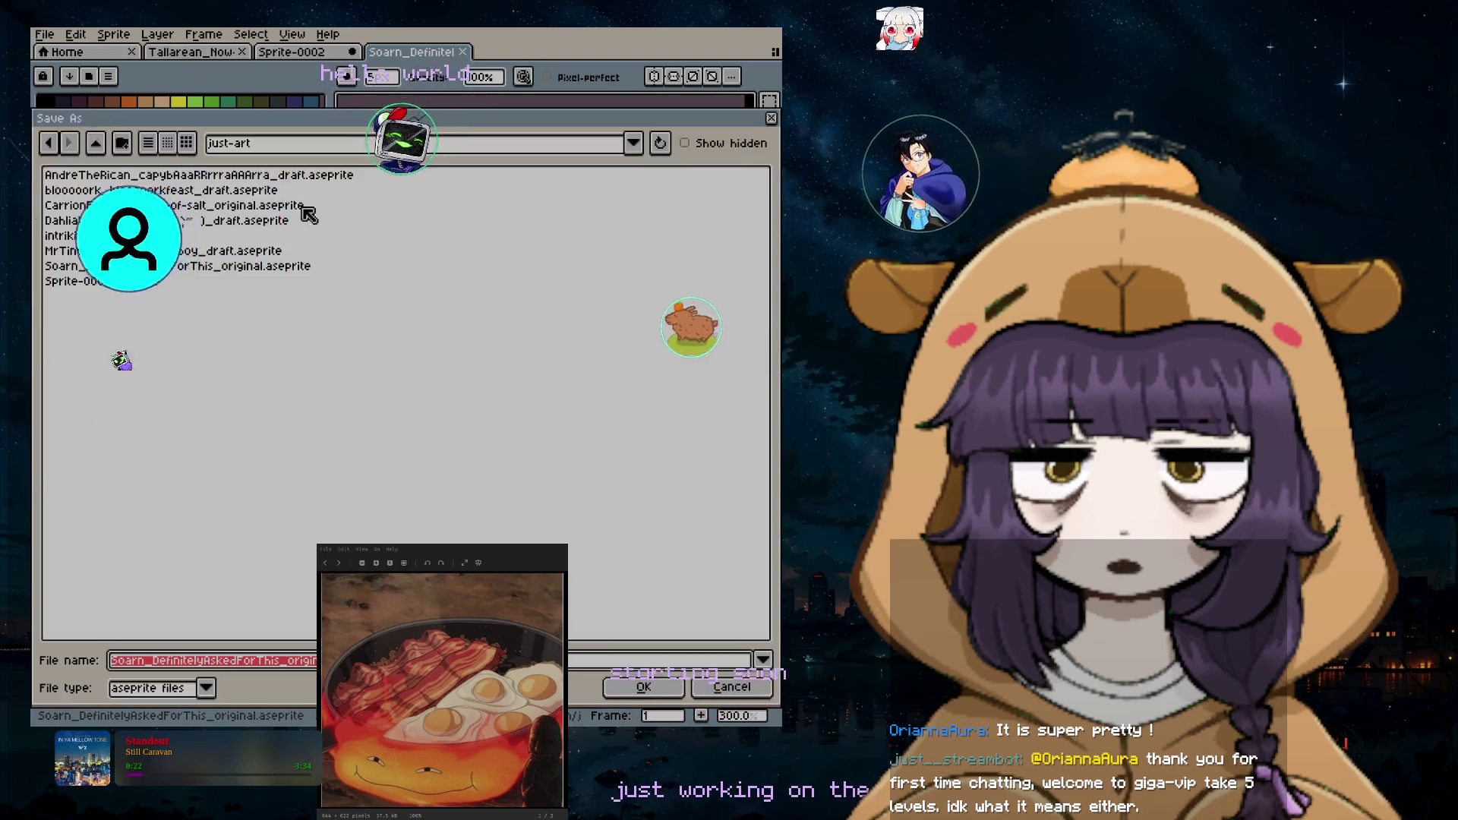
click(194, 688)
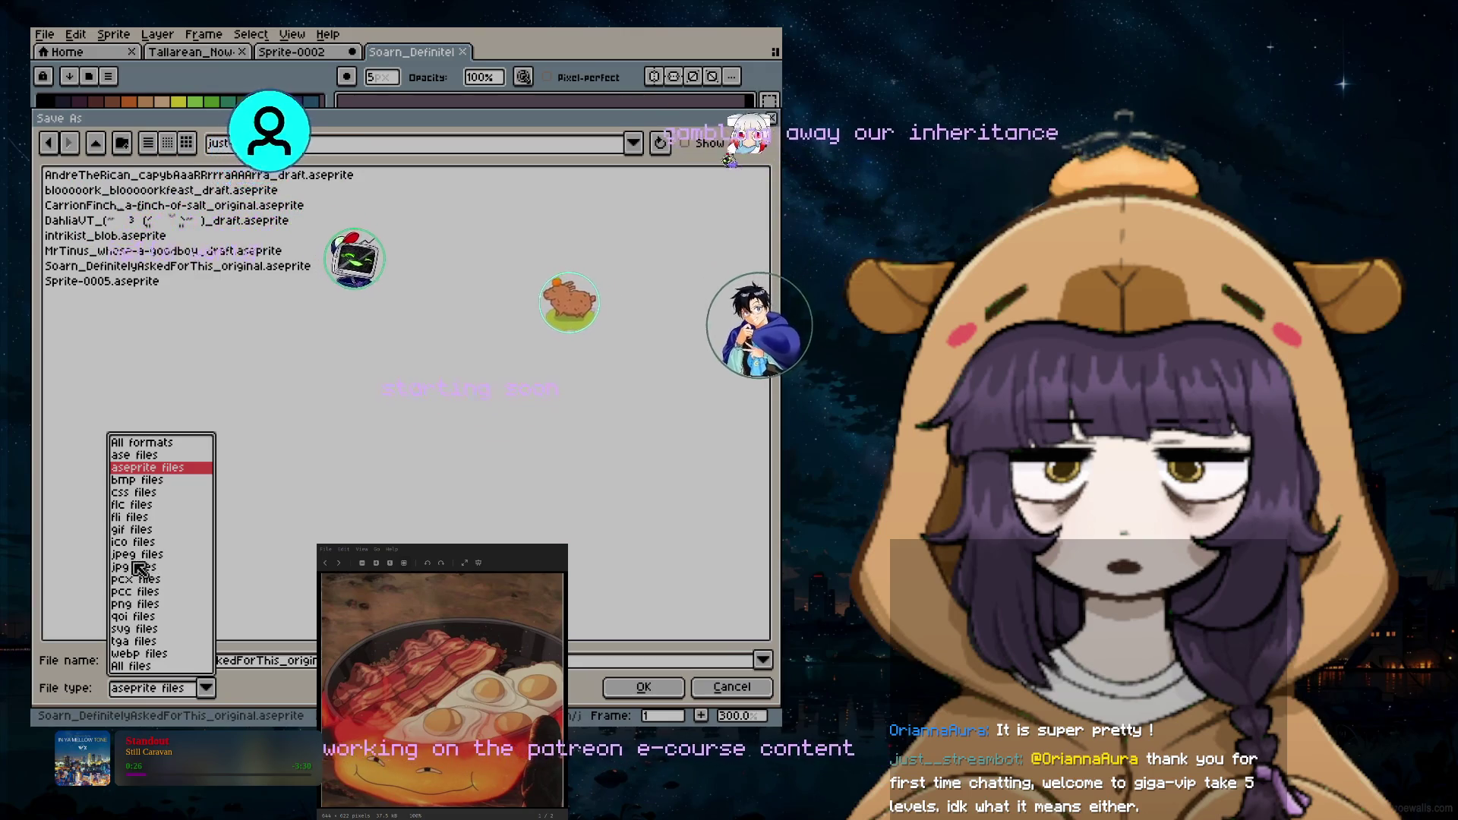
click(137, 603)
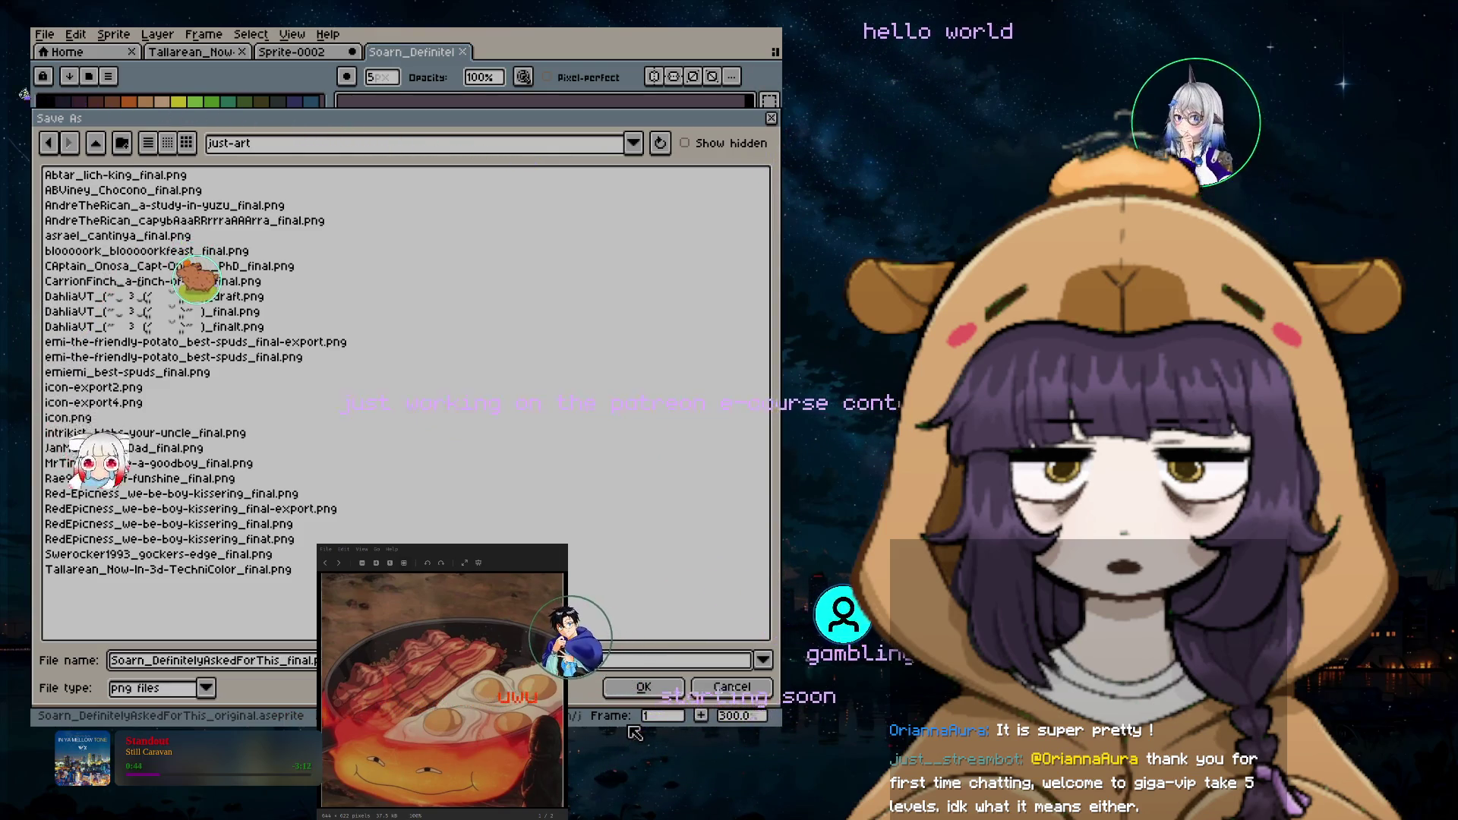
click(650, 688)
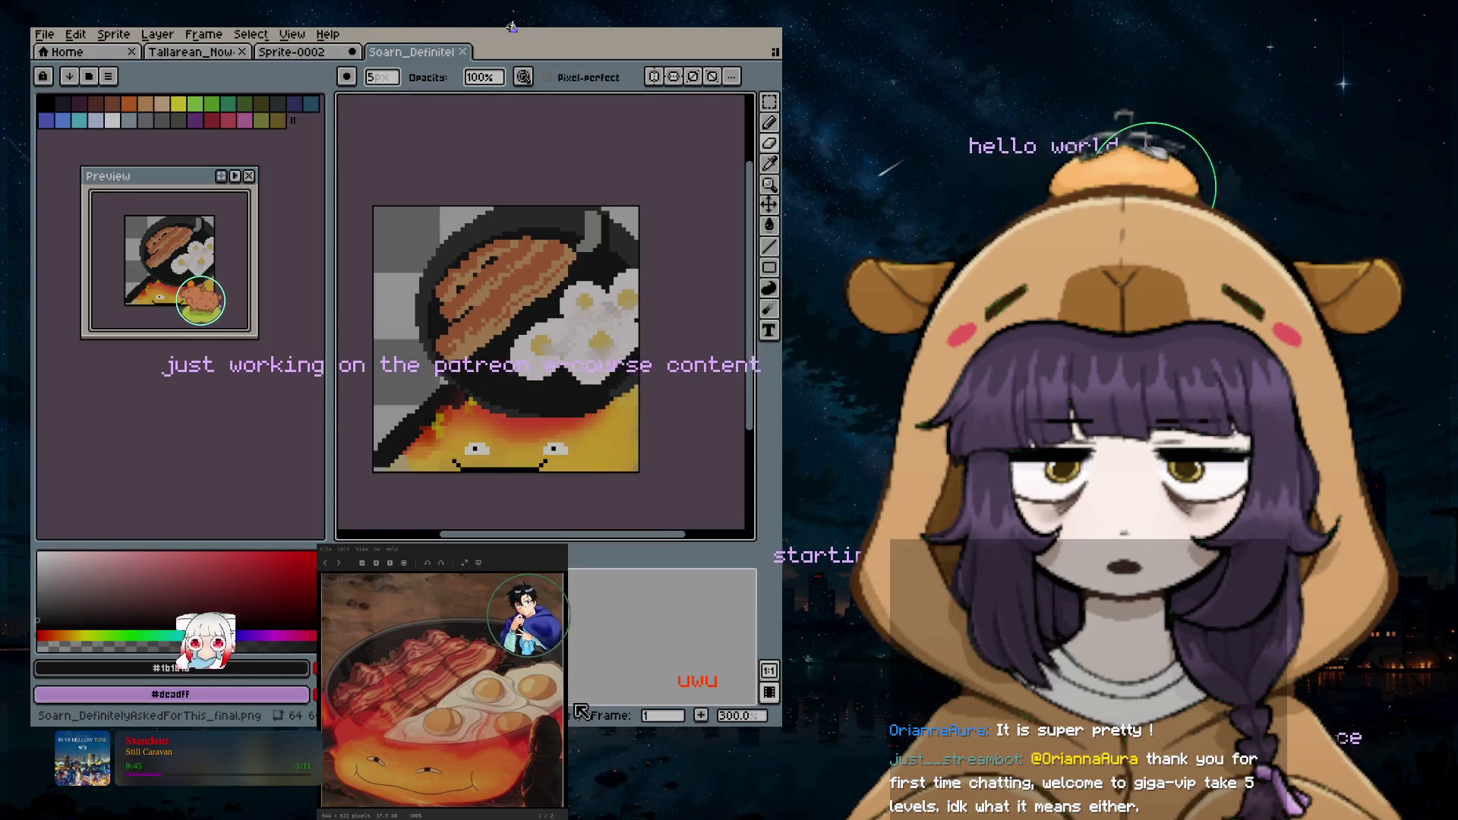